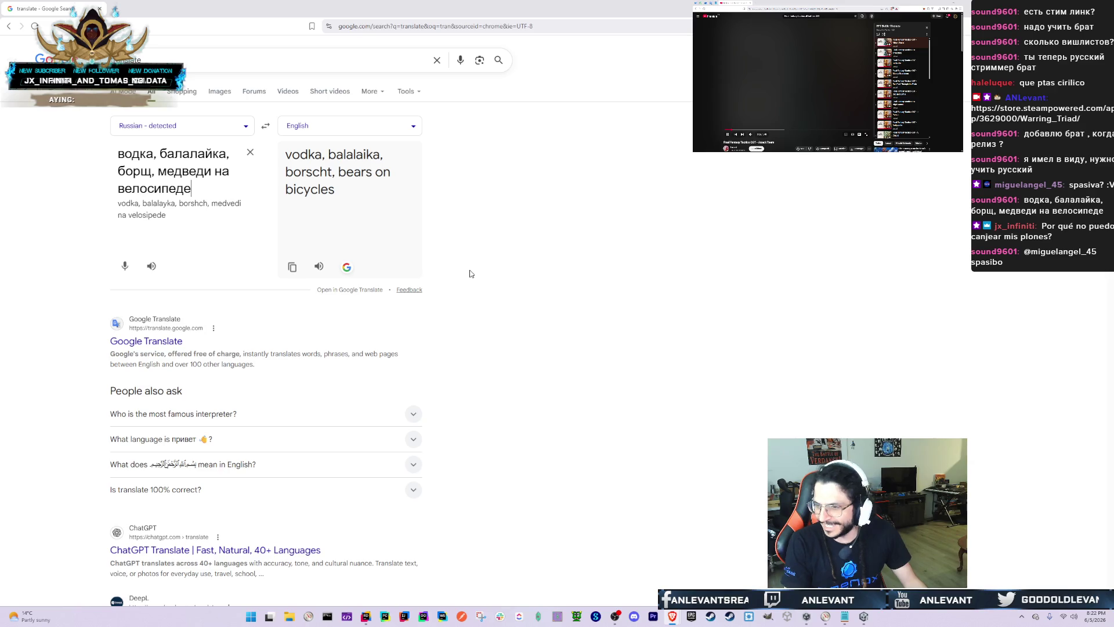
Step: After reading the 'vodka, balalaika, borscht' translation, switch to the Unity TripleWarring editor
key("alt+Tab")
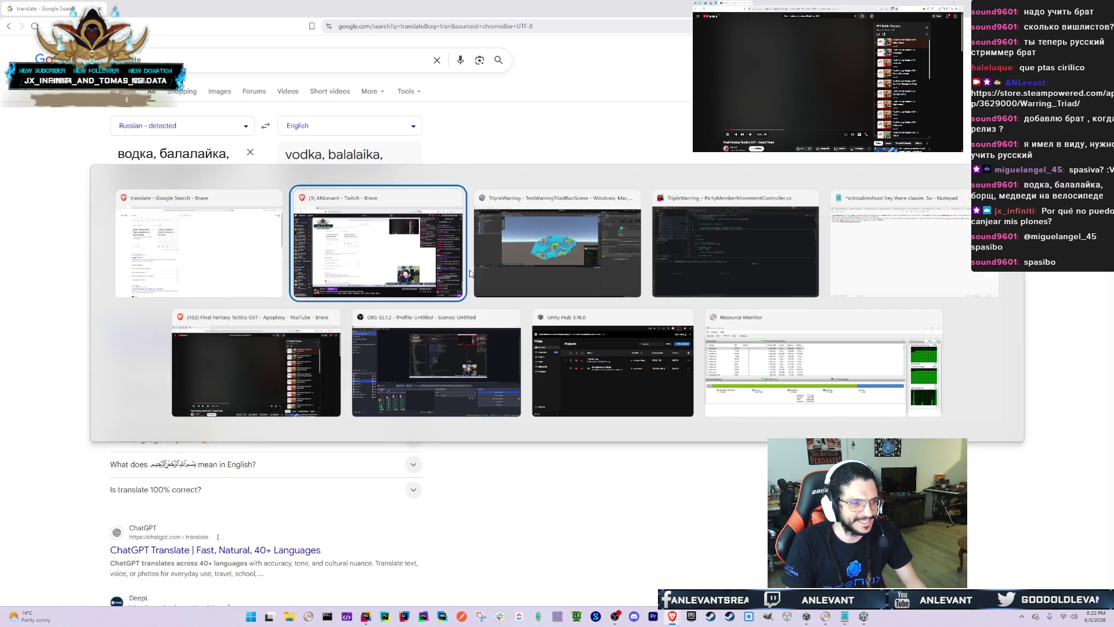
key("alt+Tab")
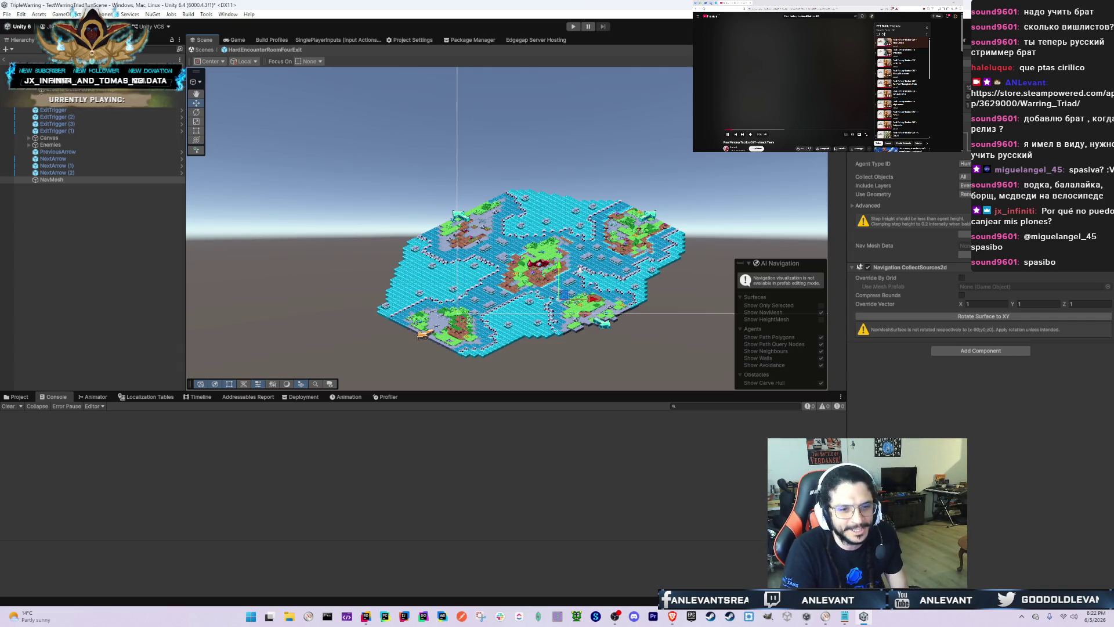
Step: Rotate the NavMesh surface to the XY plane and clear the Console log
left_click(959, 316)
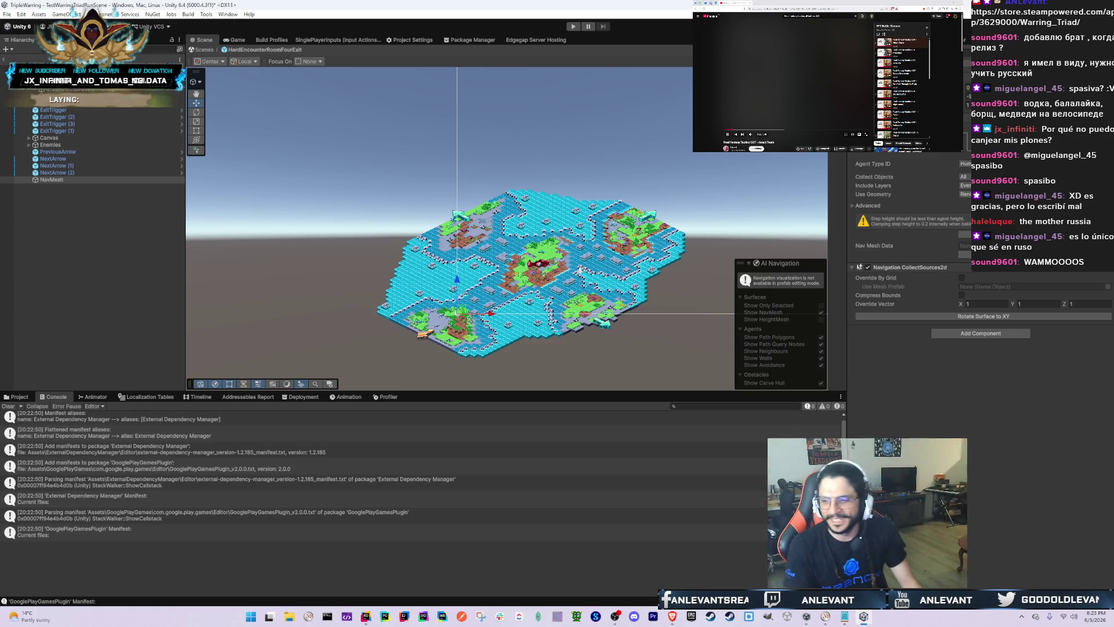
left_click(8, 406)
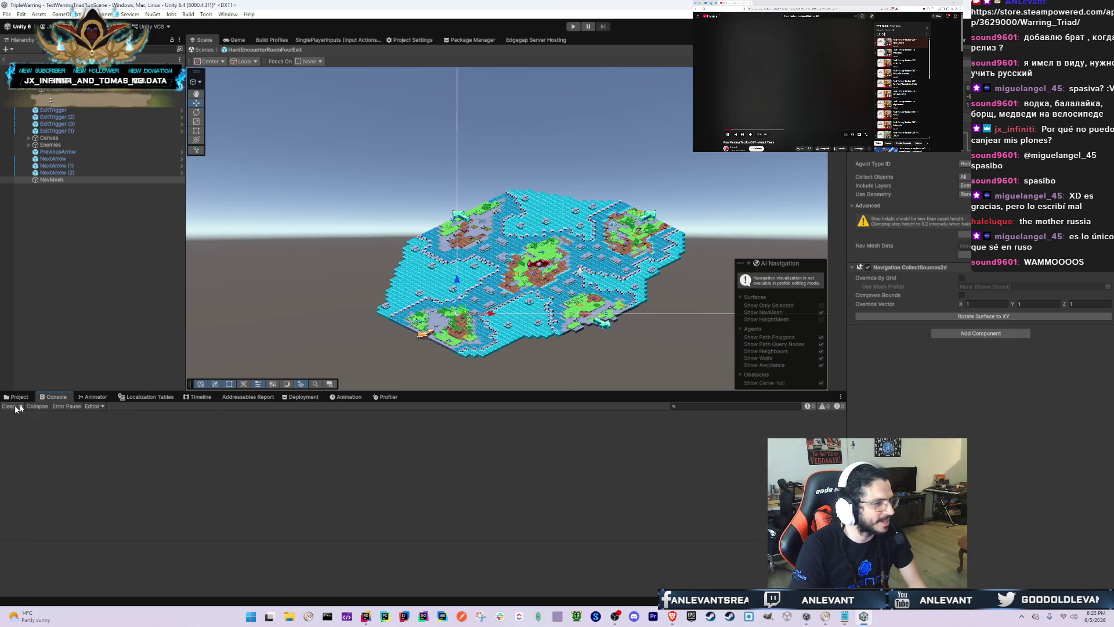
Step: Inspect the room's ground tilemap, exit arrows and ExitTrigger (1), then return to the scene
left_click_drag(605, 247, 594, 250)
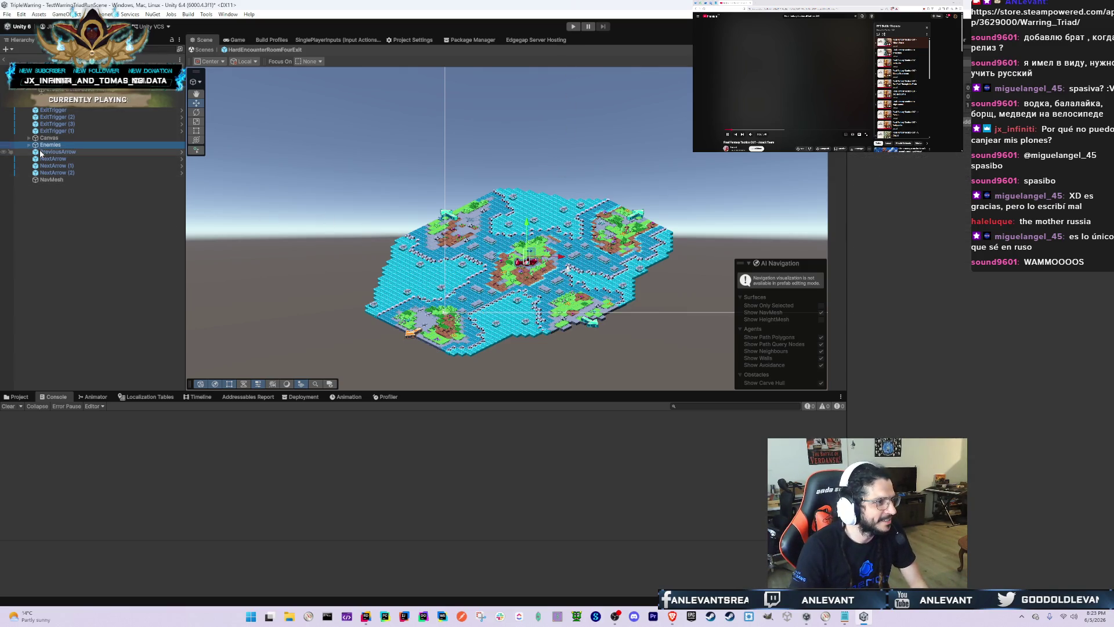
left_click(43, 103)
scroll(40, 153, "down", 1)
left_click(41, 154)
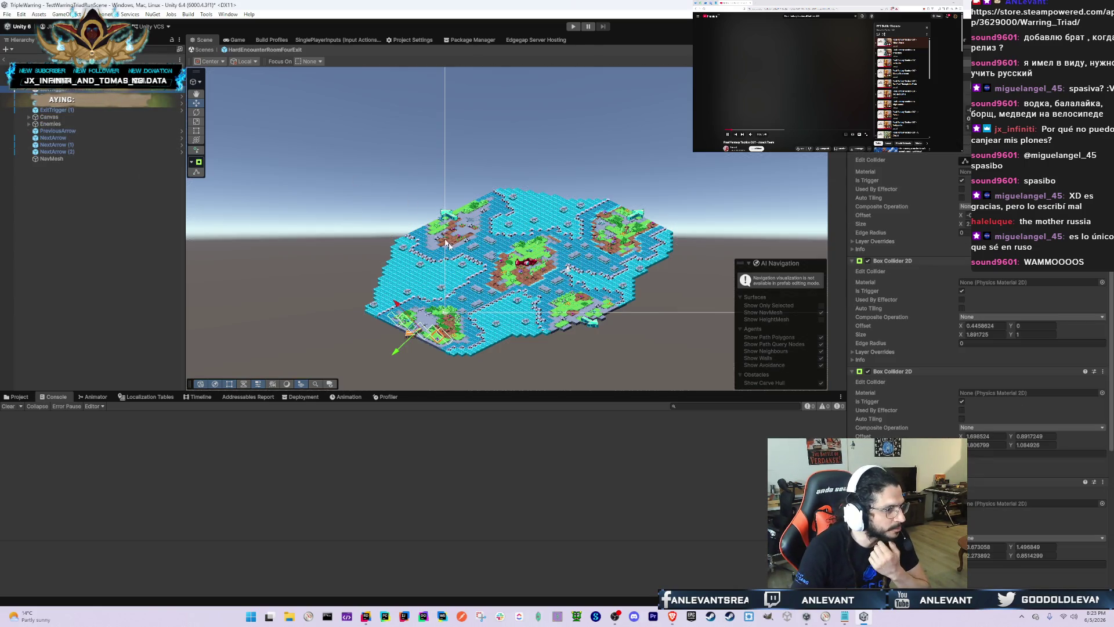
scroll(501, 267, "up", 5)
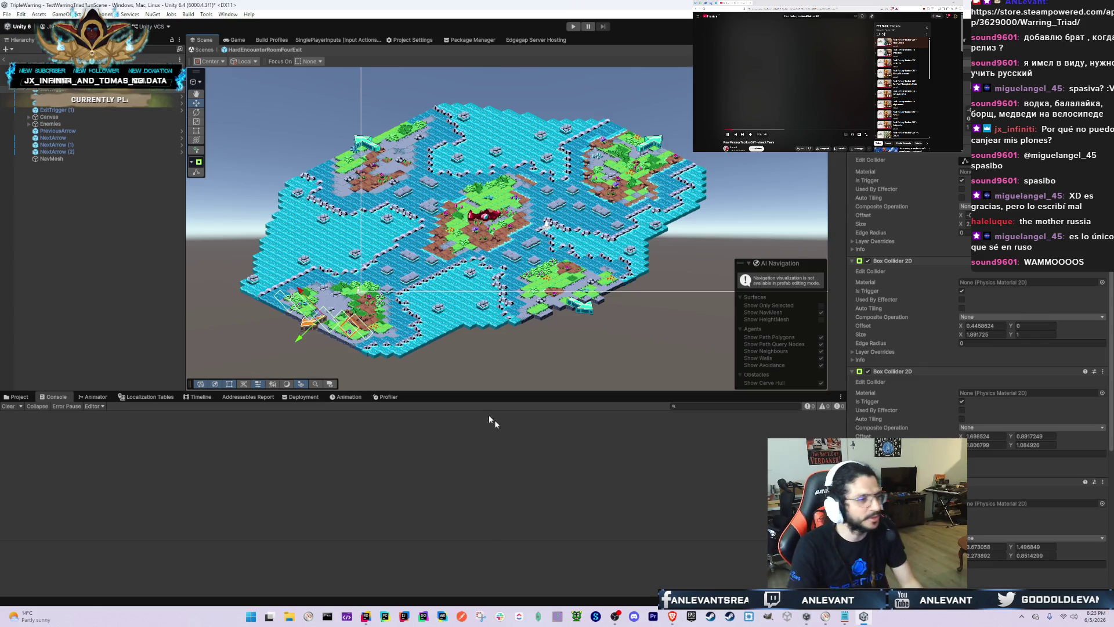
key("Up")
key("Up")
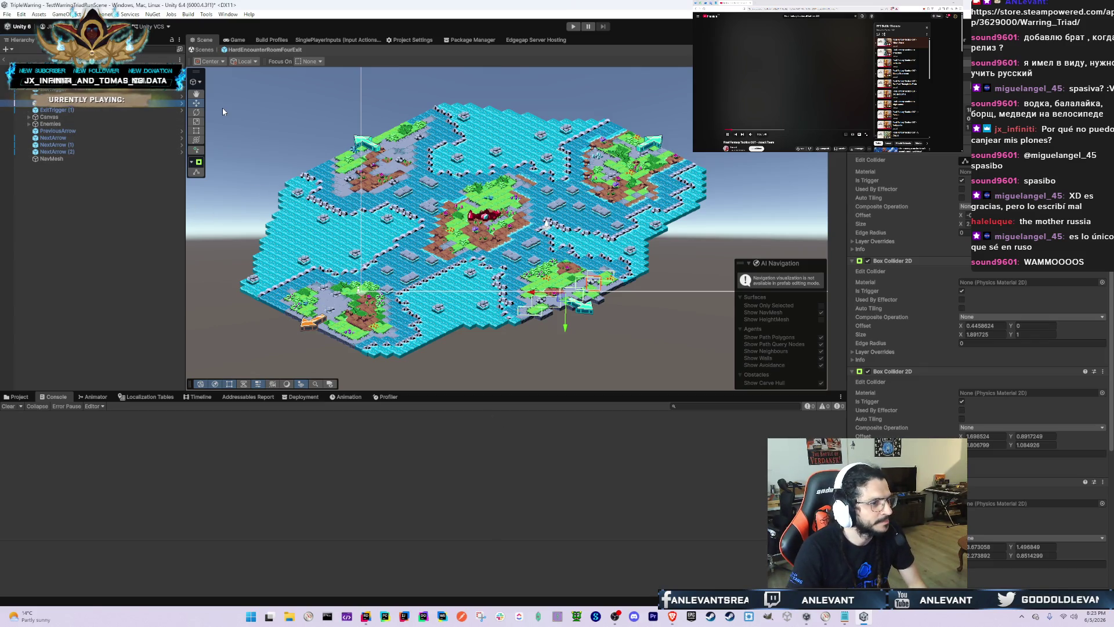
key("Down")
key("Down")
key("Down")
key("Down")
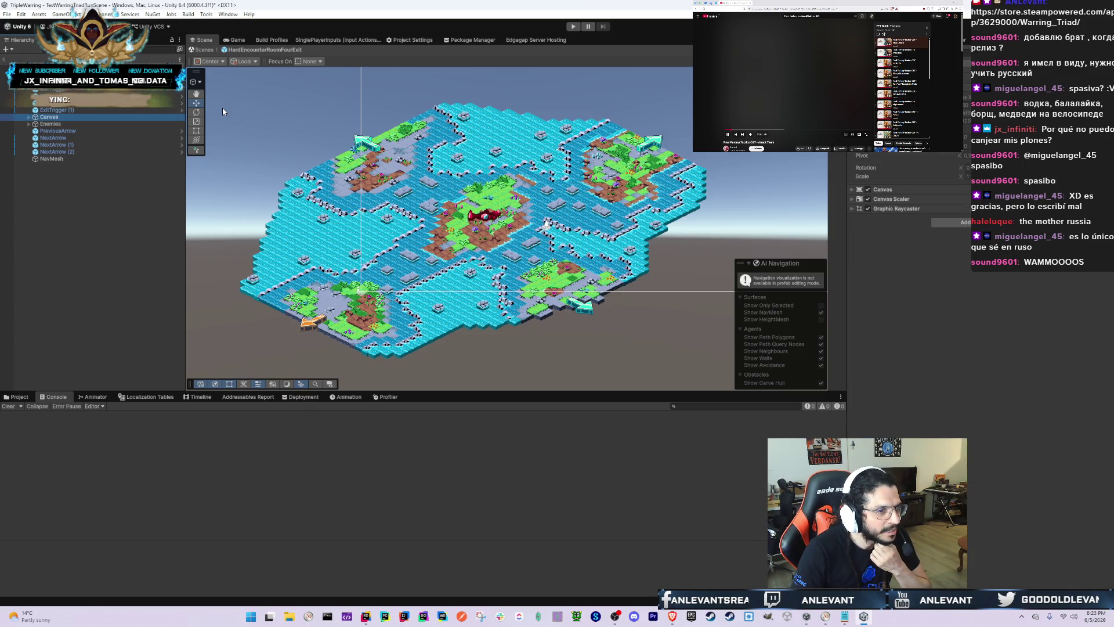
left_click(5, 59)
Step: Bake the room's 2D NavMesh and view the NullReferenceException stack trace
left_click(52, 252)
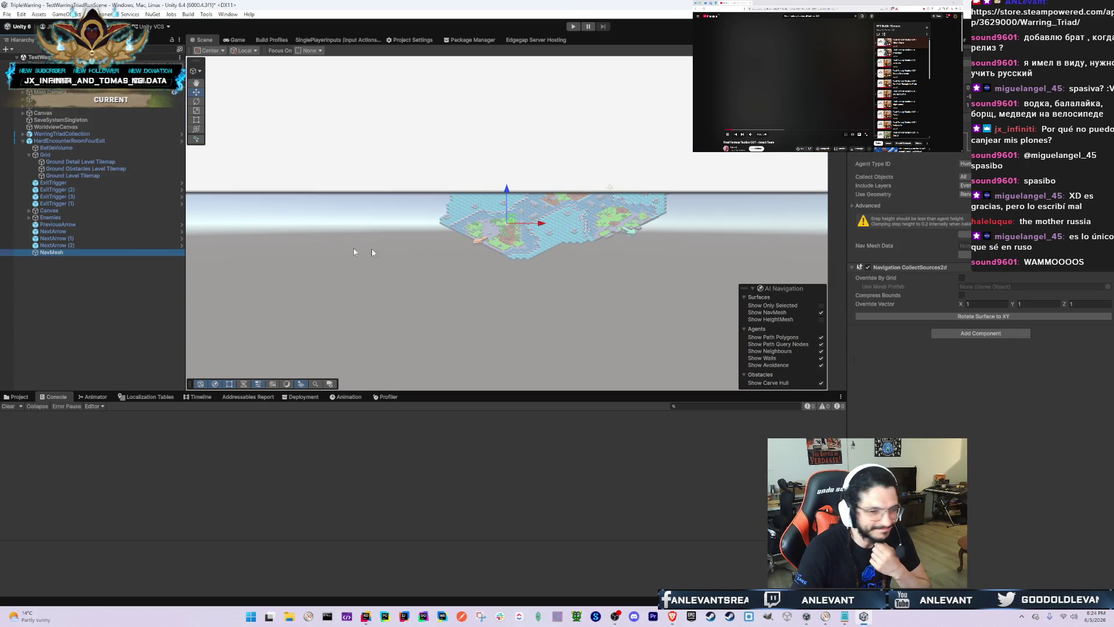
left_click(965, 255)
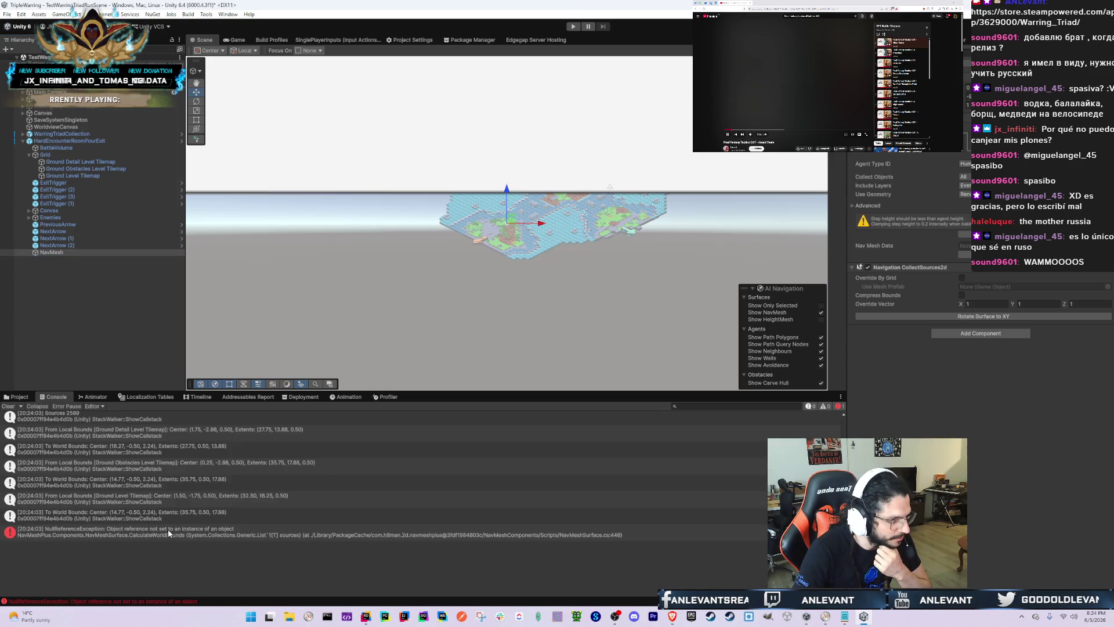
left_click(168, 530)
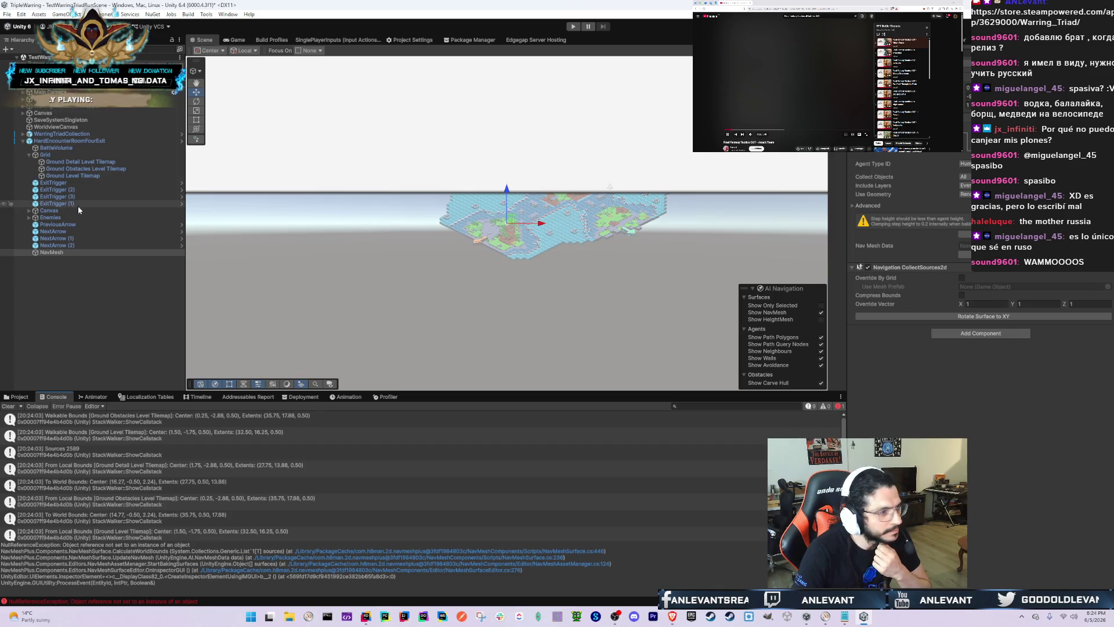
Step: Delete the HardEncounterRoomFourExit instance and drag its prefab back into the scene
left_click(83, 141)
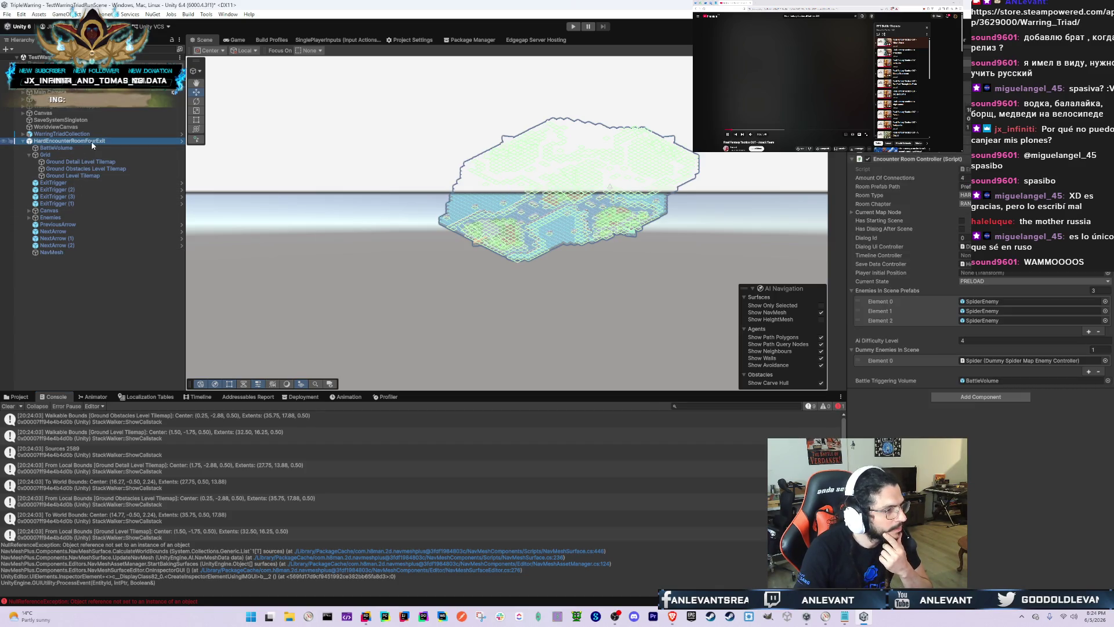
key("Delete")
left_click(8, 406)
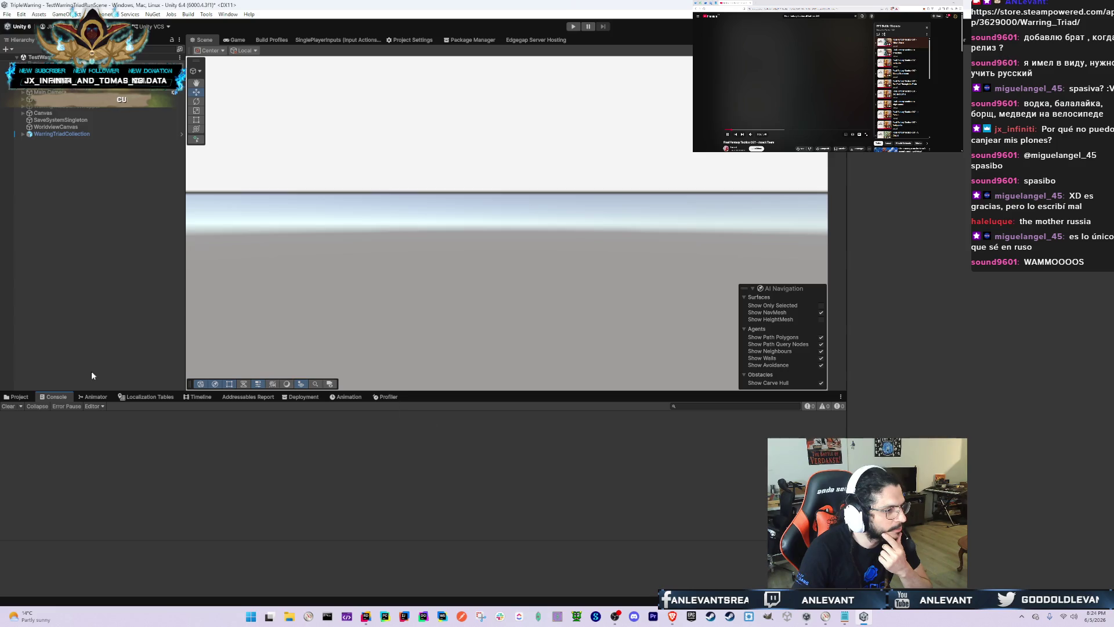
left_click(16, 397)
mouse_move(210, 440)
left_mouse_down()
mouse_move(116, 261)
mouse_move(74, 141)
left_mouse_up()
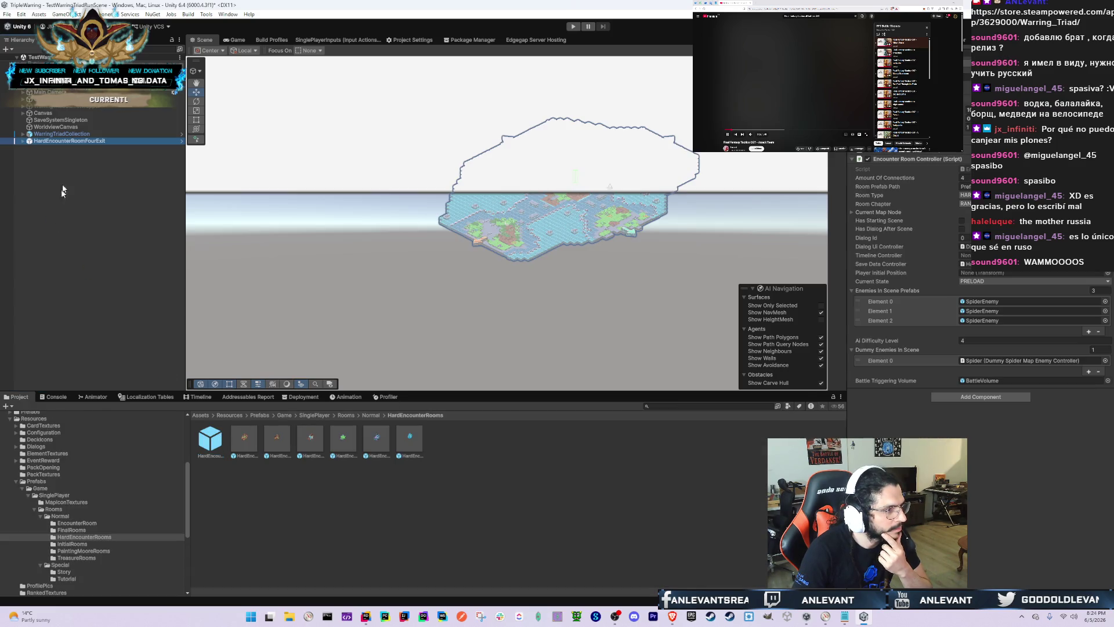
Step: Select the new room's NavMesh object, clear the Console, and bake the NavMesh again
key("Right")
key("Down")
key("Down")
key("Down")
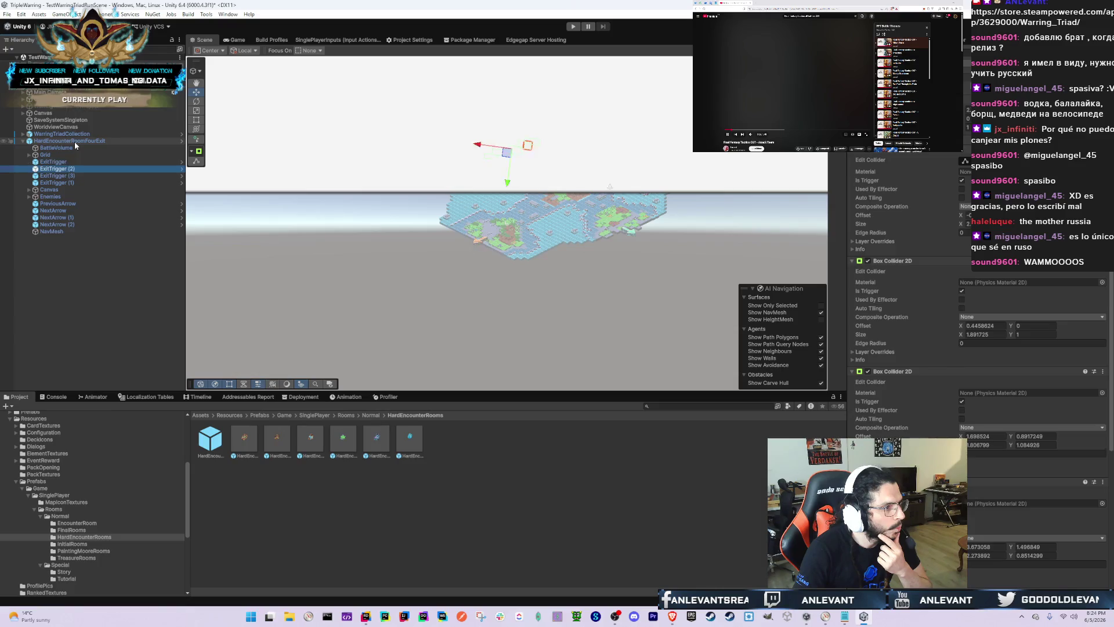
key("Down")
key("Down")
key("Down")
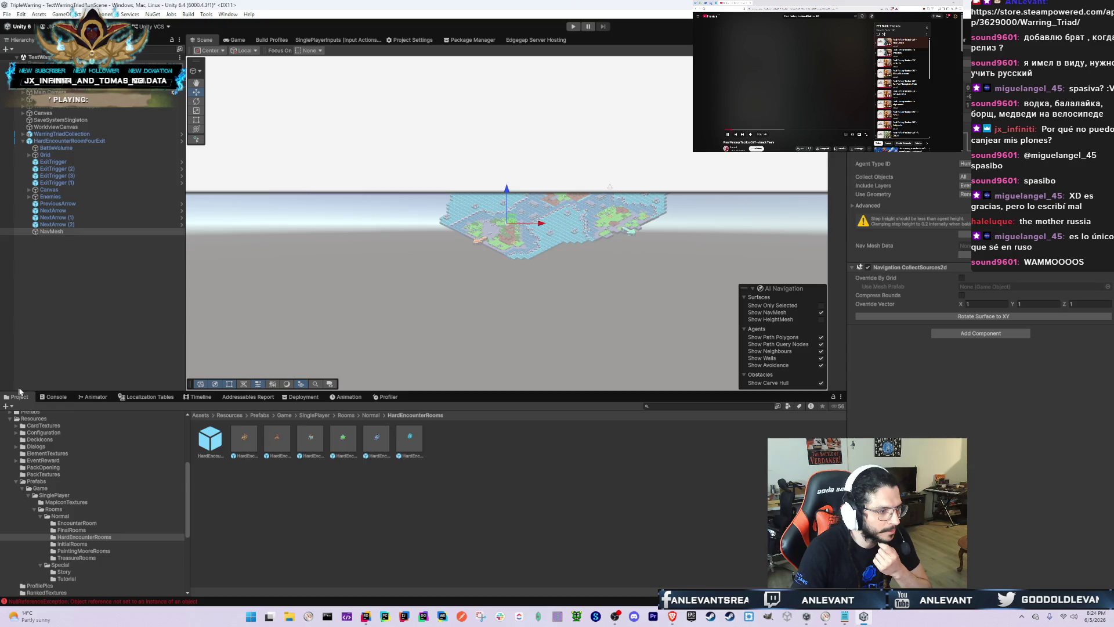
left_click(53, 396)
left_click(8, 405)
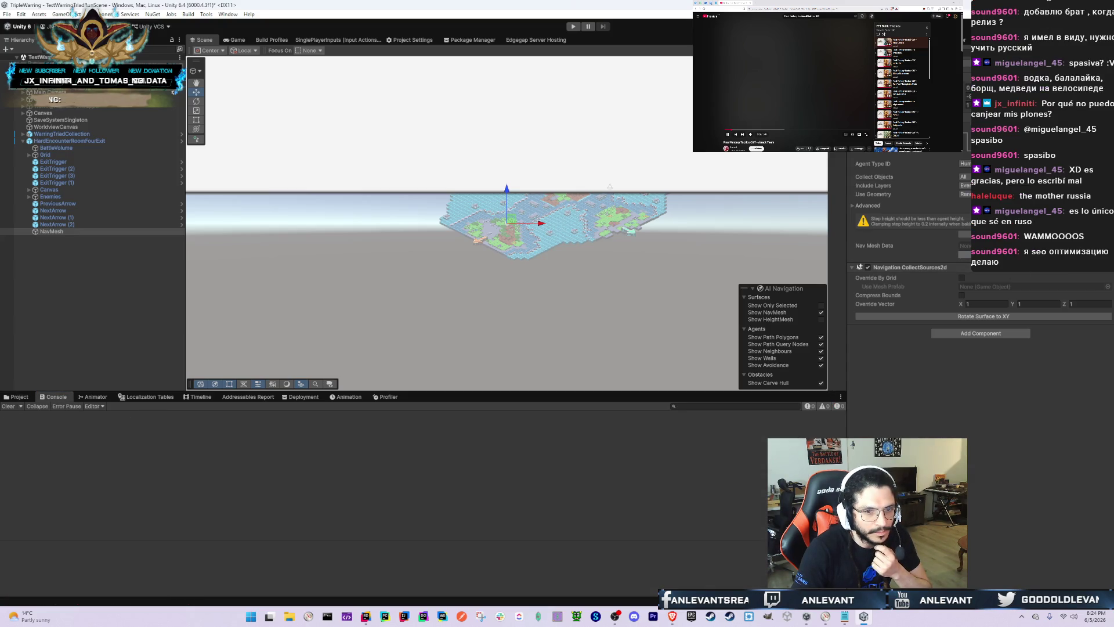
left_click(1013, 317)
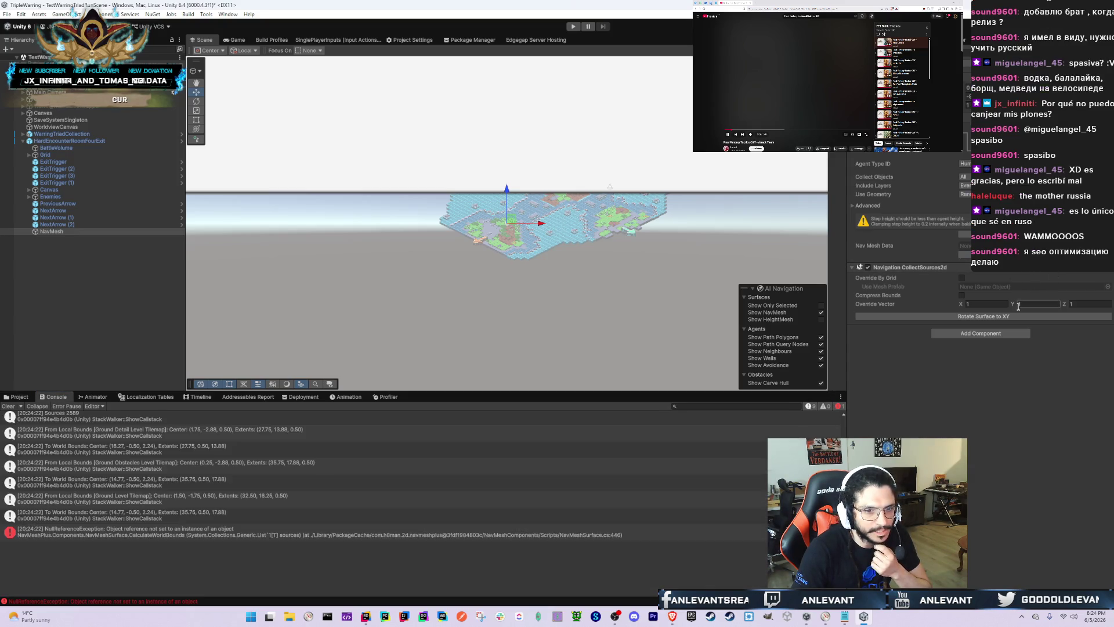
Step: Expand the Grid to select the Ground Level Tilemap, then discard the unsaved scene changes
left_click(85, 153)
key("Right")
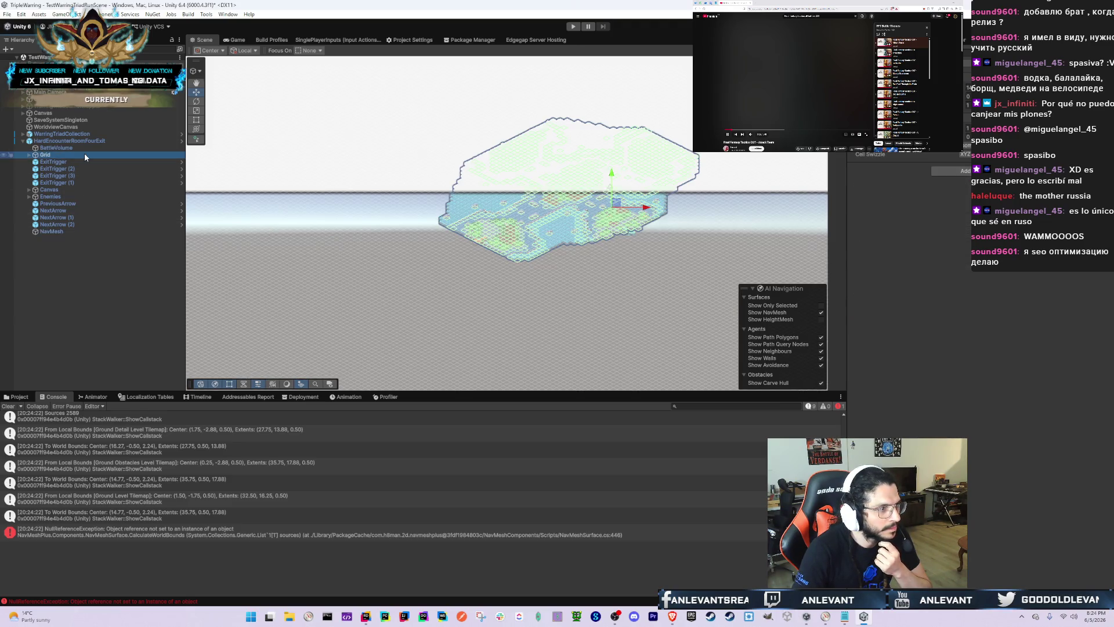
key("Down")
key("Down")
key("Down")
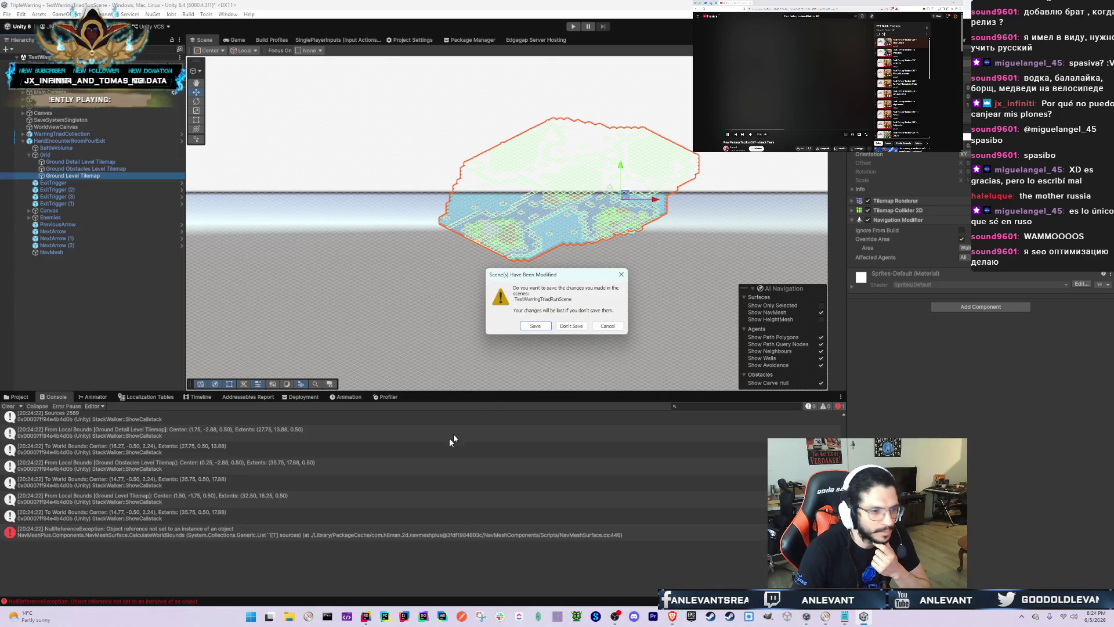
left_click(569, 327)
key("alt+Tab")
Step: Paste the Russian chat lines into Google Translate and remove the chatter's username
key("BackSpace")
key("alt+Tab")
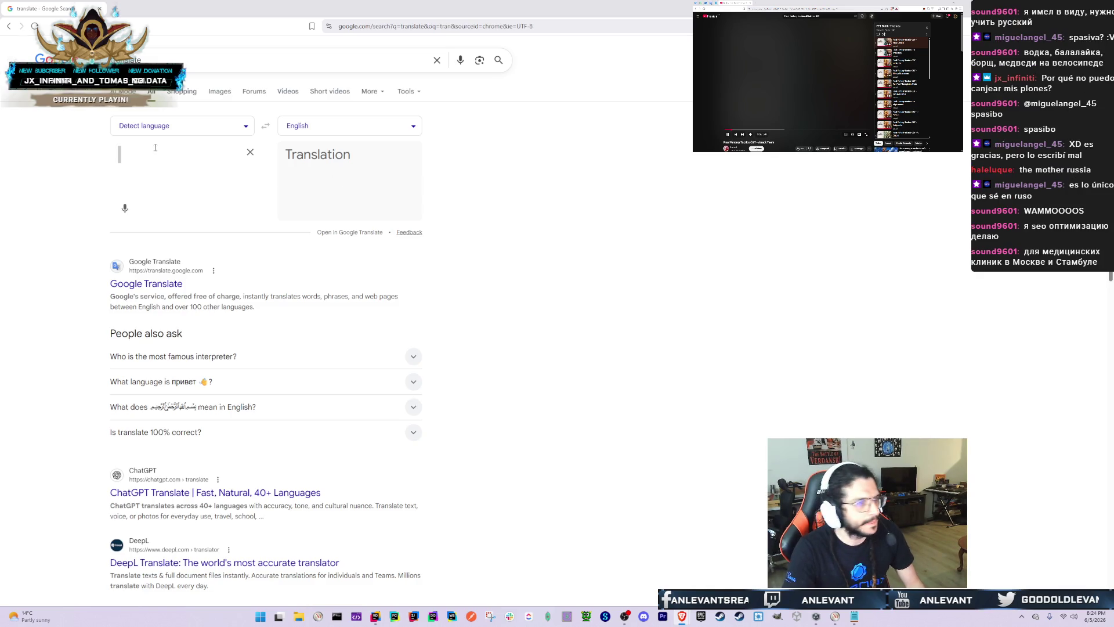
key("ctrl+v")
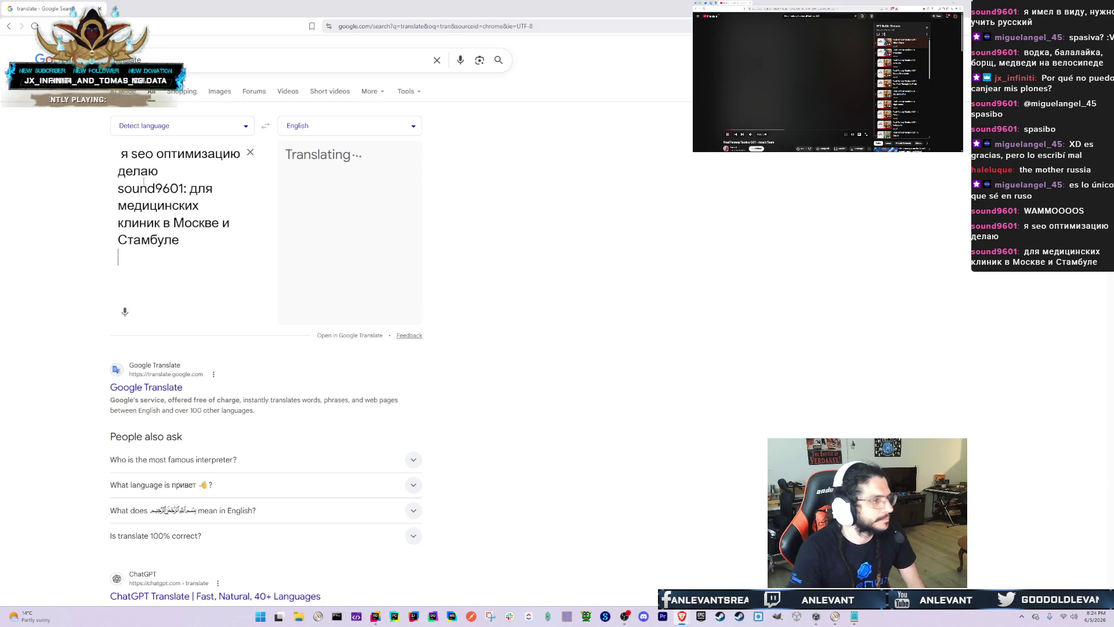
double_click(179, 189)
key("BackSpace")
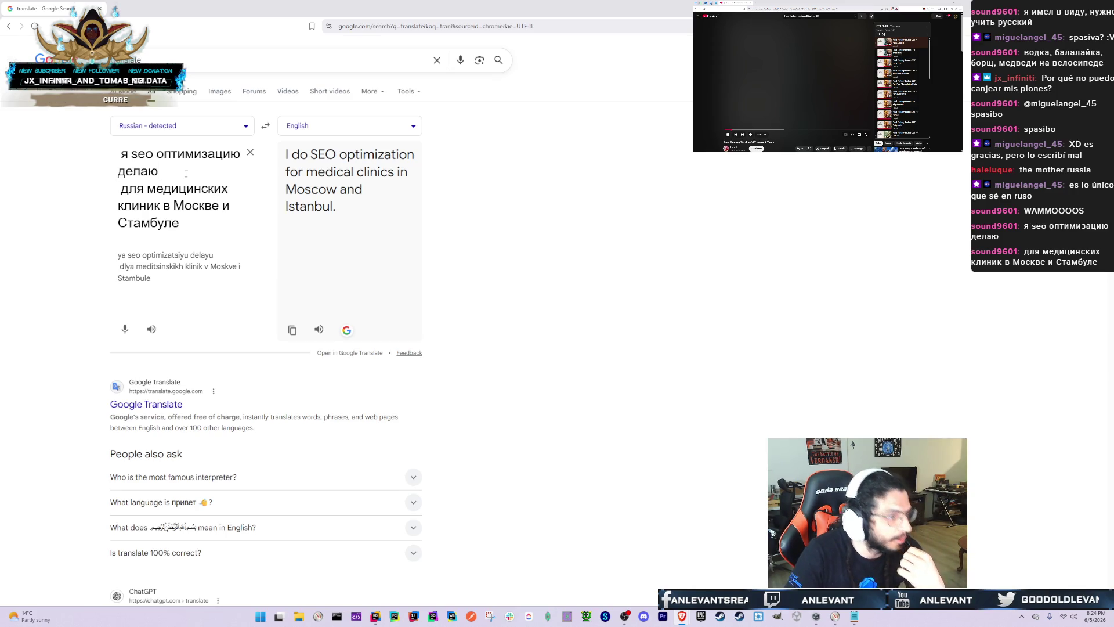
left_click_drag(182, 224, 112, 166)
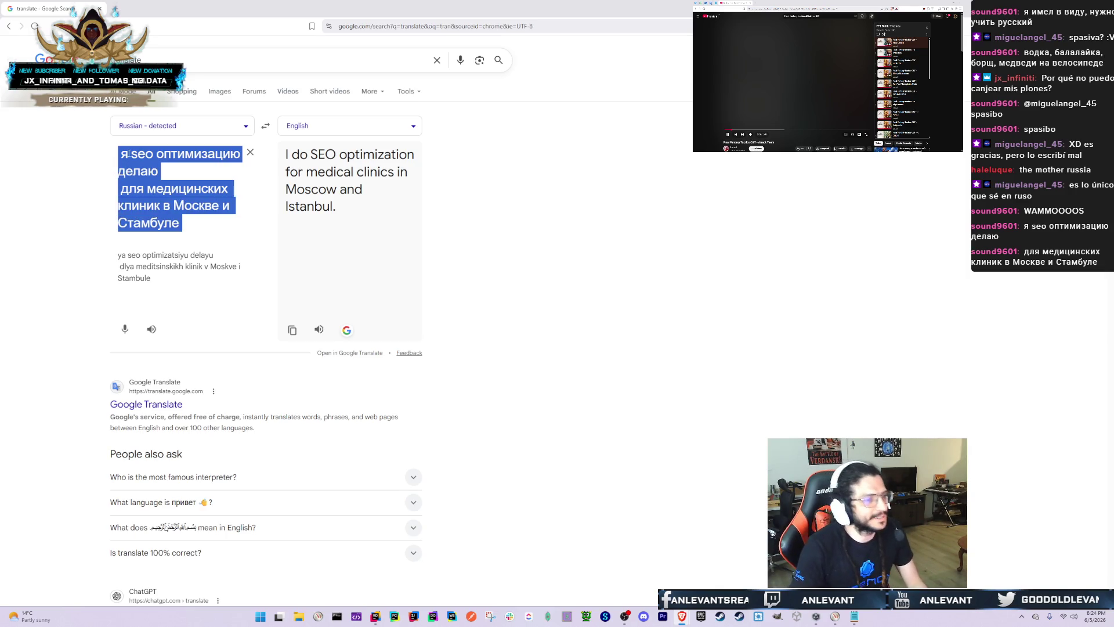
left_click(216, 195)
Step: Empty the translator's source box and switch away to the Rider code editor
key("ctrl+a")
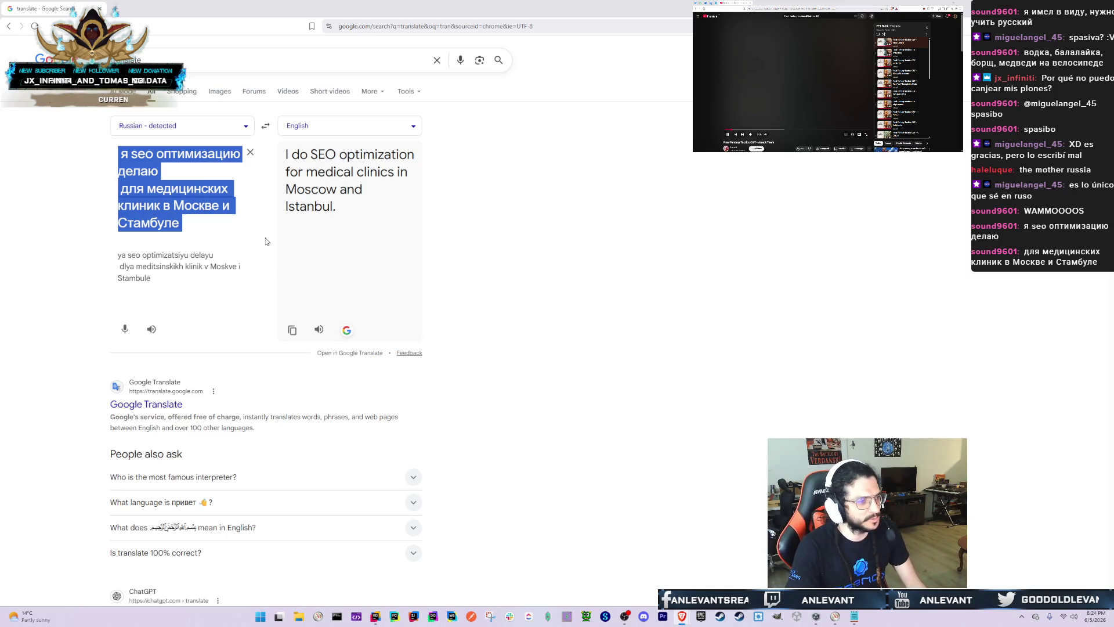
key("BackSpace")
key("alt+Tab")
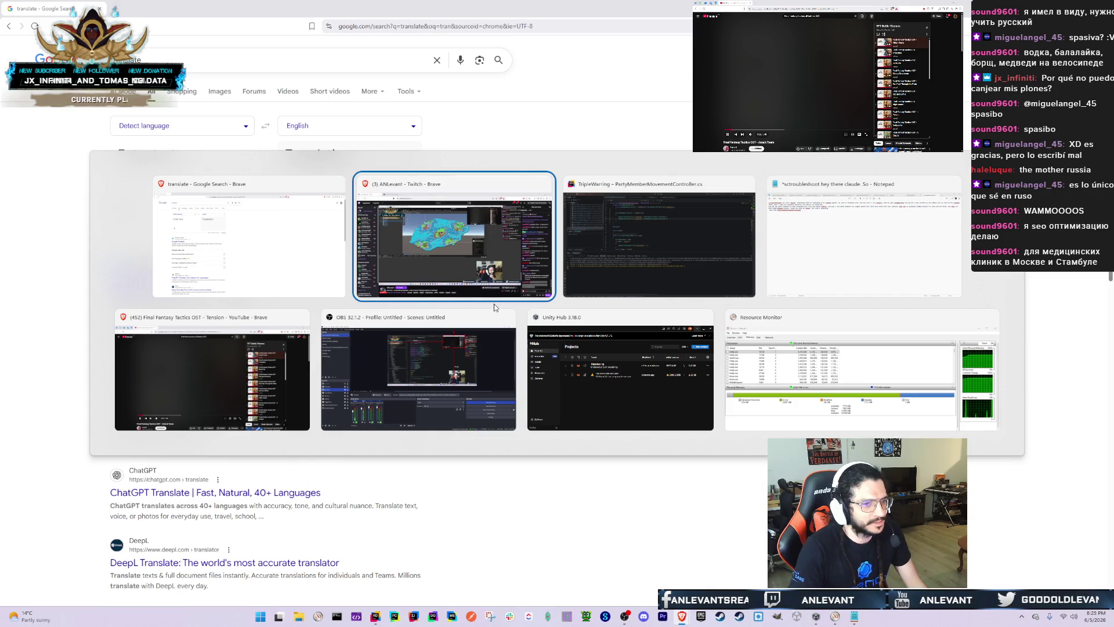
key("alt+Tab")
key("Tab")
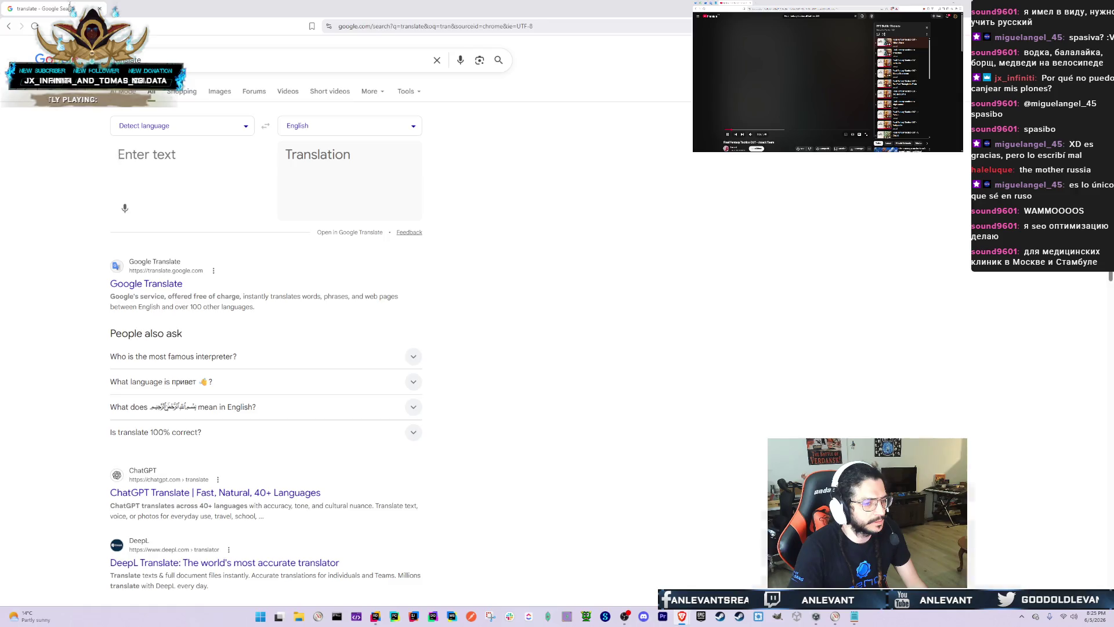
key("alt+Tab")
key("Tab")
key("Tab")
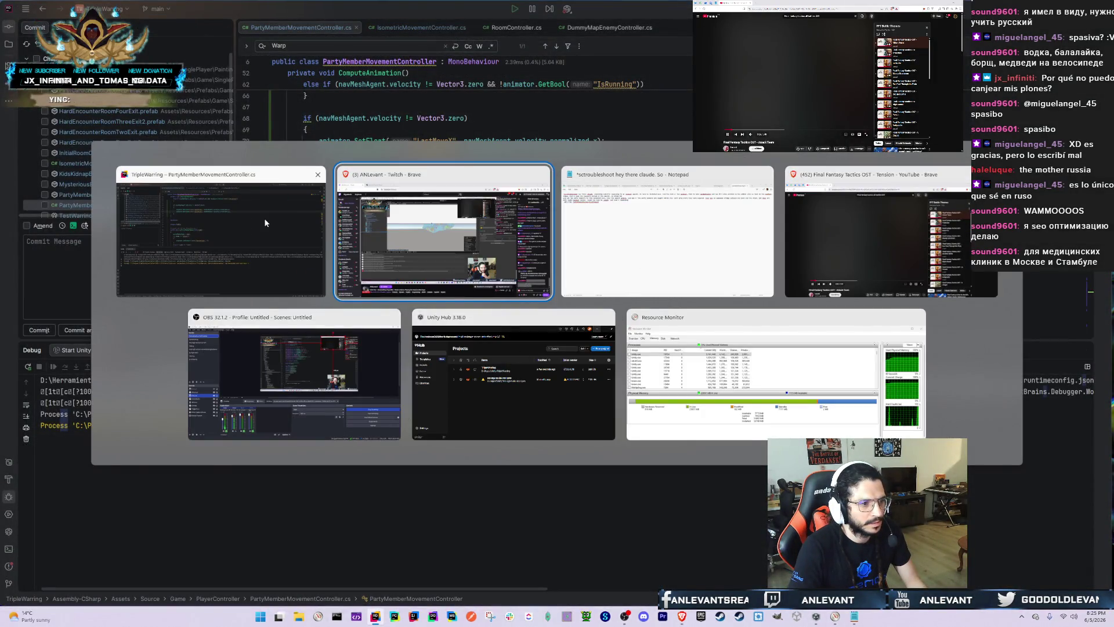
Step: Relaunch Unity from Rider's 'Start Unity' debug configuration, then bring the browser forward
left_click(282, 225)
key("alt+Tab")
key("Tab")
key("Tab")
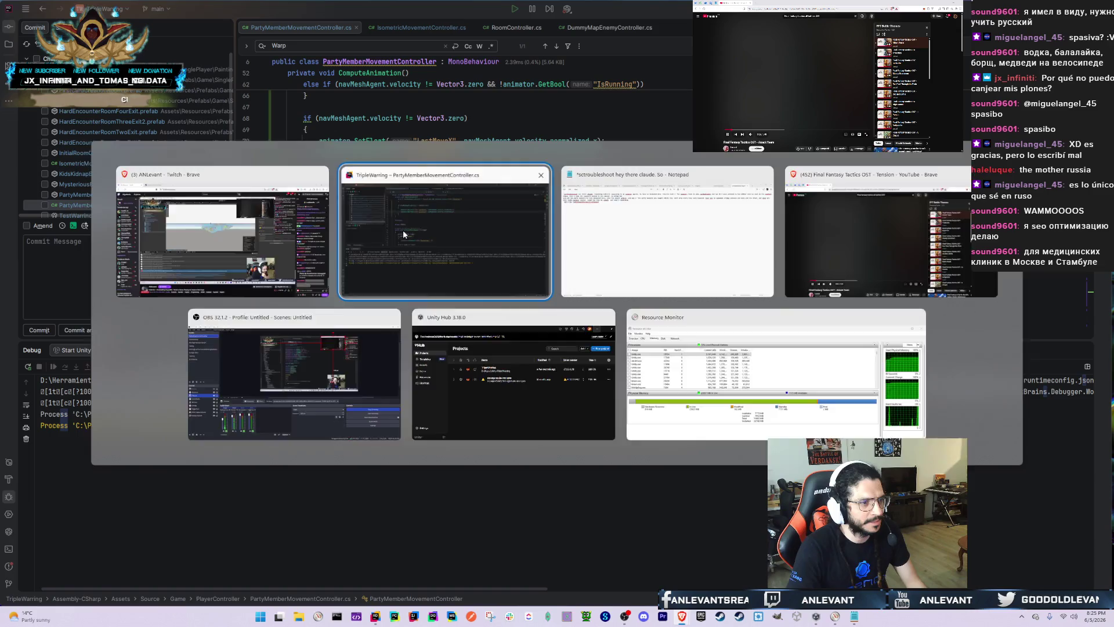
left_click(401, 426)
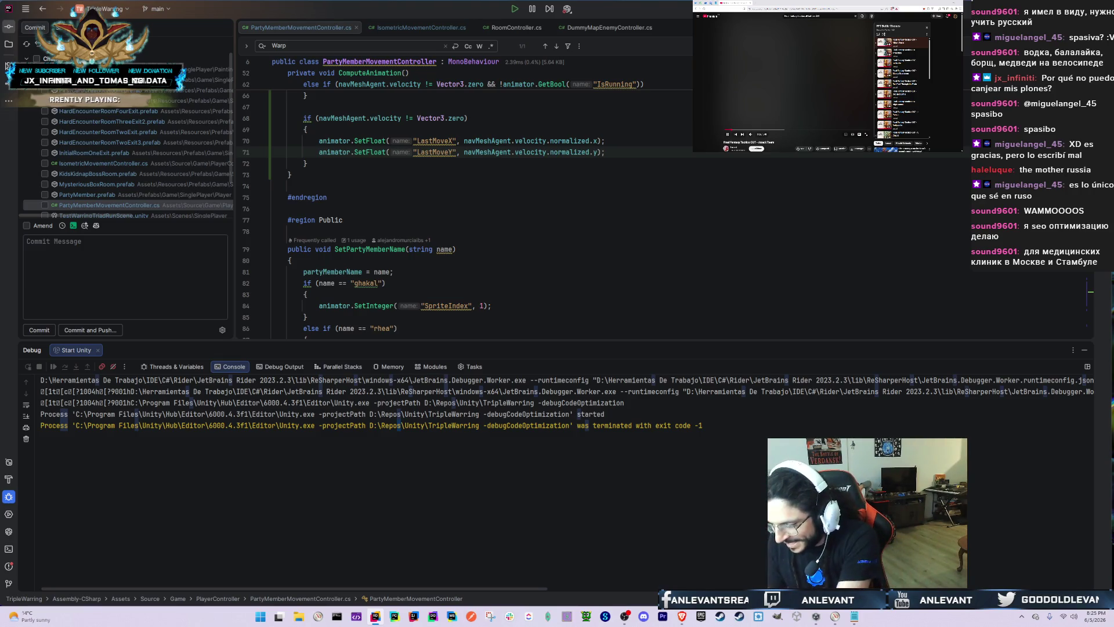
key("ctrl+F5")
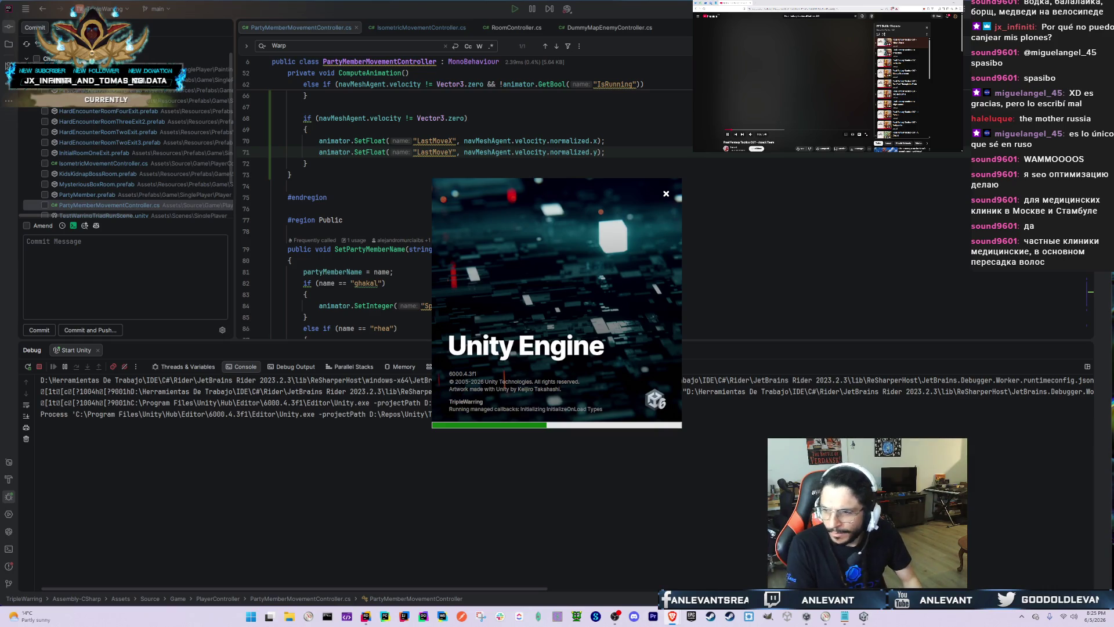
key("alt+Tab")
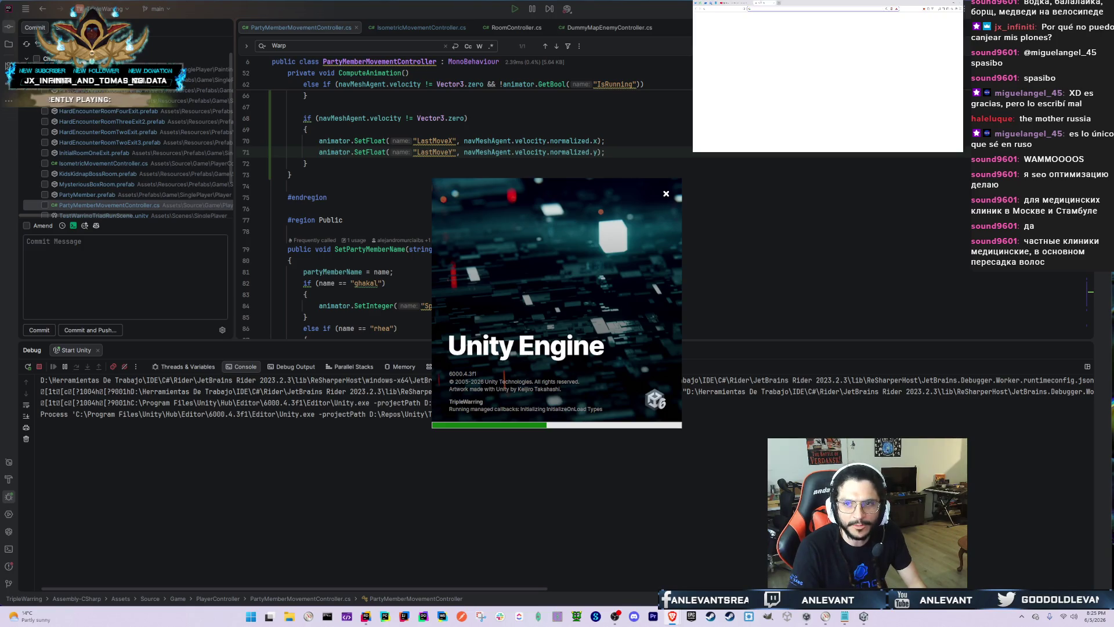
left_click_drag(557, 175, 415, 7)
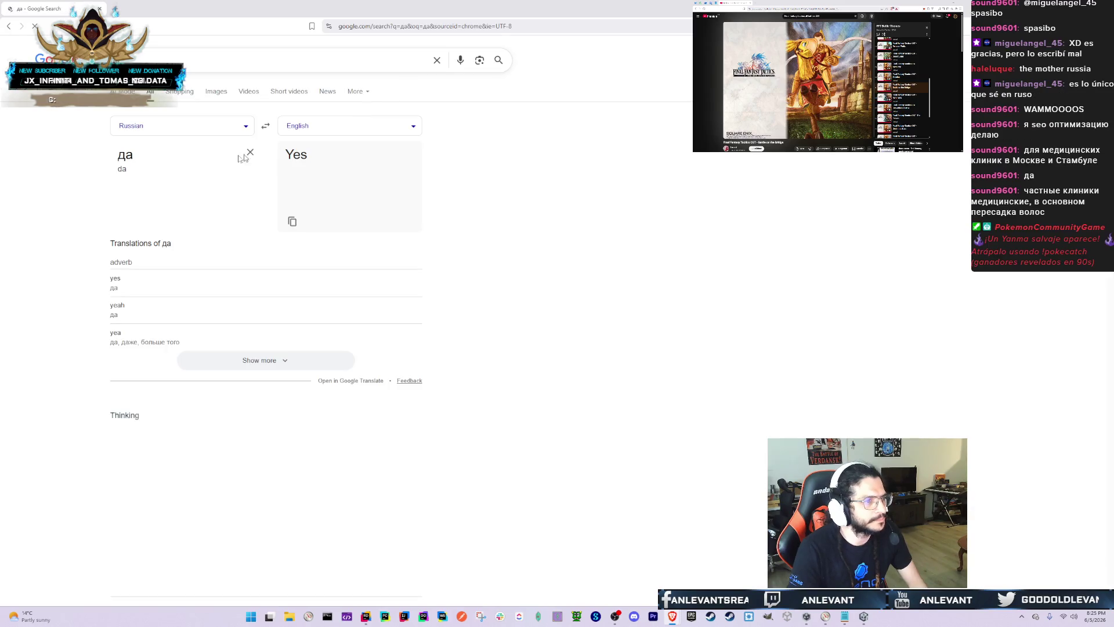
Step: Translate the pasted Russian clinics message, move the OBS window aside, and return to Unity
key("alt+Tab")
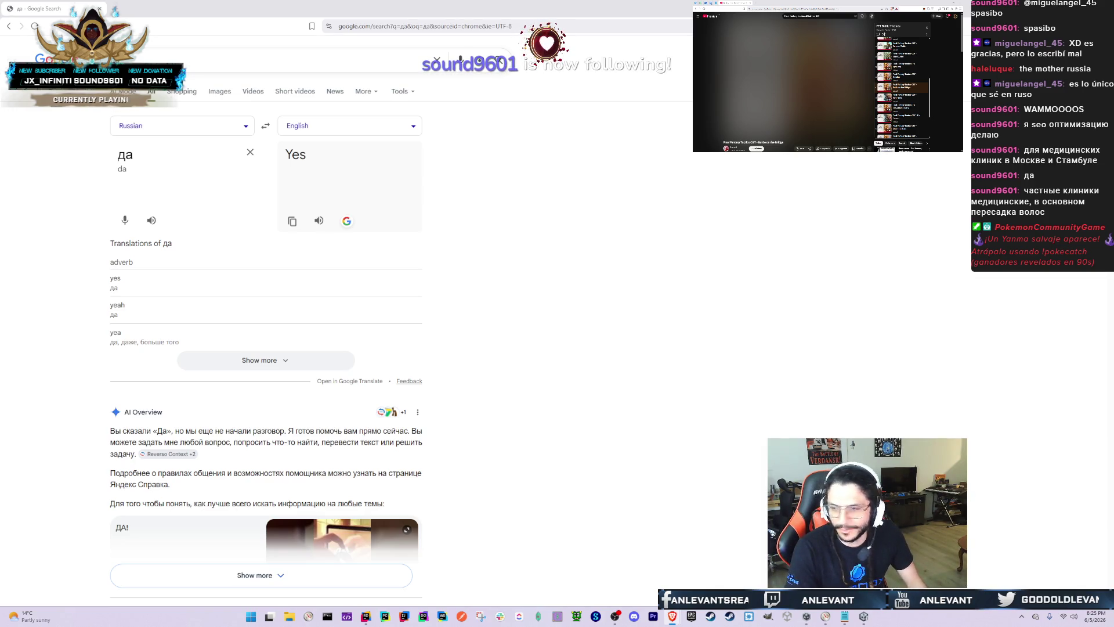
key("ctrl+a")
type("частные клиники медицинские, в основном пересадка волос")
key("alt+Tab")
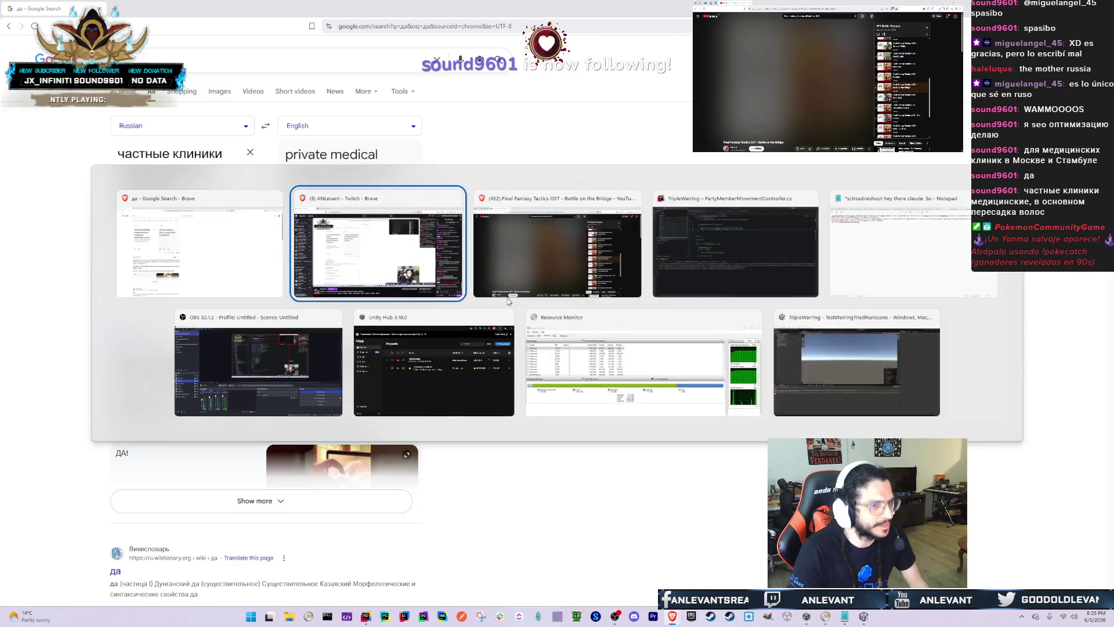
left_click(258, 366)
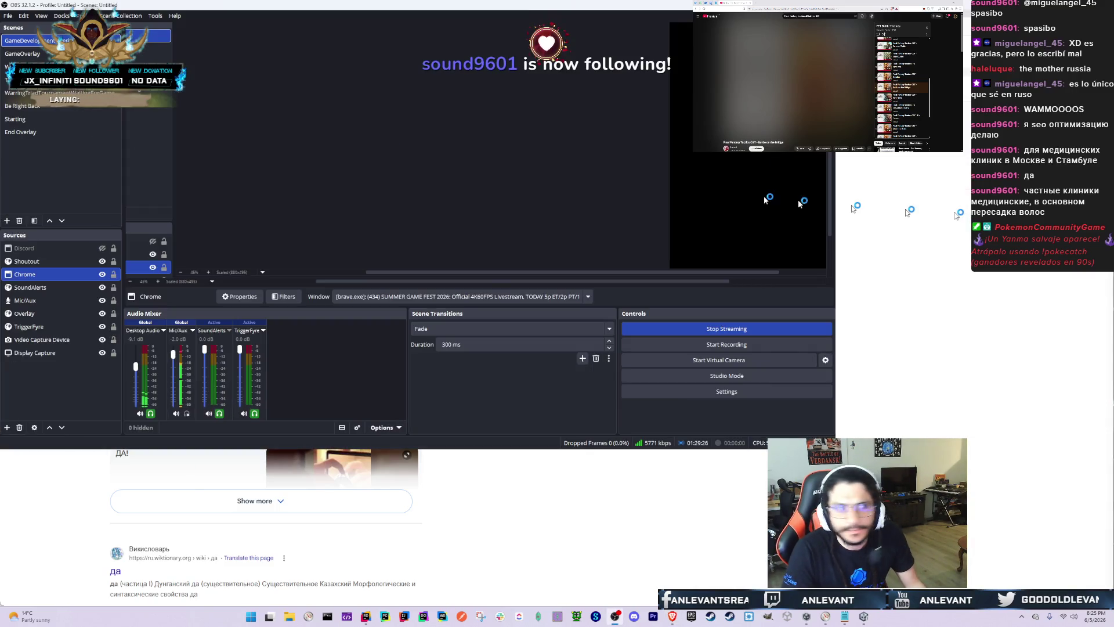
mouse_move(35, 4)
left_mouse_down()
mouse_move(247, 5)
mouse_move(1113, 52)
left_mouse_up()
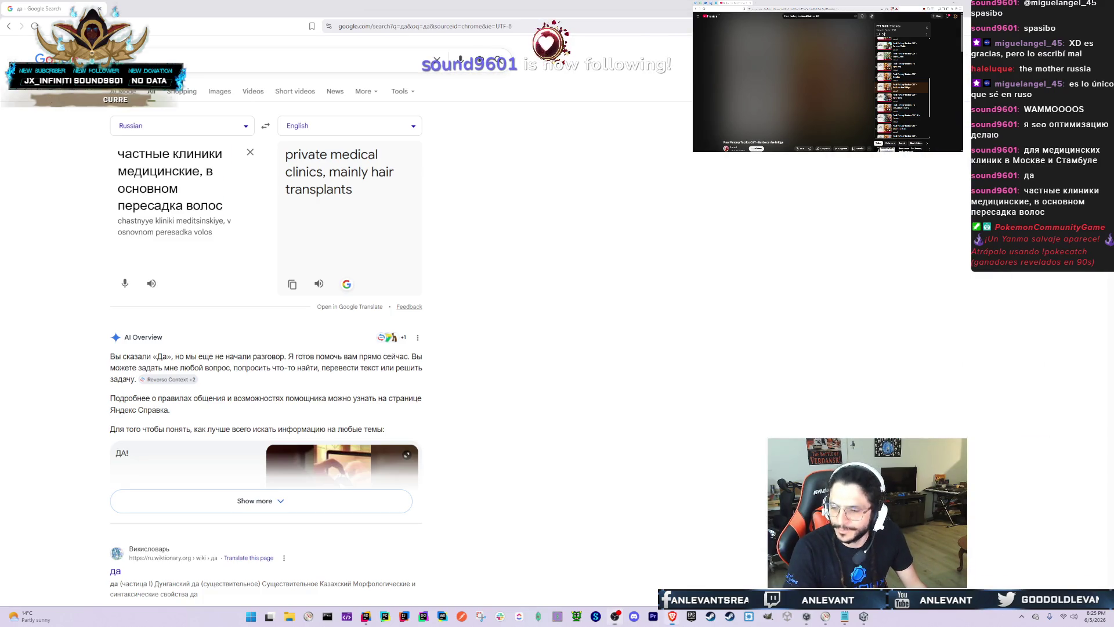
key("ctrl+a")
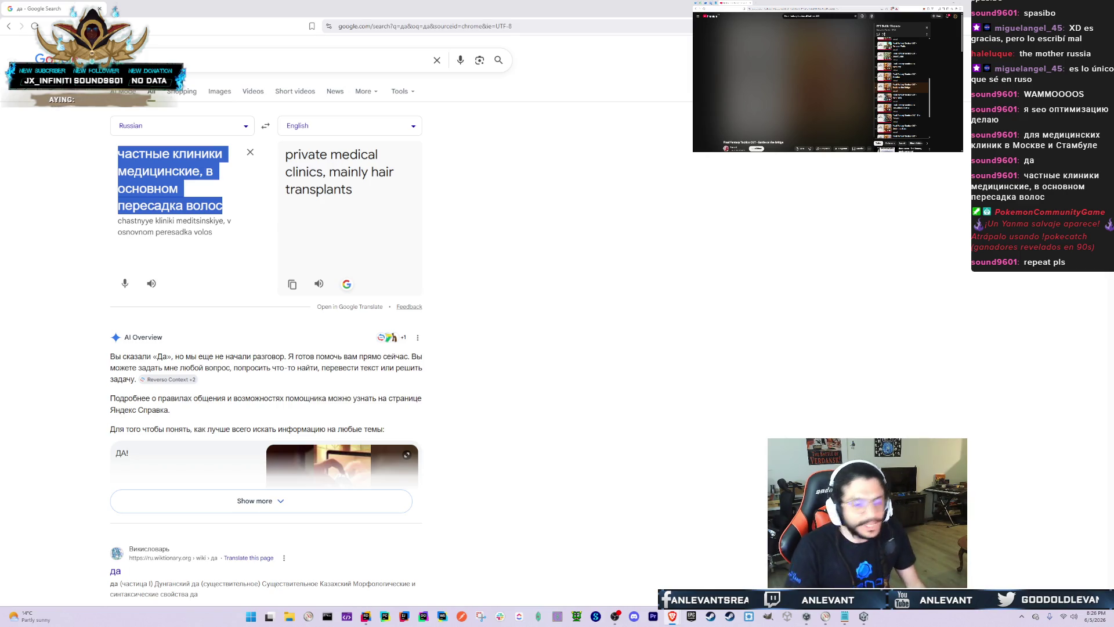
key("alt+Tab")
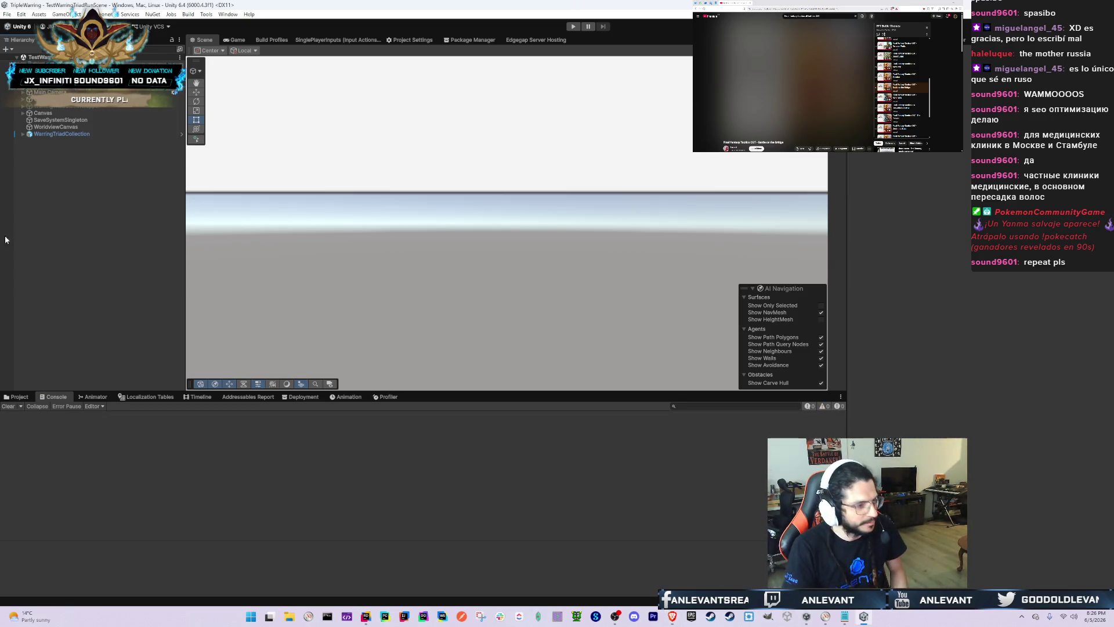
Step: Browse the HardEncounterRooms prefabs, briefly opening HardEncounterRoomFourExit in prefab mode
left_click(16, 396)
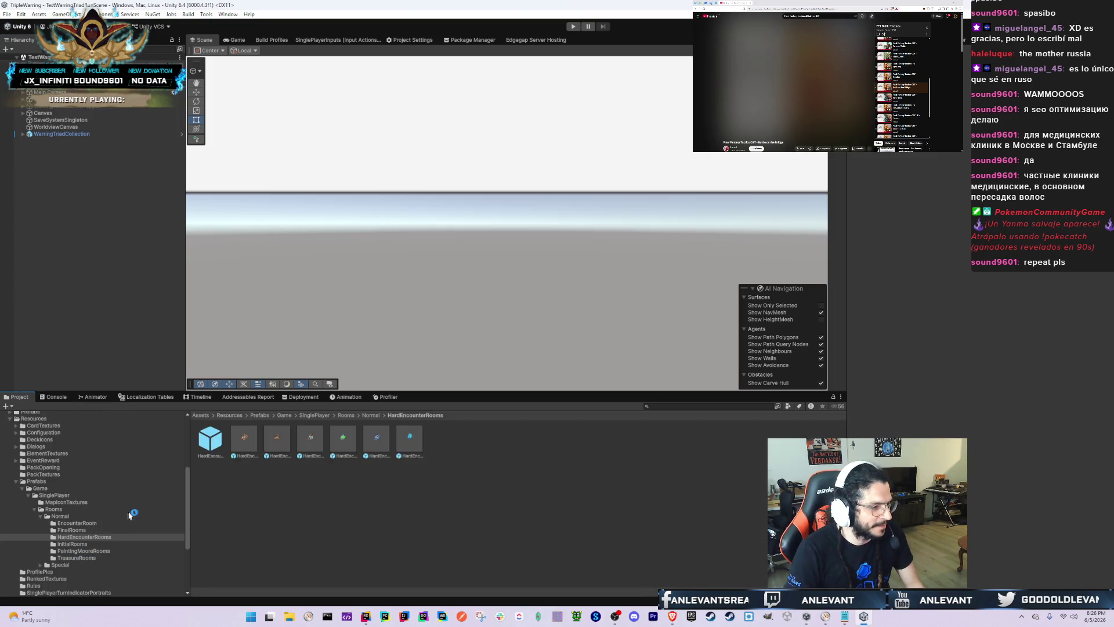
left_click(243, 440)
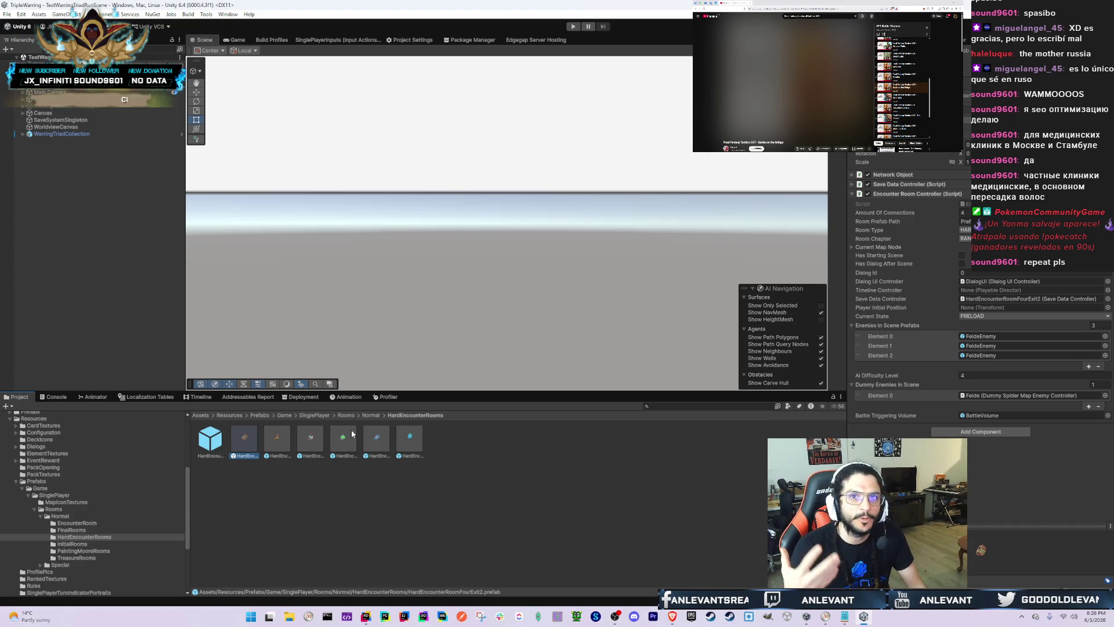
left_click(276, 442)
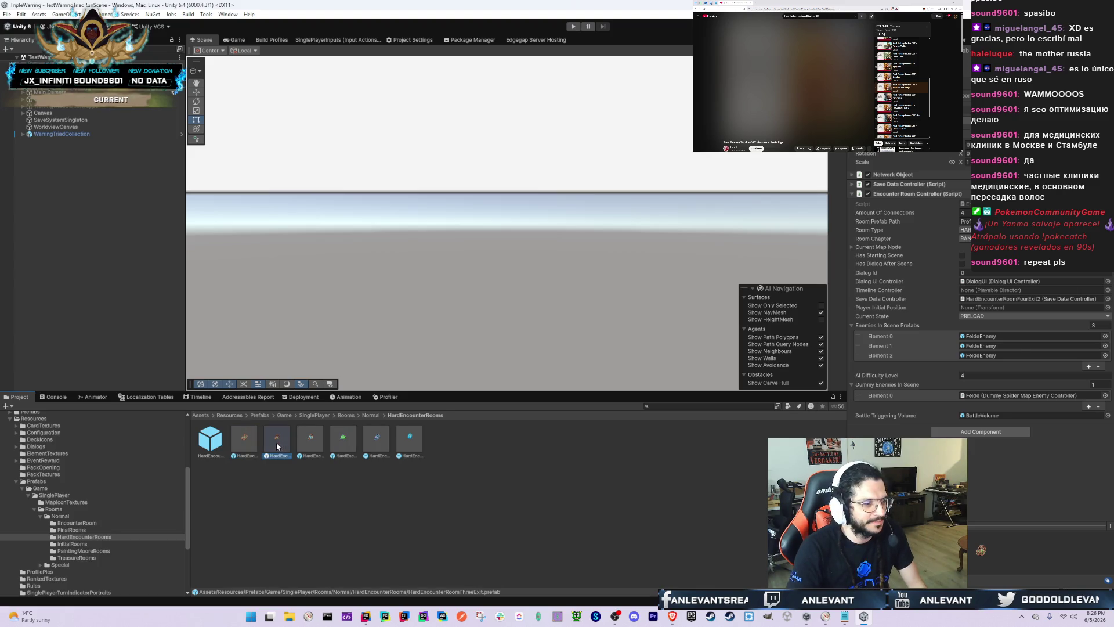
double_click(218, 442)
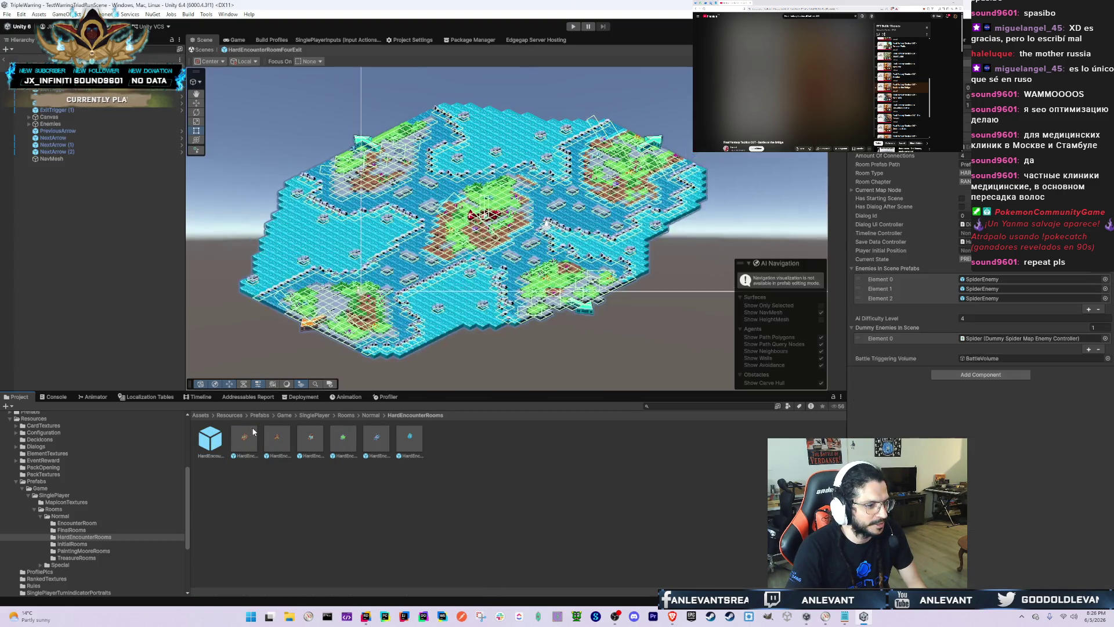
left_click(4, 58)
Step: Frame WarringTriadCollection and drag a HardEncounterRoomFourExit instance into the Hierarchy
left_click(92, 133)
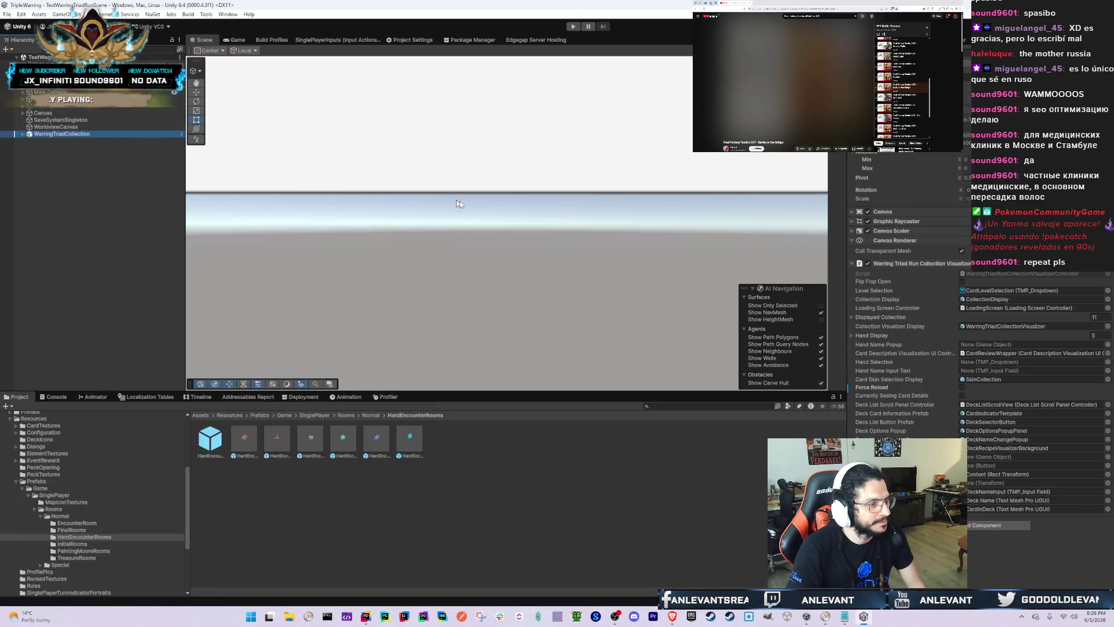
key("f")
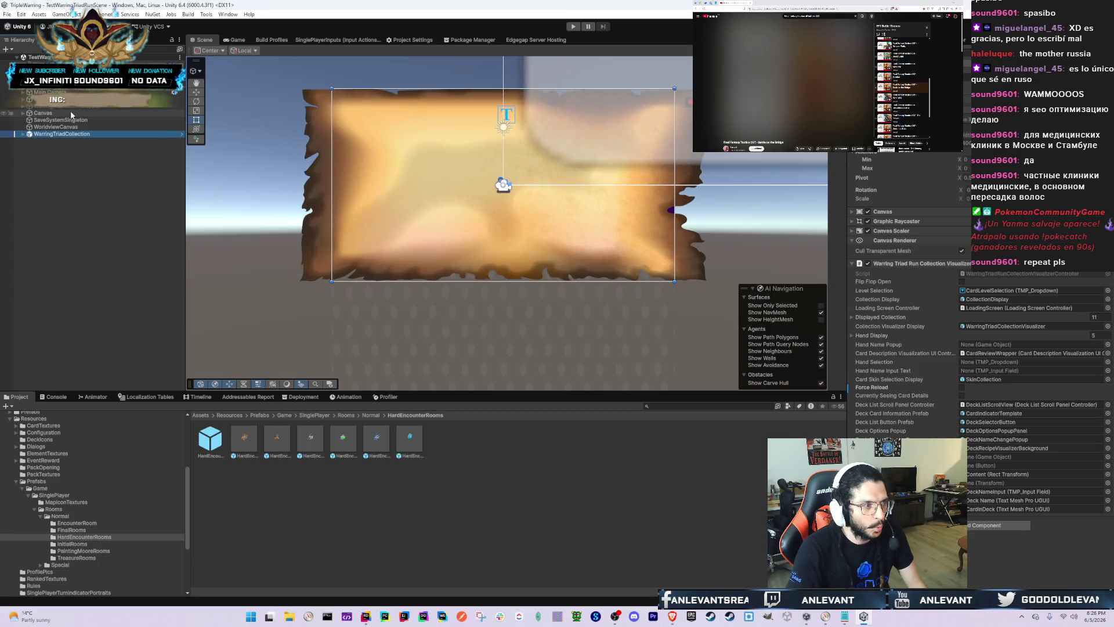
mouse_move(211, 441)
left_mouse_down()
mouse_move(99, 328)
mouse_move(81, 179)
left_mouse_up()
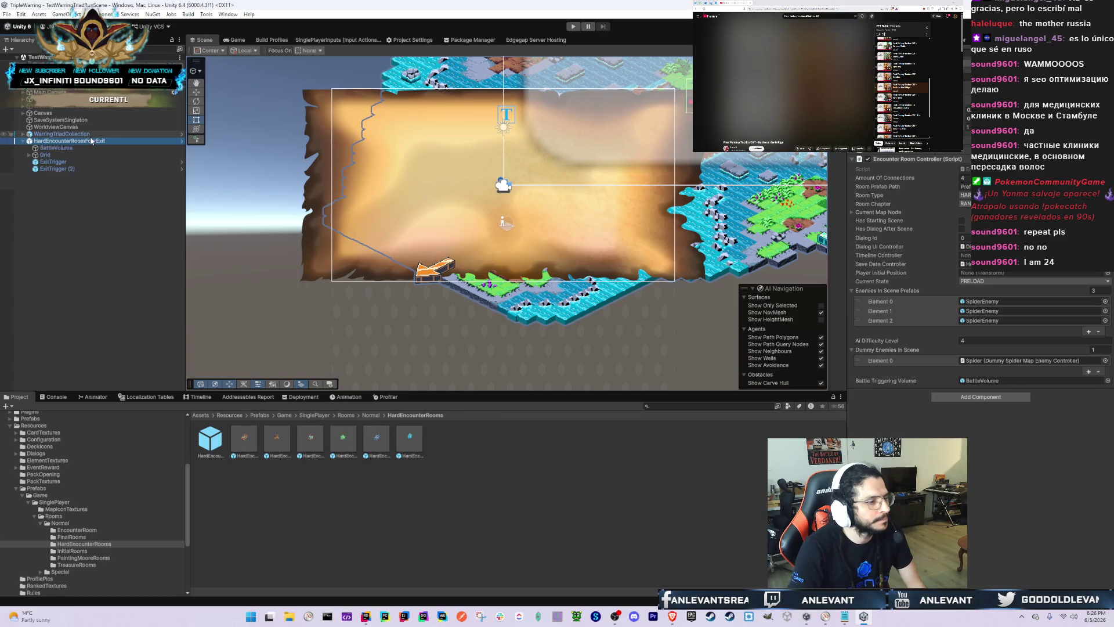
Step: Expand the room instance, clear the Console, and open it via Prefab > Open Asset in Context
key("Right")
key("Down")
key("Down")
key("Down")
key("Down")
key("Down")
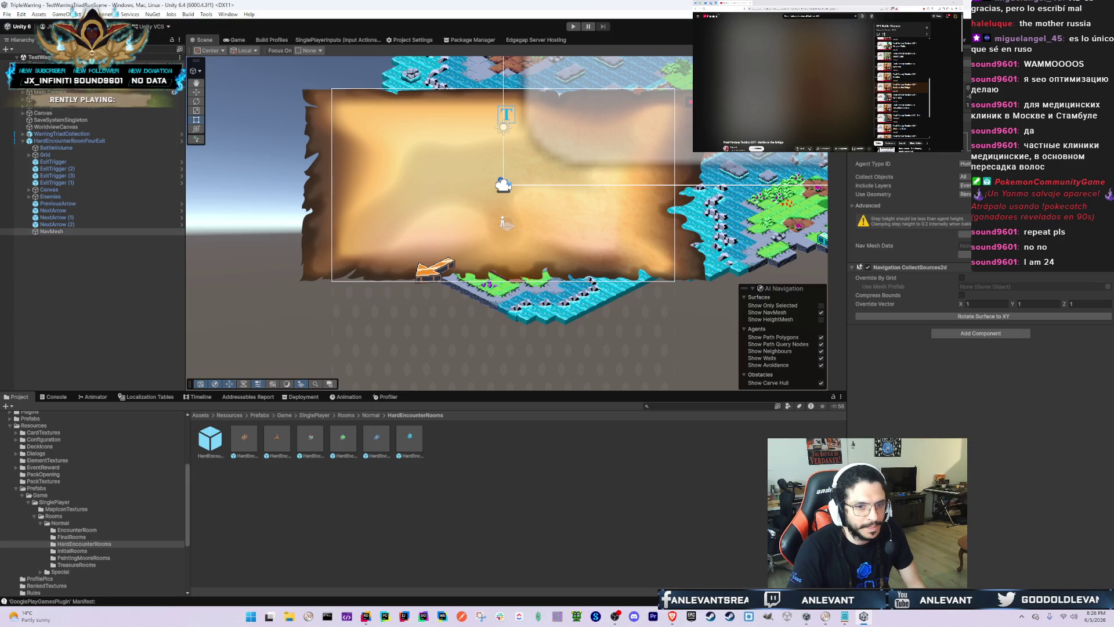
left_click(53, 397)
left_click(8, 406)
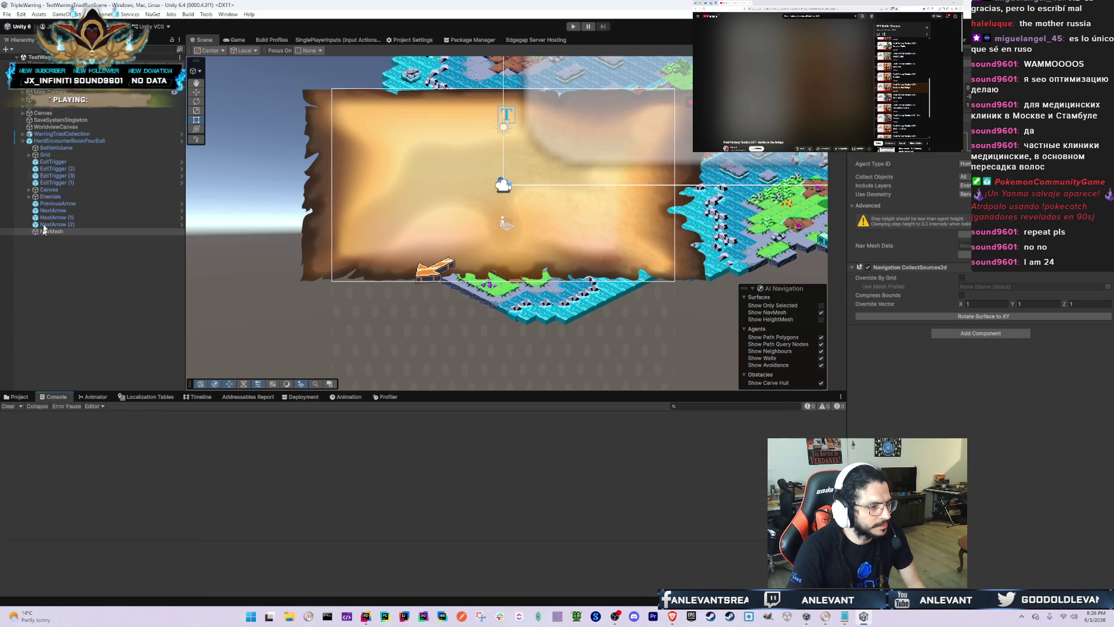
right_click(69, 143)
mouse_move(152, 285)
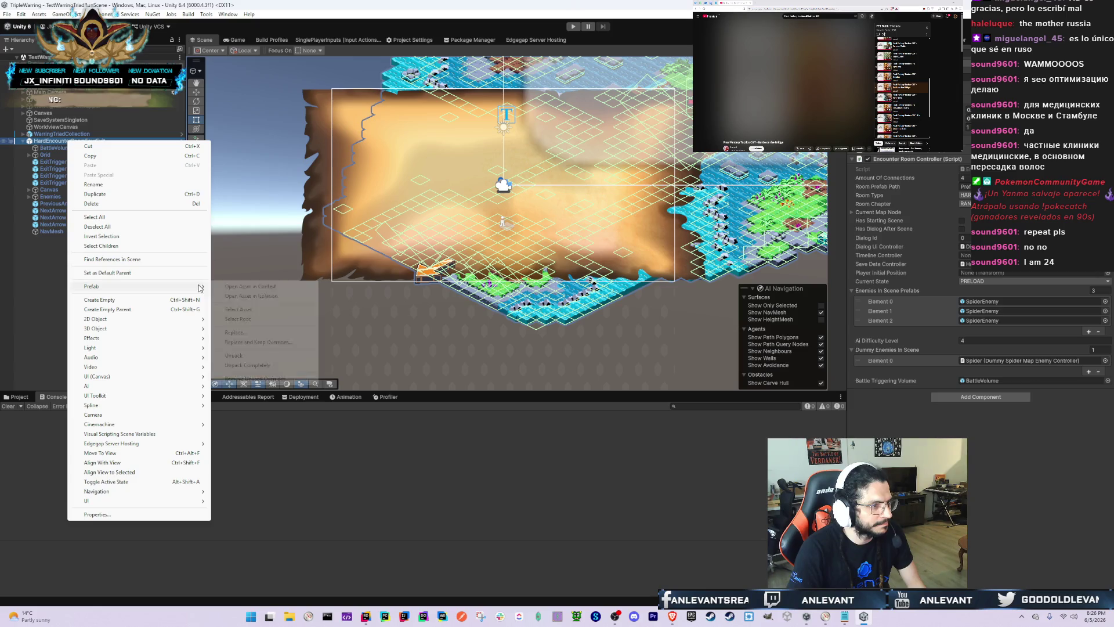
left_click(250, 296)
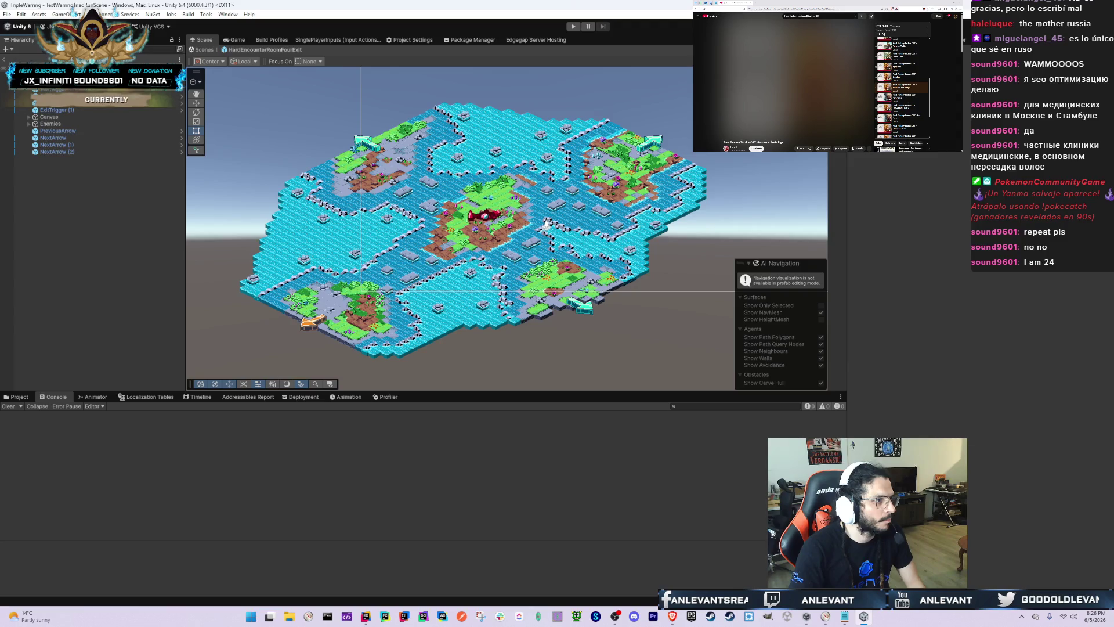
Step: Create an empty child GameObject in the prefab and add a NavMesh Surface component
right_click(93, 68)
mouse_move(228, 221)
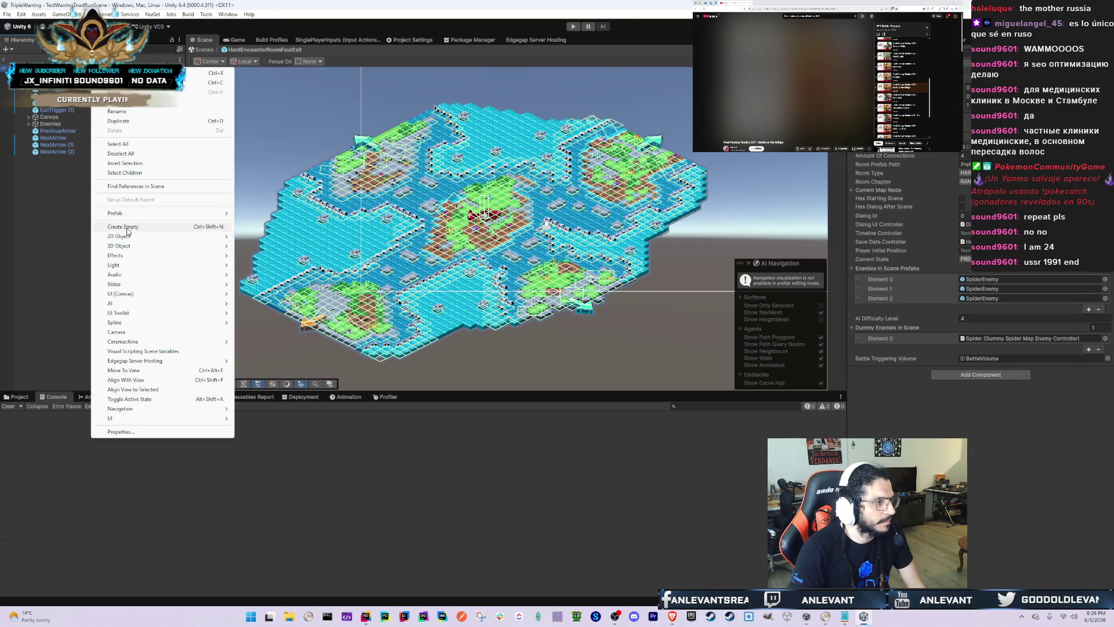
left_click(123, 227)
left_click(981, 139)
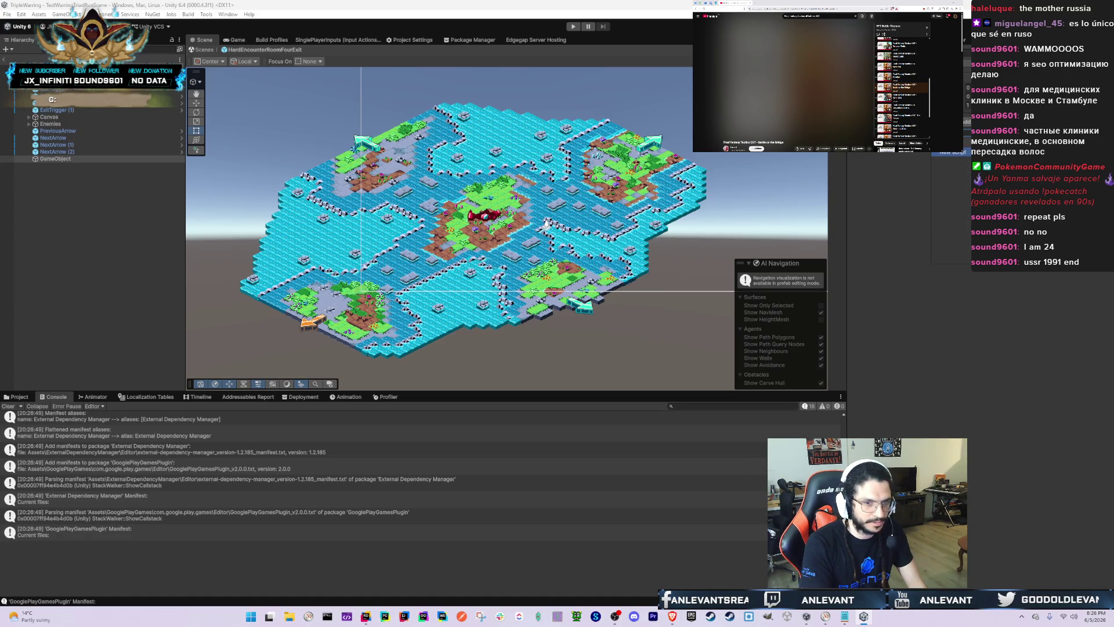
left_click(951, 213)
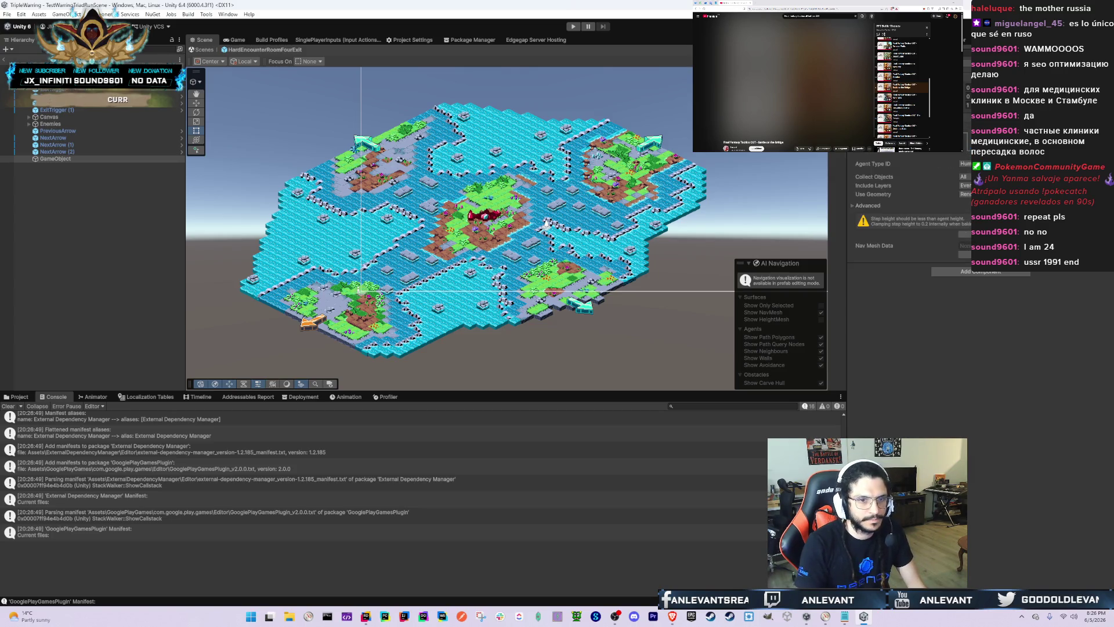
Step: Search 'Source' to add Navigation CollectSources2d, then clear the Console
left_click(976, 272)
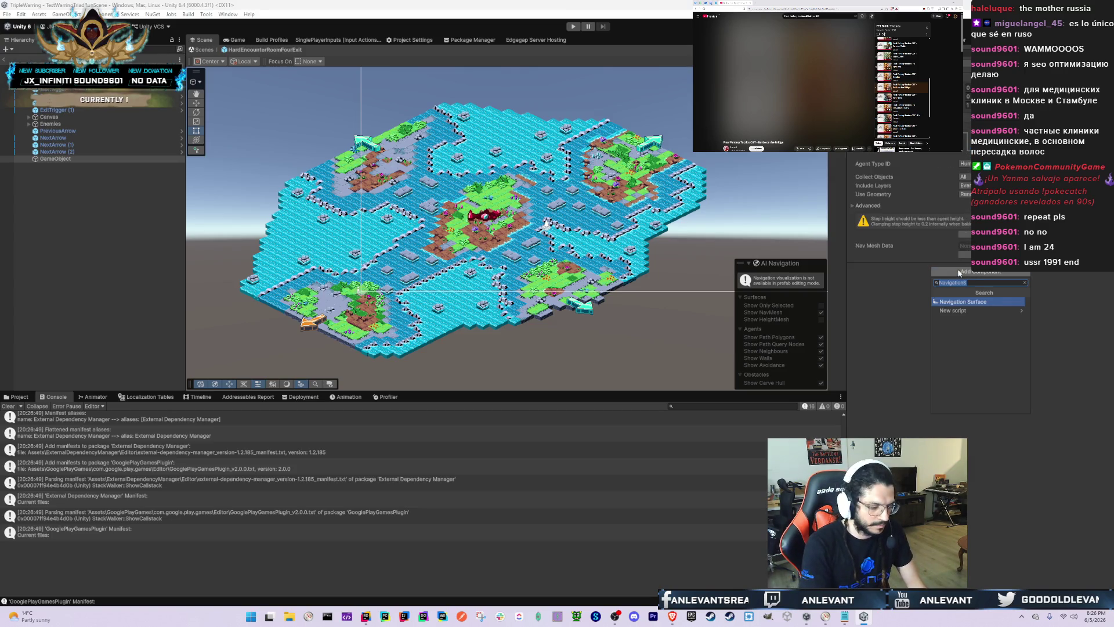
key("BackSpace")
key("BackSpace")
key("BackSpace")
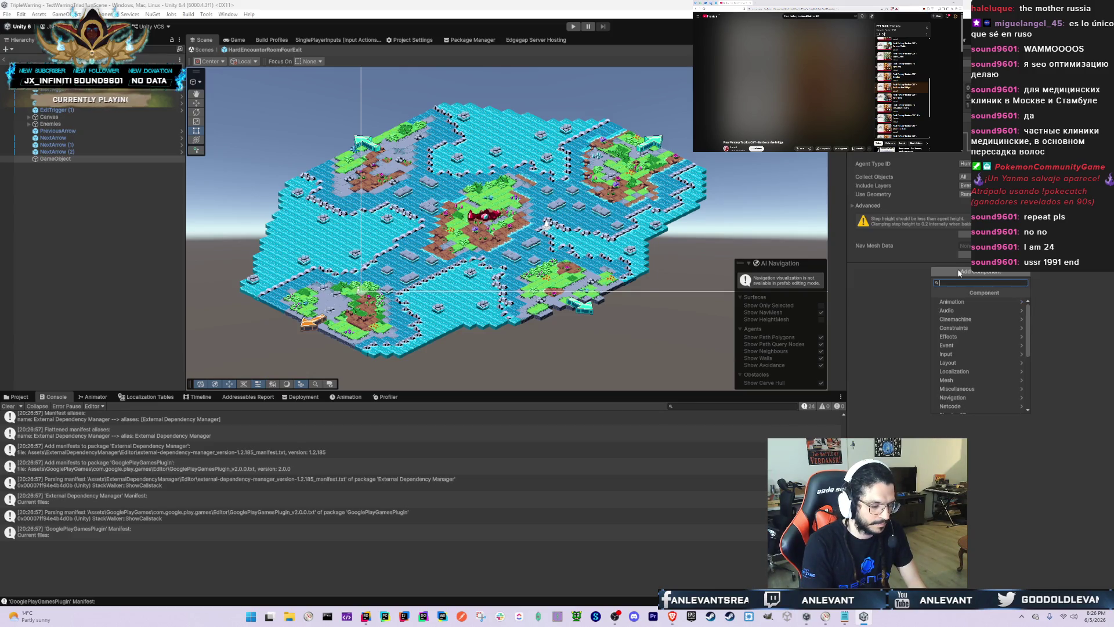
type("Souc")
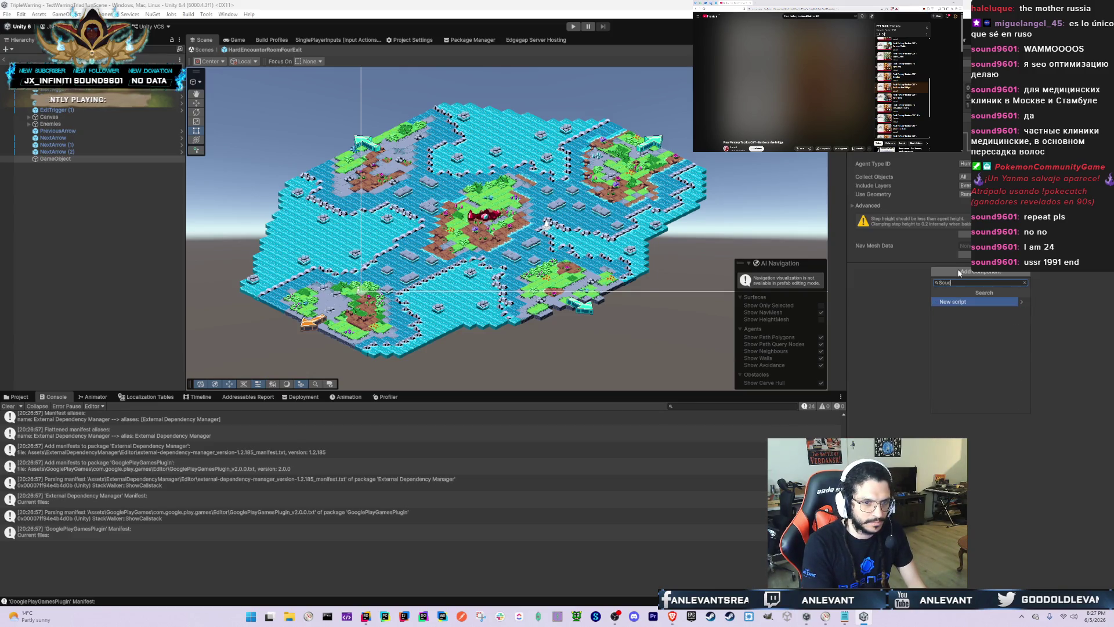
key("BackSpace")
type("rce")
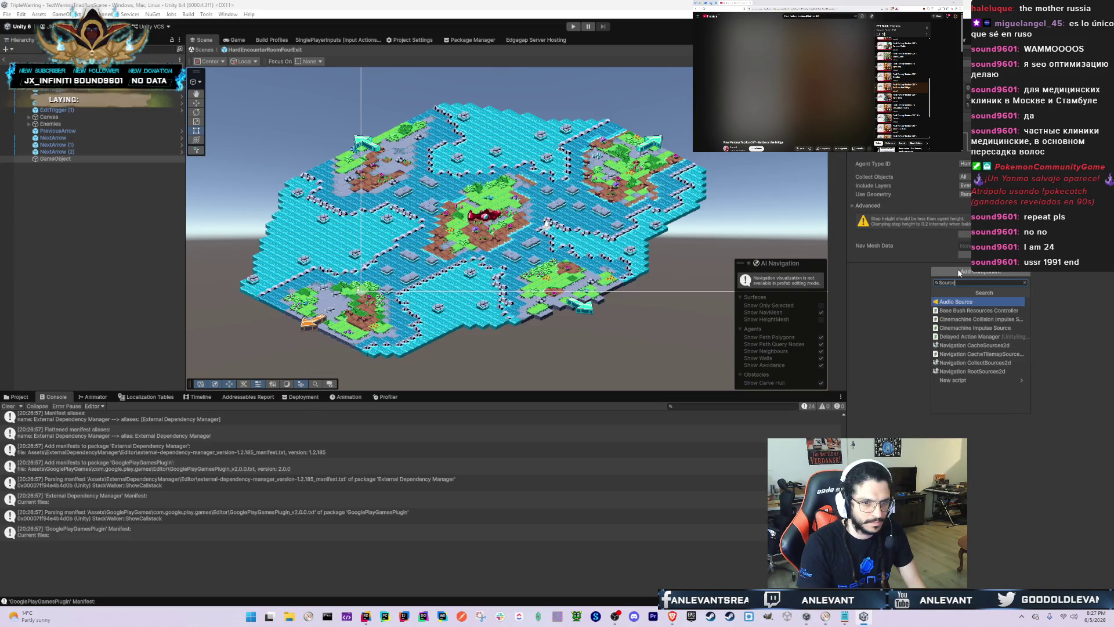
key("Down")
key("Down")
key("Down")
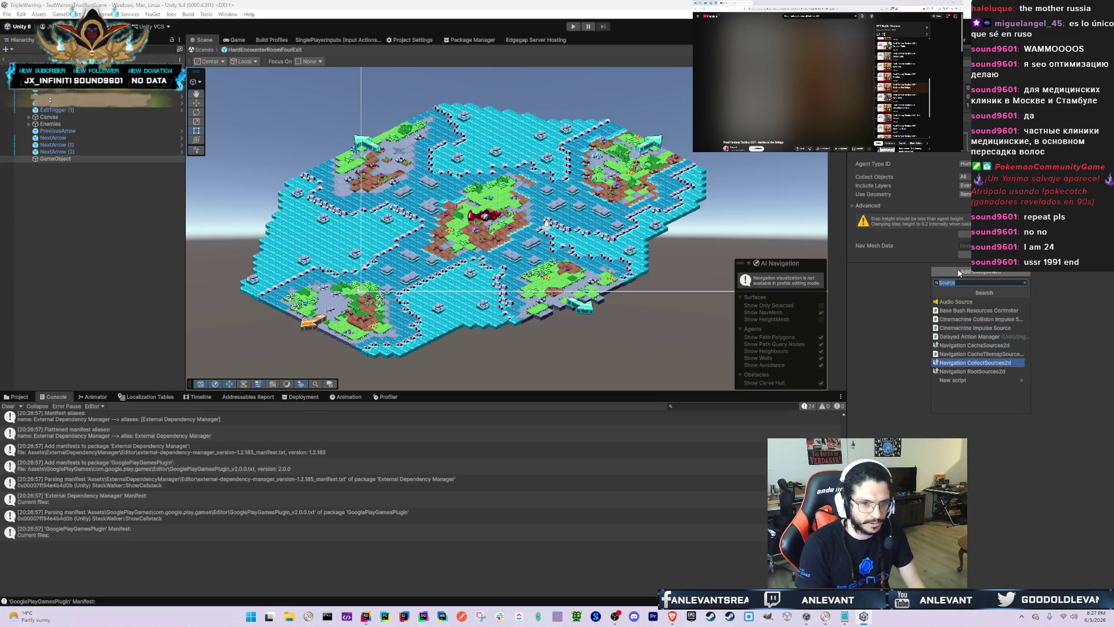
key("Return")
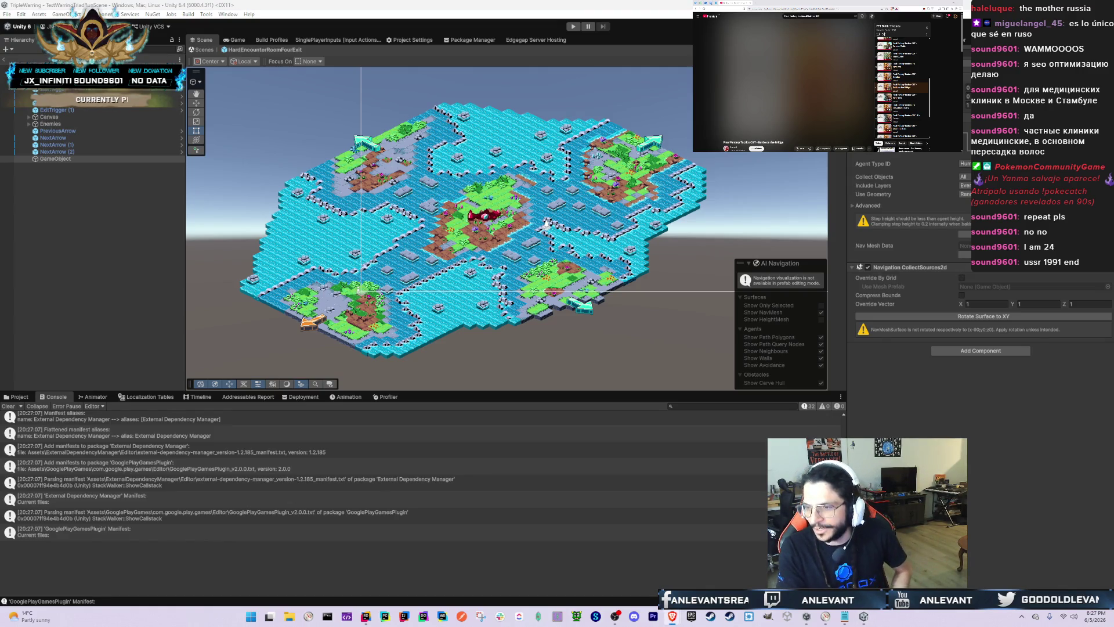
left_click(11, 407)
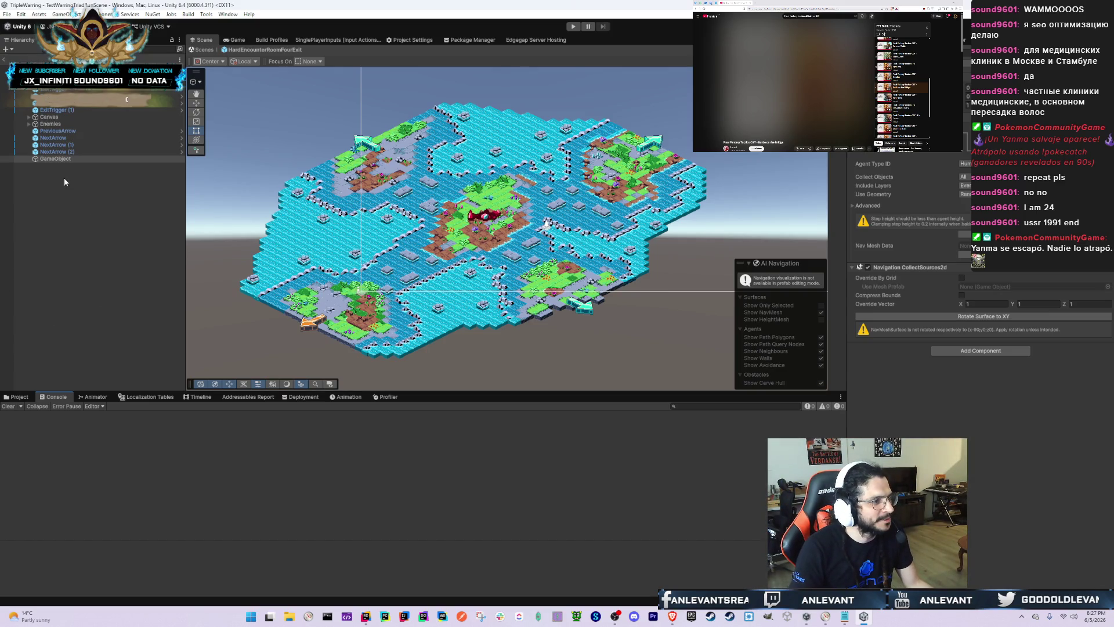
Step: Inspect the GameObject, Canvas, Grid and Enemies objects, select the room root, then exit prefab mode
left_click(154, 158)
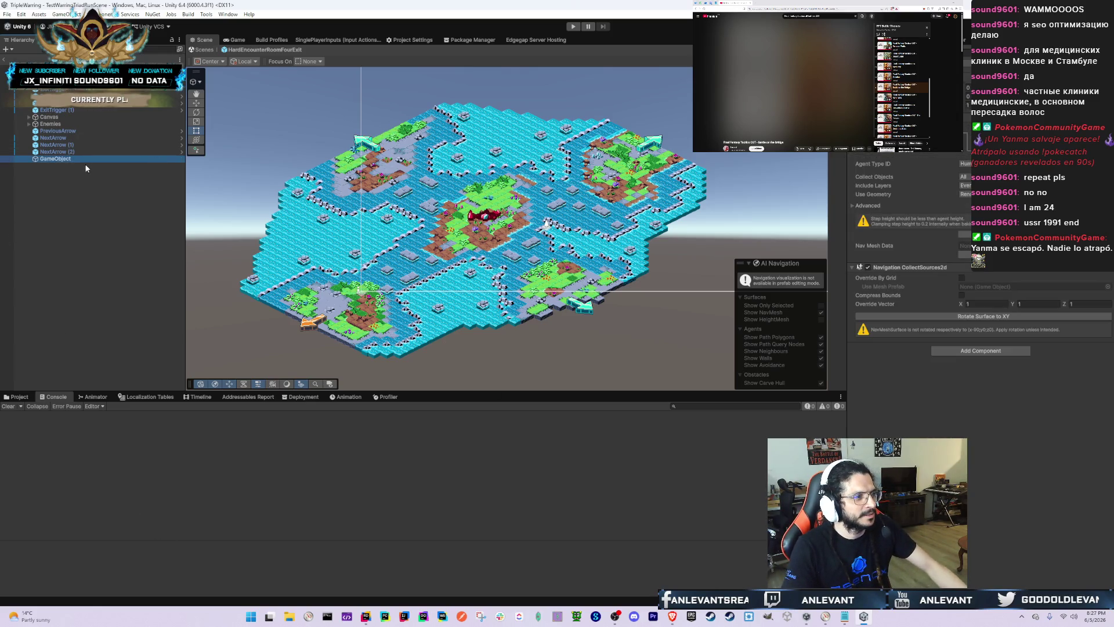
left_click(107, 117)
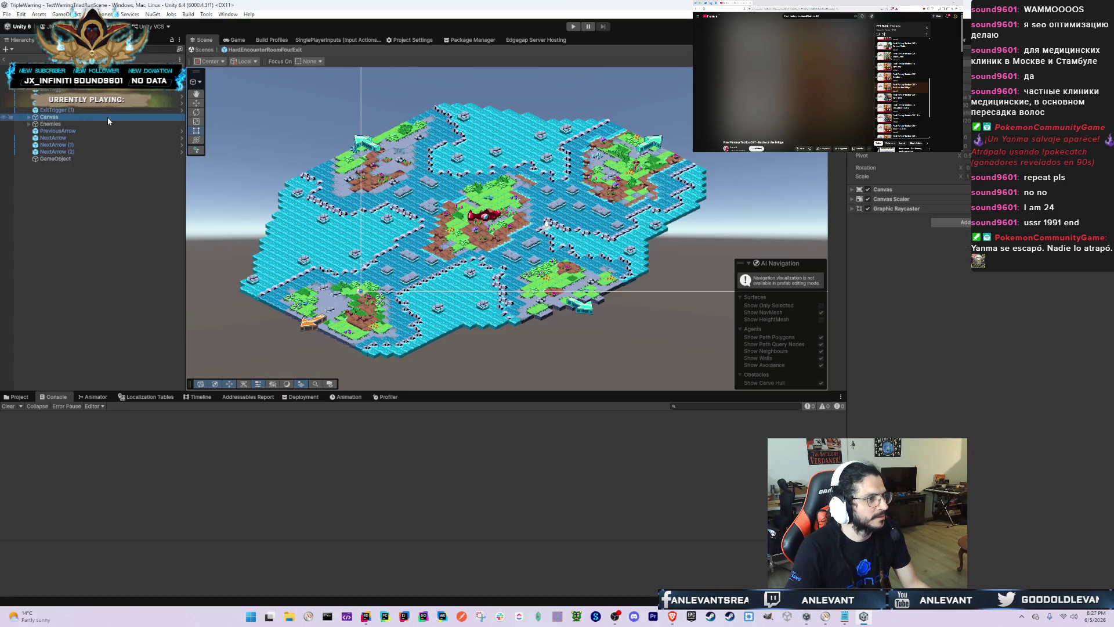
key("Up")
key("Up")
key("Up")
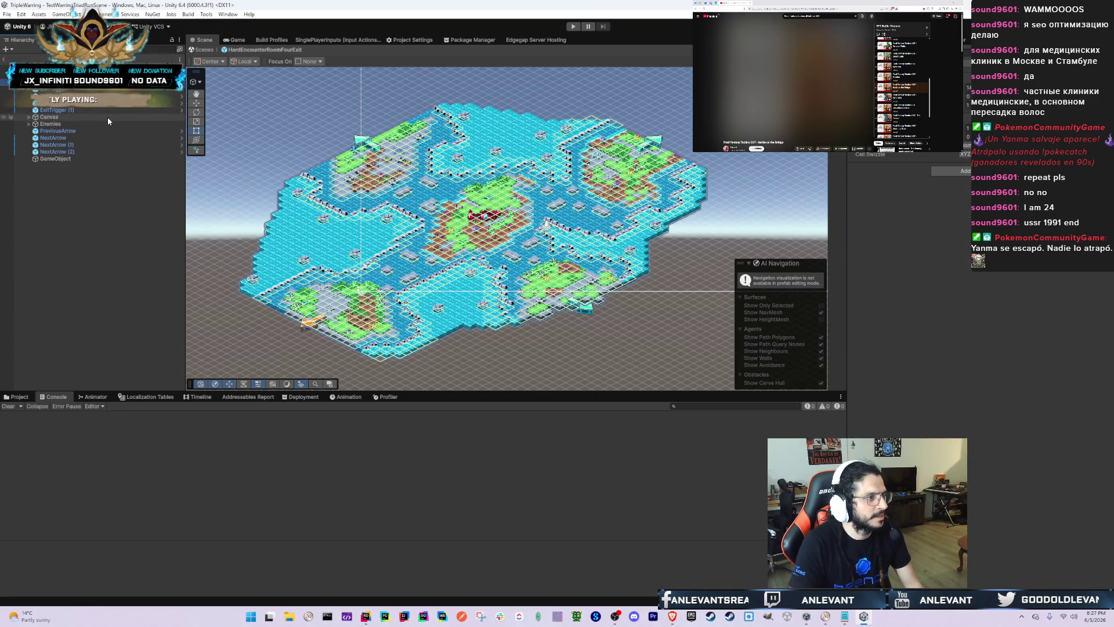
left_click(107, 117)
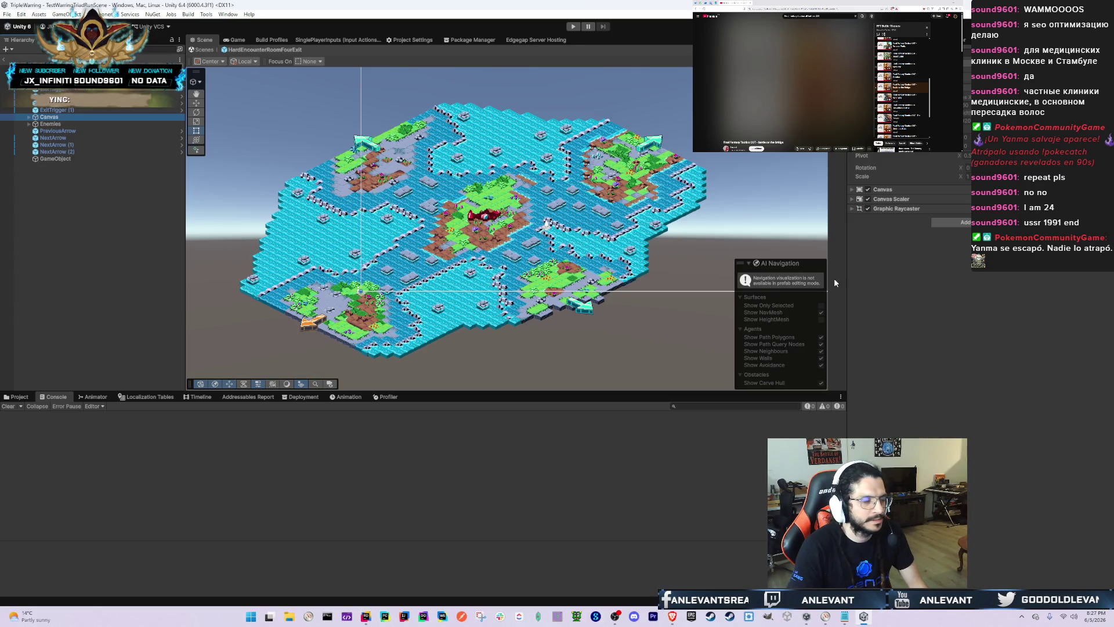
key("Down")
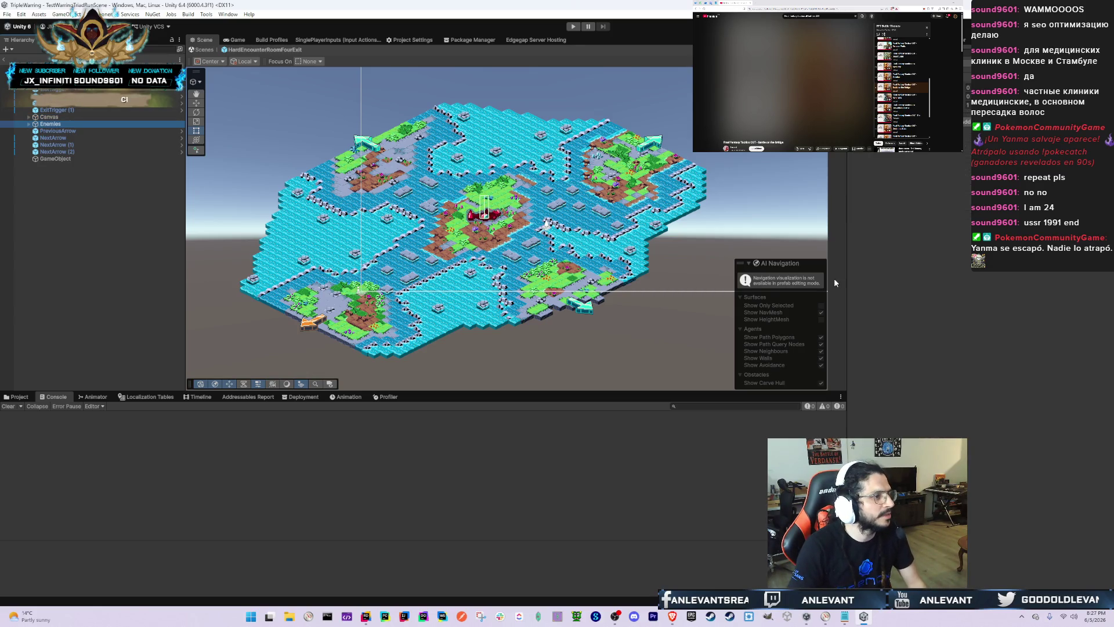
key("Up")
left_click(7, 68)
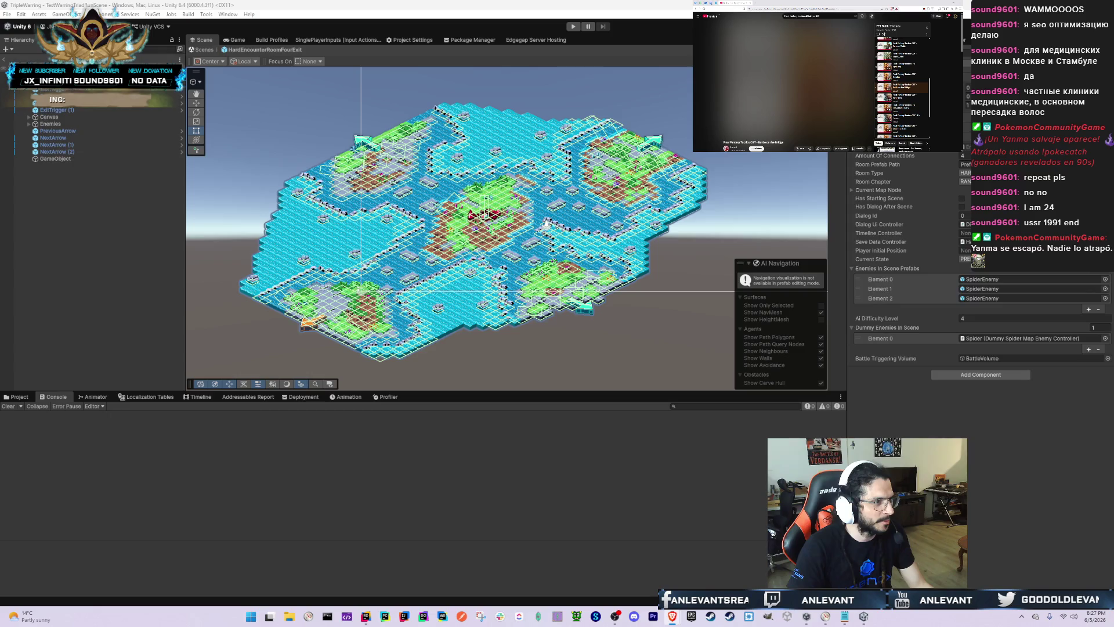
left_click(7, 60)
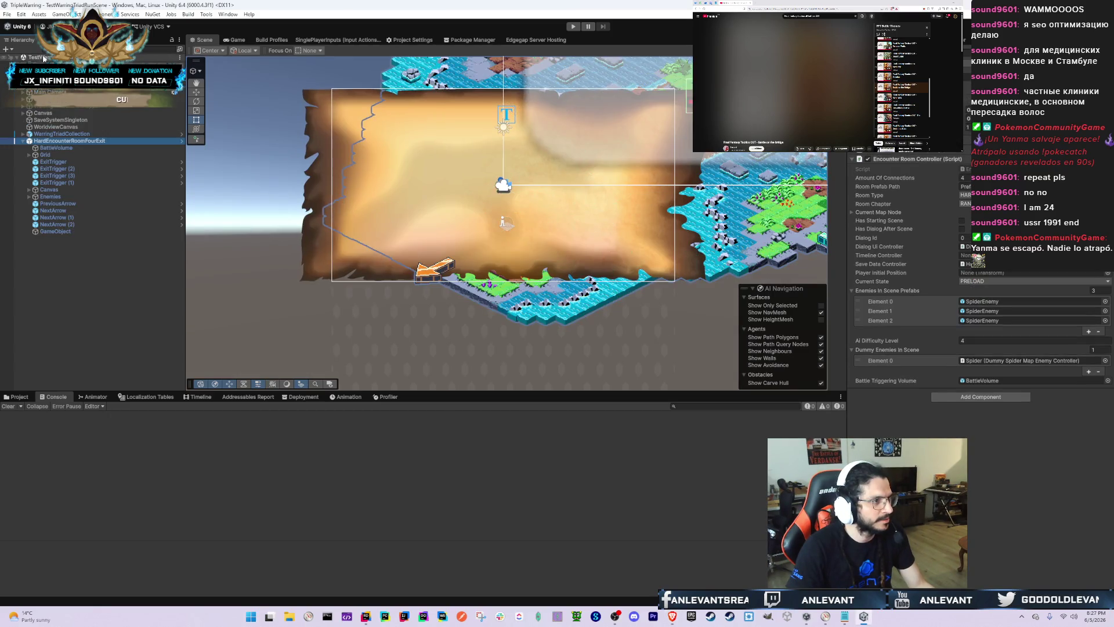
Step: Locate the open scene's file in the Project assets, briefly checking the Console
left_click(16, 398)
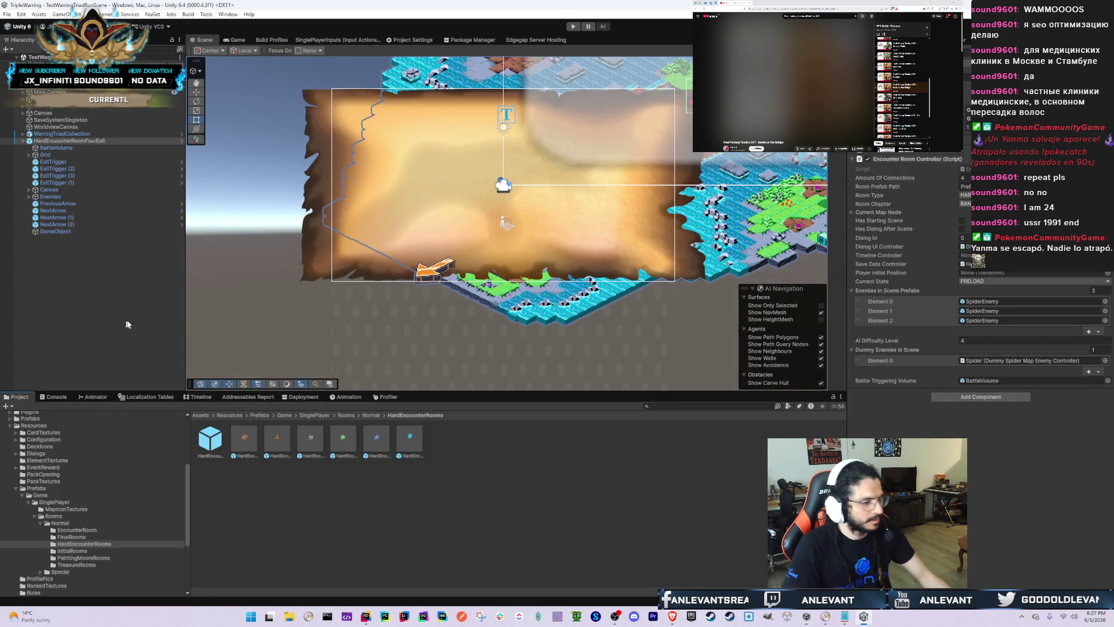
right_click(110, 58)
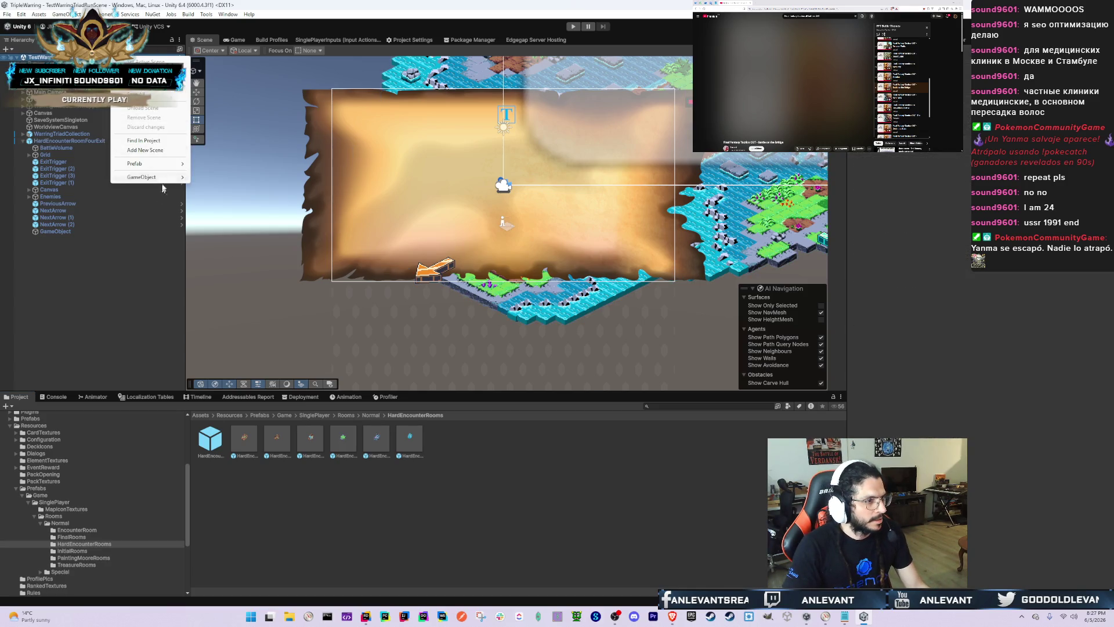
left_click(169, 142)
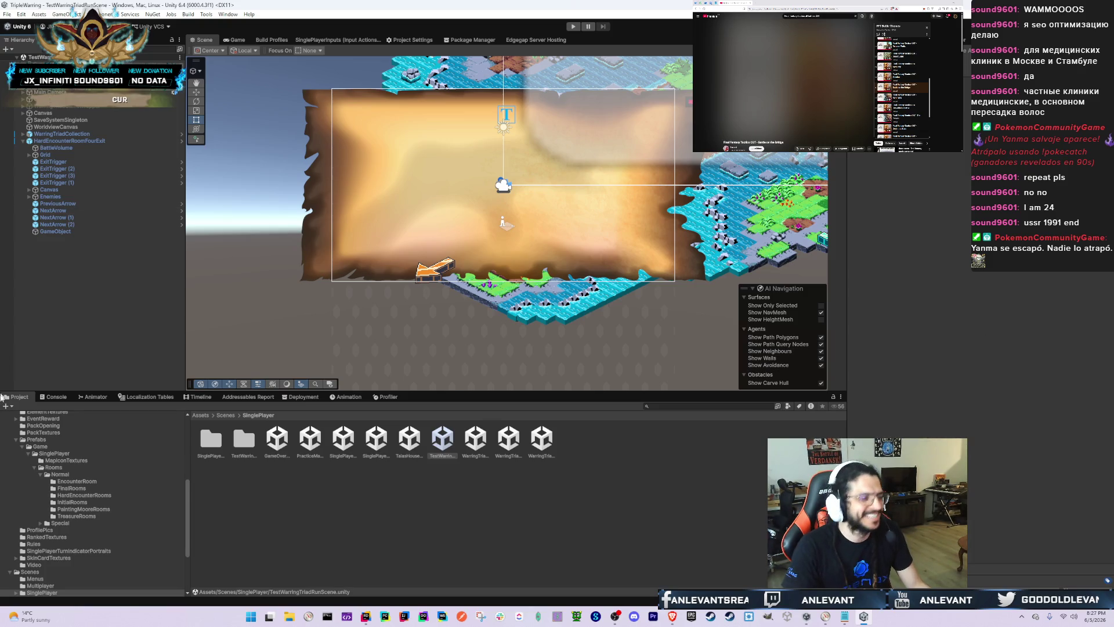
left_click(57, 397)
left_click(16, 398)
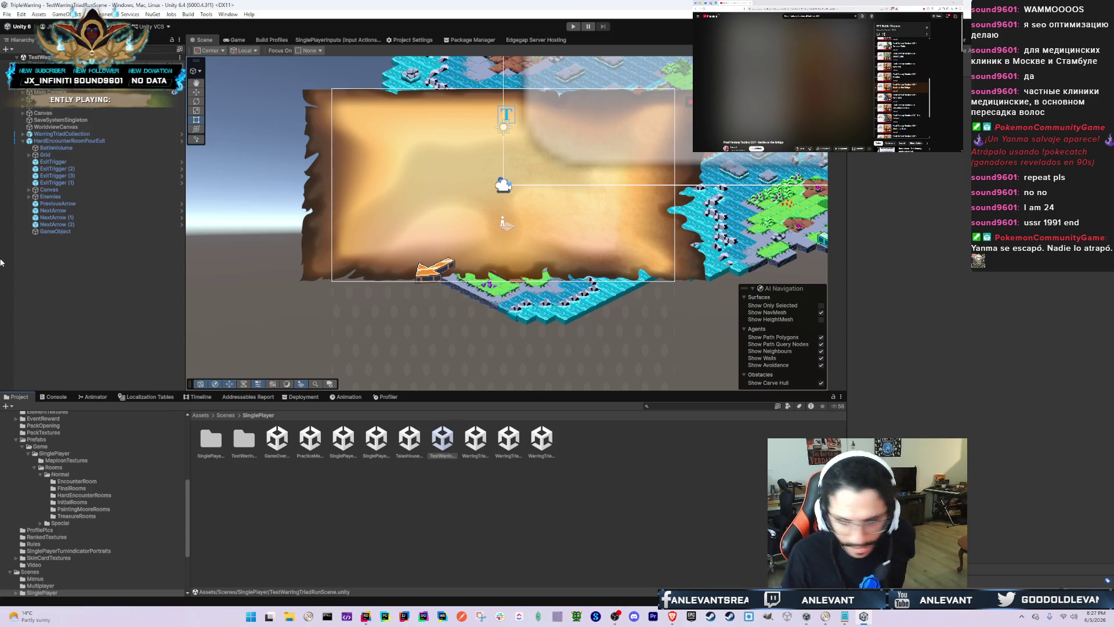
Step: Browse to Assets/Scenes/Menus and open LoginScene
left_click(76, 504)
key("Down")
key("Down")
key("Down")
key("Left")
key("Left")
key("Left")
key("Left")
key("Left")
key("Left")
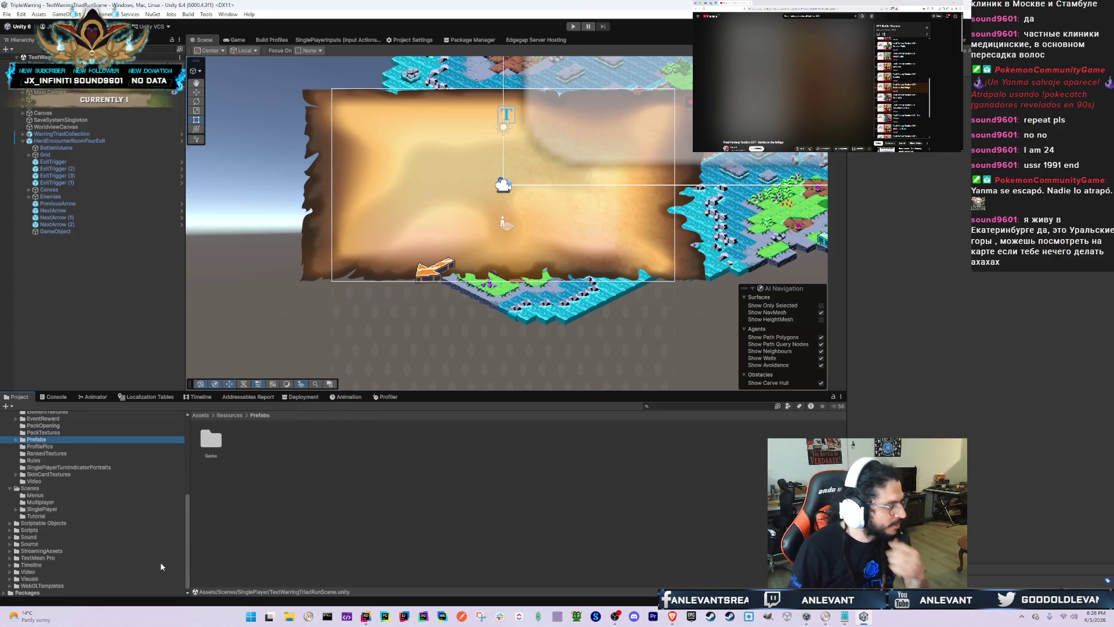
key("Left")
key("Left")
left_click(55, 494)
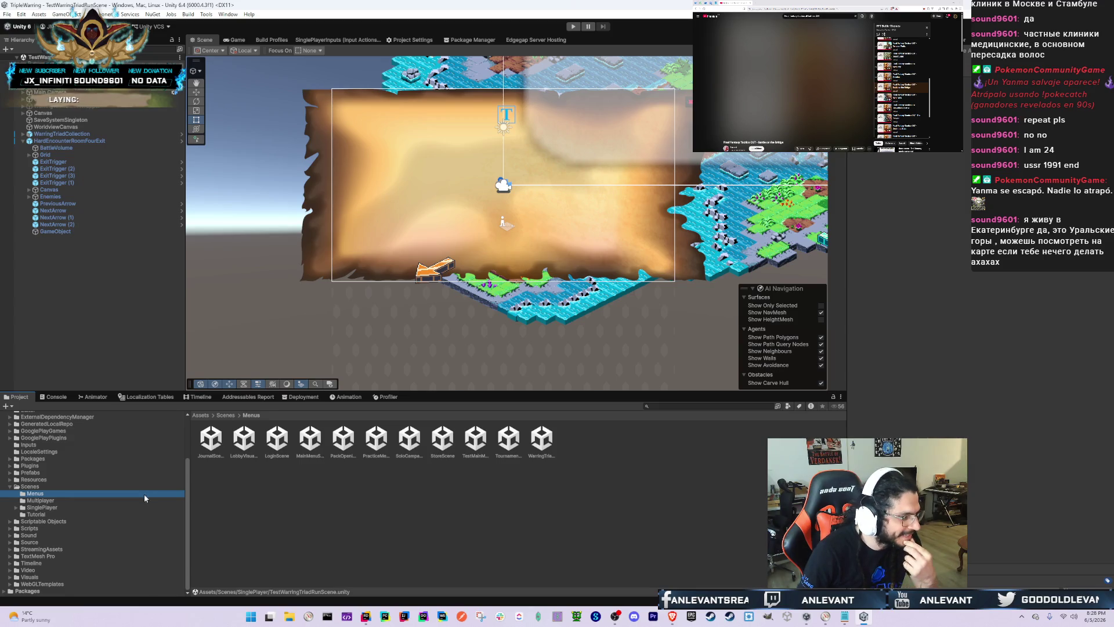
left_click(75, 502)
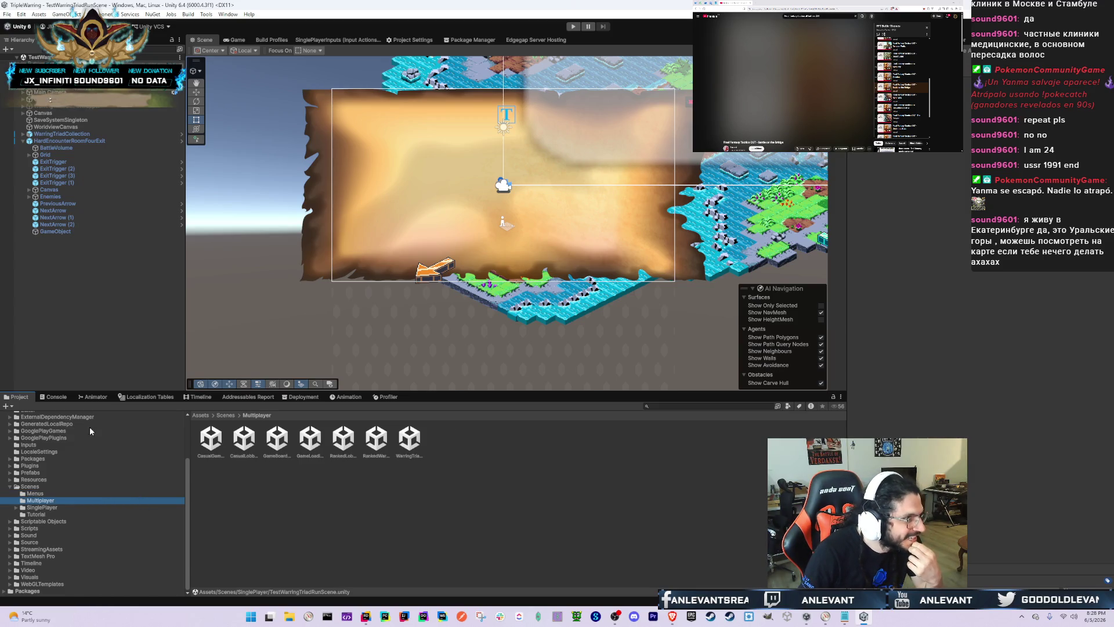
left_click(42, 494)
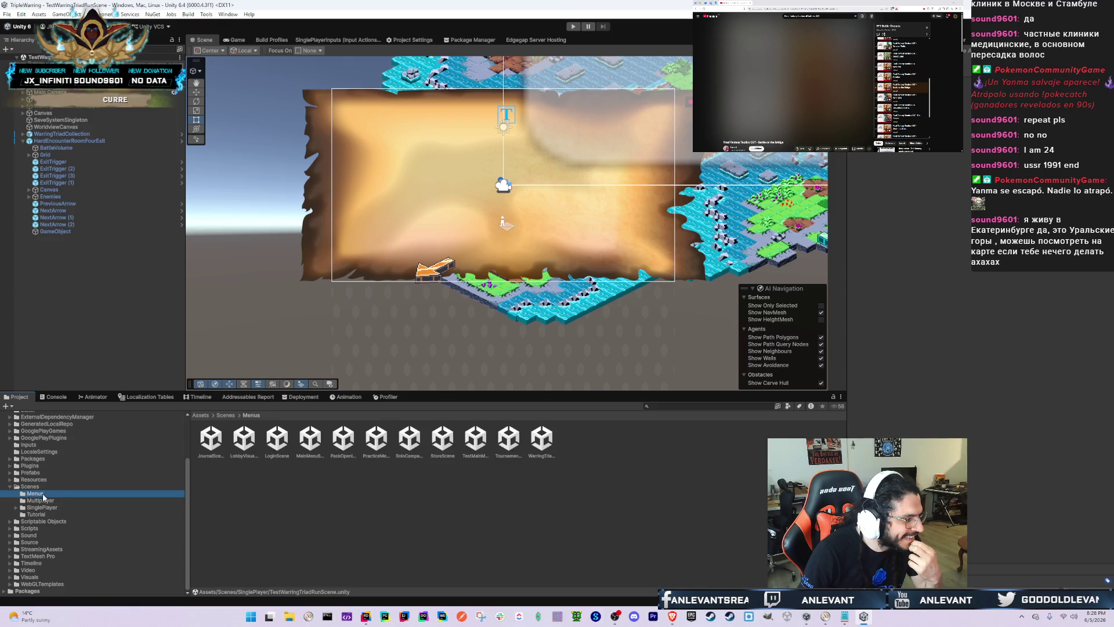
double_click(277, 439)
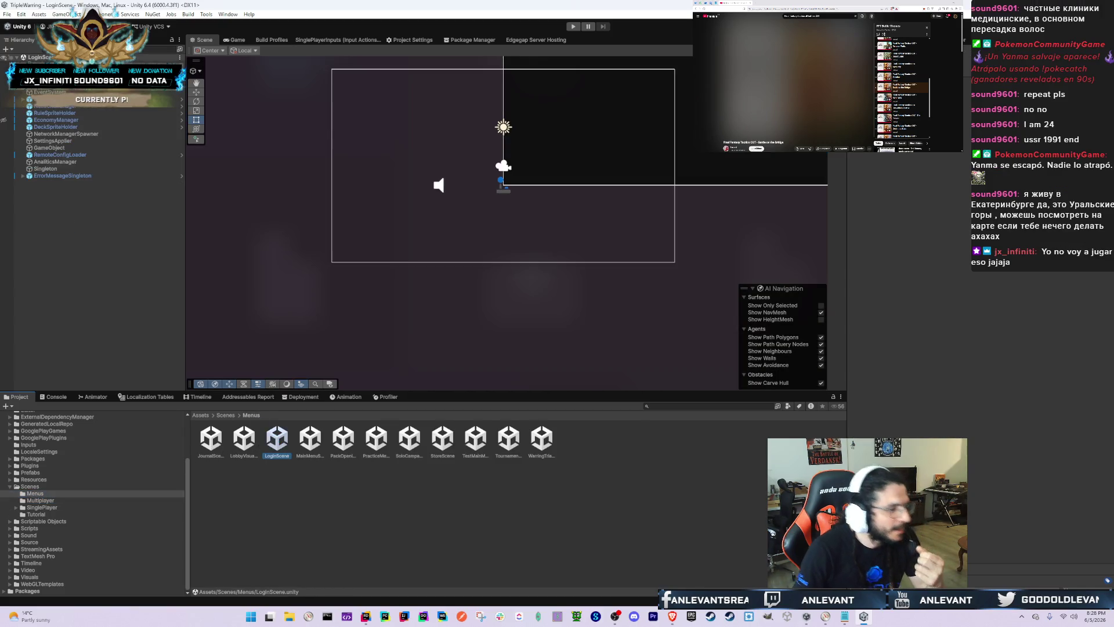
Step: Switch to the Brave window with the Twitch stream and snap it to the left half
key("alt+Tab")
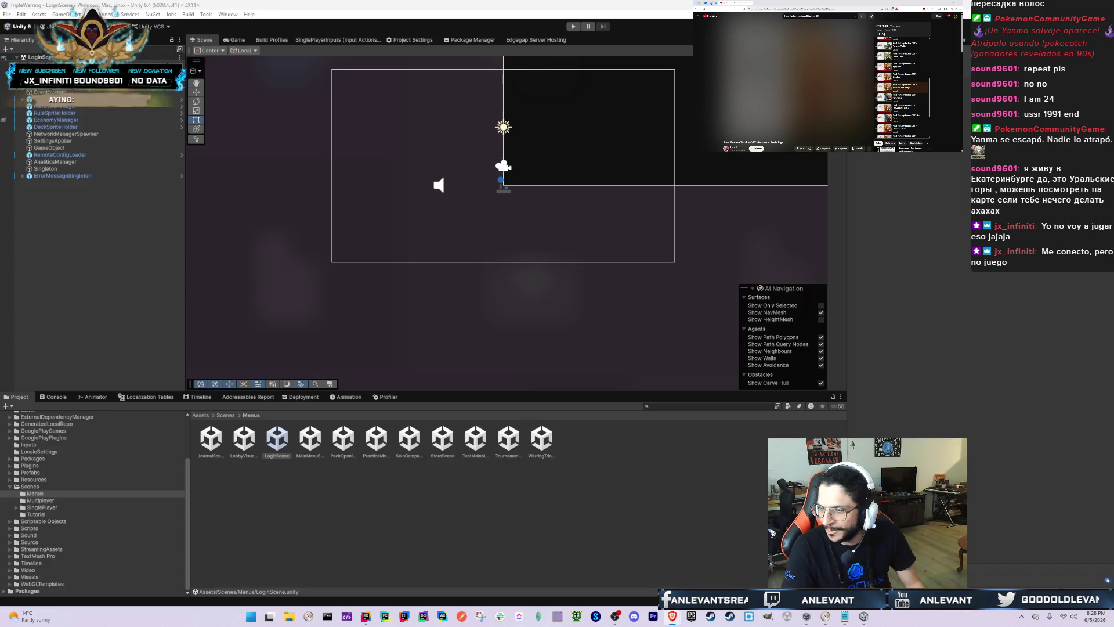
key("alt+Tab")
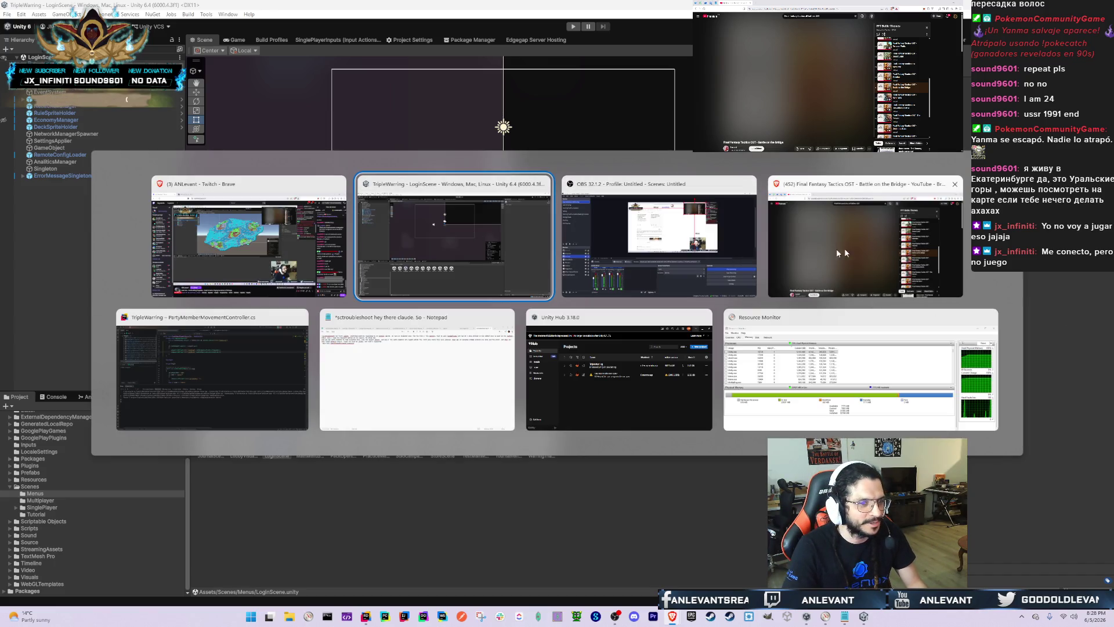
key("alt+Tab")
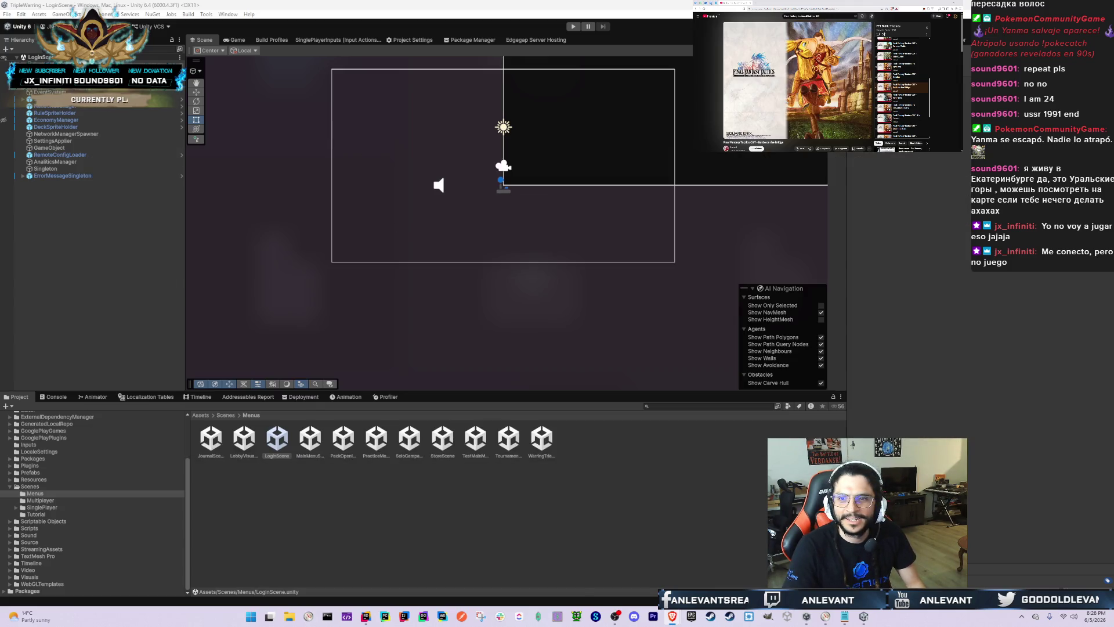
key("alt+Tab")
key("super+Left")
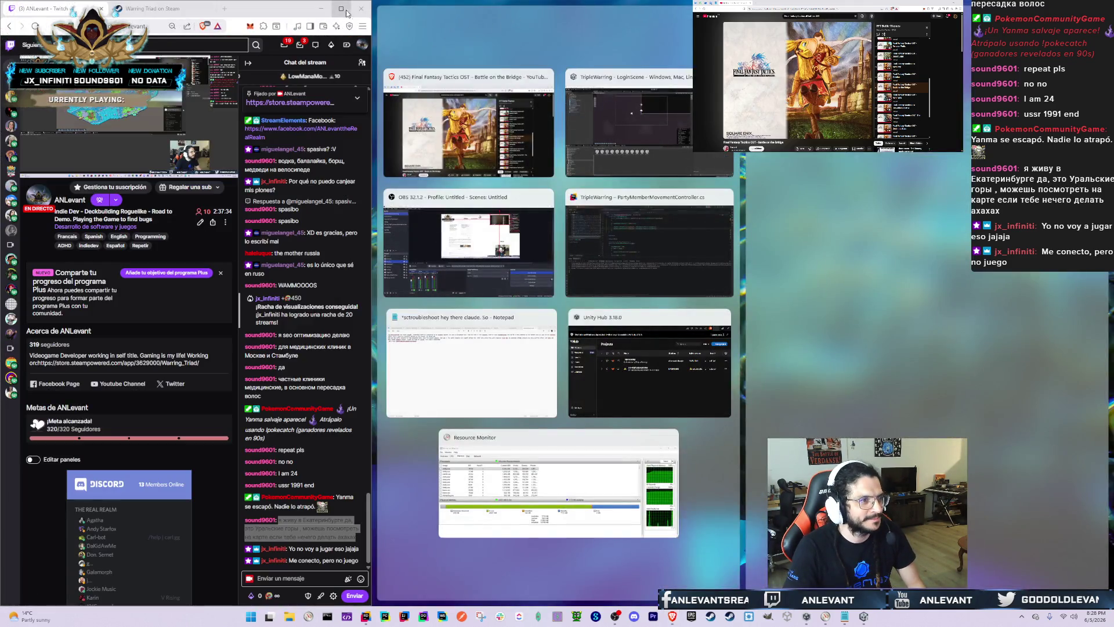
Step: Maximize the browser, search 'translate' and paste the Russian chat message into the translator
left_click(347, 11)
key("ctrl+t")
type("я живу в Екатеринбурге да, это Уральские горы , можешь посмотреть на карте если тебе нечего делать ахахах")
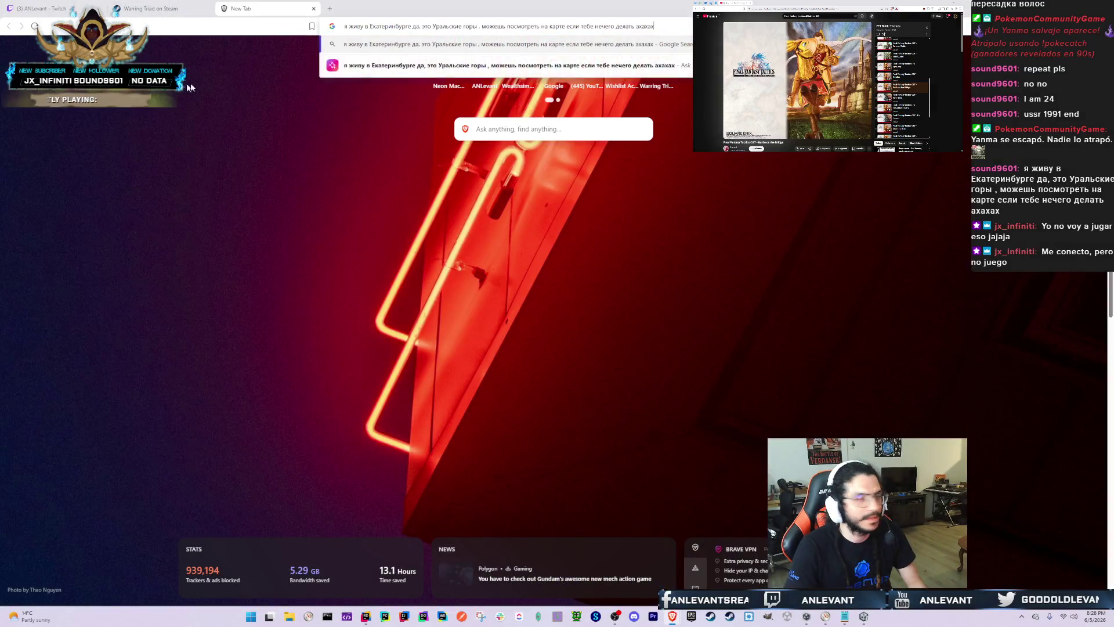
key("ctrl+a")
key("BackSpace")
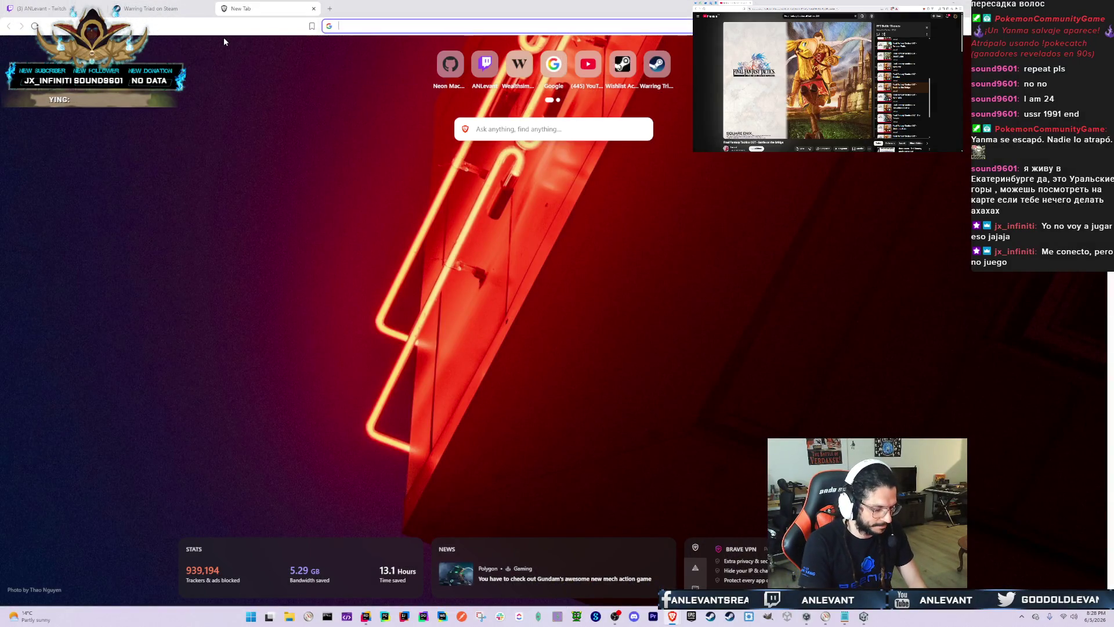
type("translate")
key("Return")
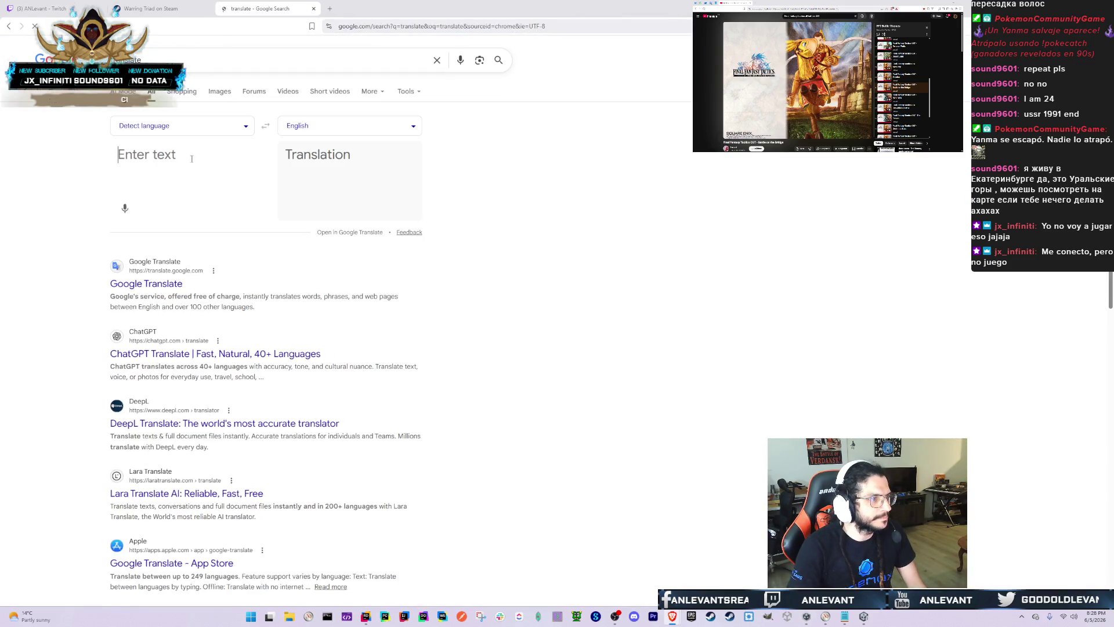
left_click(126, 209)
type("я живу в Екатеринбурге да, это Уральские горы , можешь посмотреть на карте если тебе нечего делать ахахах")
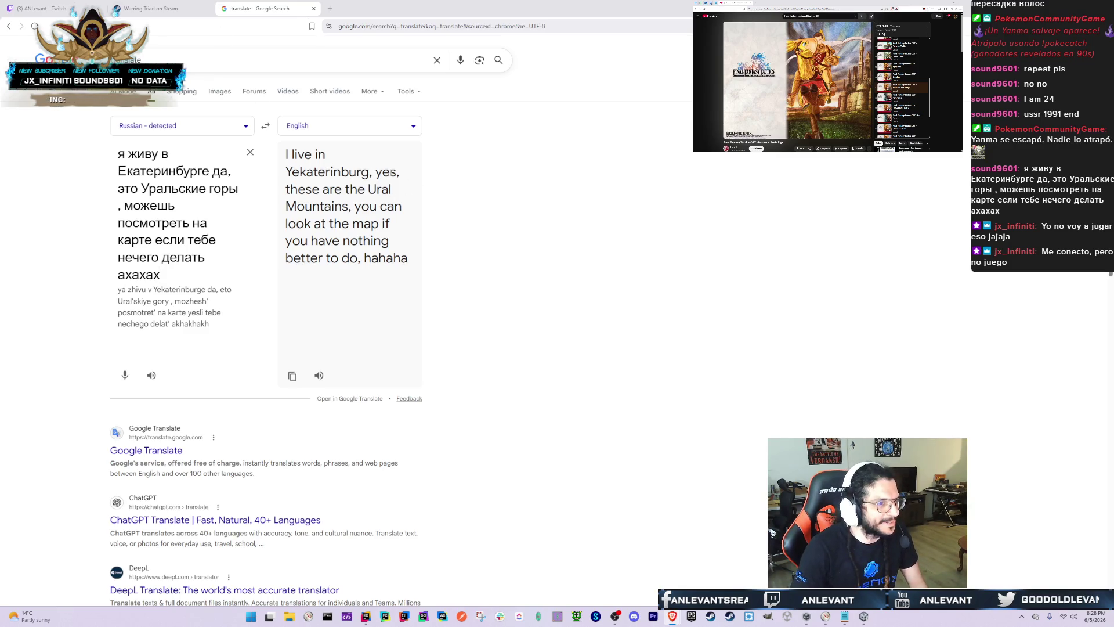
Step: Copy 'Ural Mountains' from the translation and search it in a new tab
left_click_drag(371, 188, 349, 207)
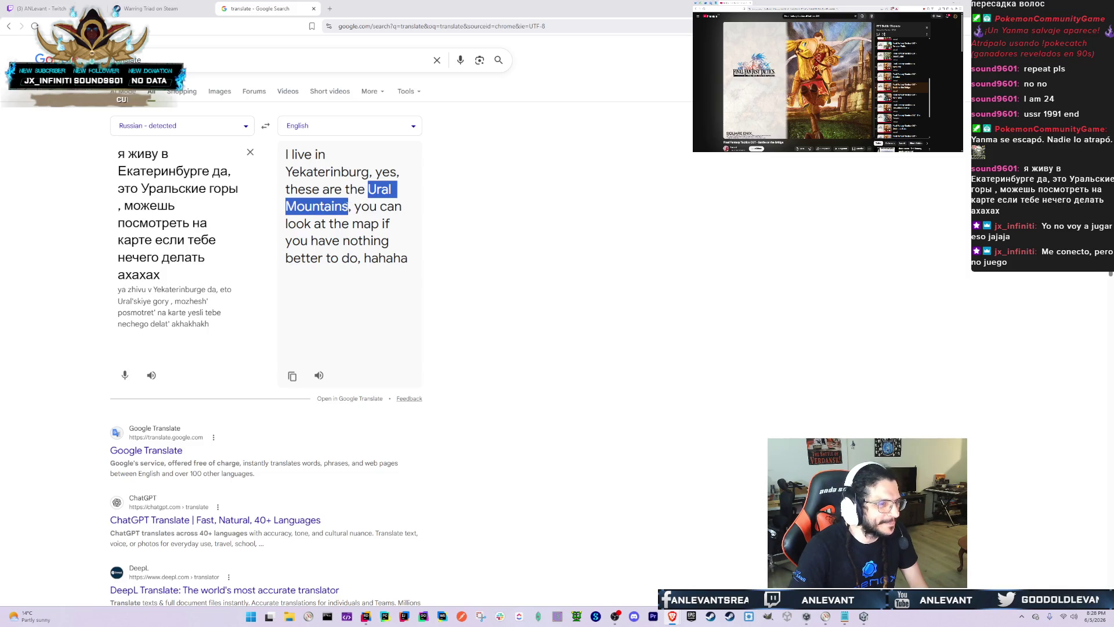
key("ctrl+c")
key("ctrl+t")
key("ctrl+v")
key("Return")
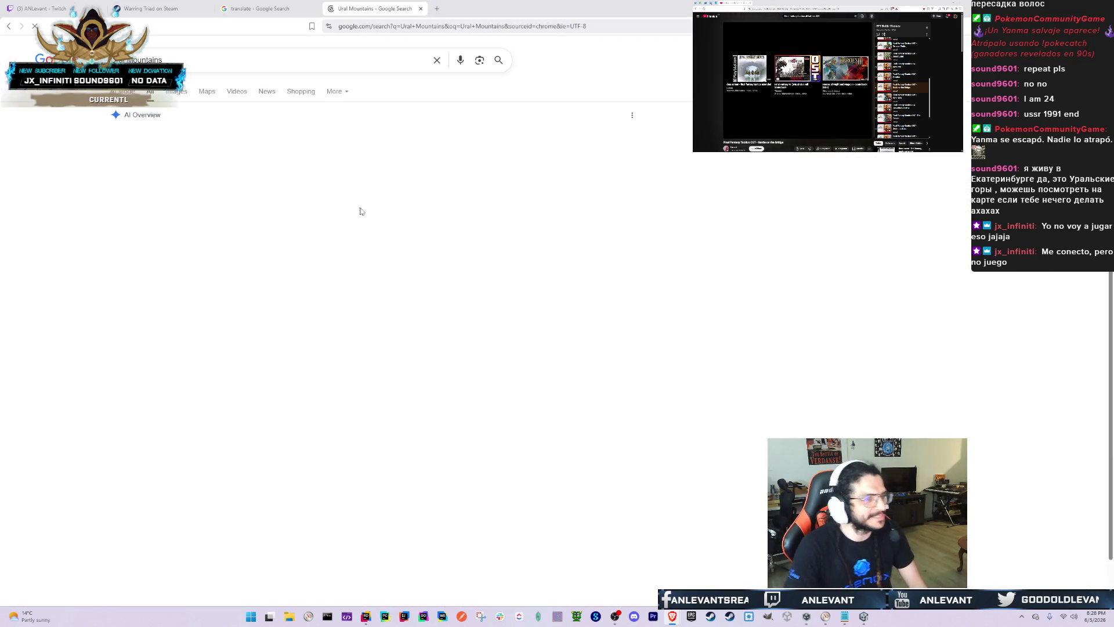
Step: Browse Ural Mountains images, then search 'dead mountain rusia' and open the Dyatlov Pass article
left_click(184, 97)
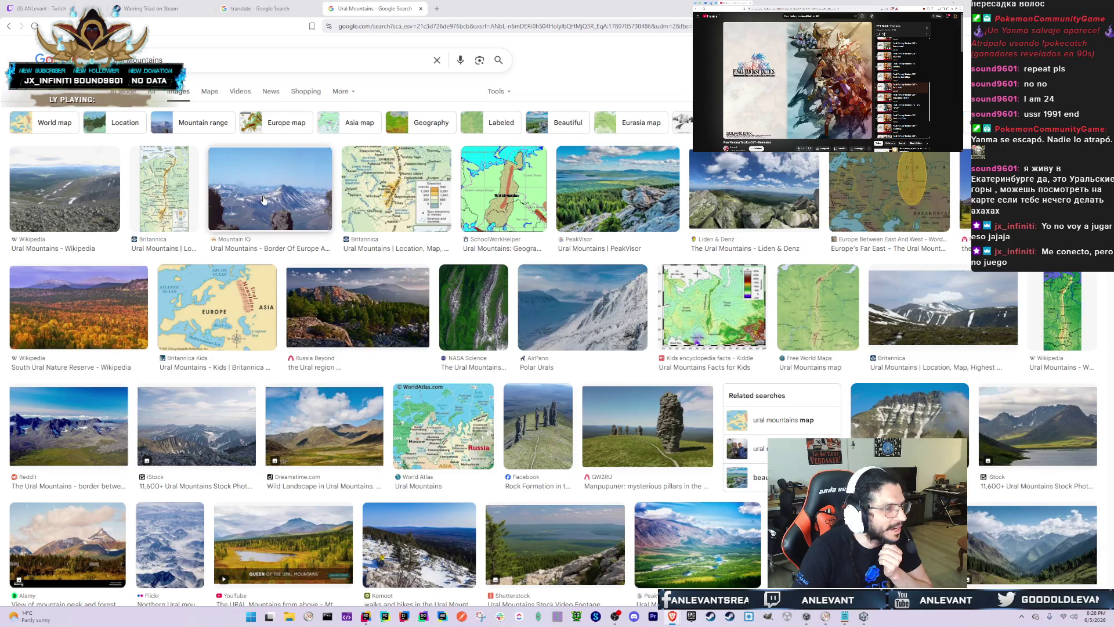
left_click(270, 191)
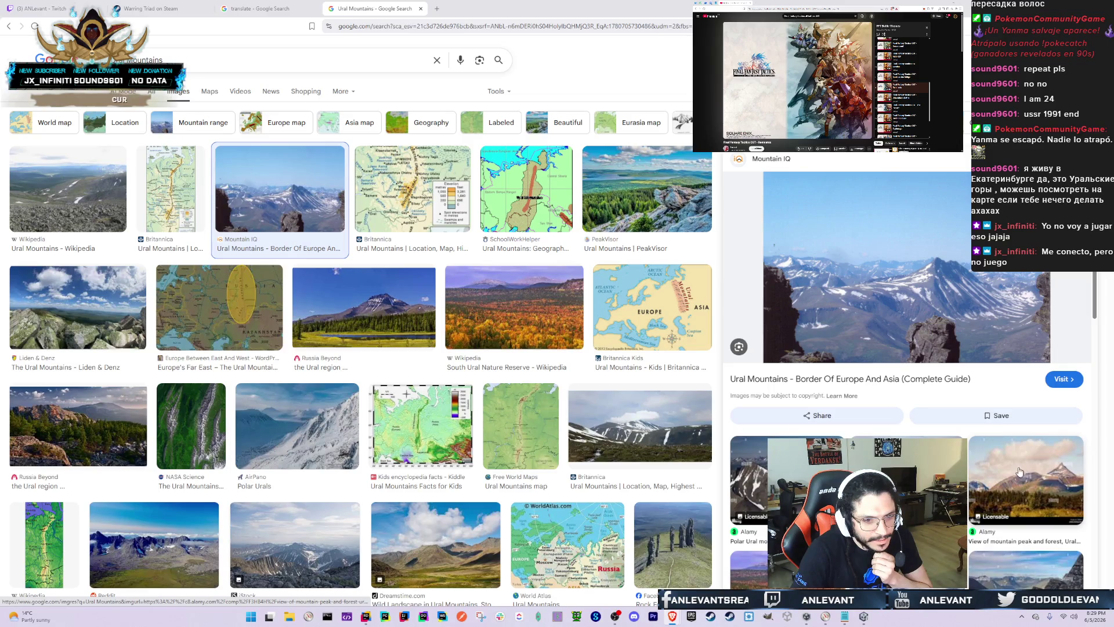
left_click(979, 473)
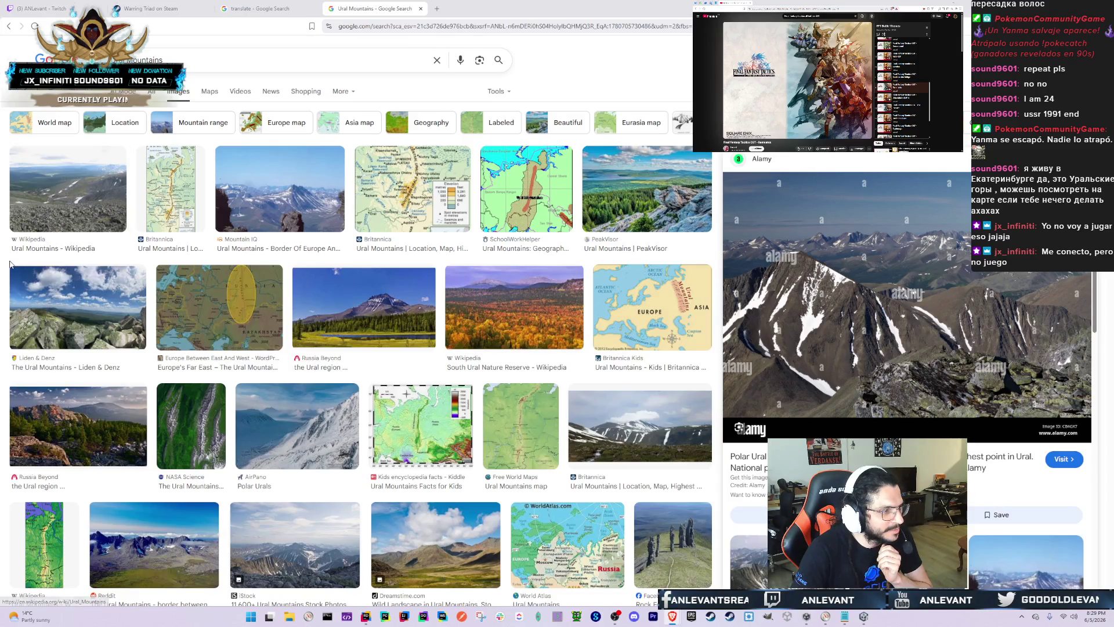
key("ctrl+t")
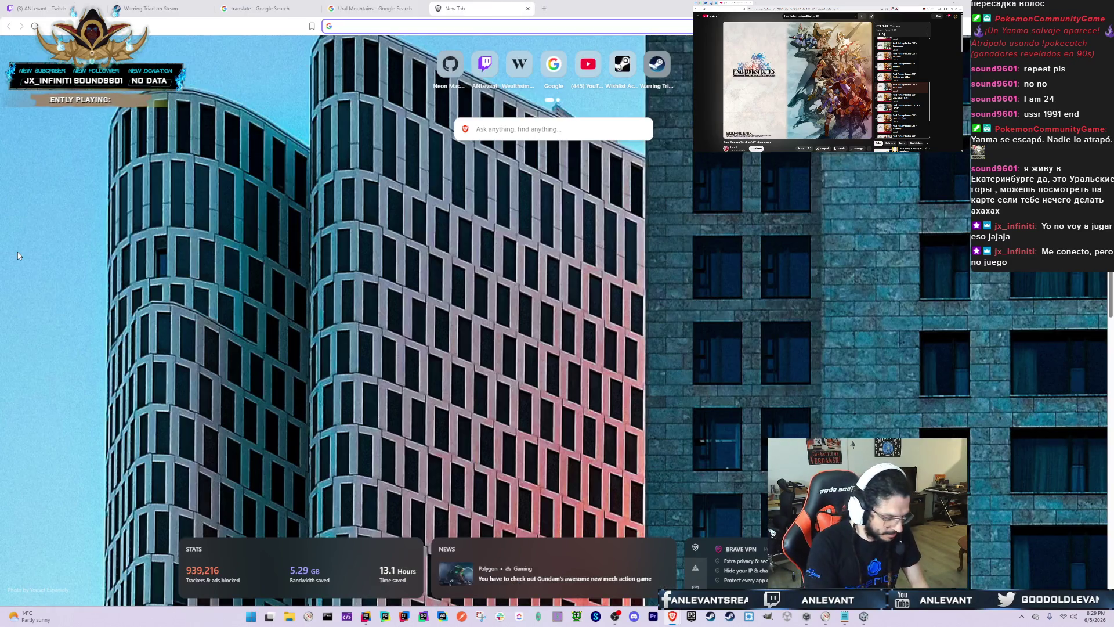
key("ctrl+v")
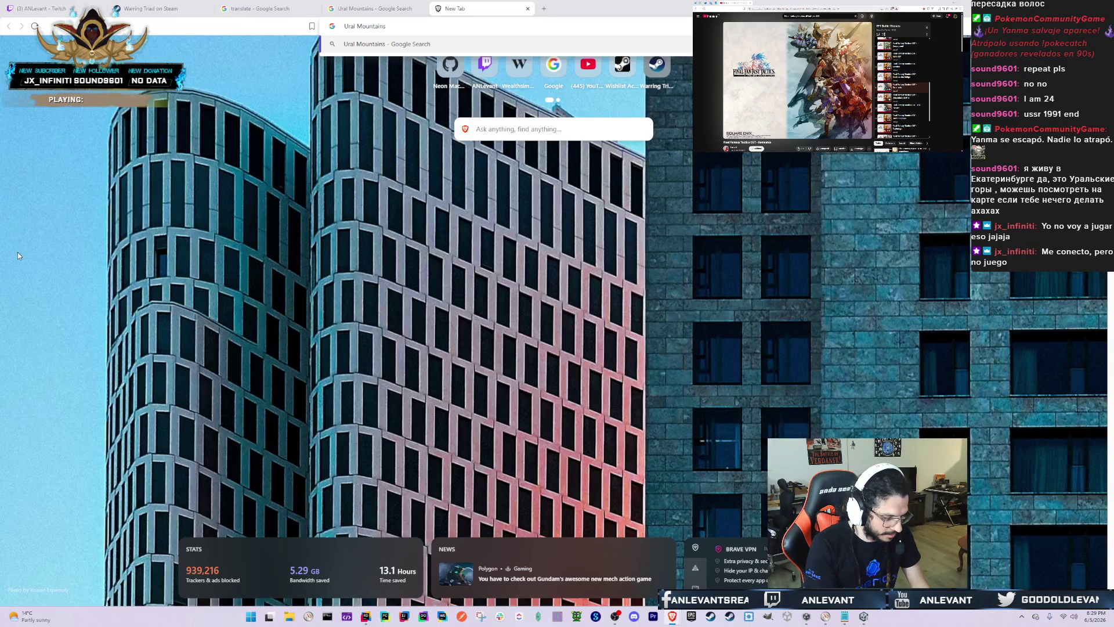
key("Escape")
type("dead mountain rusi")
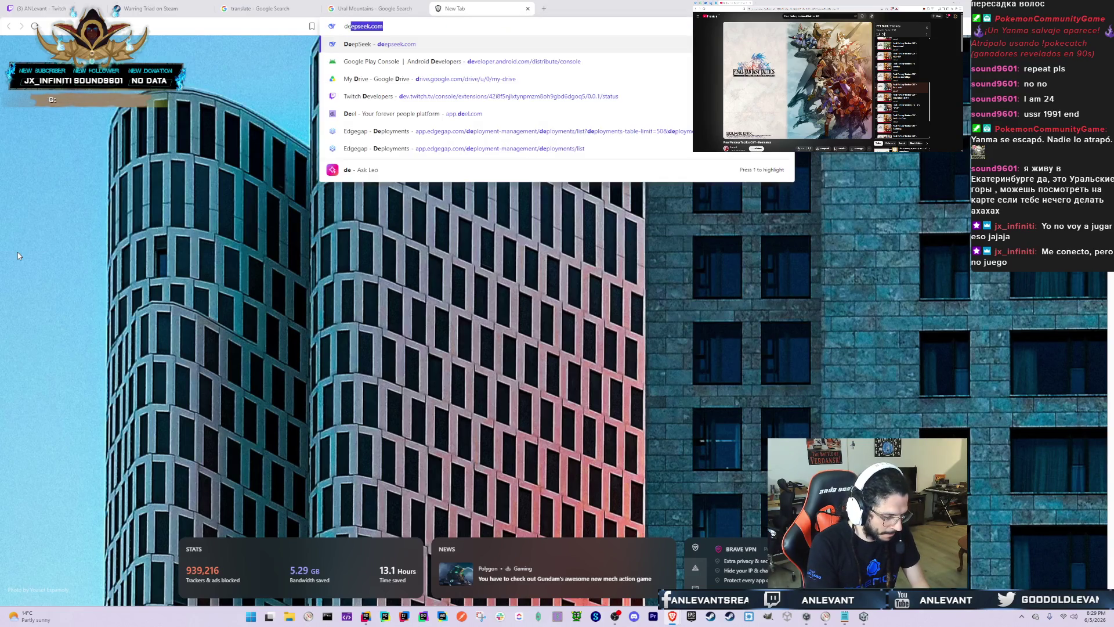
type("a")
key("Return")
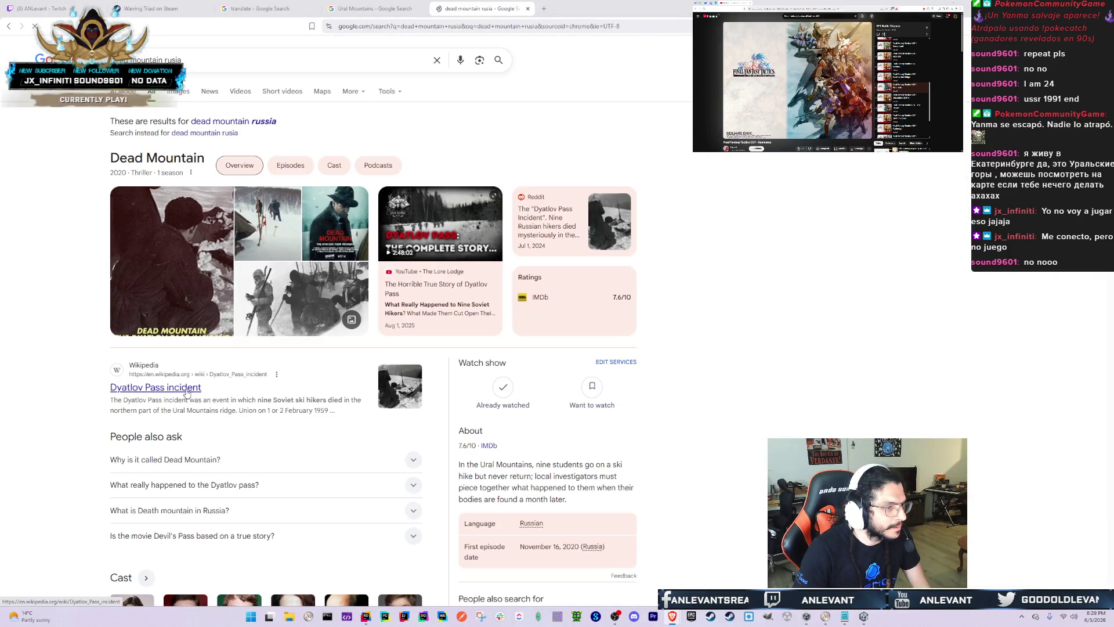
left_click(187, 394)
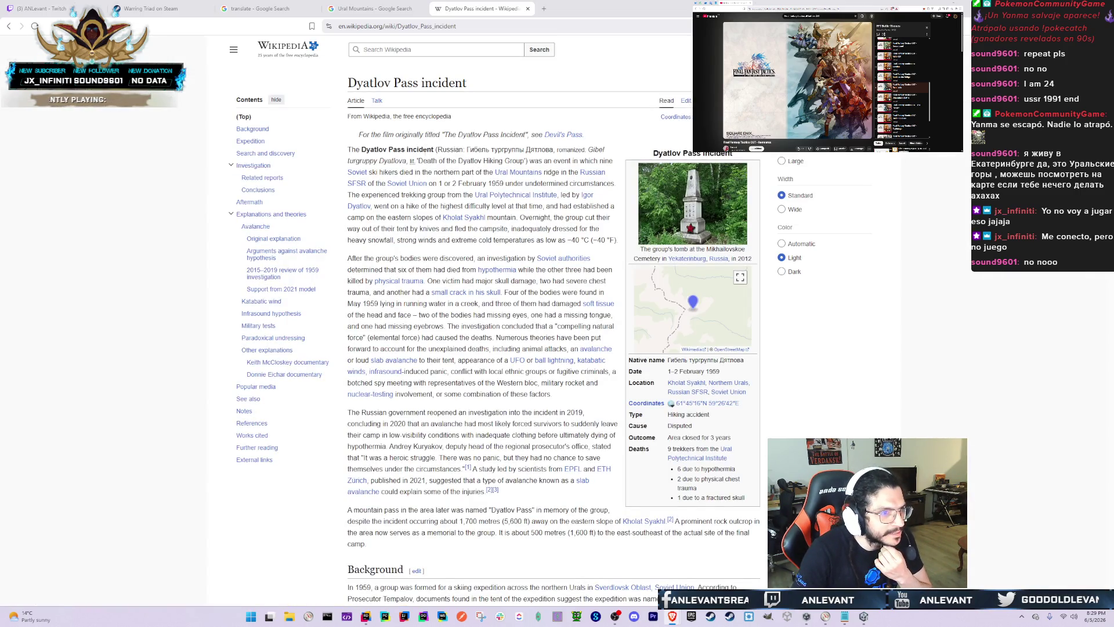
Step: Copy 'Dyatlov Pass' from the article and search it in a new tab
left_click_drag(362, 150, 390, 150)
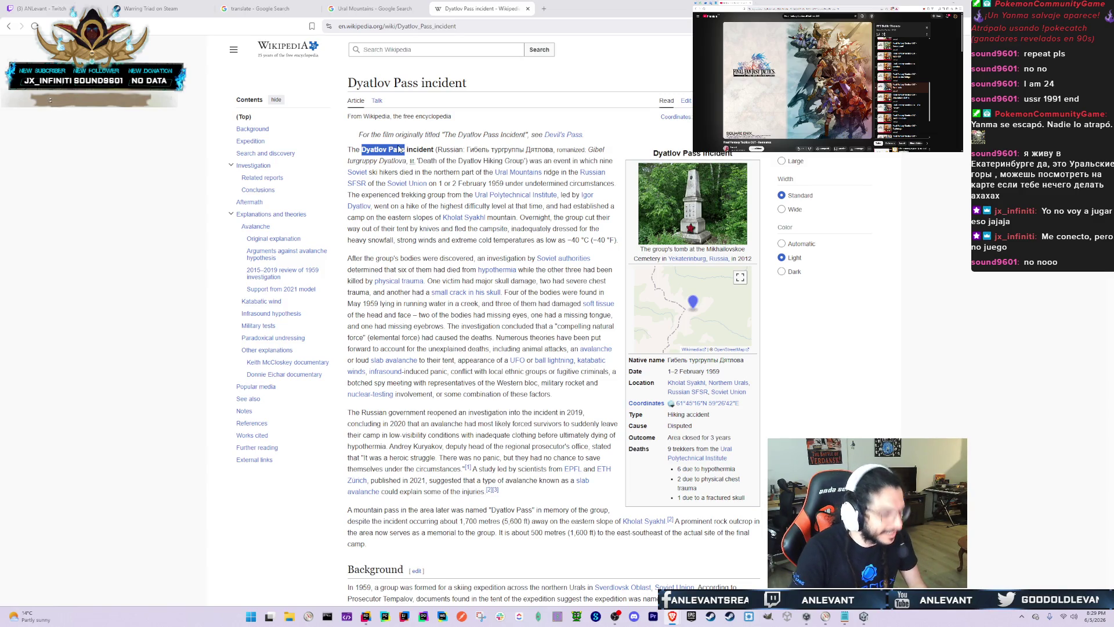
key("ctrl+c")
key("ctrl+t")
key("ctrl+v")
key("Return")
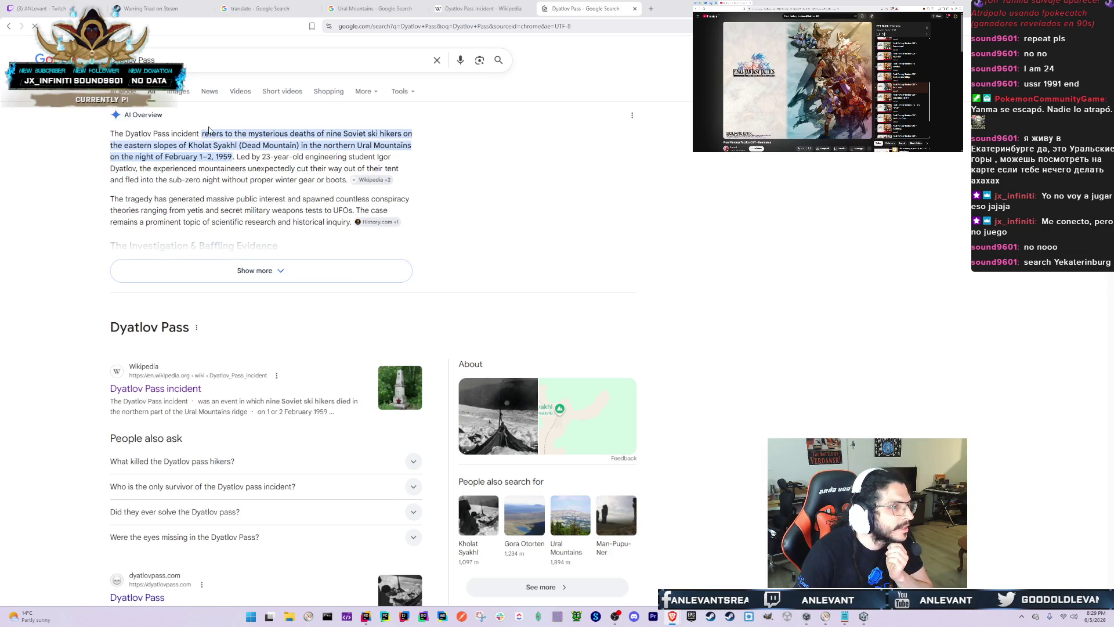
Step: Select 'Kholat Syakhl' in the Dyatlov Pass overview and search it in a new tab
left_click(185, 152)
left_click(238, 146)
left_click(196, 148)
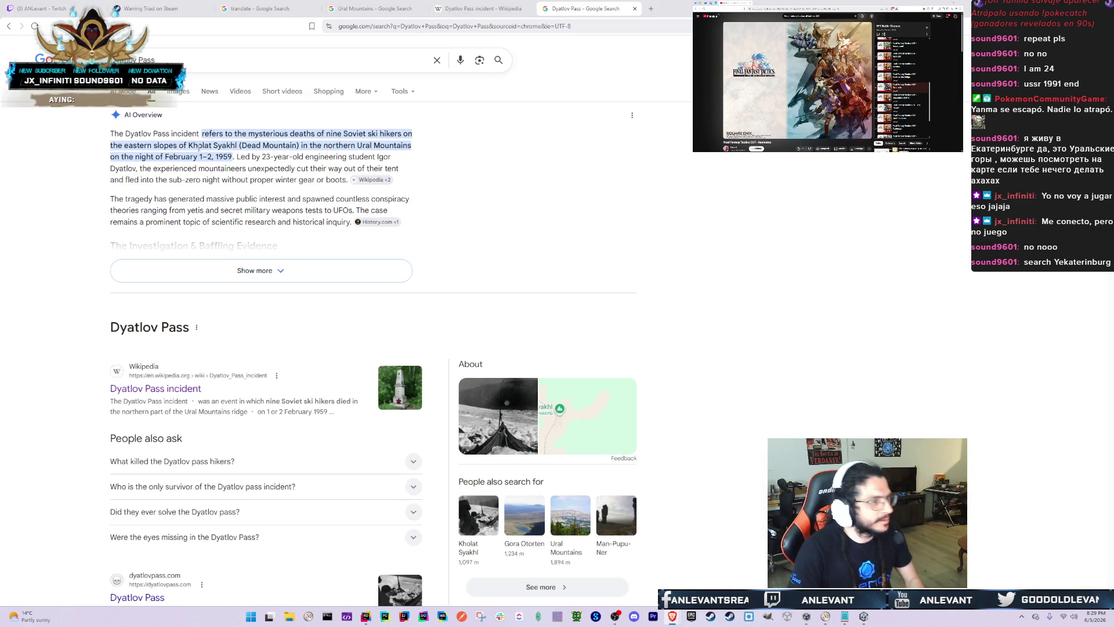
left_click_drag(238, 145, 190, 146)
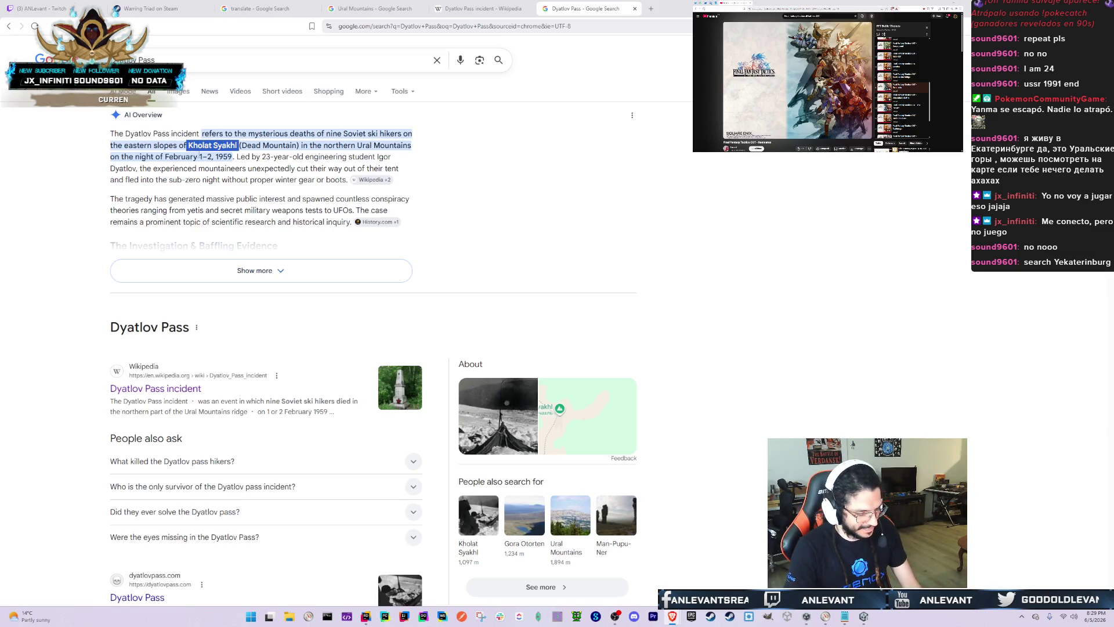
key("ctrl+t")
key("ctrl+v")
key("Return")
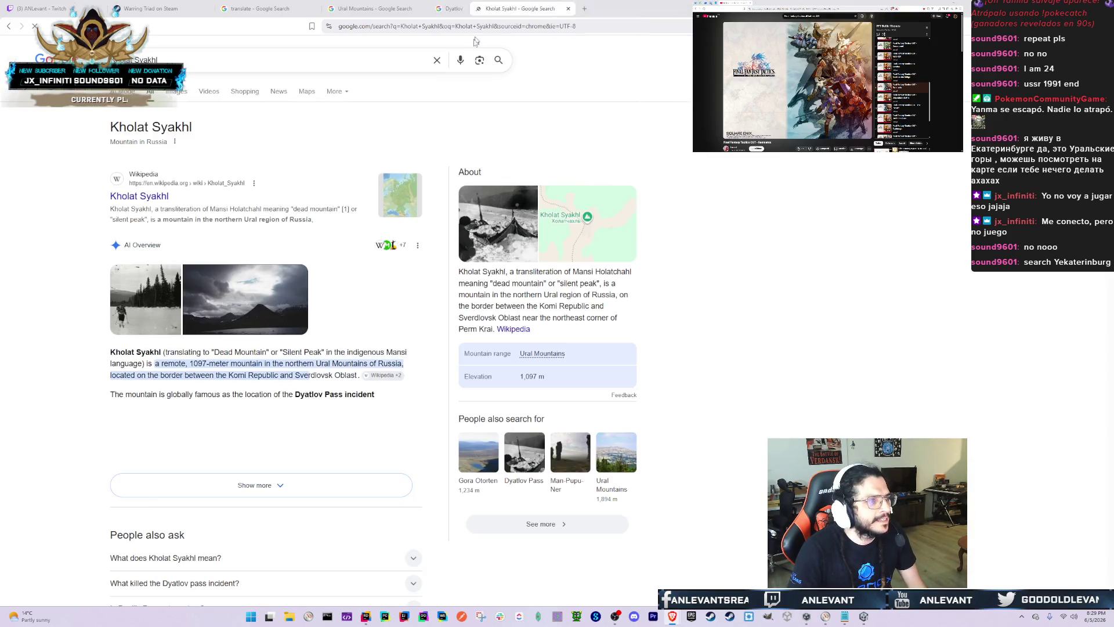
Step: Close the Dyatlov Pass tab and open the Kholat Syakhl Wikipedia article
left_click(528, 8)
mouse_move(247, 229)
left_mouse_down()
mouse_move(279, 211)
mouse_move(302, 222)
left_mouse_up()
left_click(156, 197)
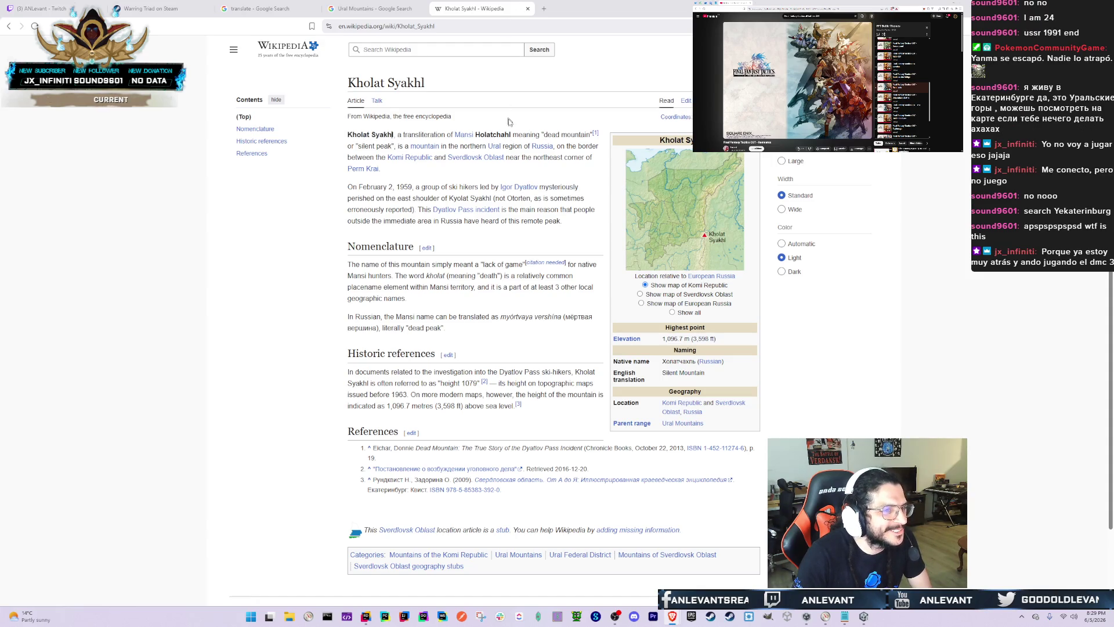
Step: Return to the Ural Mountains images, then close the remaining tabs and the browser
left_click(374, 8)
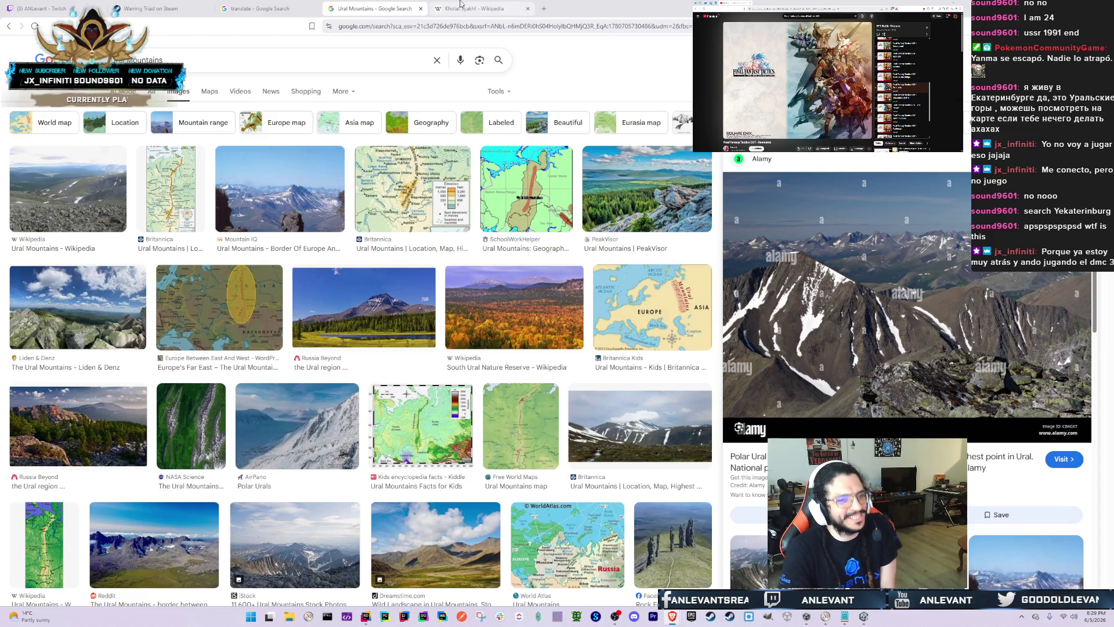
middle_click(472, 3)
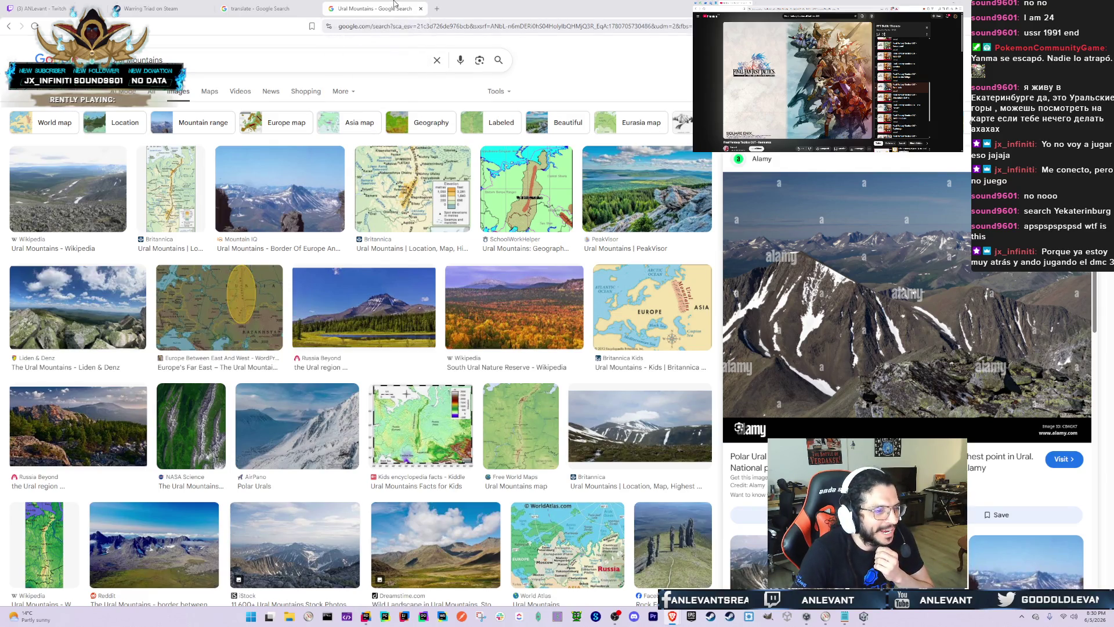
middle_click(352, 3)
key("ctrl+w")
key("ctrl+w")
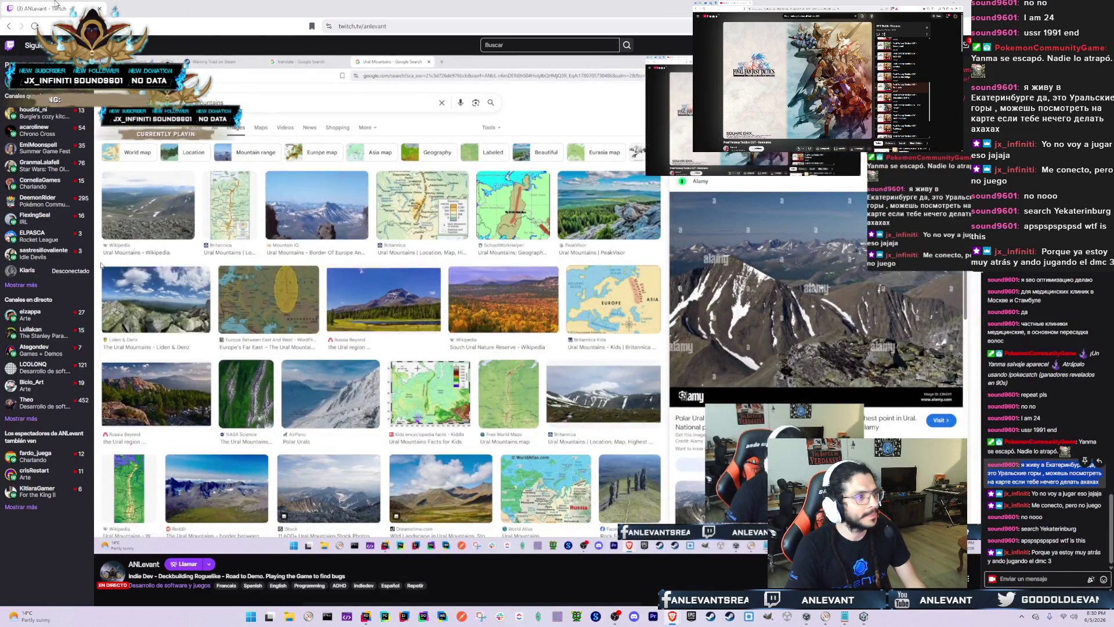
key("ctrl+w")
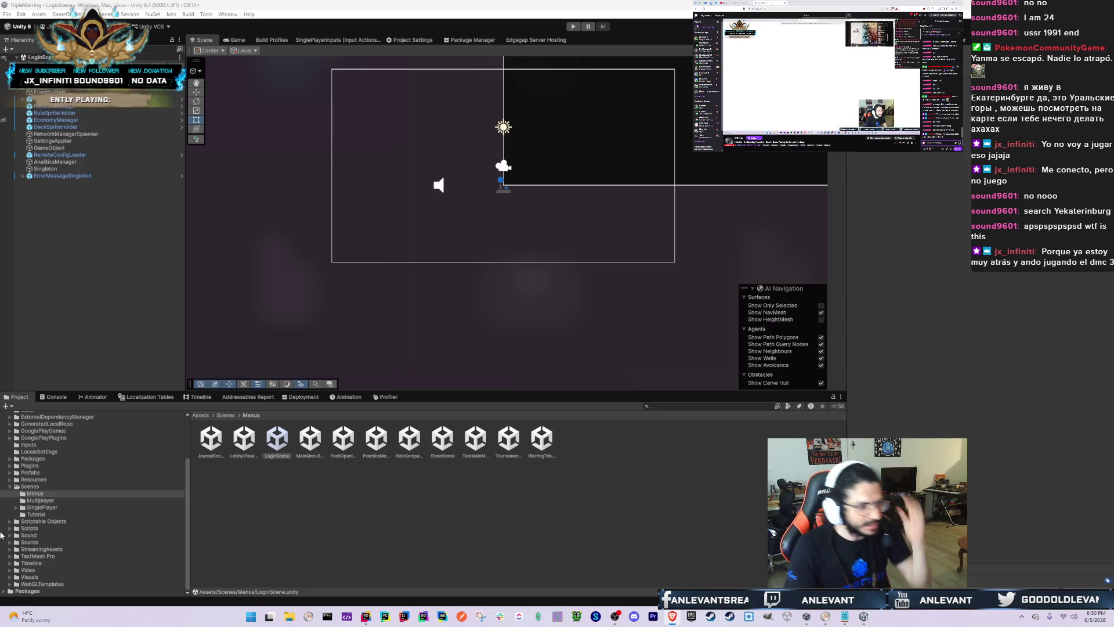
Step: Back in Unity, search project assets for 'card' and browse the Scenes subfolders
left_click(41, 404)
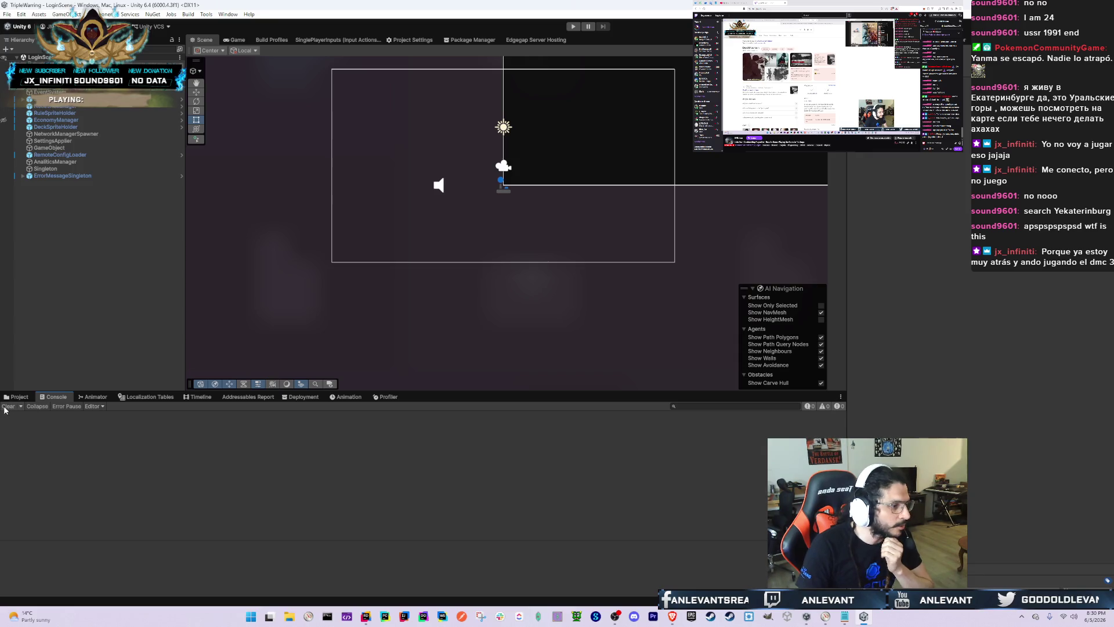
left_click(739, 405)
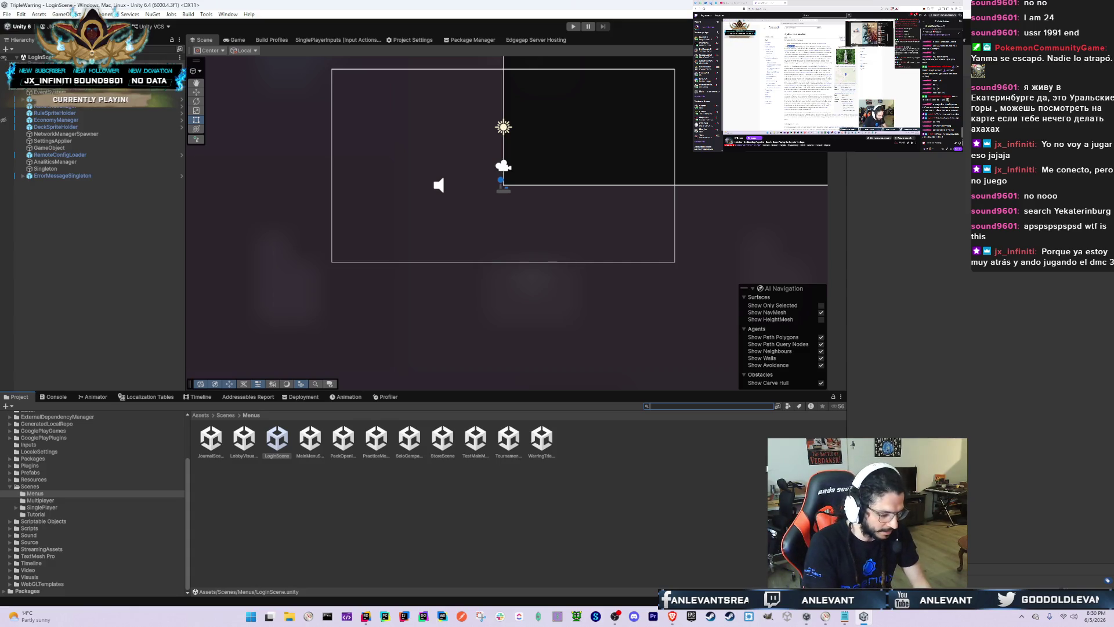
type("card")
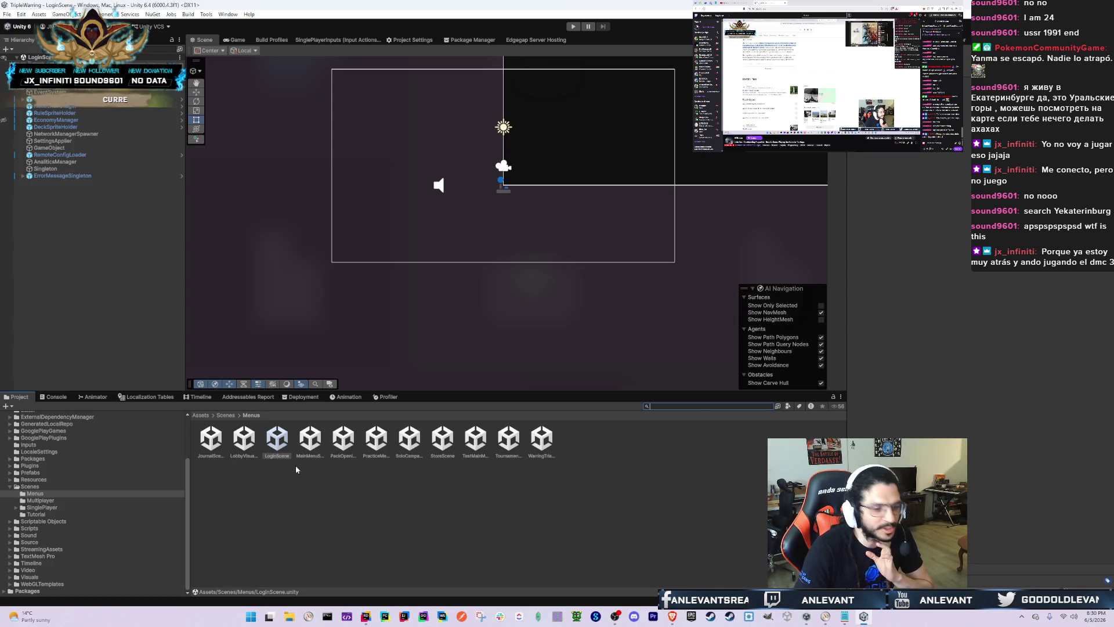
left_click(40, 500)
left_click(41, 507)
left_click(42, 494)
left_click(51, 501)
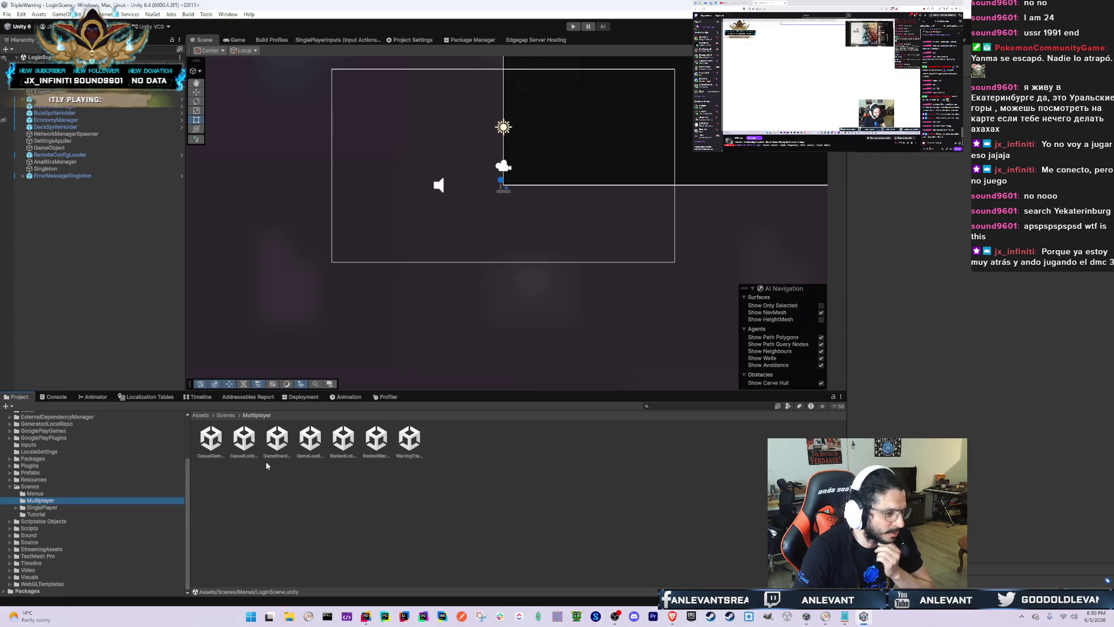
left_click(52, 493)
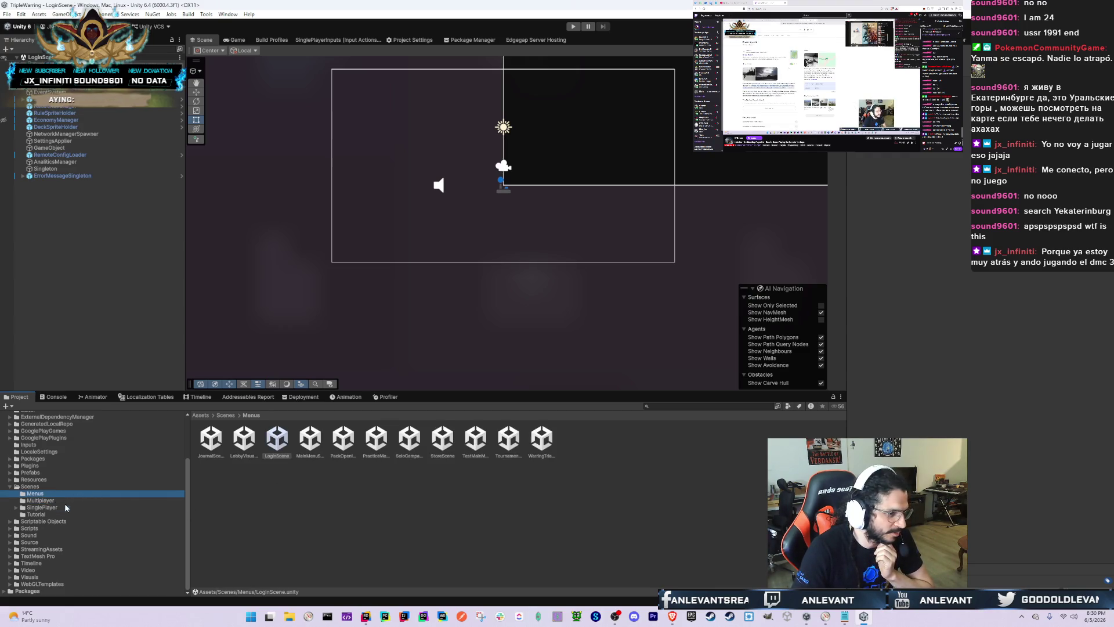
left_click(67, 508)
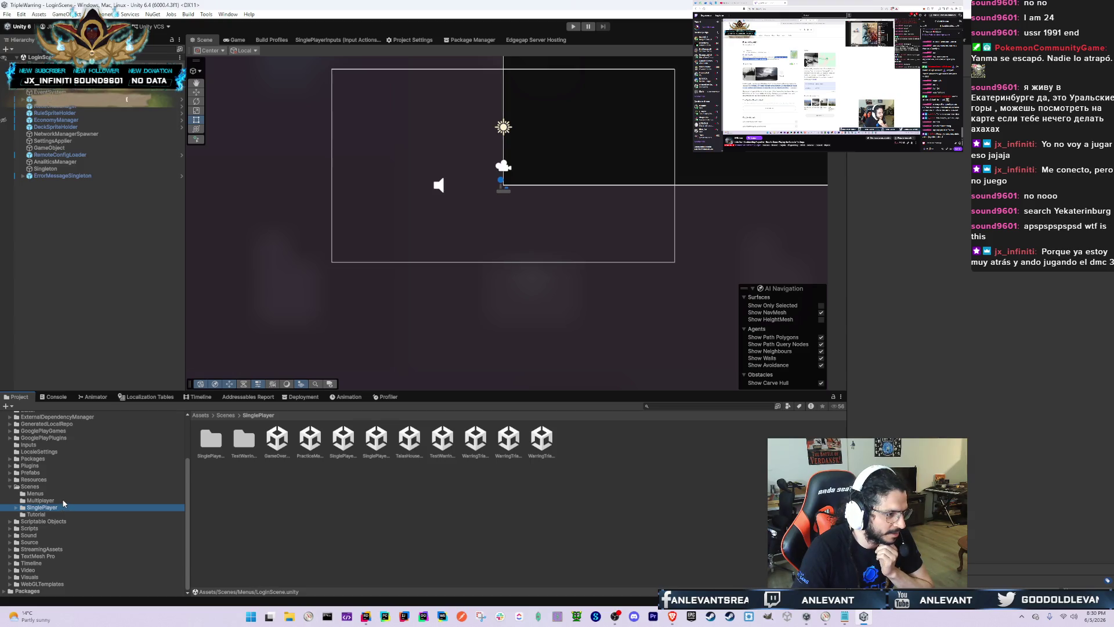
left_click(64, 500)
left_click(58, 507)
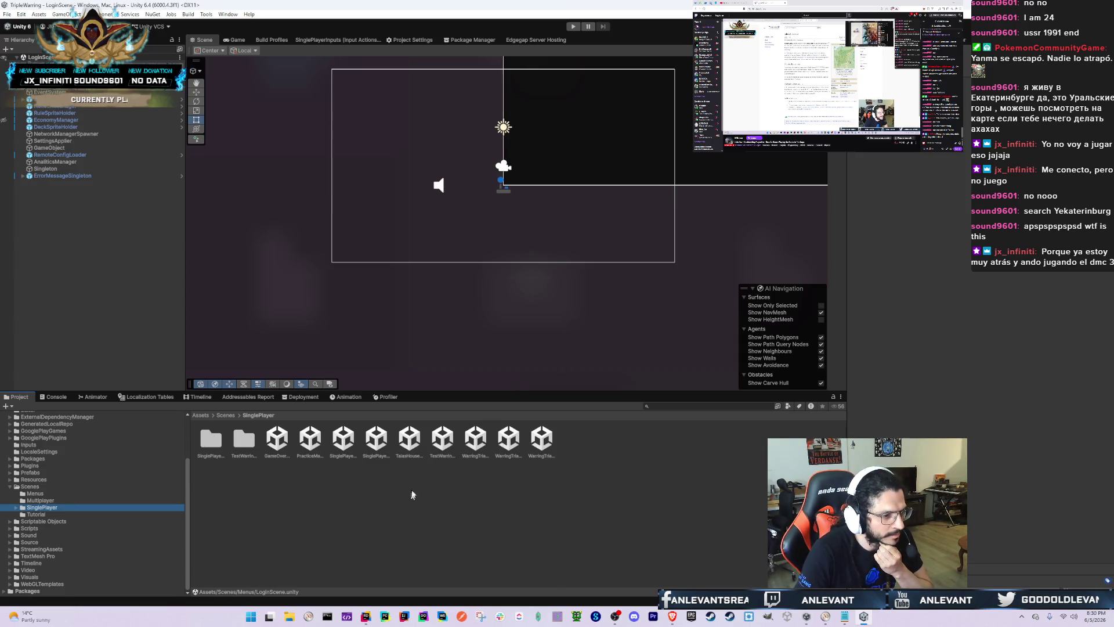
Step: Open SinglePlayerGameLoadingScene from the SinglePlayer scenes folder
left_click(347, 452)
key("Right")
key("Right")
key("Right")
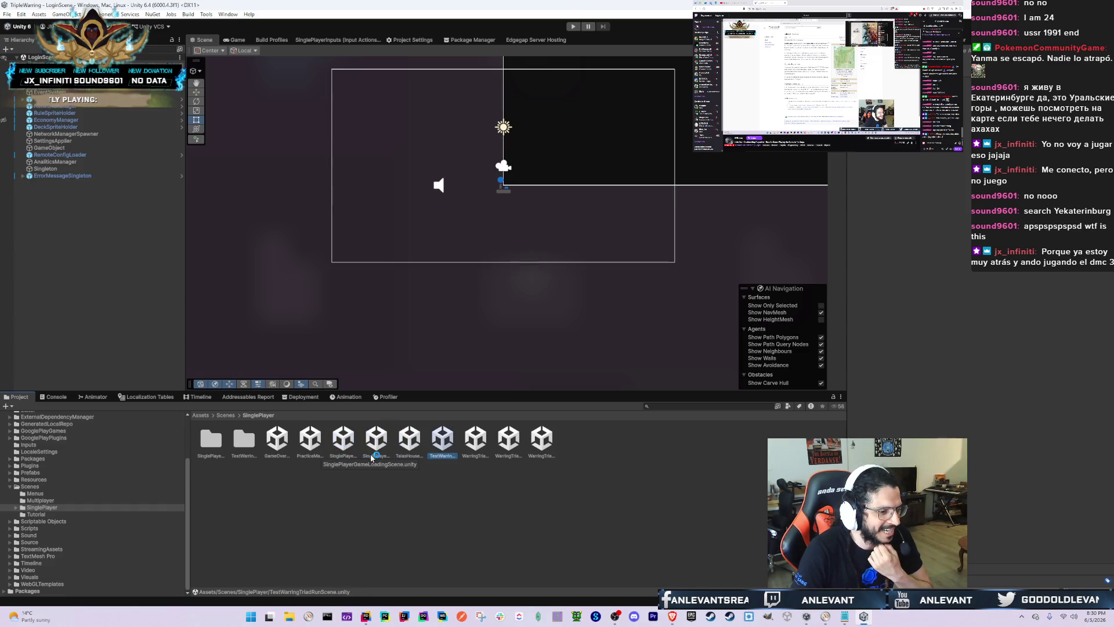
key("Left")
left_click(371, 457)
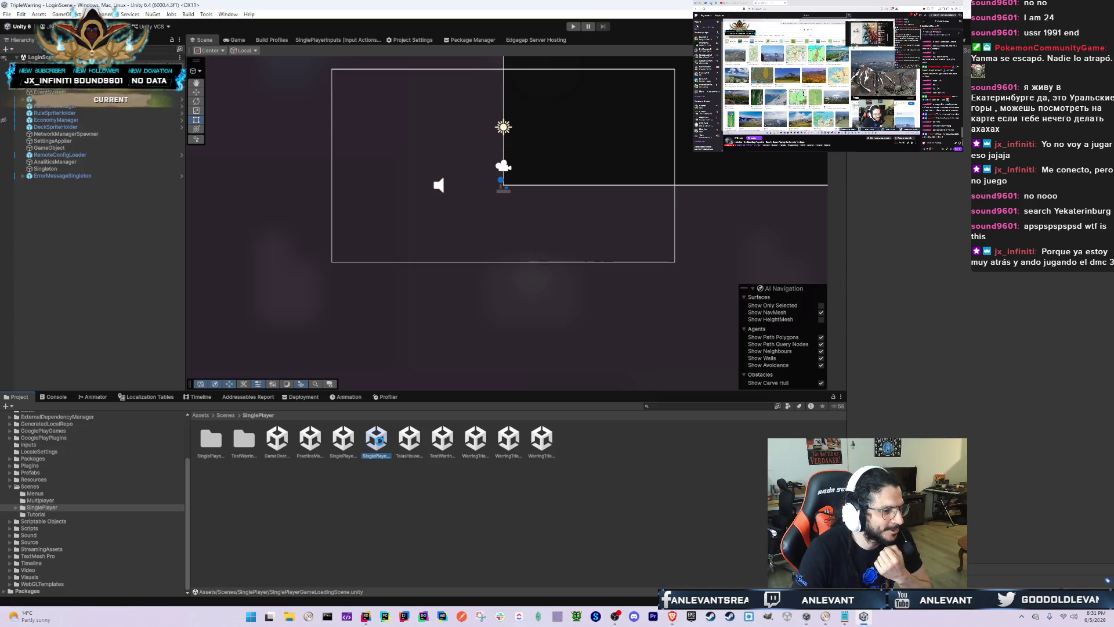
double_click(376, 440)
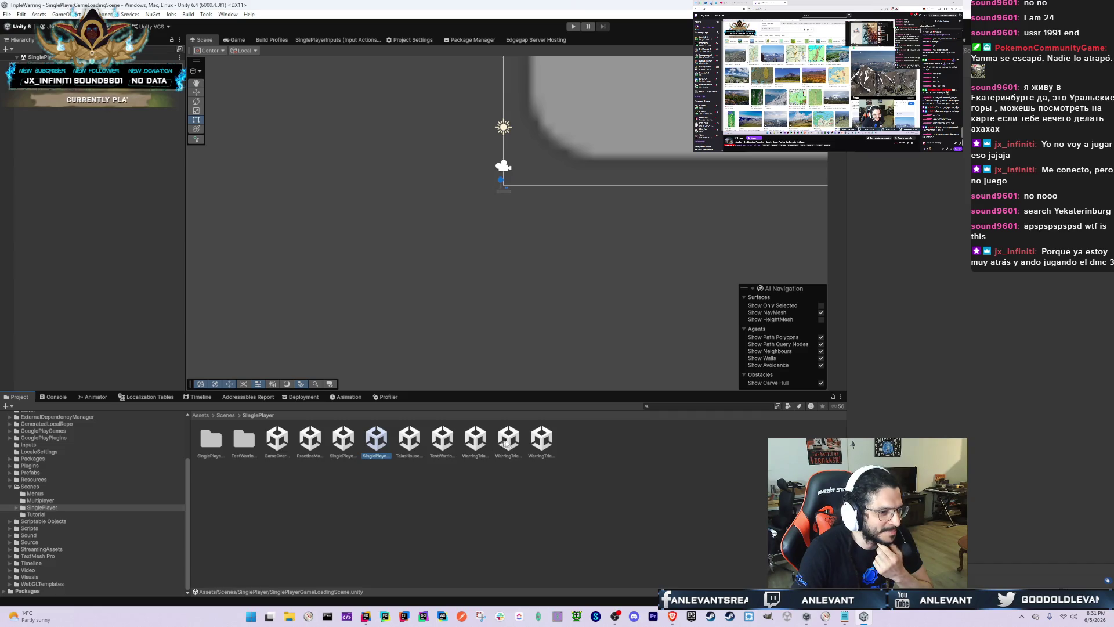
Step: Open TestWarringTriadRunScene from the SinglePlayer scenes folder
left_click(60, 499)
left_click(36, 494)
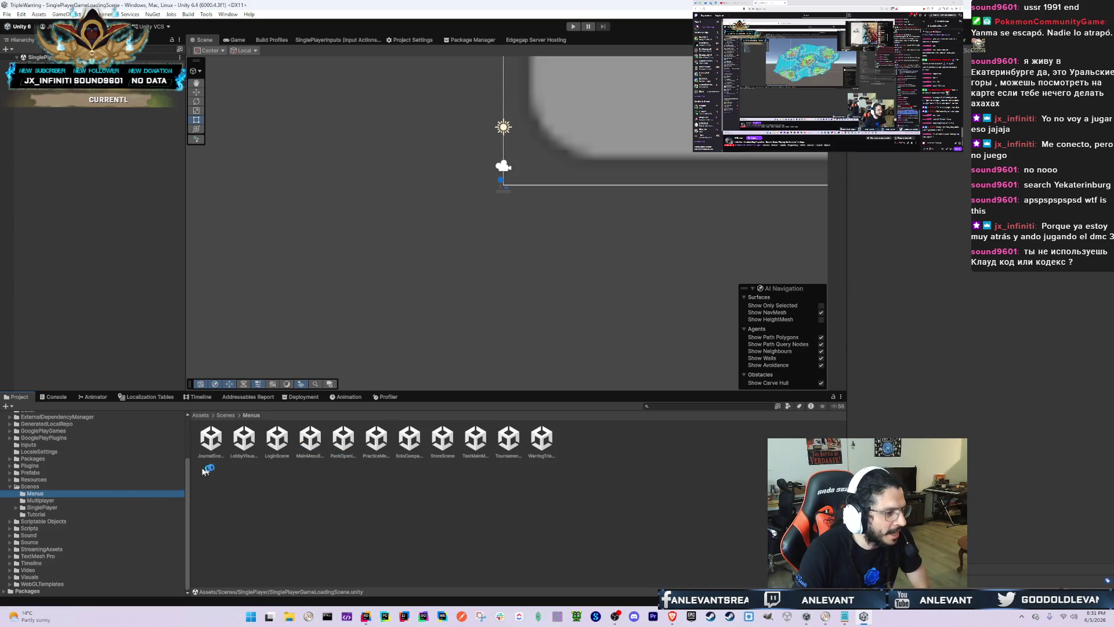
left_click(84, 511)
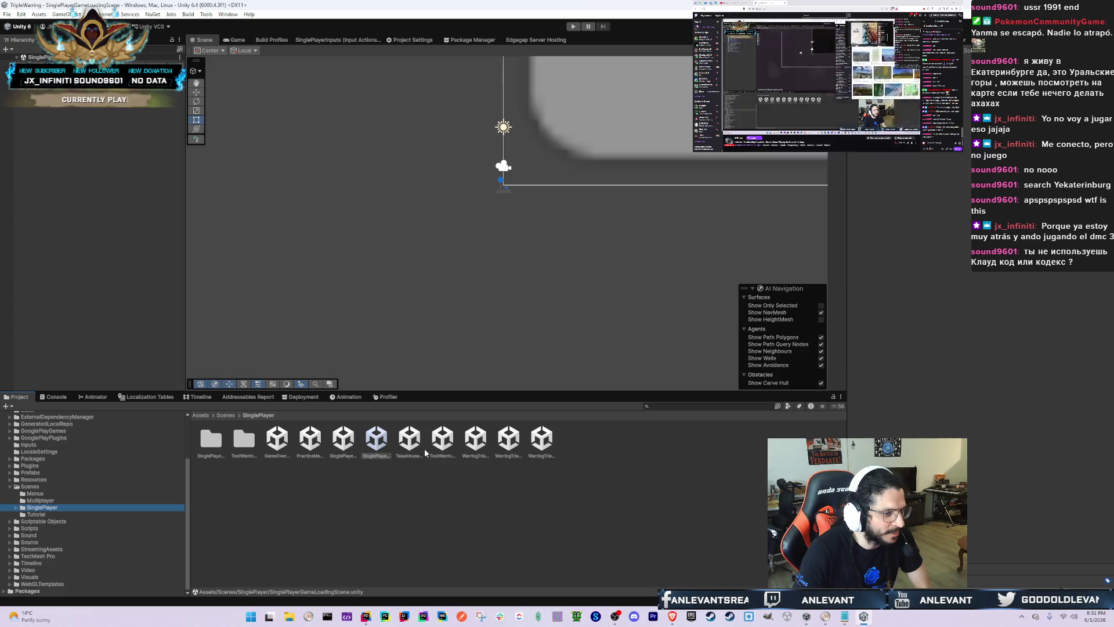
left_click(442, 445)
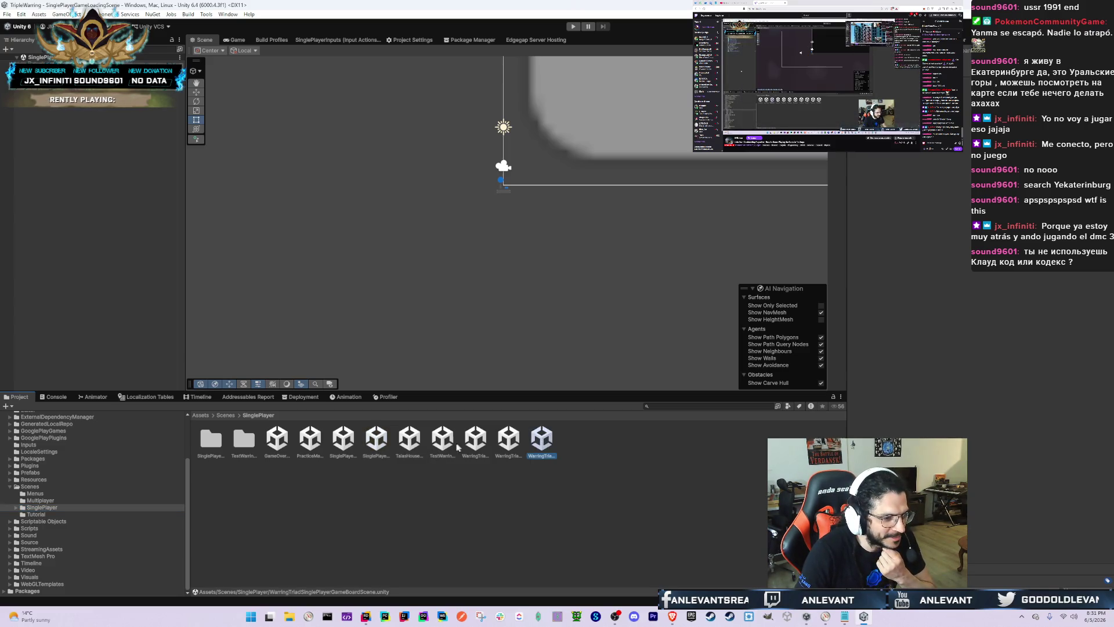
double_click(441, 445)
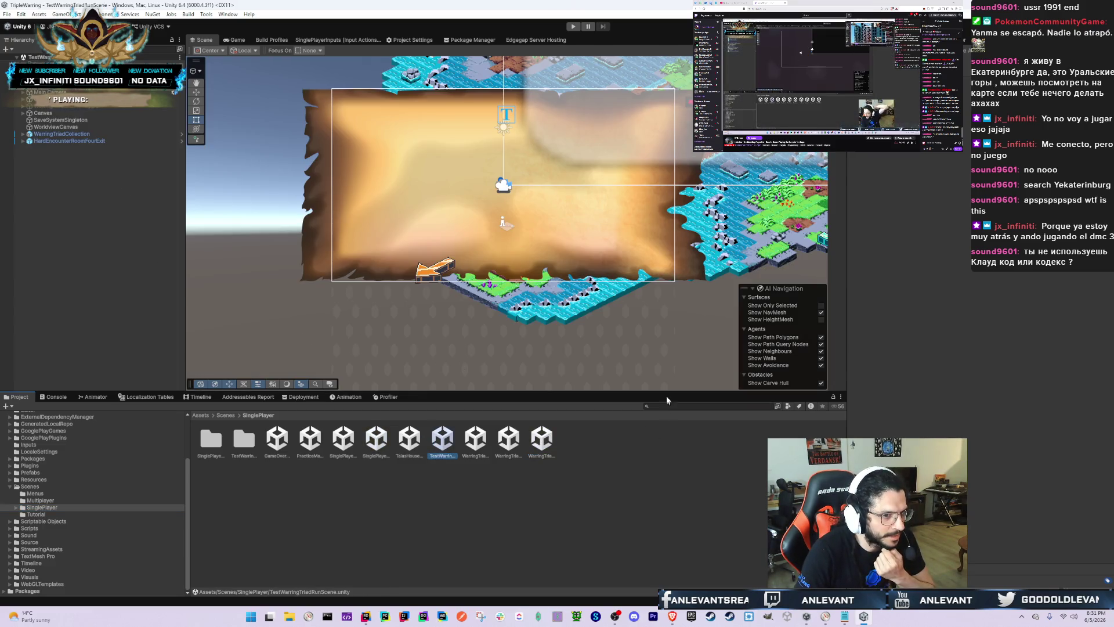
Step: Rotate HardEncounterRoomFourExit's navmesh surface to XY and inspect the resulting NullReferenceException in the Console
left_click(100, 141)
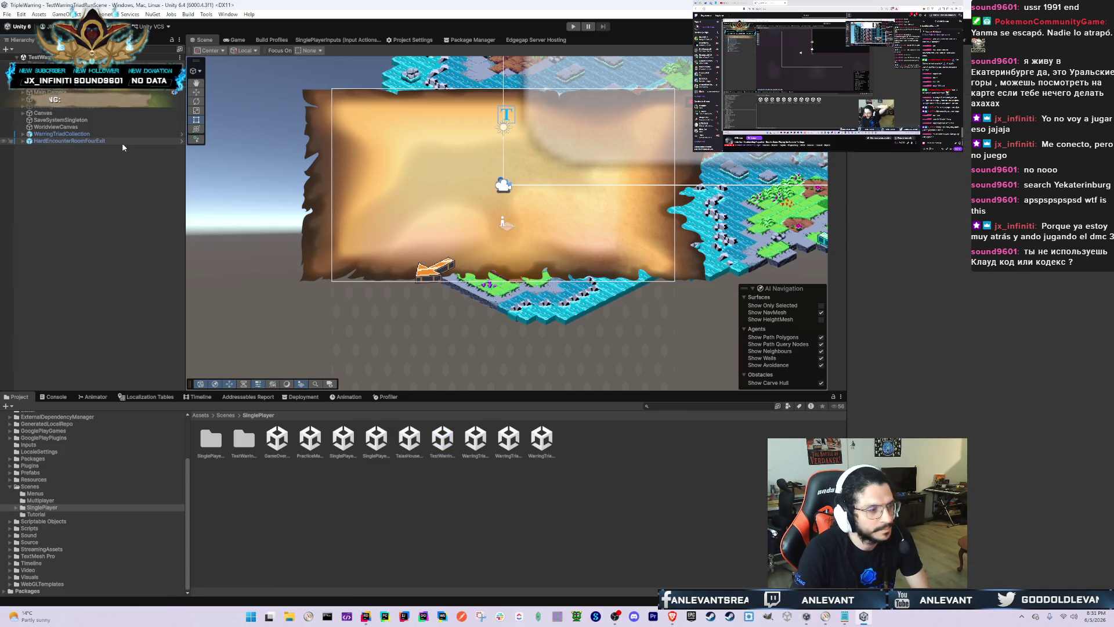
left_click(308, 176)
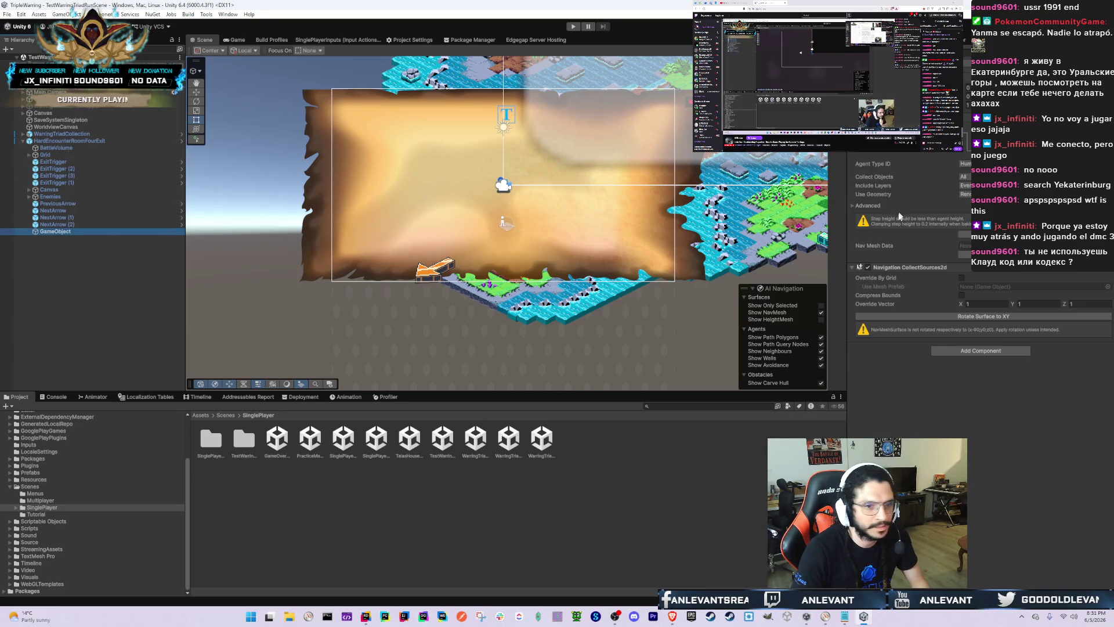
left_click(1008, 316)
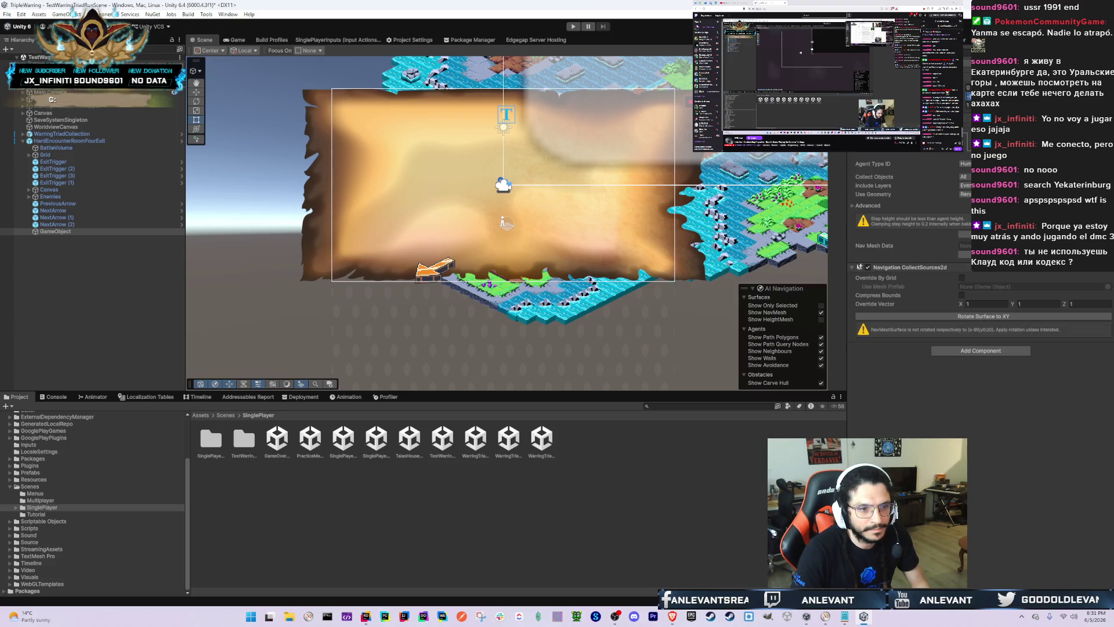
left_click(50, 398)
left_click(166, 483)
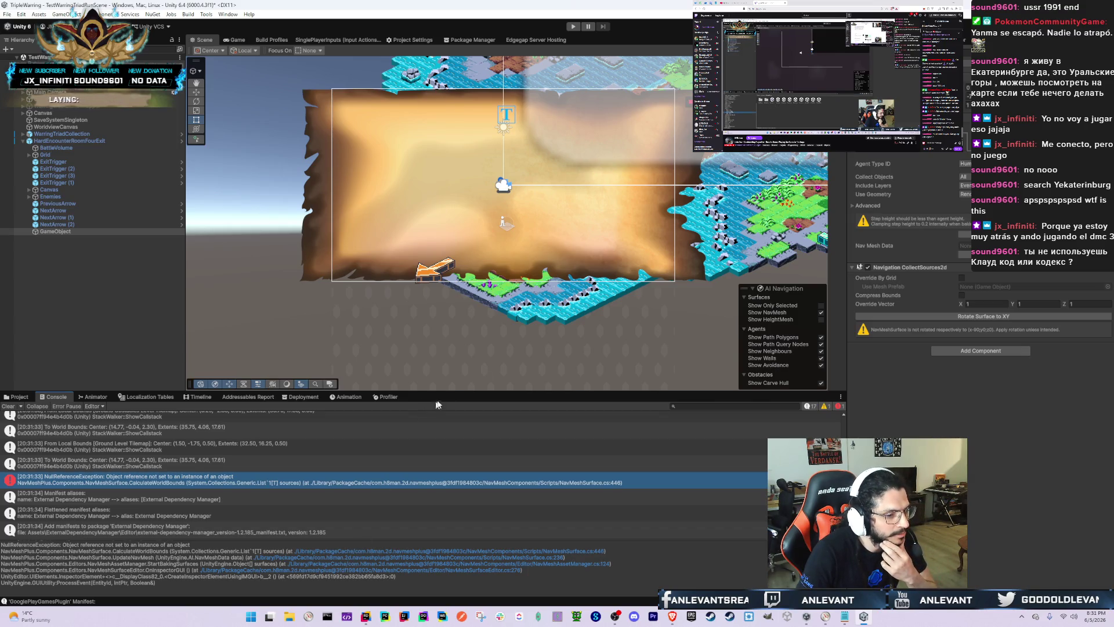
Step: Remove the Navigation Modifier from the Ground Level and Ground Obstacles Level tilemaps under Grid
left_click_drag(647, 266, 598, 288)
scroll(598, 288, "down", 5)
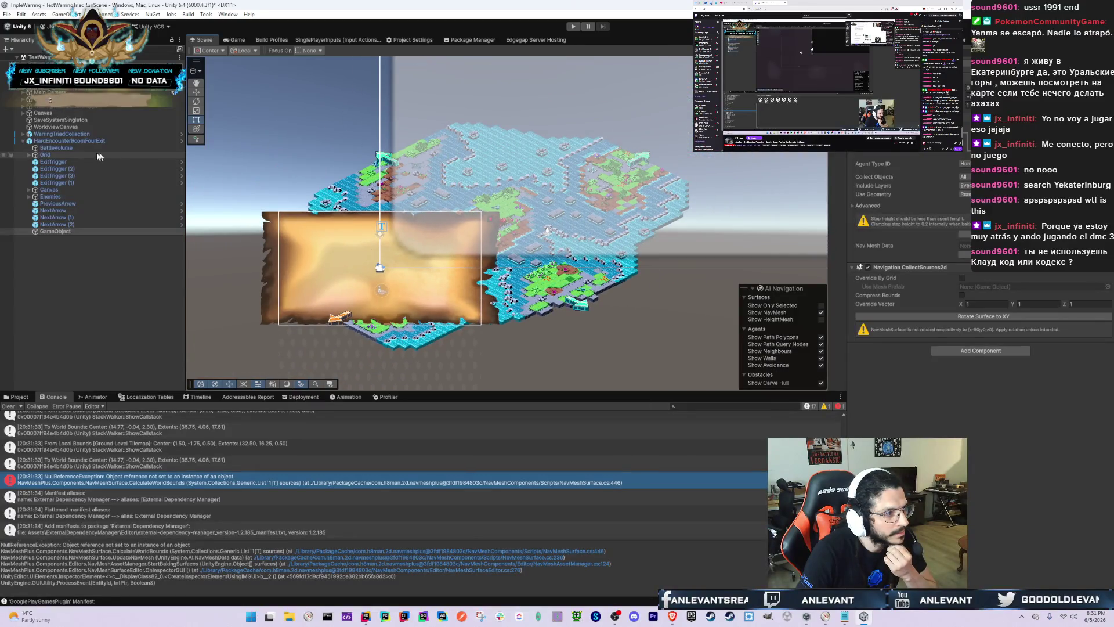
left_click(68, 155)
key("Right")
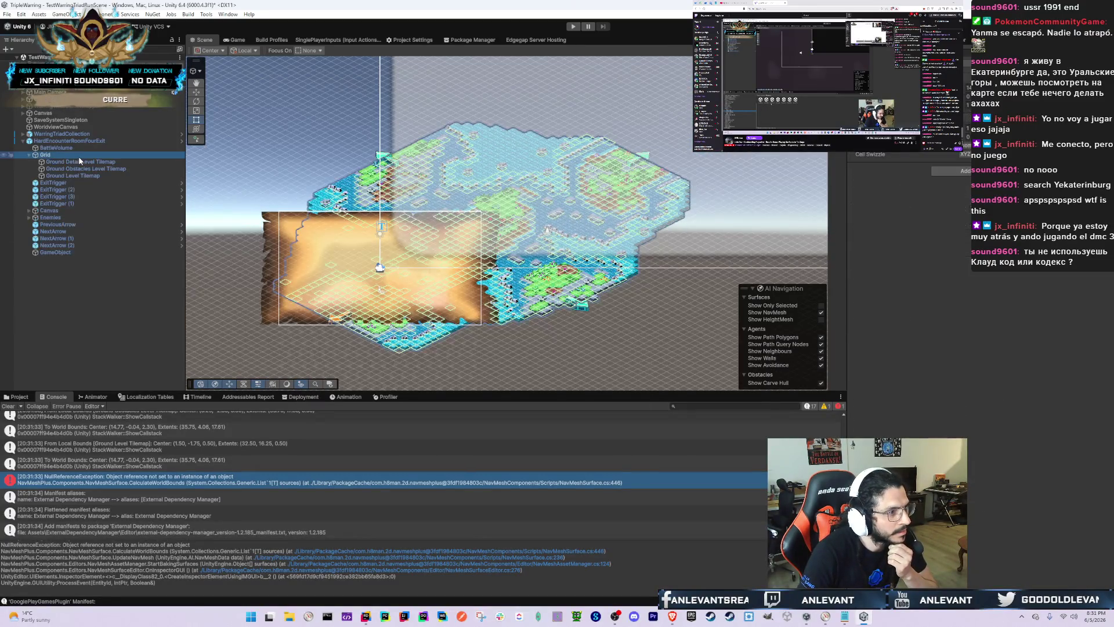
left_click(80, 161)
key("Down")
key("Down")
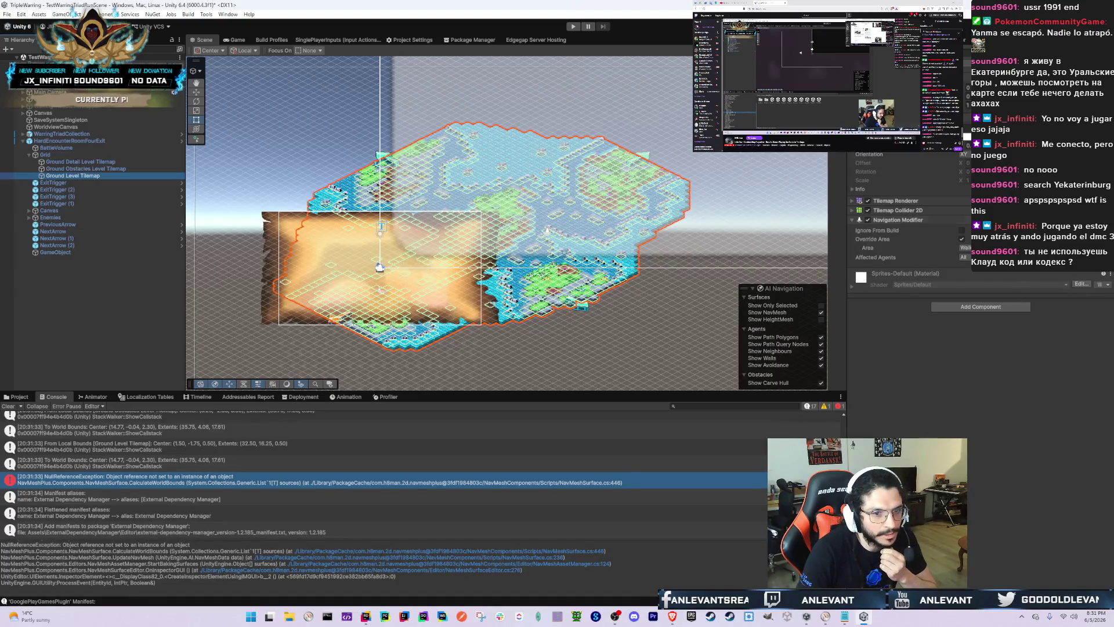
left_click(1104, 220)
left_click(1045, 250)
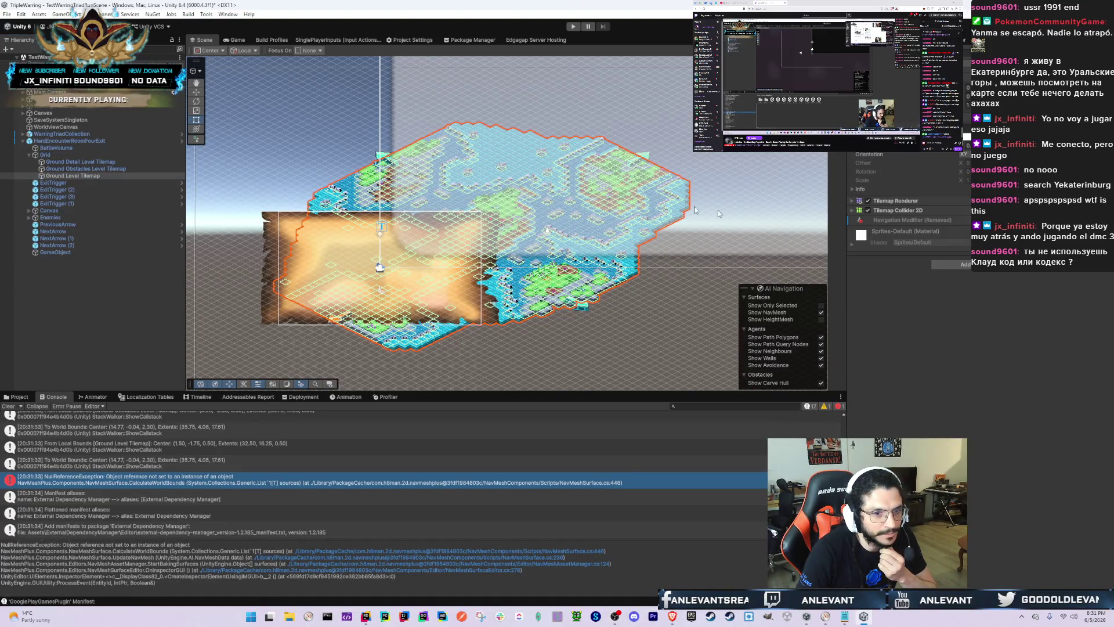
left_click(81, 168)
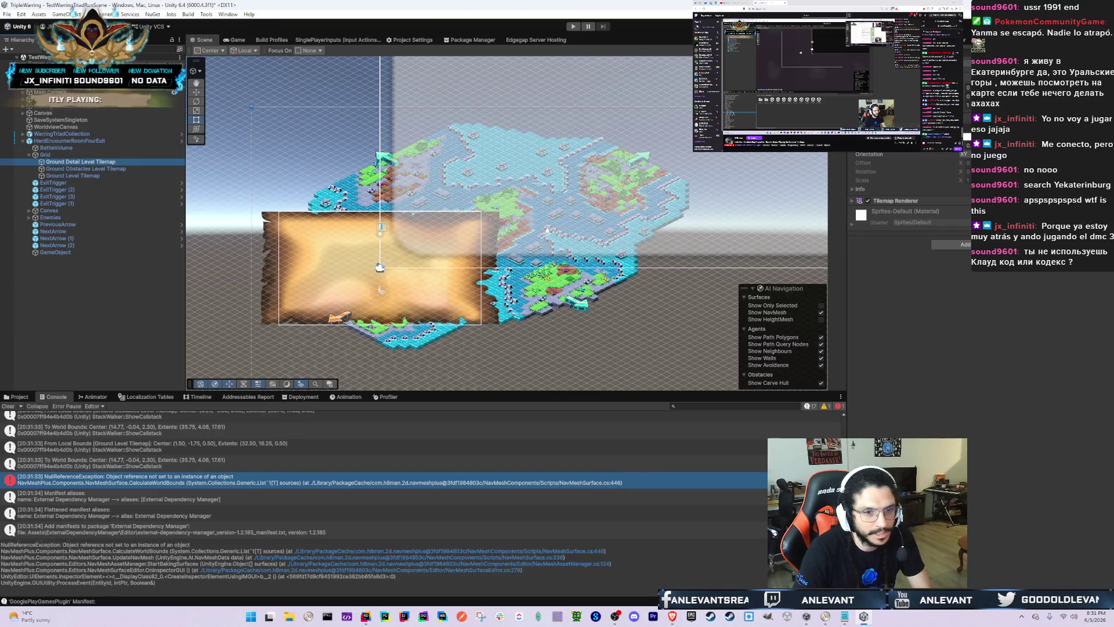
left_click(1105, 220)
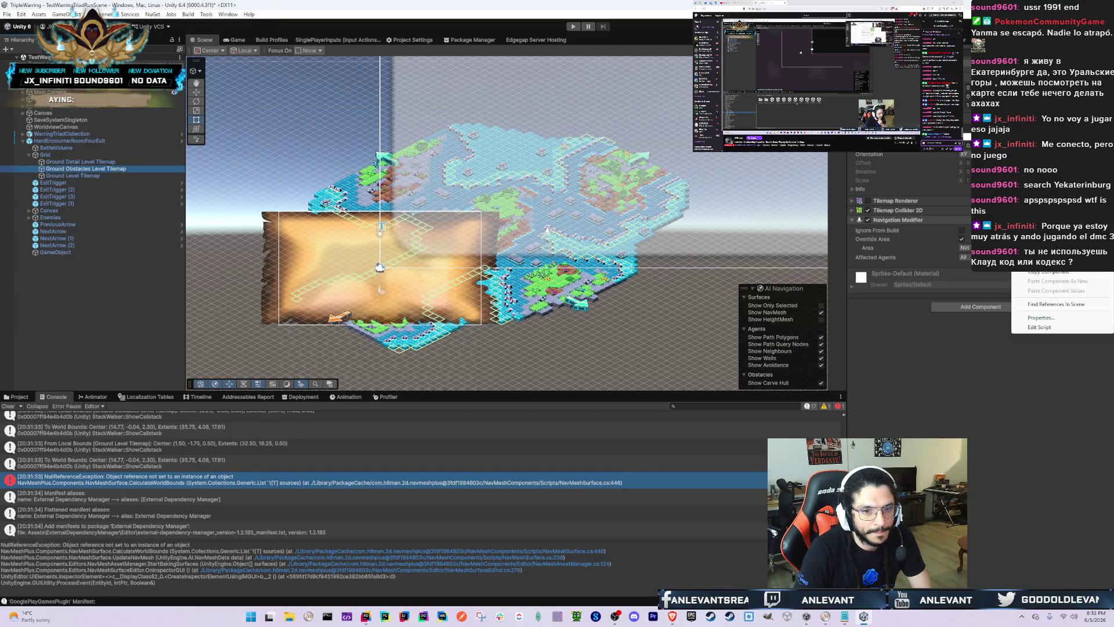
left_click(1045, 249)
Step: Collapse Grid, reselect the room's navmesh GameObject and clear the Console messages
left_click(103, 154)
key("Left")
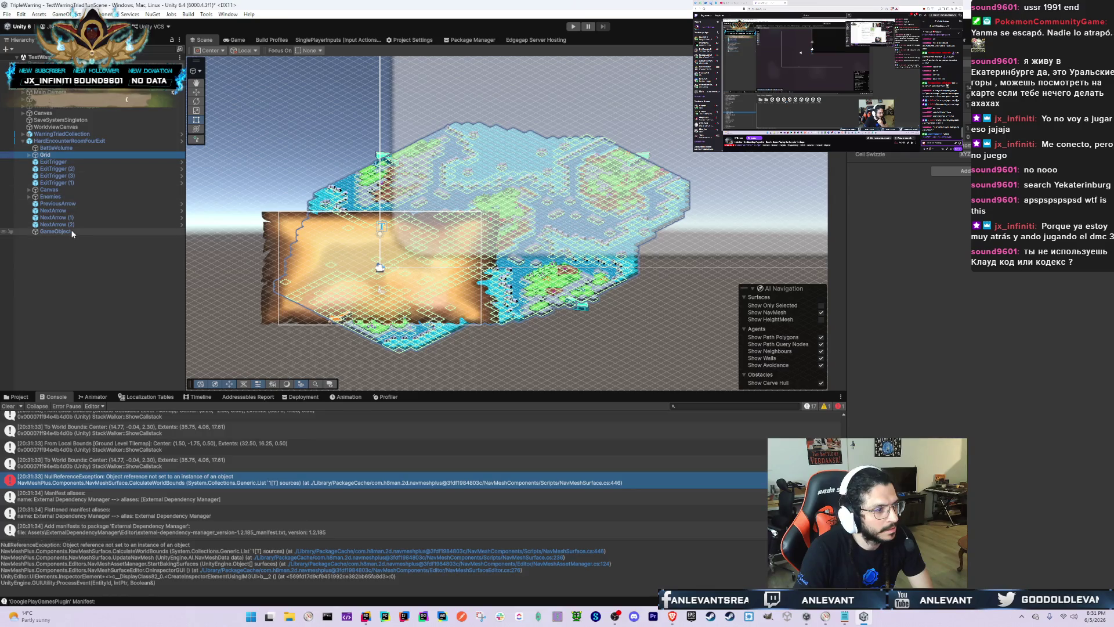
left_click(67, 230)
left_click(1013, 317)
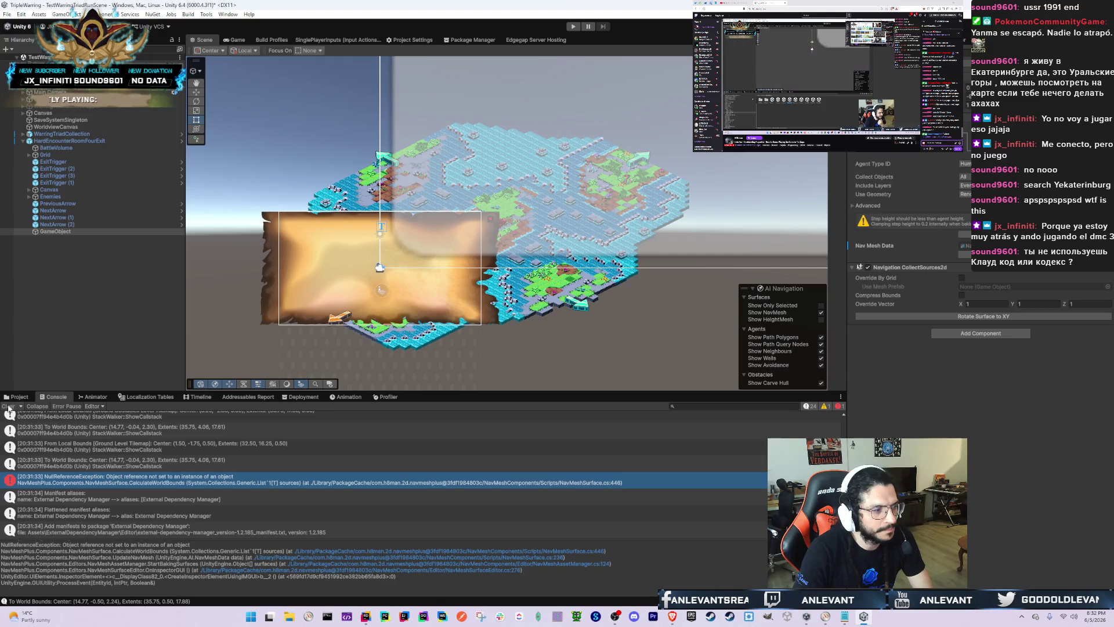
left_click(8, 406)
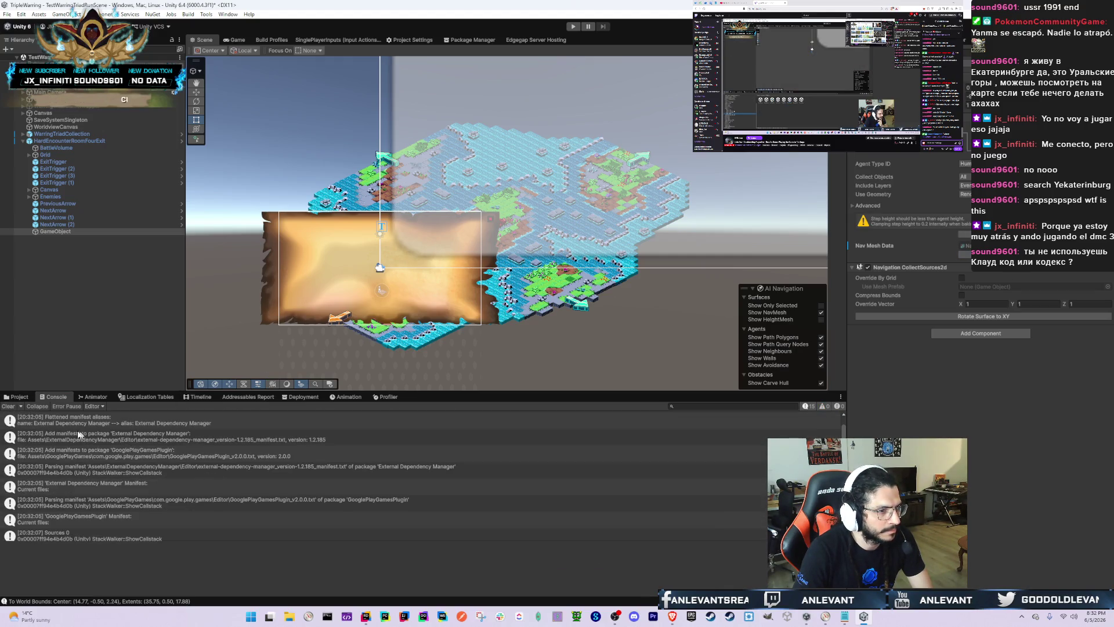
right_click(99, 141)
Step: Open the HardEncounterRoomFourExit prefab in isolation and rename its GameObject child to NavMesh
mouse_move(174, 285)
left_click(307, 297)
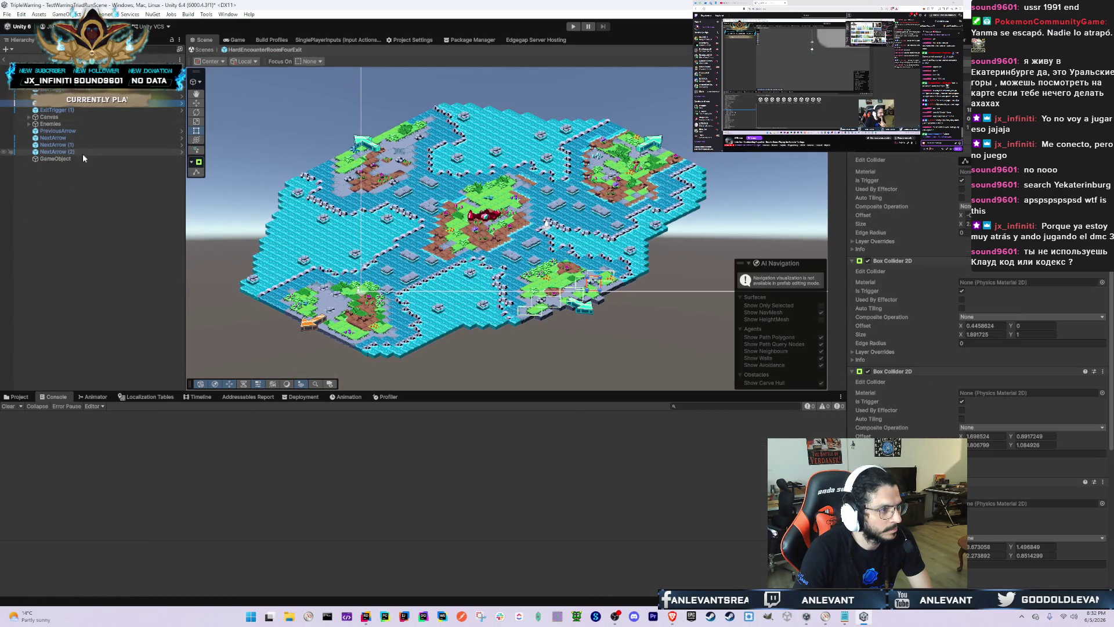
left_click(89, 159)
type("NavMesh")
key("Return")
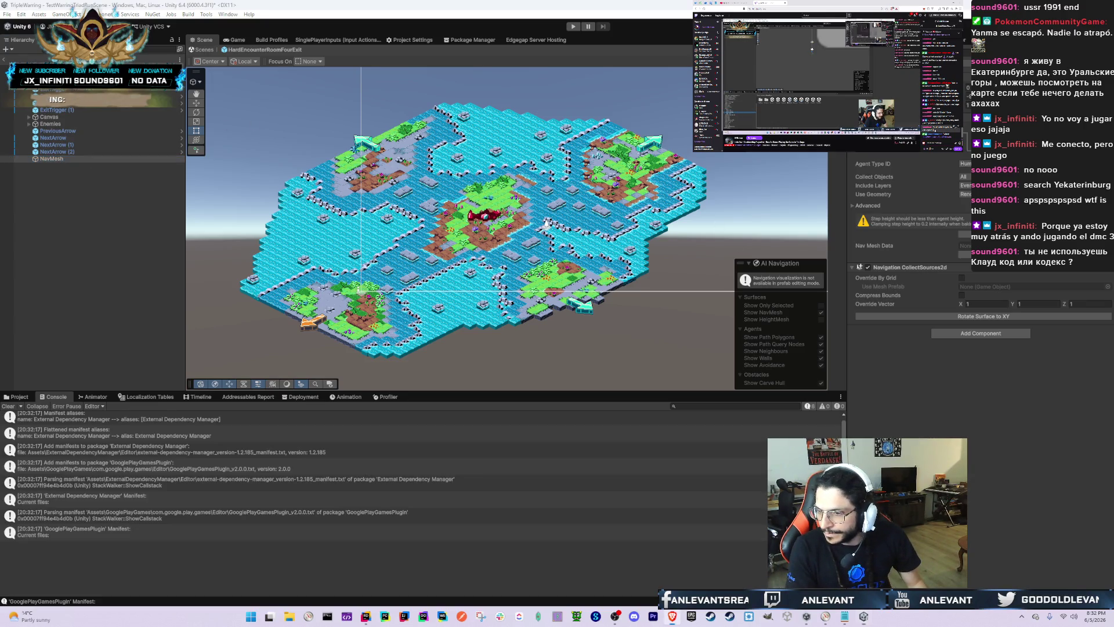
key("alt+Tab")
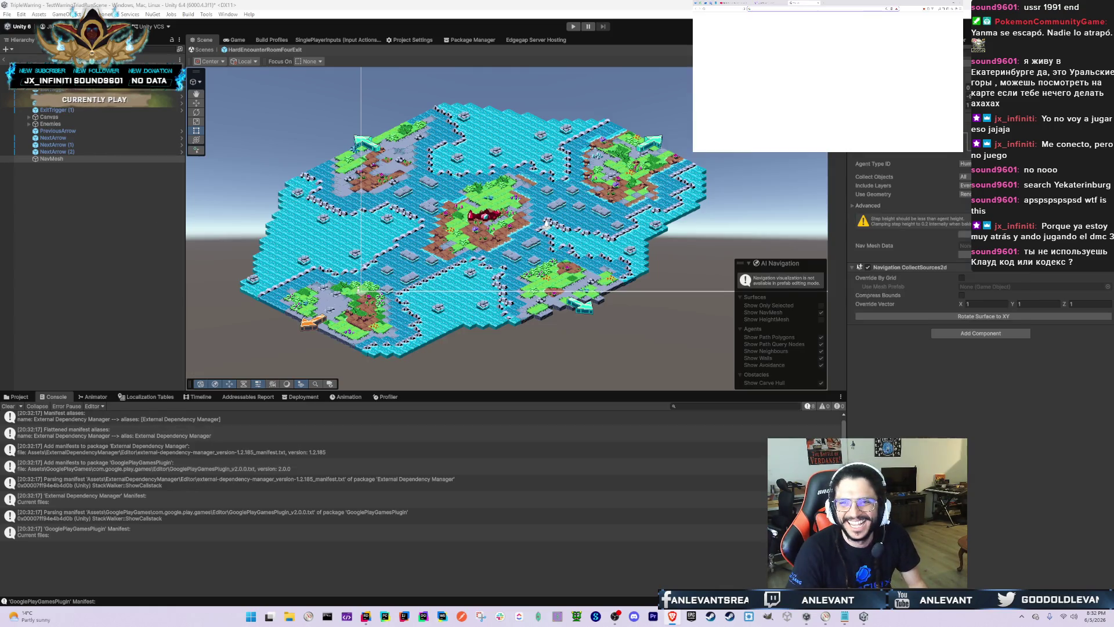
Step: Translate the Russian chat question to 'You don't use a Cloud code or a codex?', then return to Unity
key("ctrl+n")
left_click_drag(1113, 6, 583, 4)
type("trans")
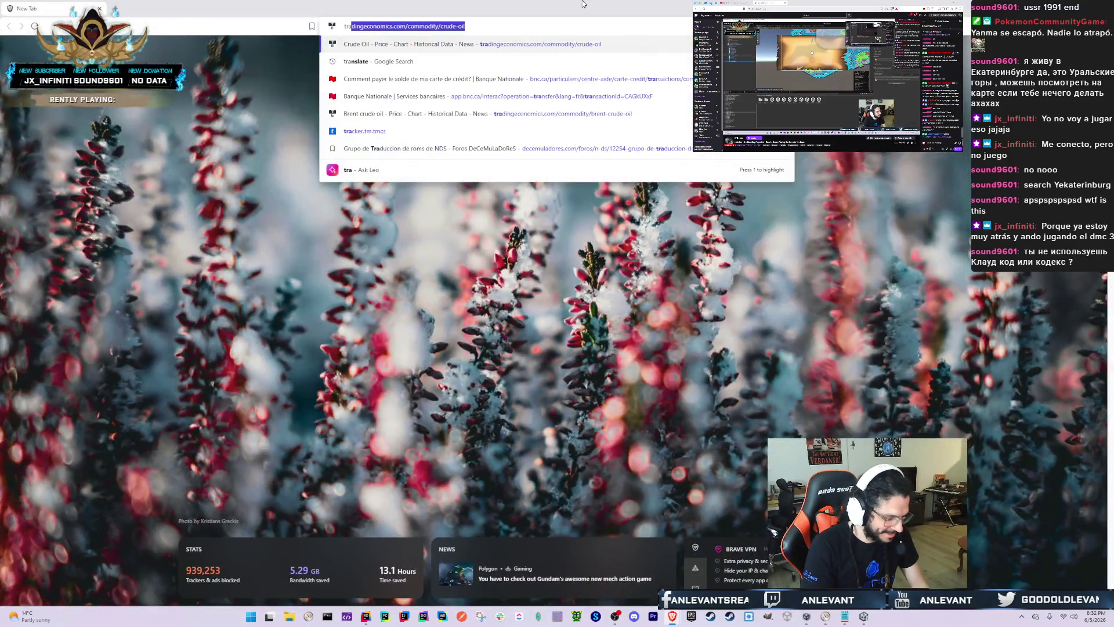
key("Return")
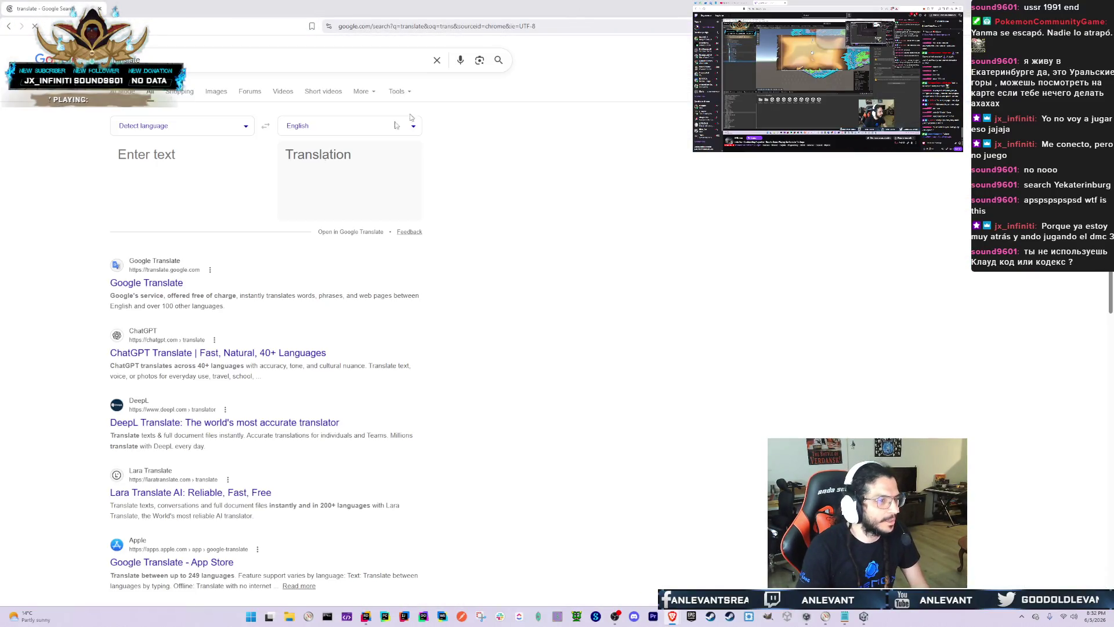
type("Kholat Syakhl")
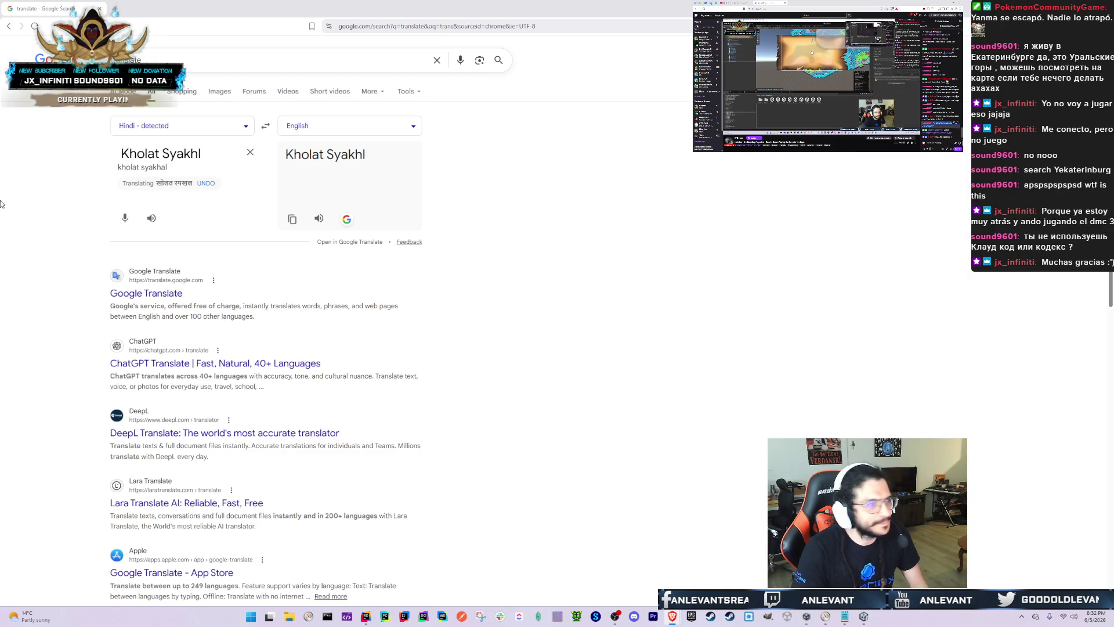
triple_click(155, 152)
type("ты не используешь Клауд код или кодекс ?")
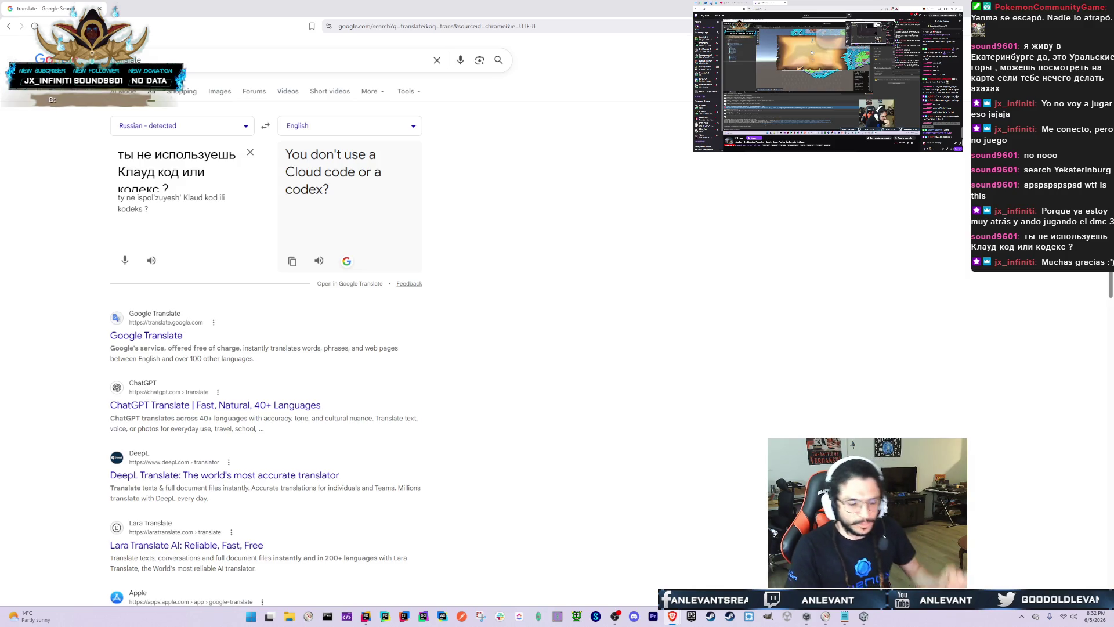
key("alt+Tab")
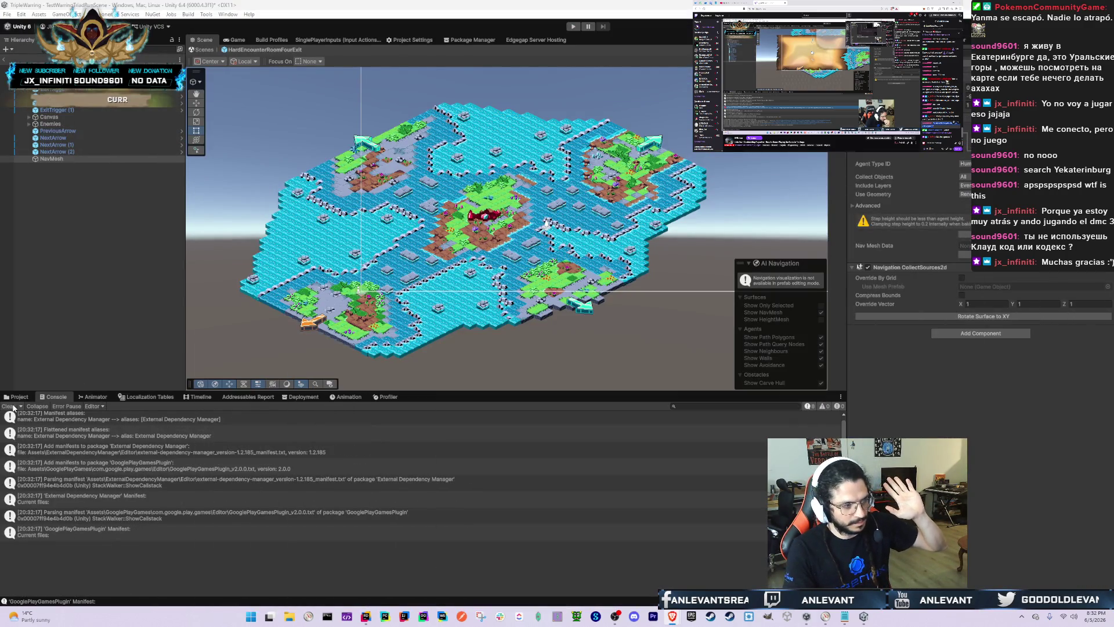
left_click(12, 406)
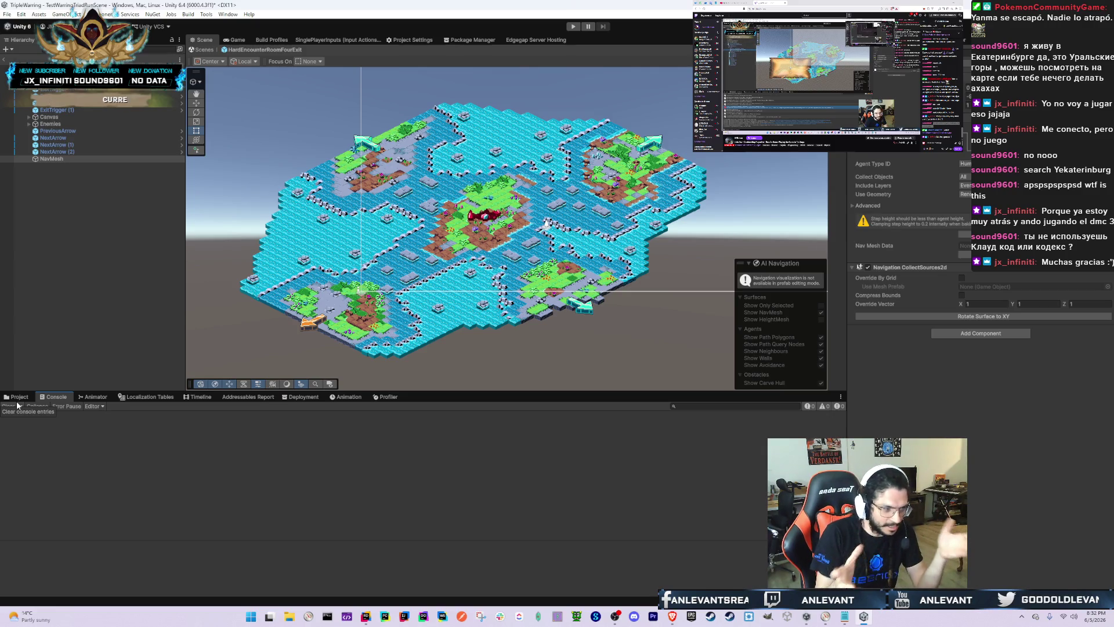
left_click(20, 397)
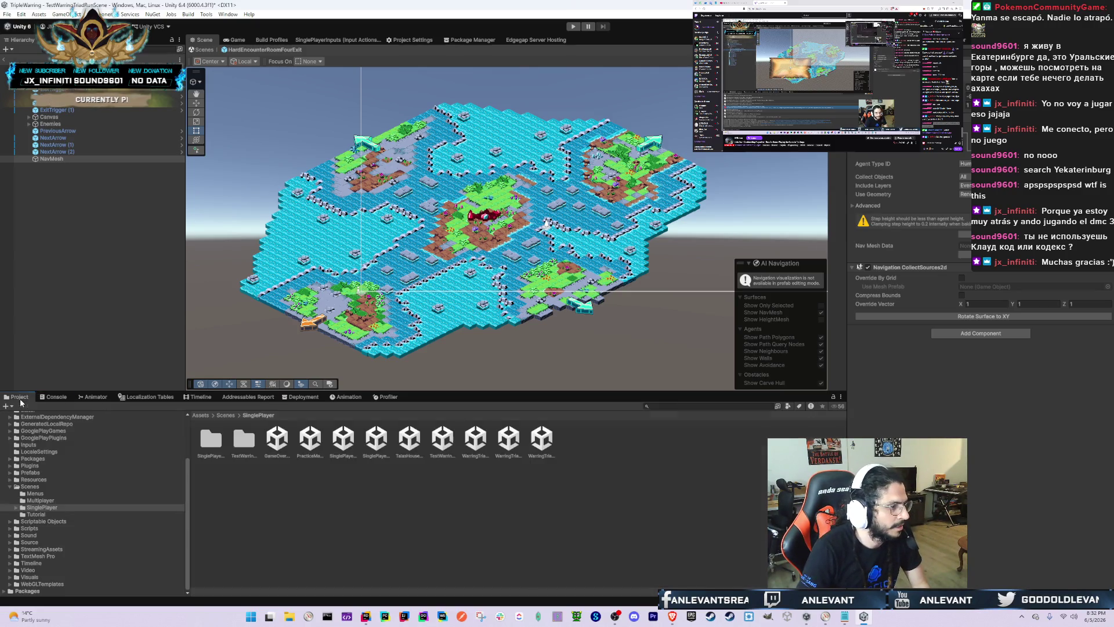
scroll(479, 324, "up", 5)
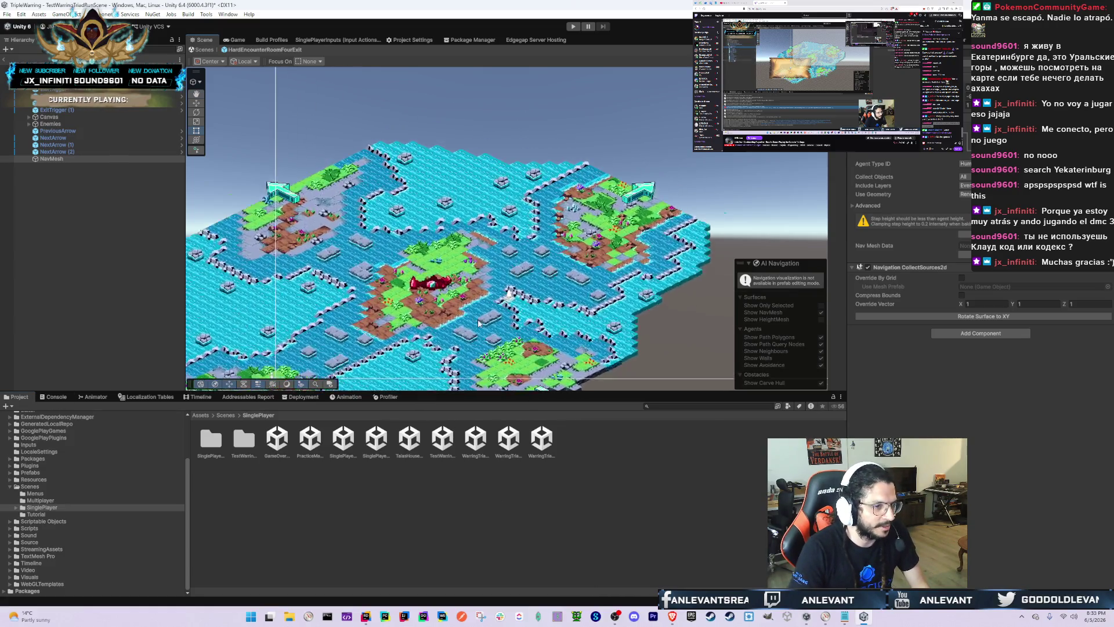
scroll(478, 323, "down", 5)
scroll(498, 243, "up", 4)
scroll(497, 243, "up", 3)
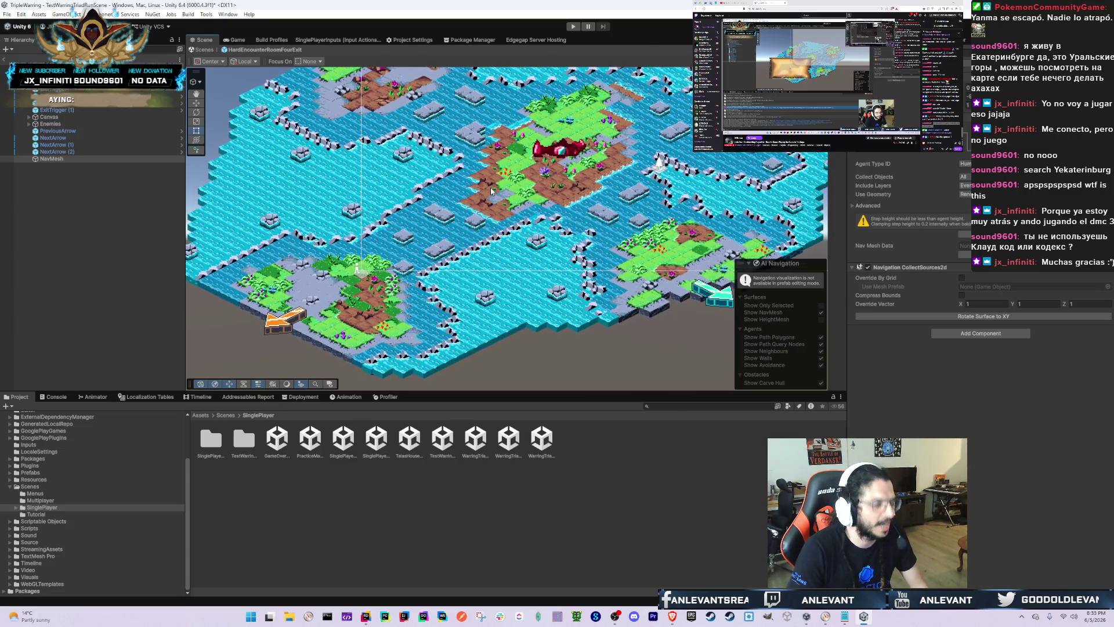
scroll(616, 194, "down", 3)
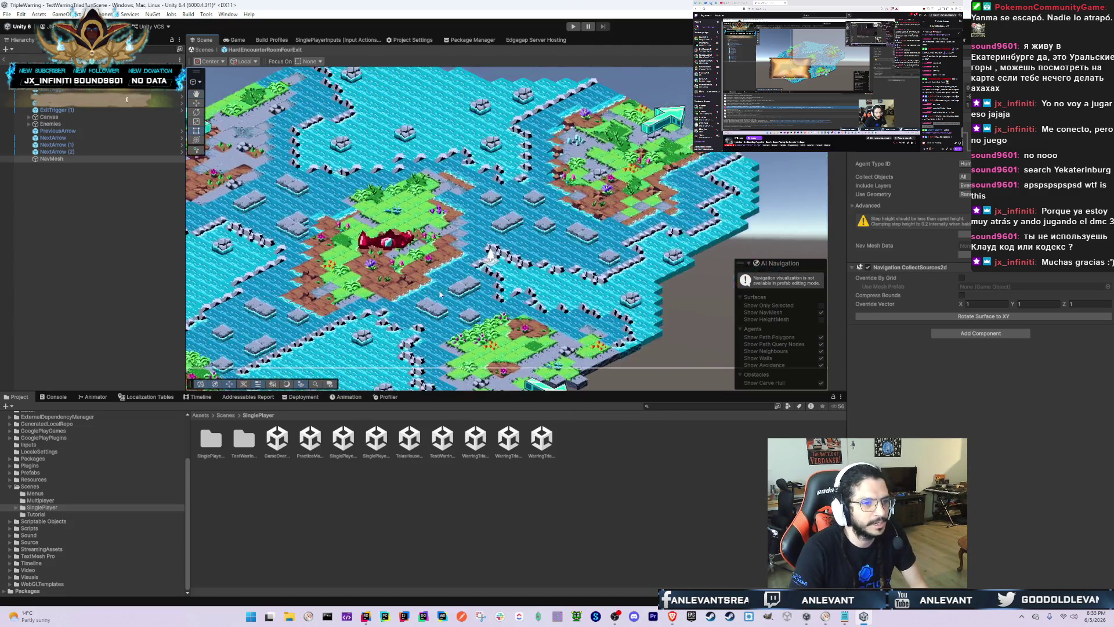
scroll(496, 256, "up", 3)
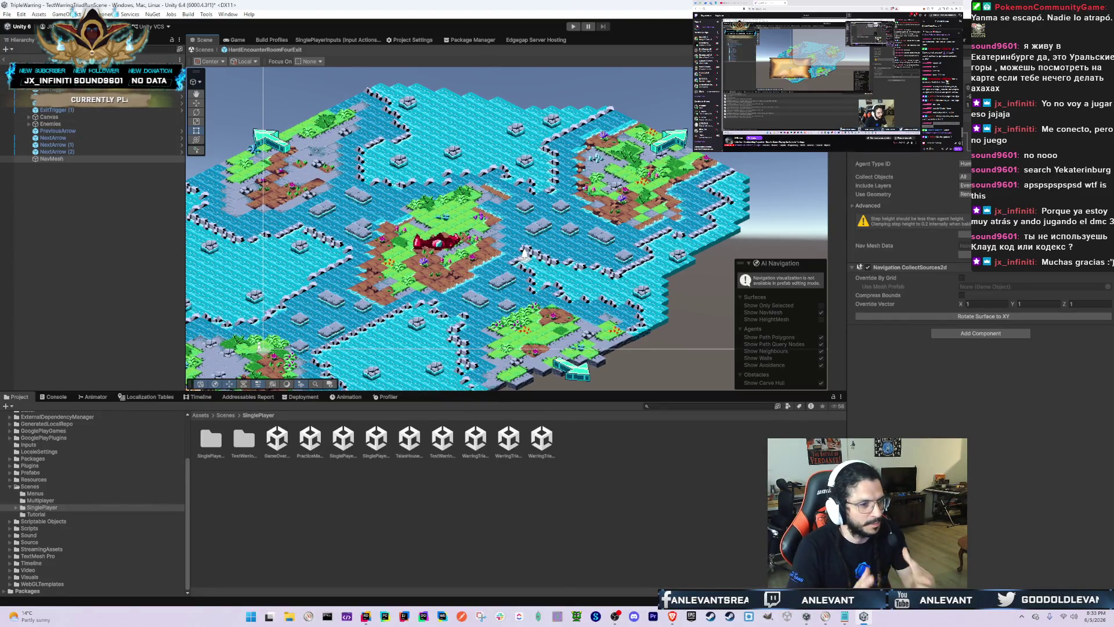
left_click(53, 144)
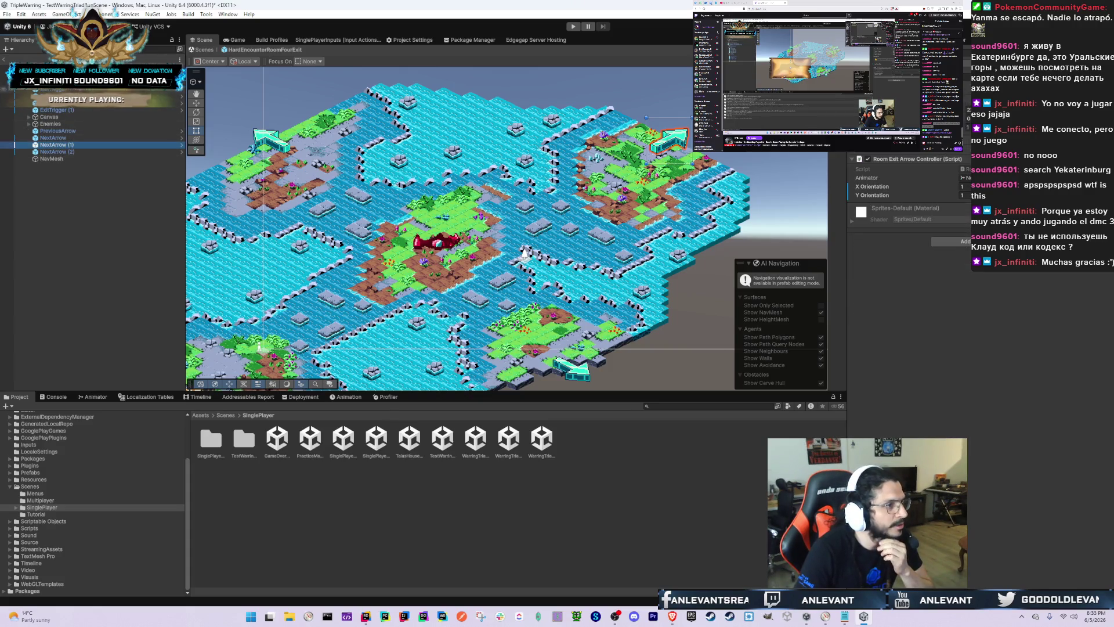
Step: Inspect the room's grid, Enemies, NavMesh, NextArrow, Canvas and ExitTrigger (1) objects
left_click(524, 254)
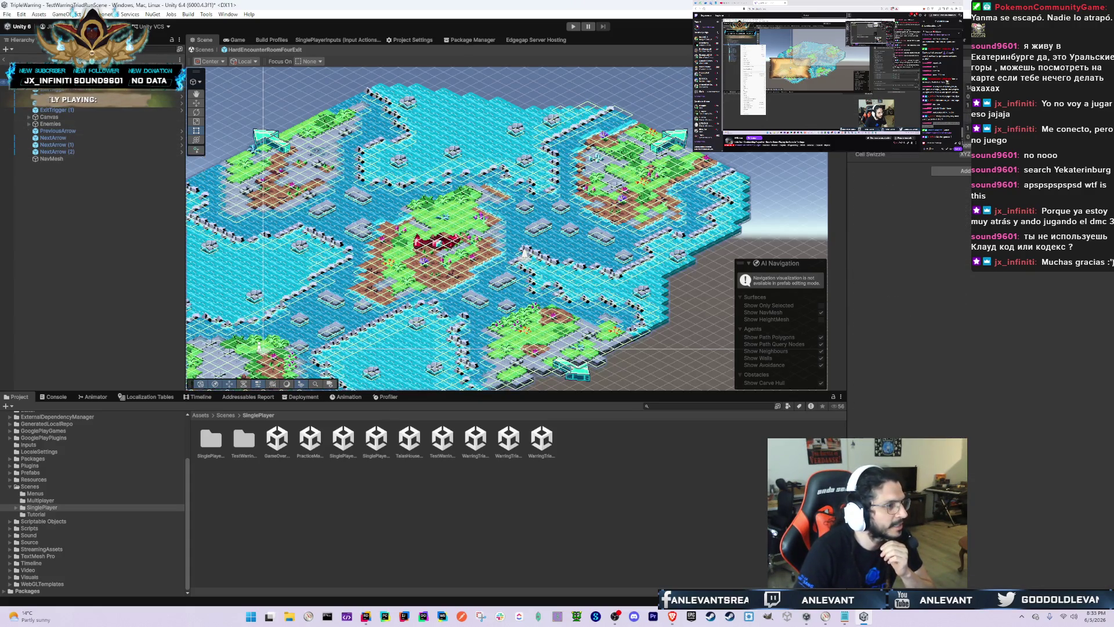
left_click(524, 253)
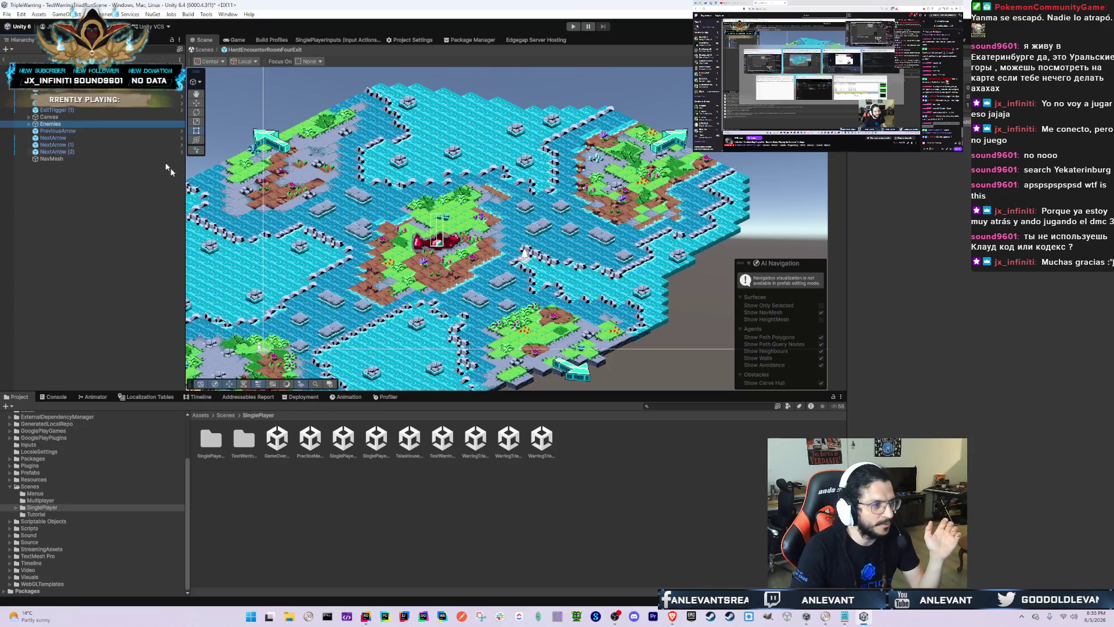
left_click(108, 130)
key("Down")
key("Down")
key("Down")
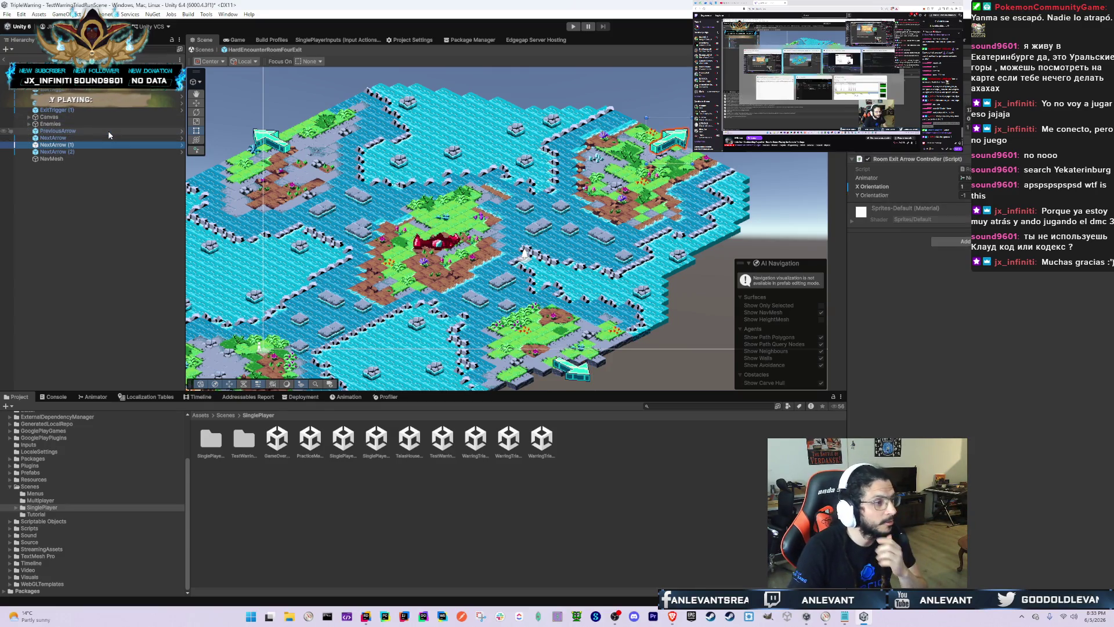
key("Up")
key("Up")
key("Up")
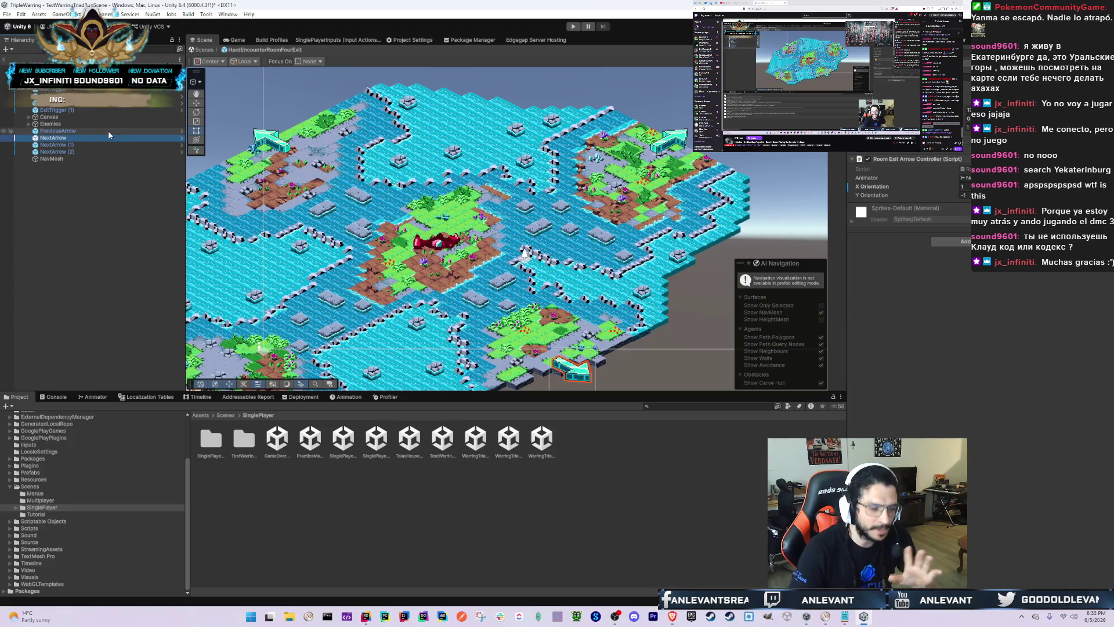
key("Up")
key("Up")
key("Up")
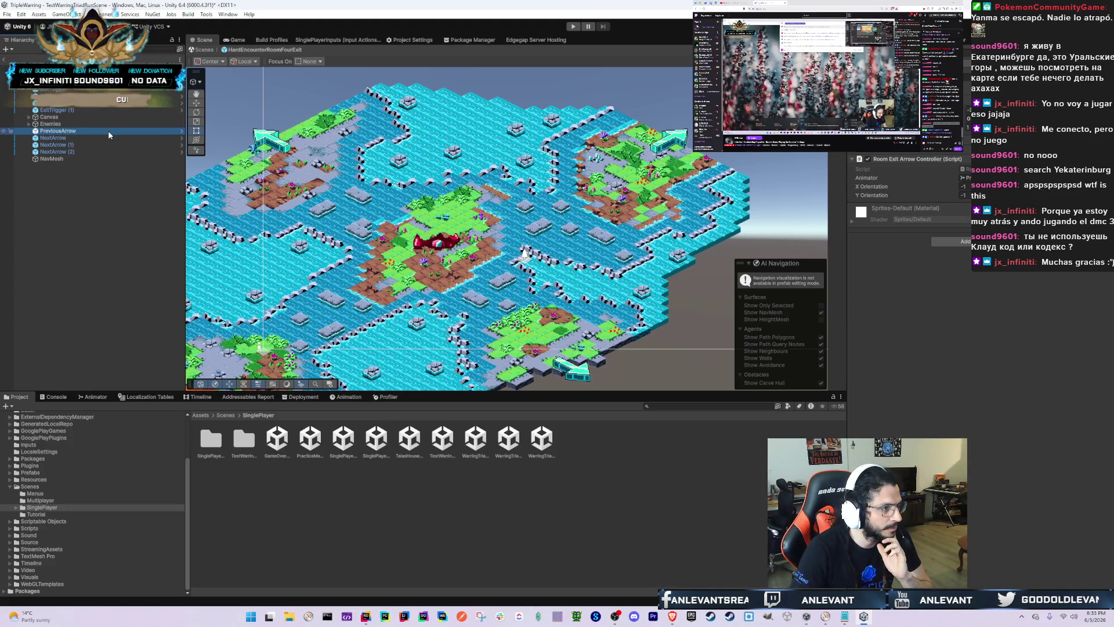
key("Down")
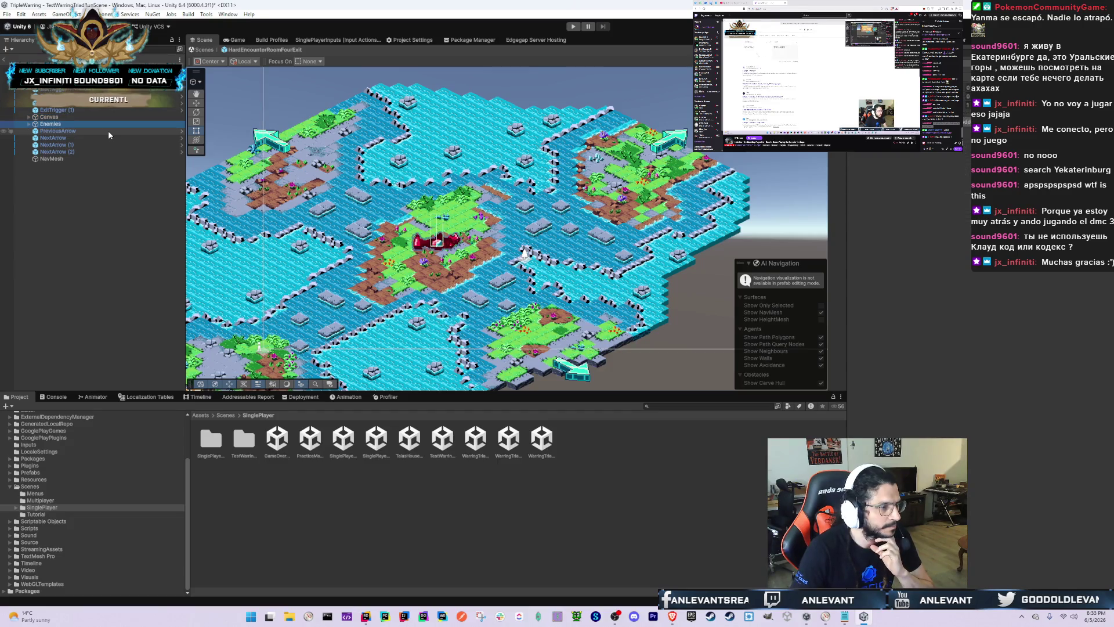
scroll(471, 228, "down", 5)
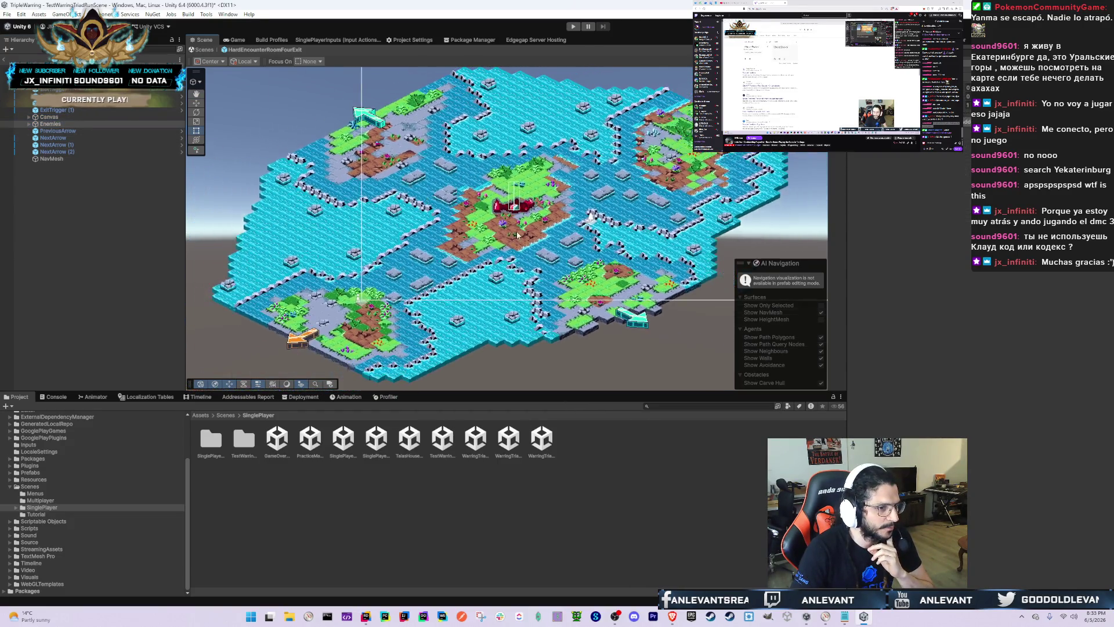
left_click(82, 118)
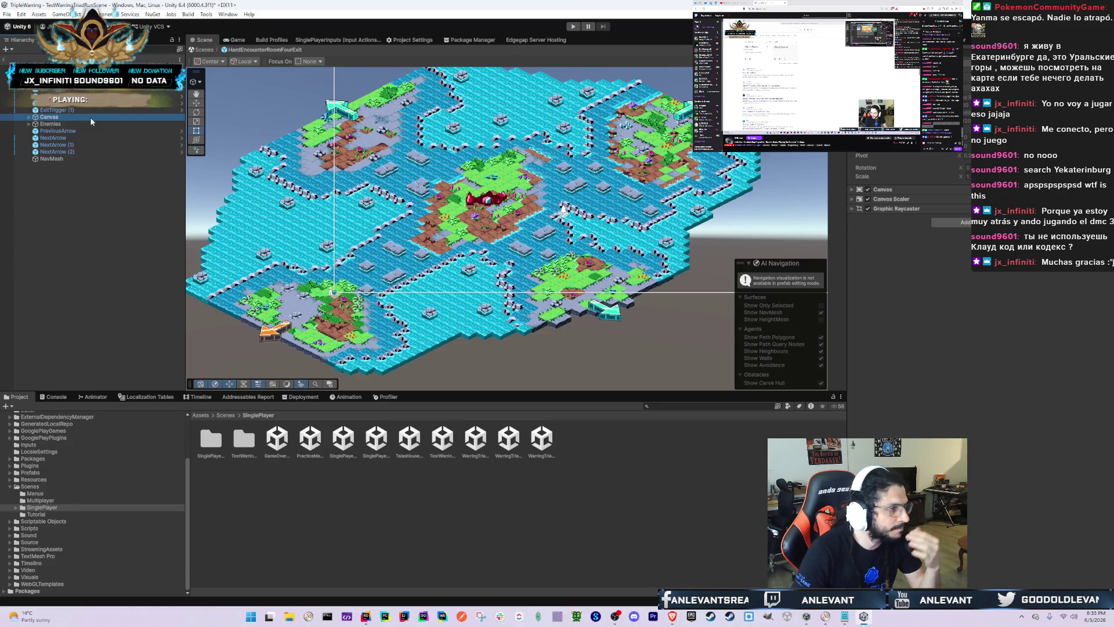
key("Up")
key("Up")
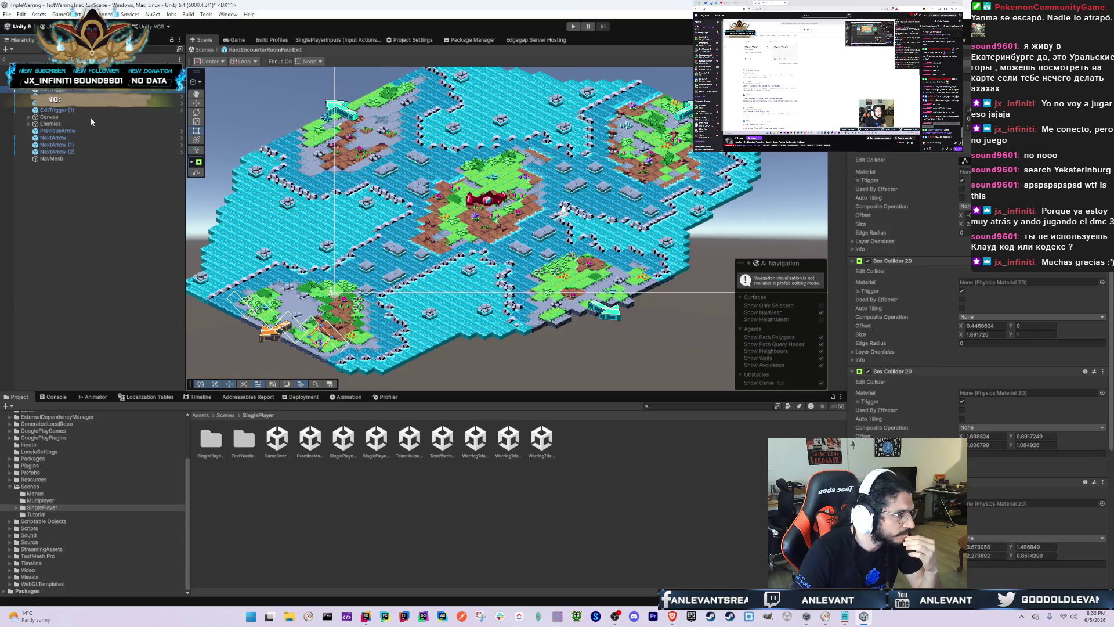
key("Down")
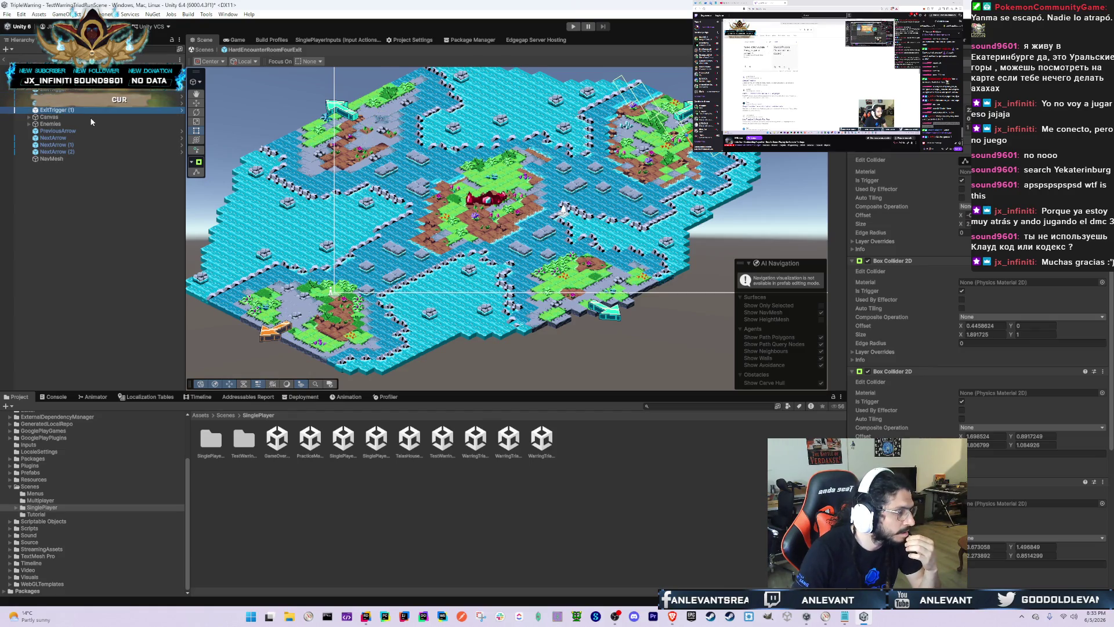
left_click(94, 160)
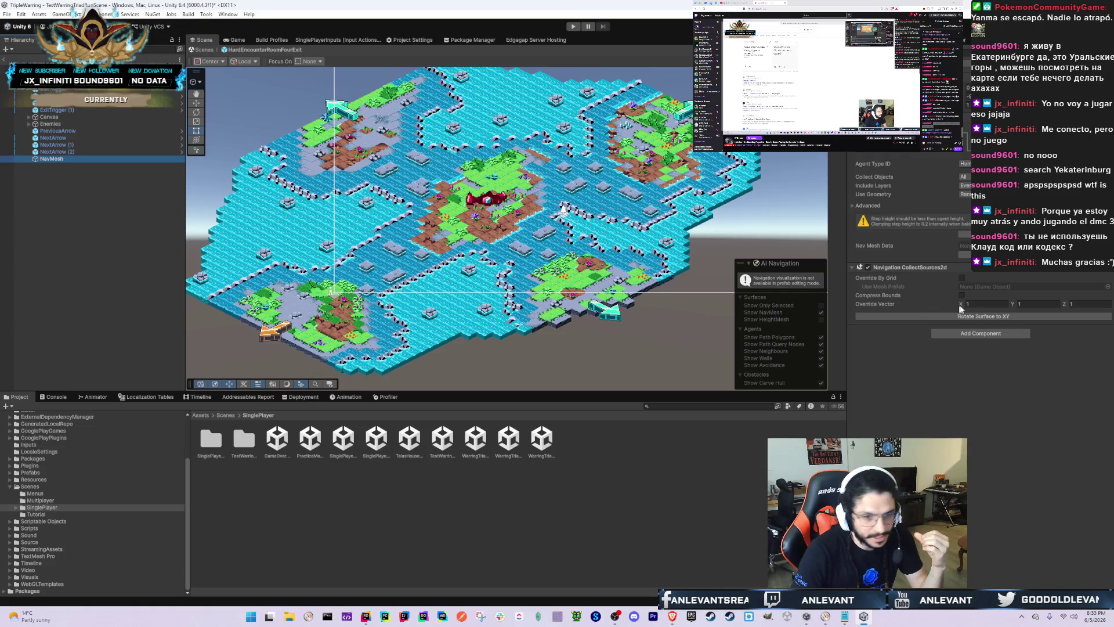
Step: Remove the Navigation Modifier from the not-walkable tilemap and ping the room prefab in the Project window
left_click(68, 117)
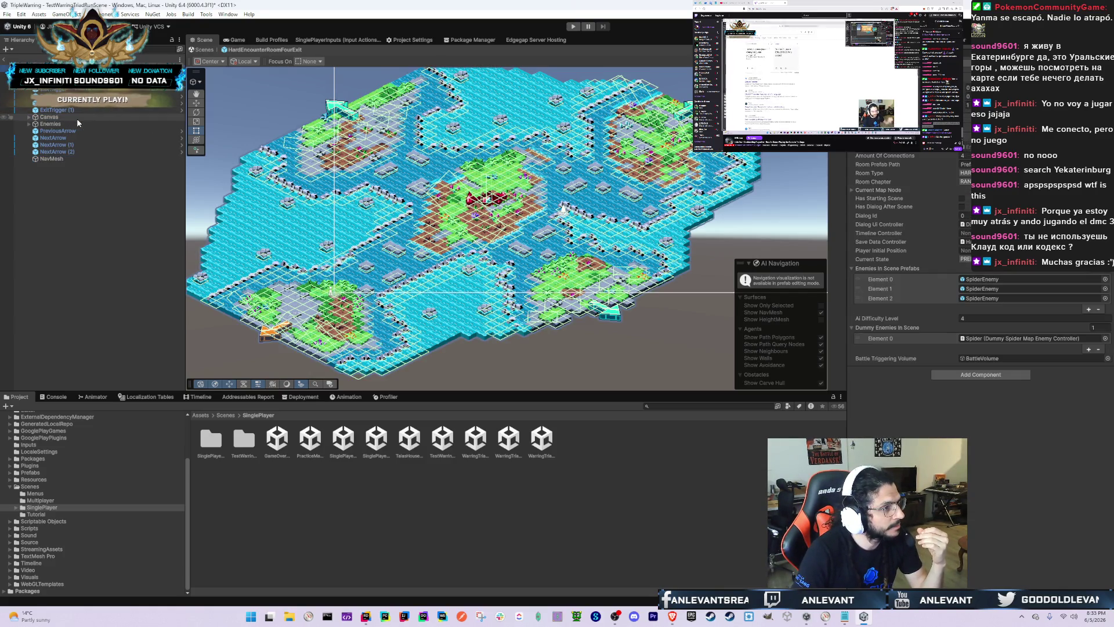
key("Down")
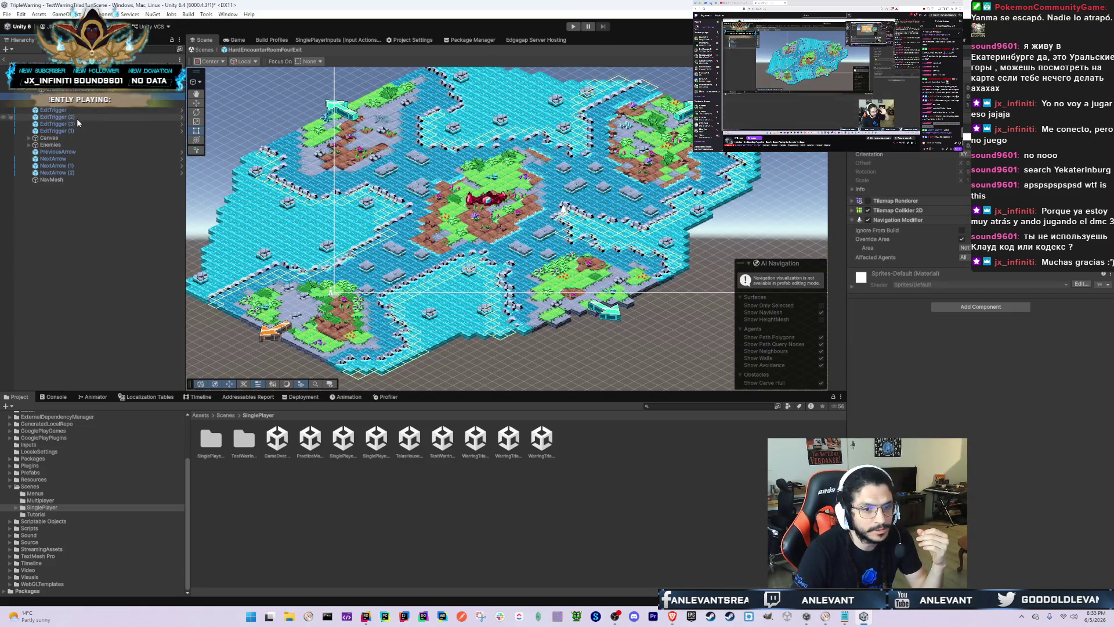
key("Down")
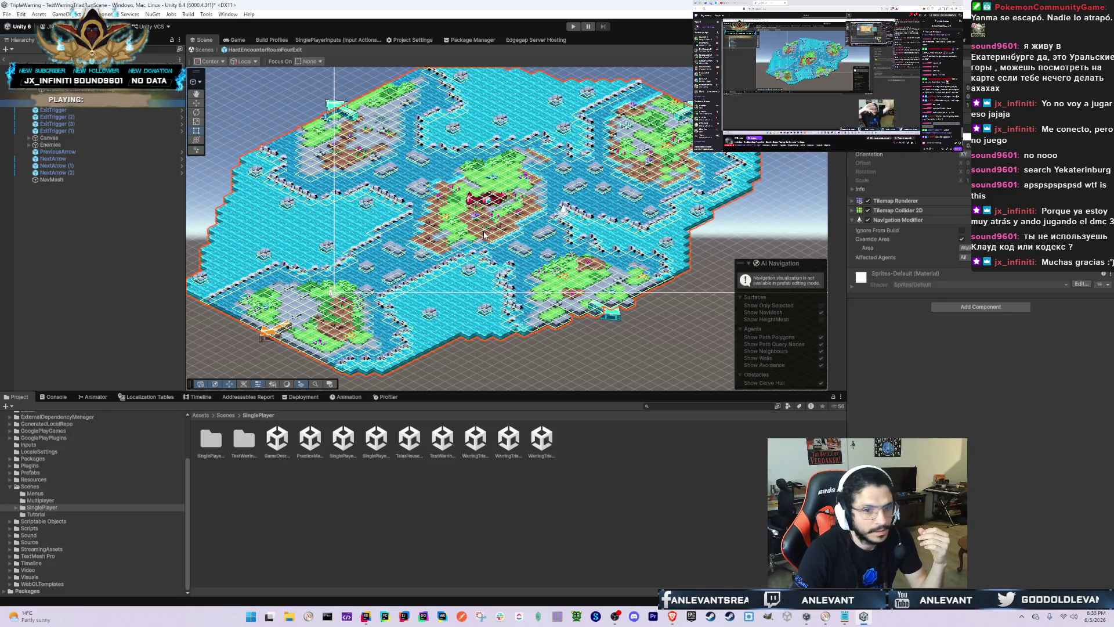
key("Down")
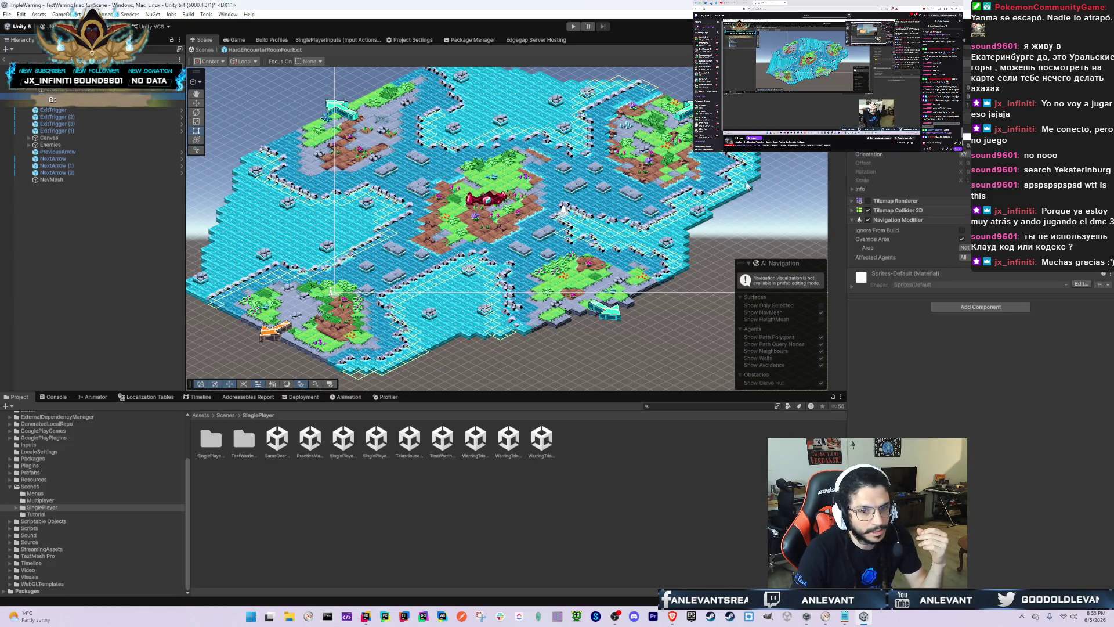
left_click(1109, 219)
left_click(1057, 243)
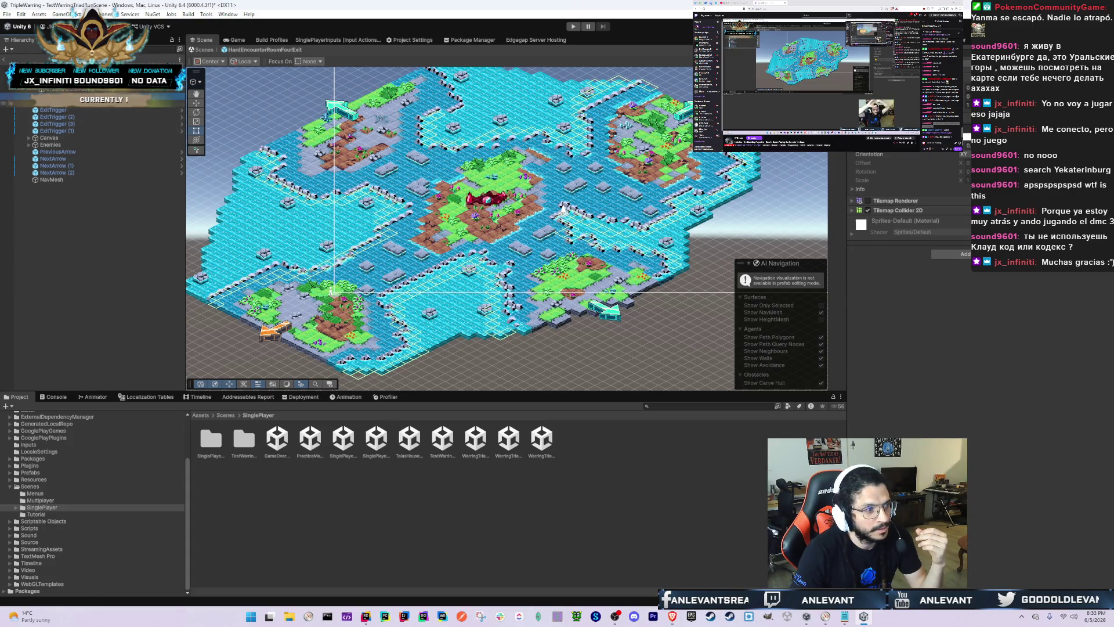
key("ctrl+z")
left_click(1109, 219)
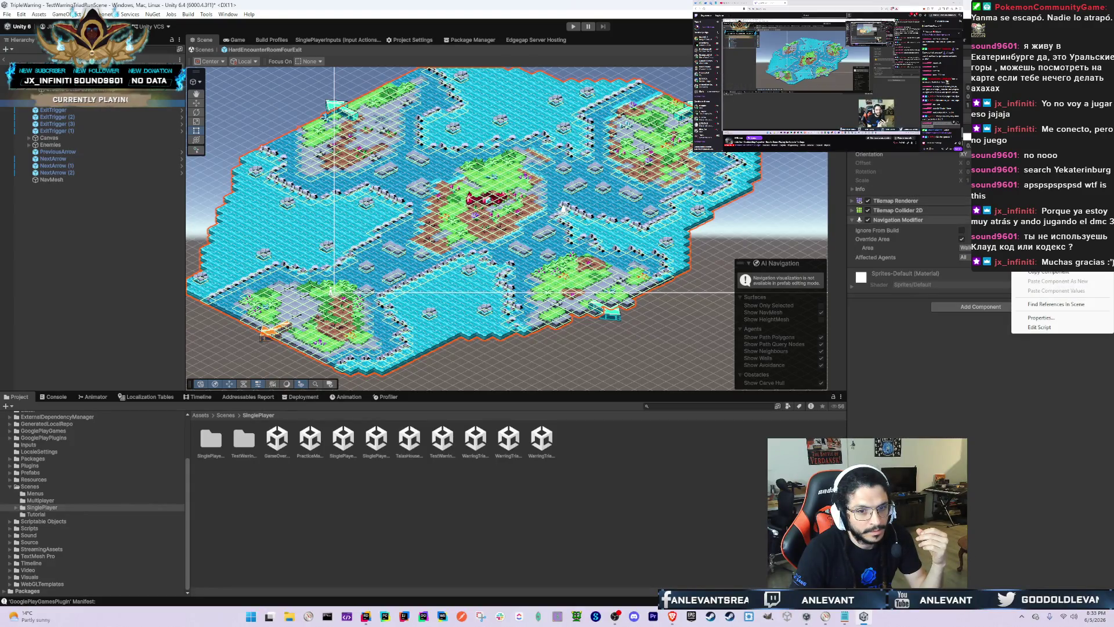
left_click(1057, 243)
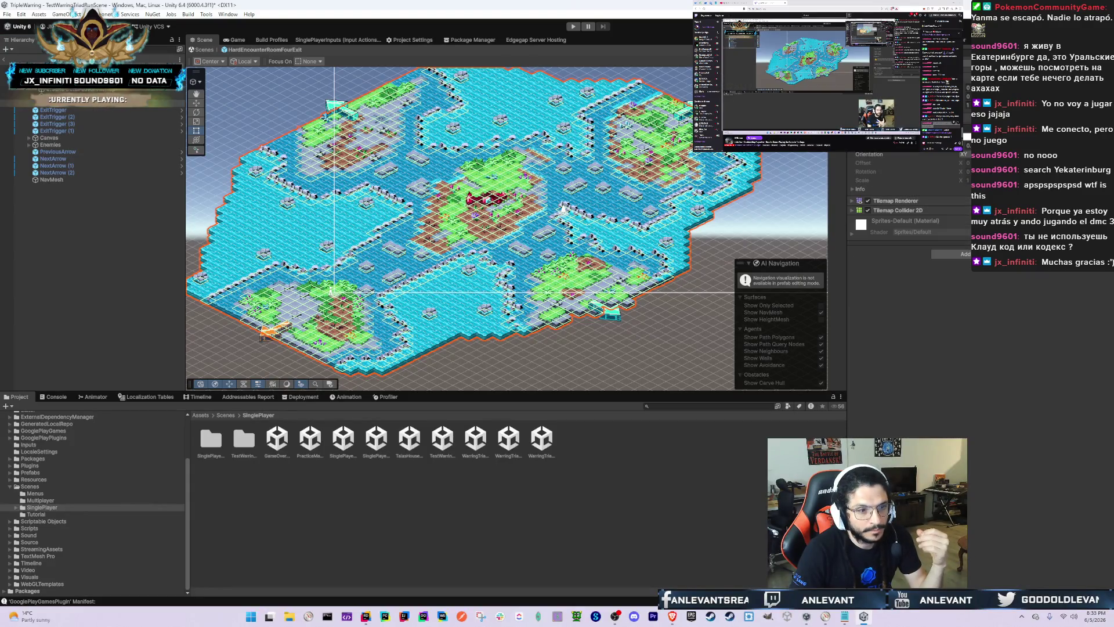
left_click(41, 180)
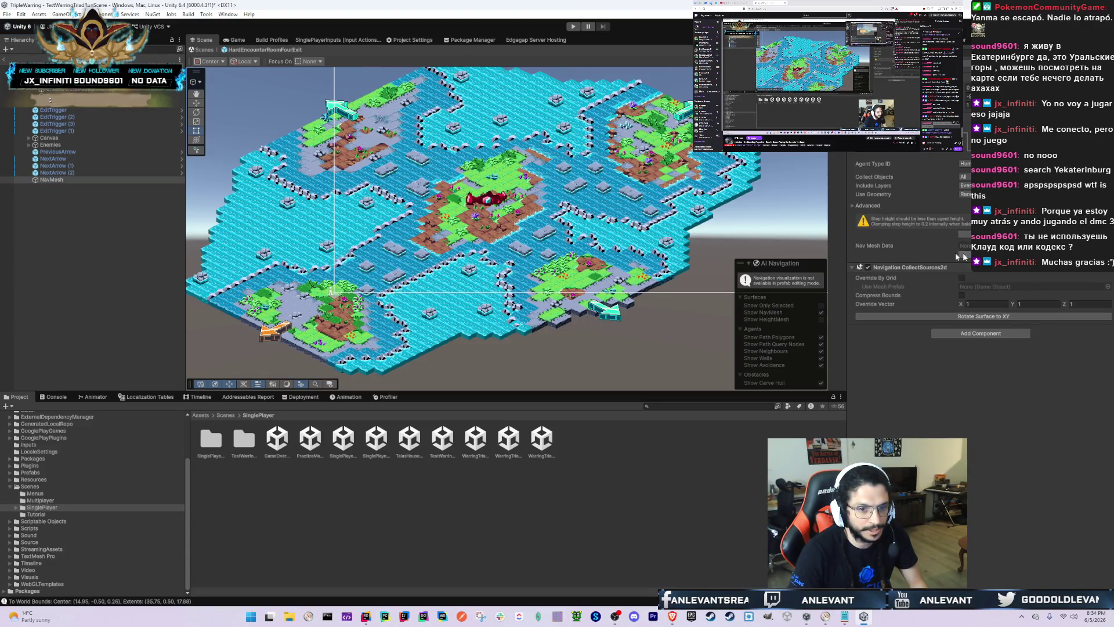
left_click(92, 58)
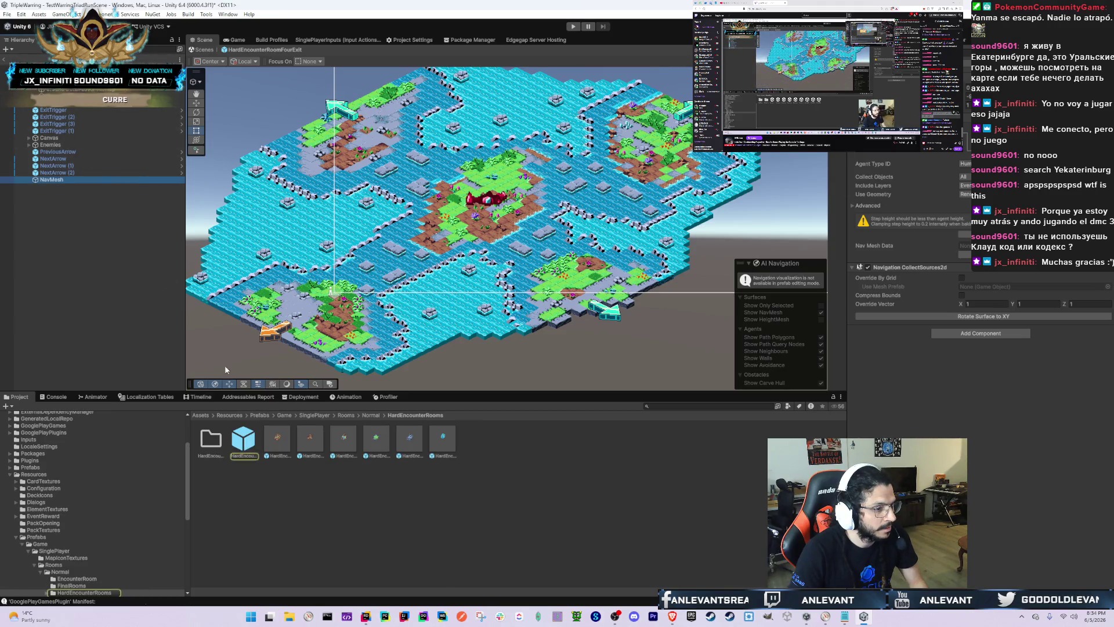
Step: Delete the subfolder inside HardEncounterRooms
key("Delete")
key("Return")
left_click(50, 144)
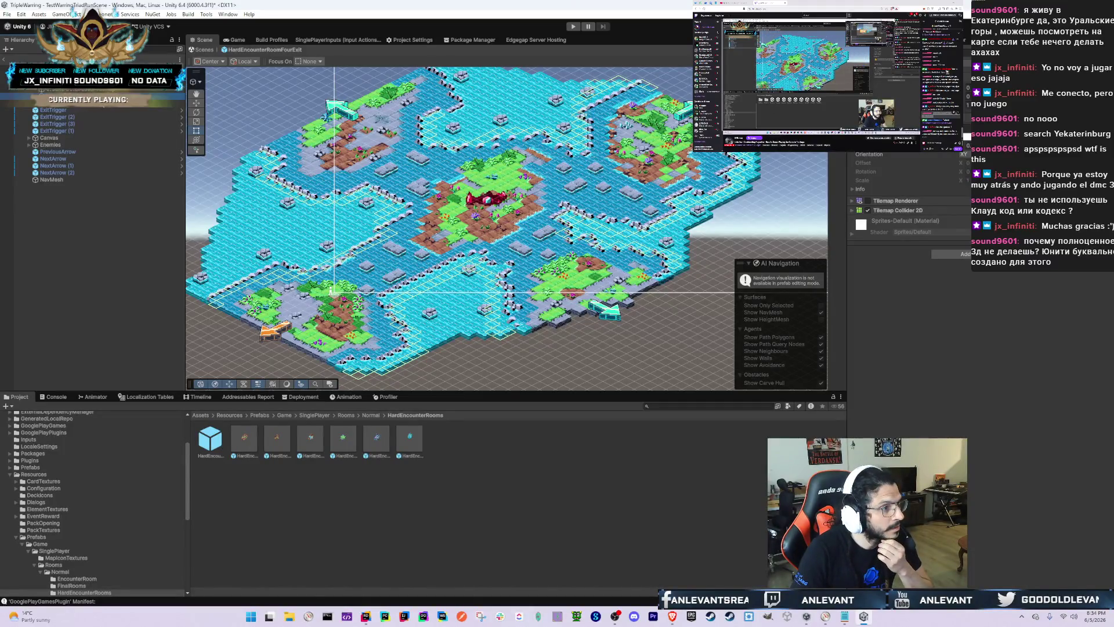
Step: Add a Navigation Modifier to the tilemap and enable its Override Area option
left_click(951, 253)
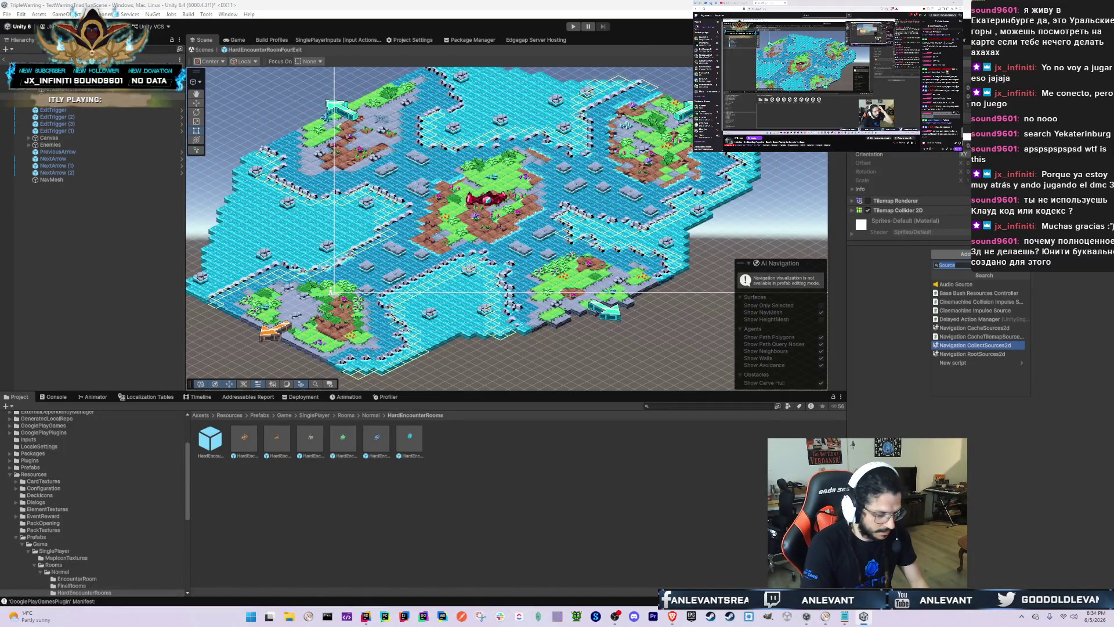
type("Nav")
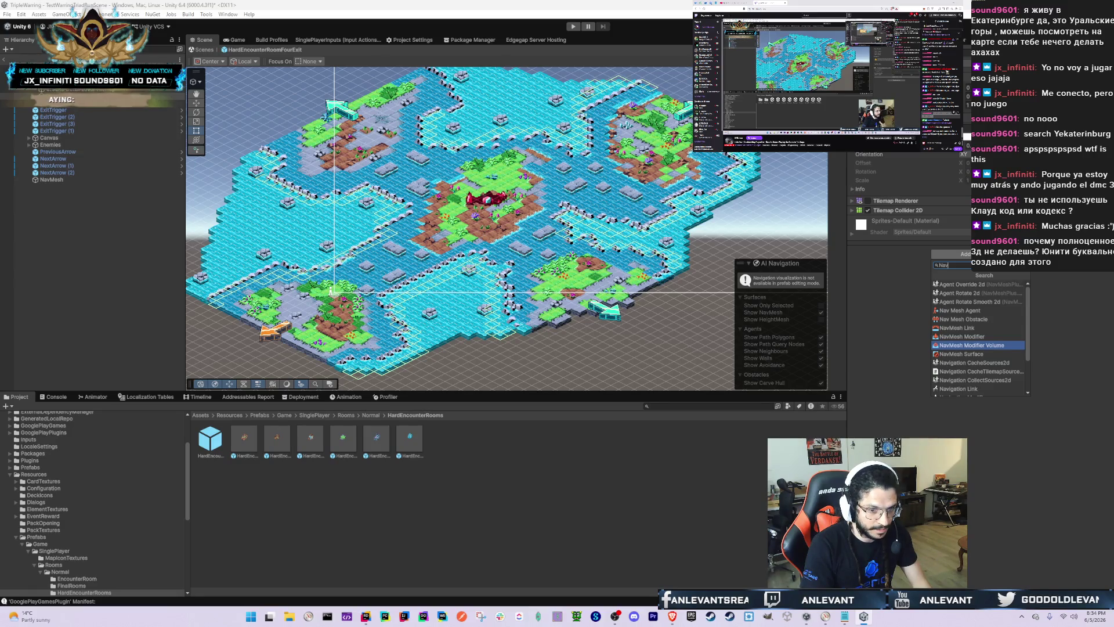
key("BackSpace")
key("BackSpace")
key("BackSpace")
type("Modif")
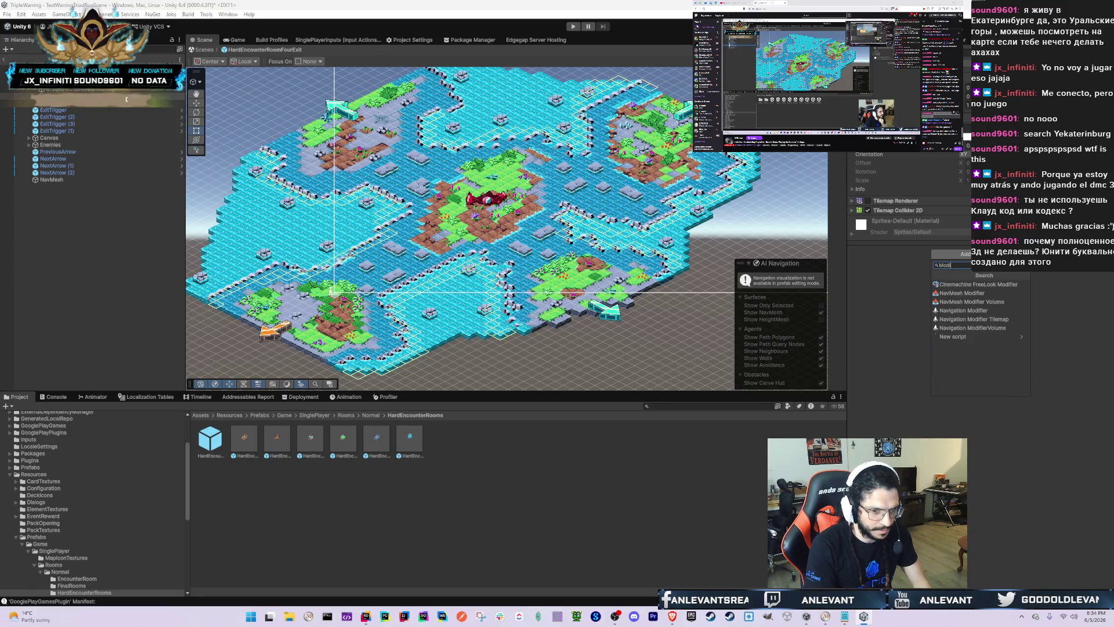
key("Down")
key("Down")
key("Down")
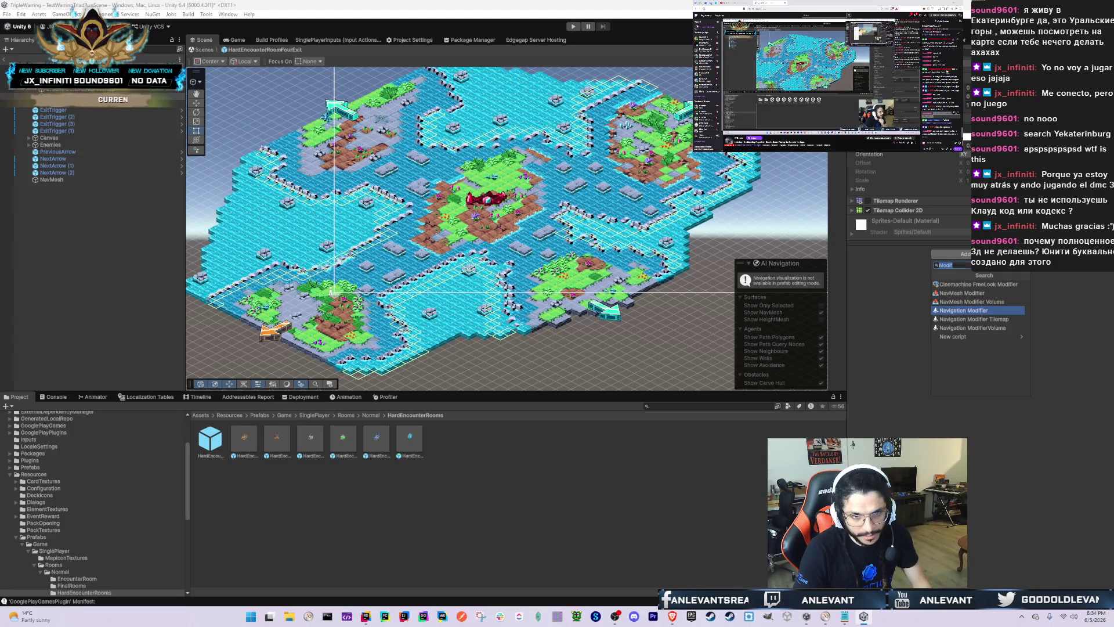
key("Return")
left_click(961, 240)
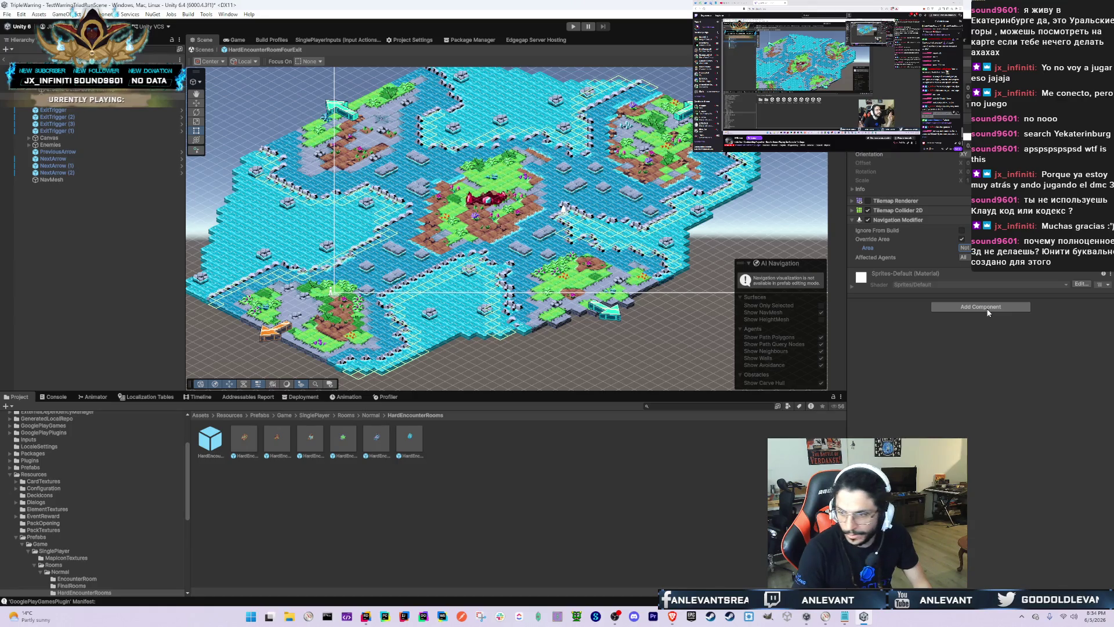
left_click(76, 179)
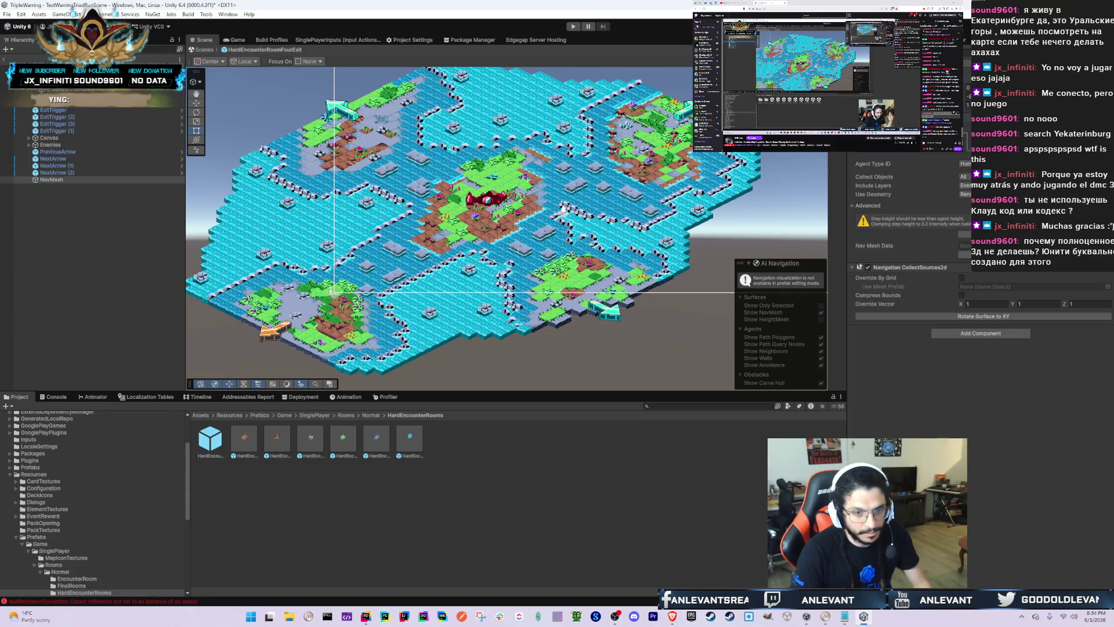
Step: Clear the Console, then remove and re-add the tilemap's Navigation Modifier
left_click(55, 397)
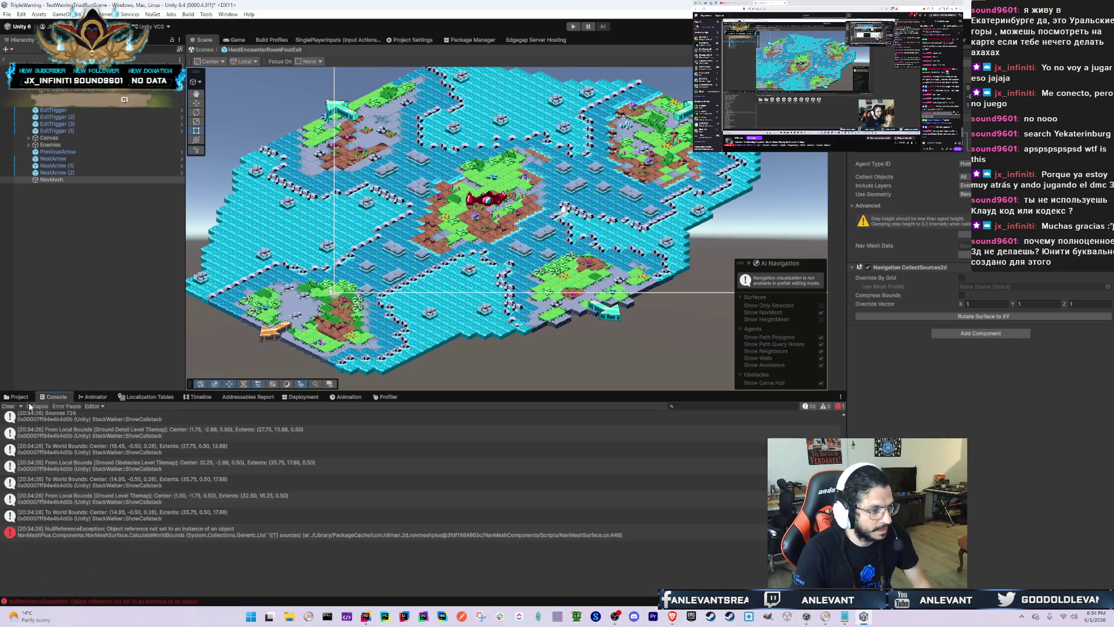
left_click(8, 408)
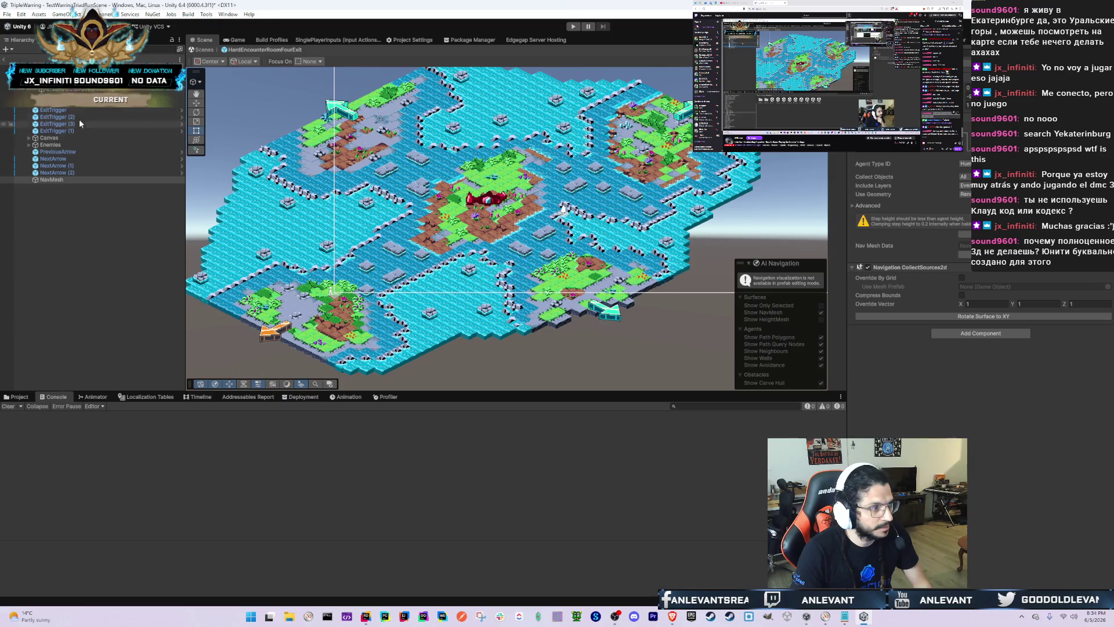
left_click(216, 125)
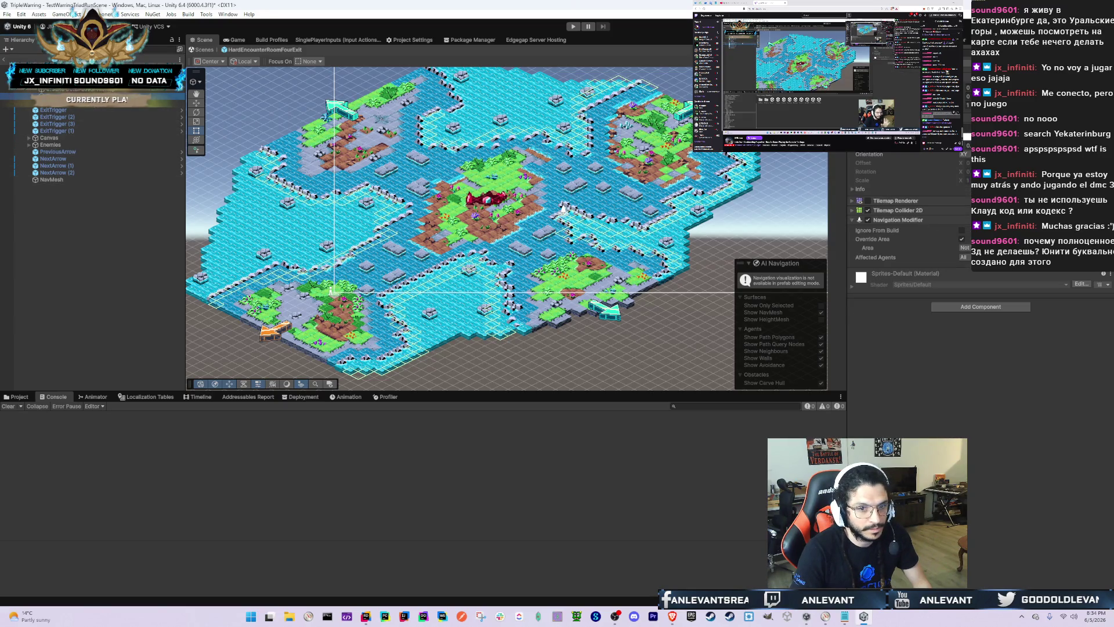
left_click(1106, 220)
left_click(1045, 241)
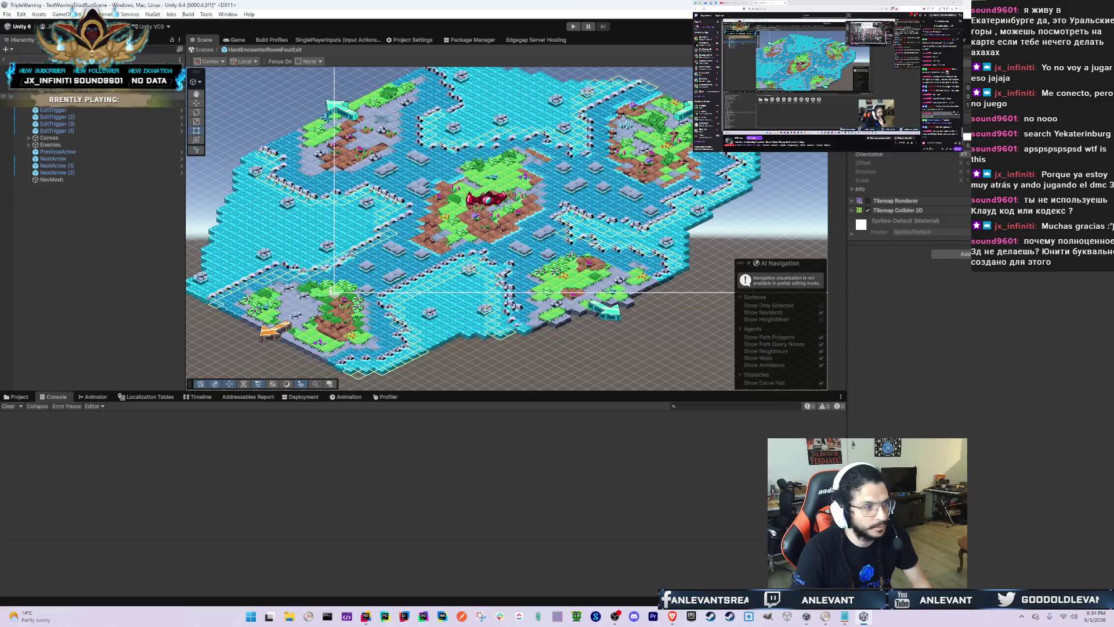
left_click(981, 253)
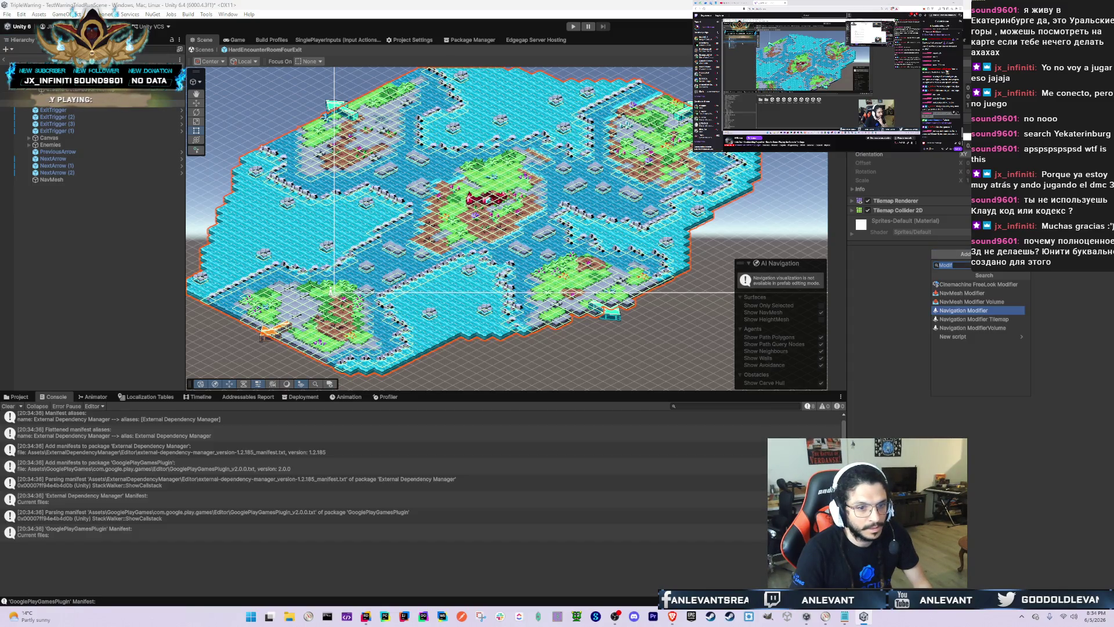
key("Escape")
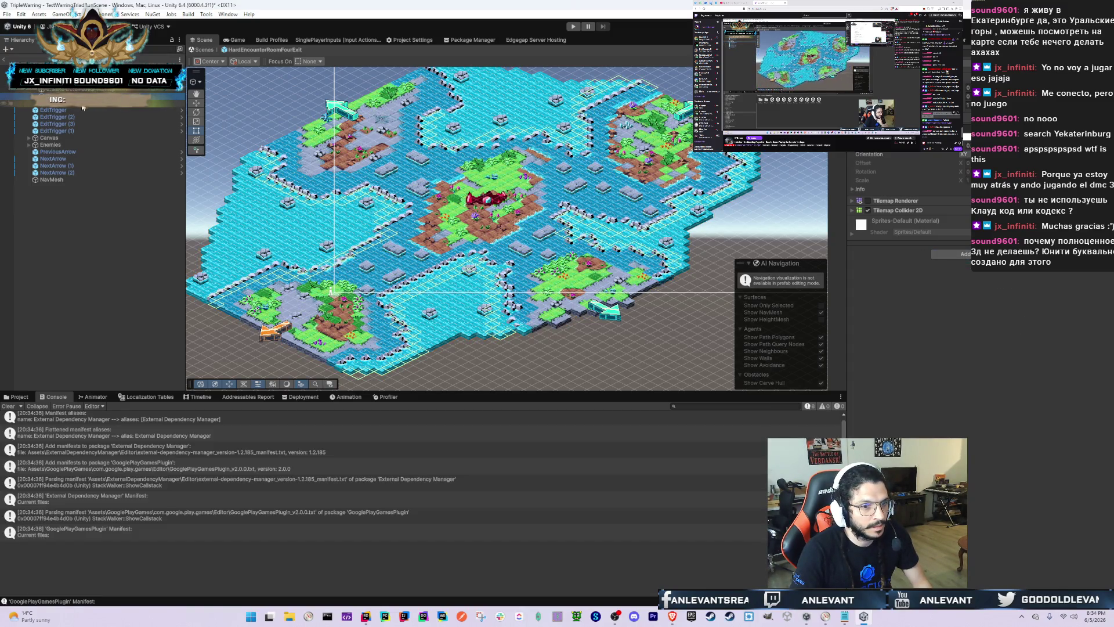
left_click(79, 104)
key("ctrl+shift+a")
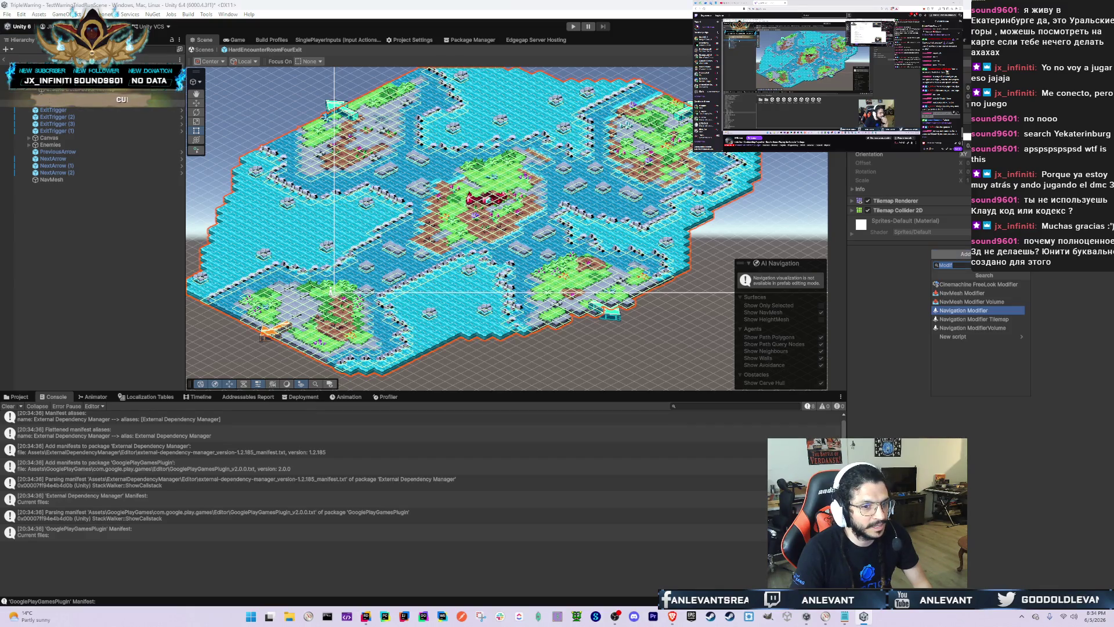
left_click(968, 314)
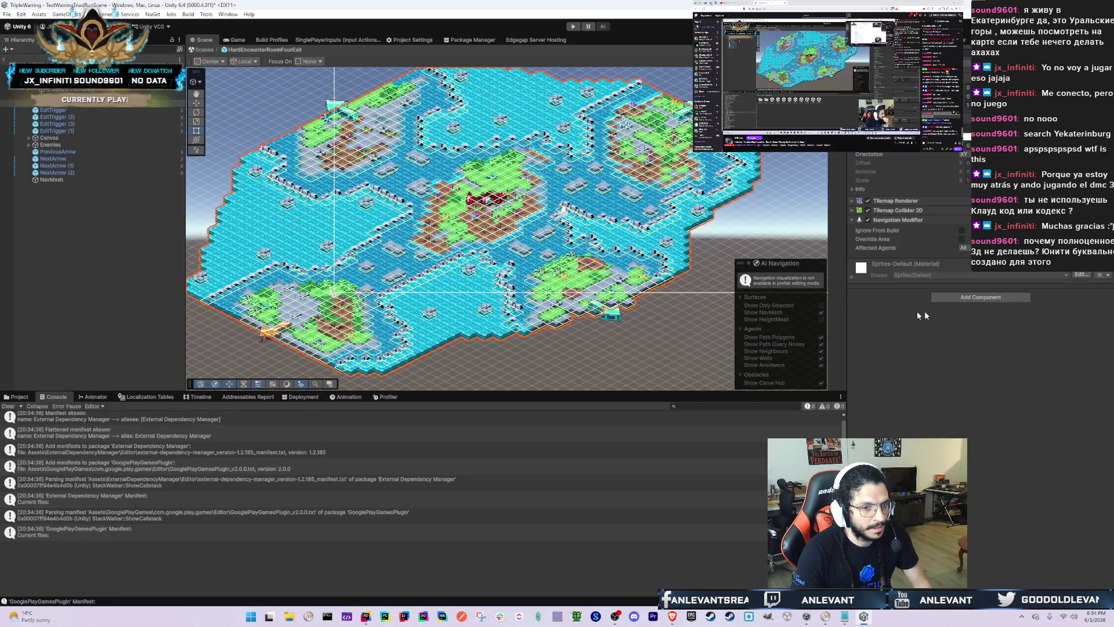
left_click(8, 408)
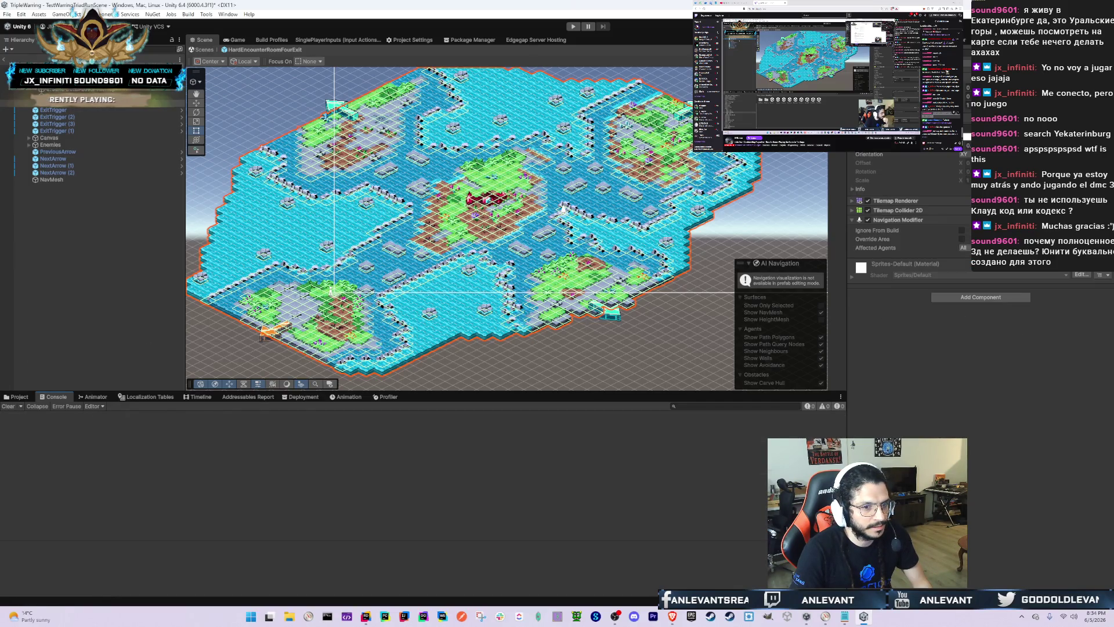
Step: Override the tilemap's navigation area as Walk and bake the room's NavMesh
left_click(962, 239)
left_click(963, 248)
left_click(987, 258)
left_click(71, 179)
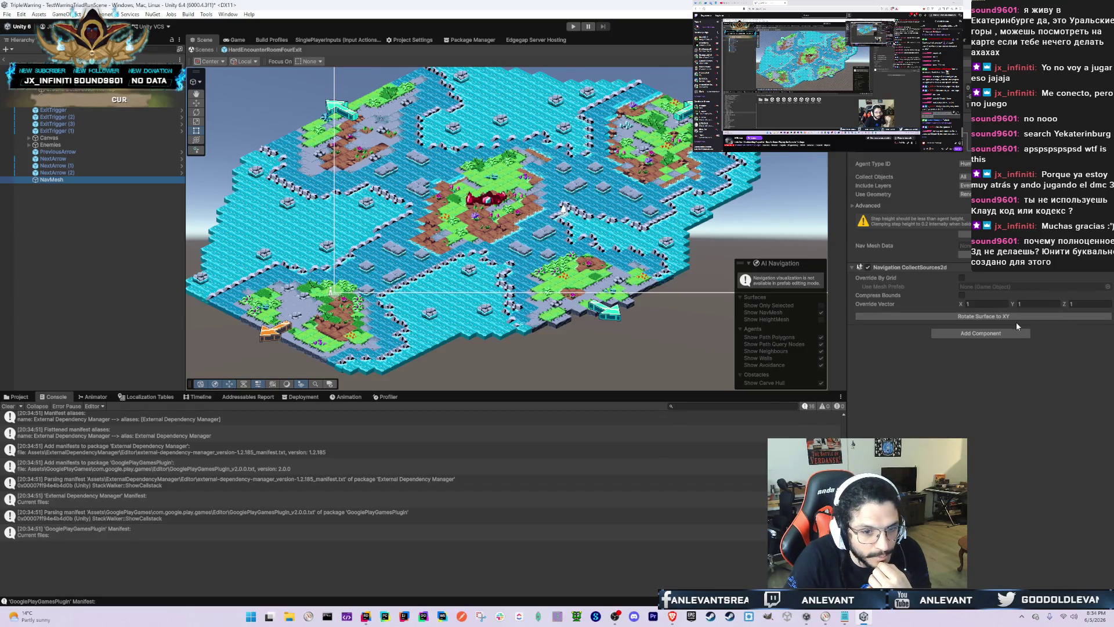
left_click(984, 316)
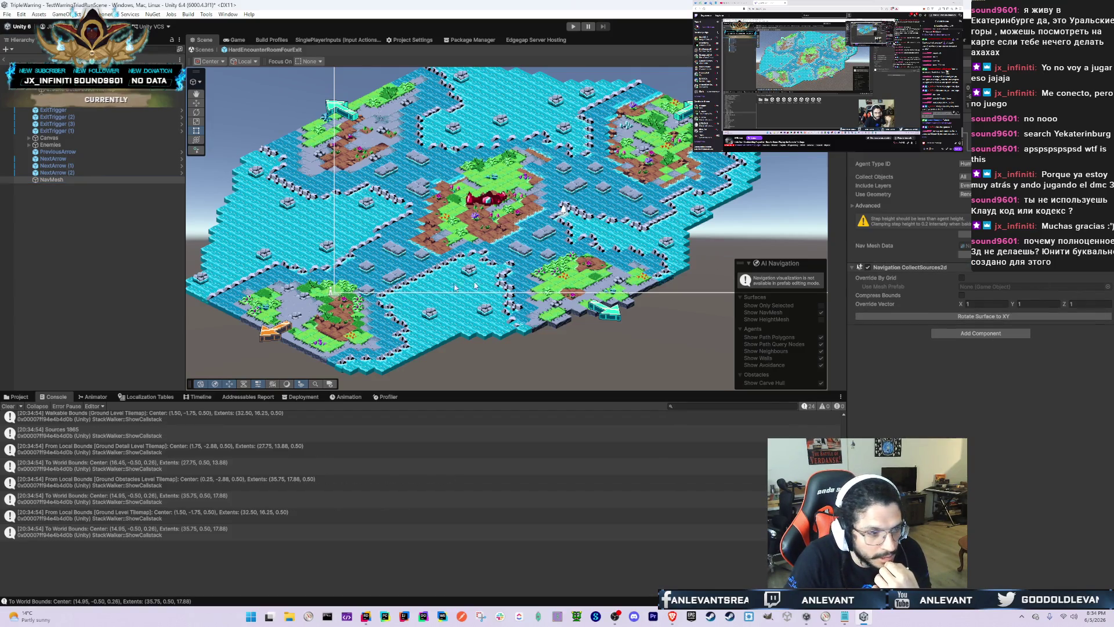
left_click(6, 407)
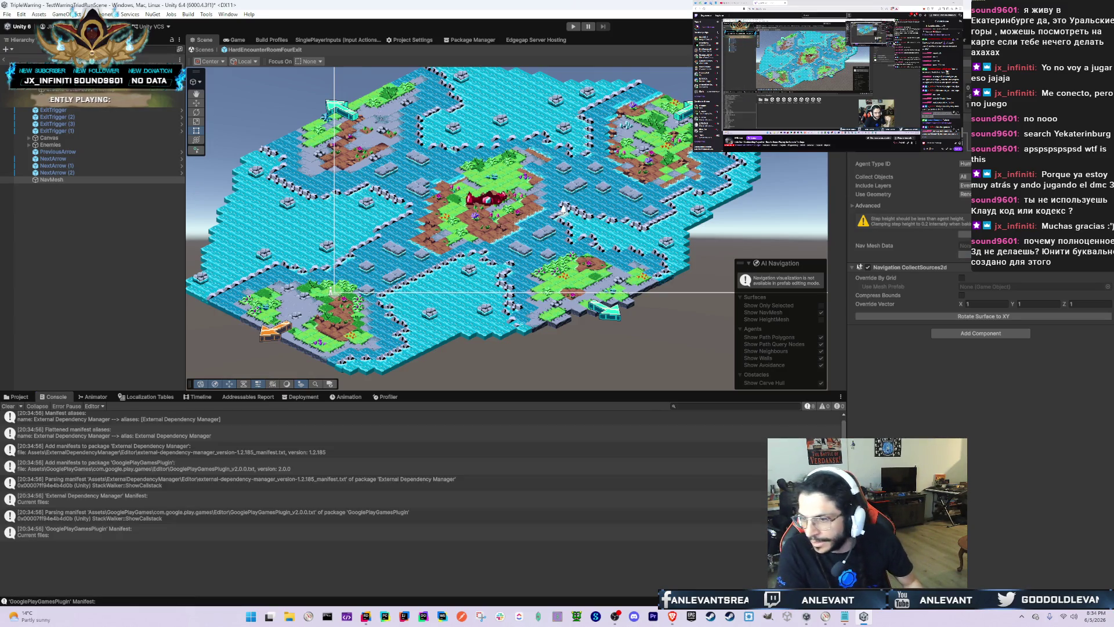
Step: Paste the new Russian chat message into the browser translator
key("alt+Tab")
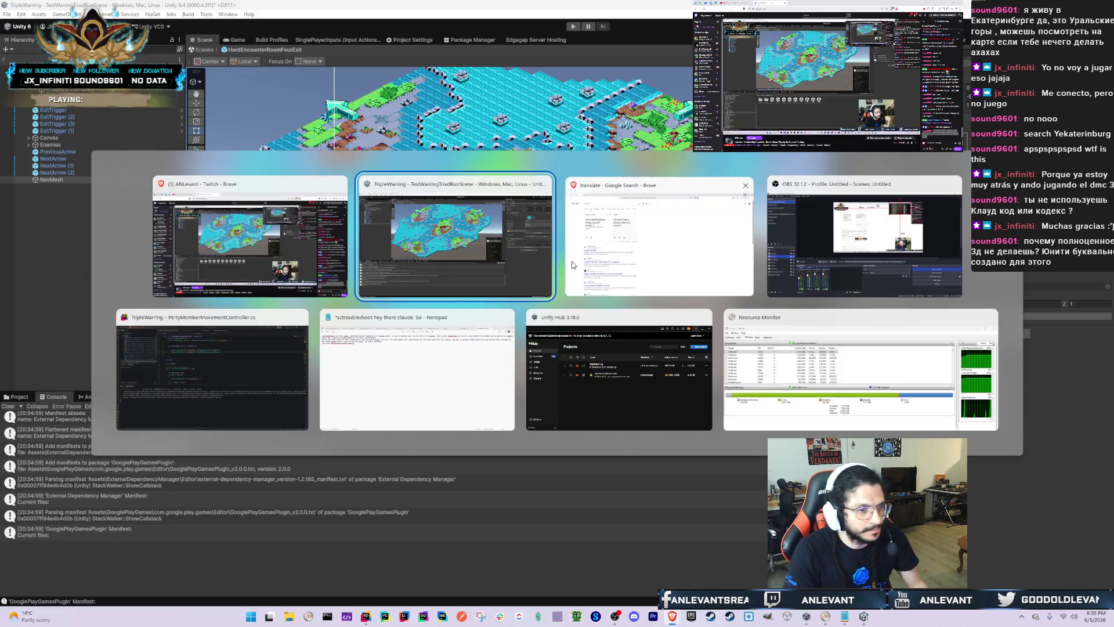
key("ctrl+a")
type("почему полноценное 3д не делаешь? Юнити буквально создано для этого")
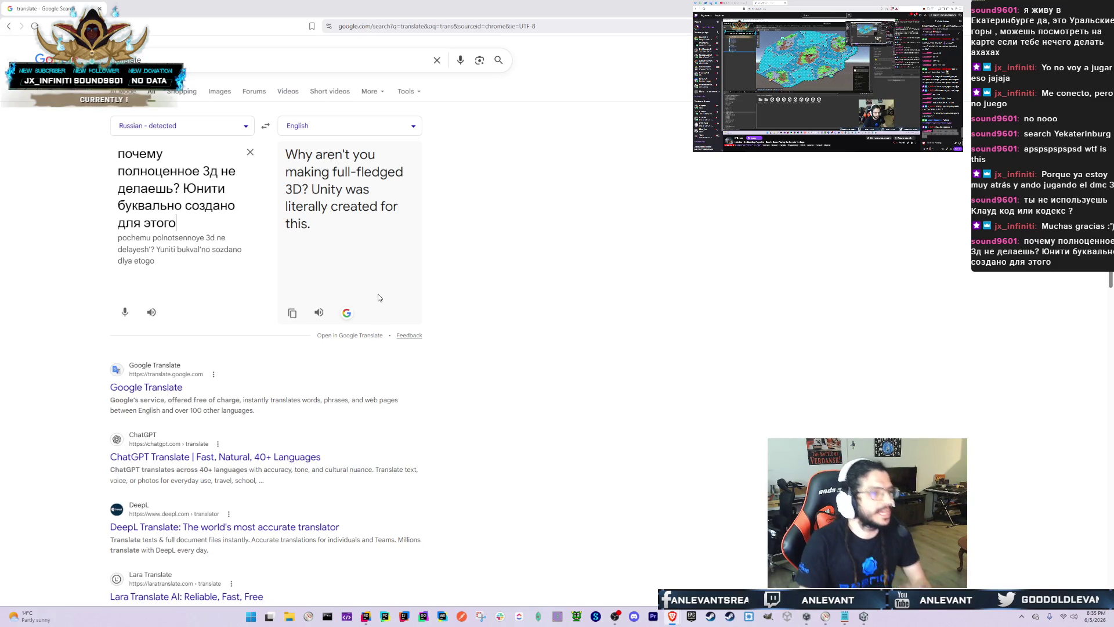
Step: Leave the Brave translate page and bring the Unity Editor back to the front
key("alt+Tab")
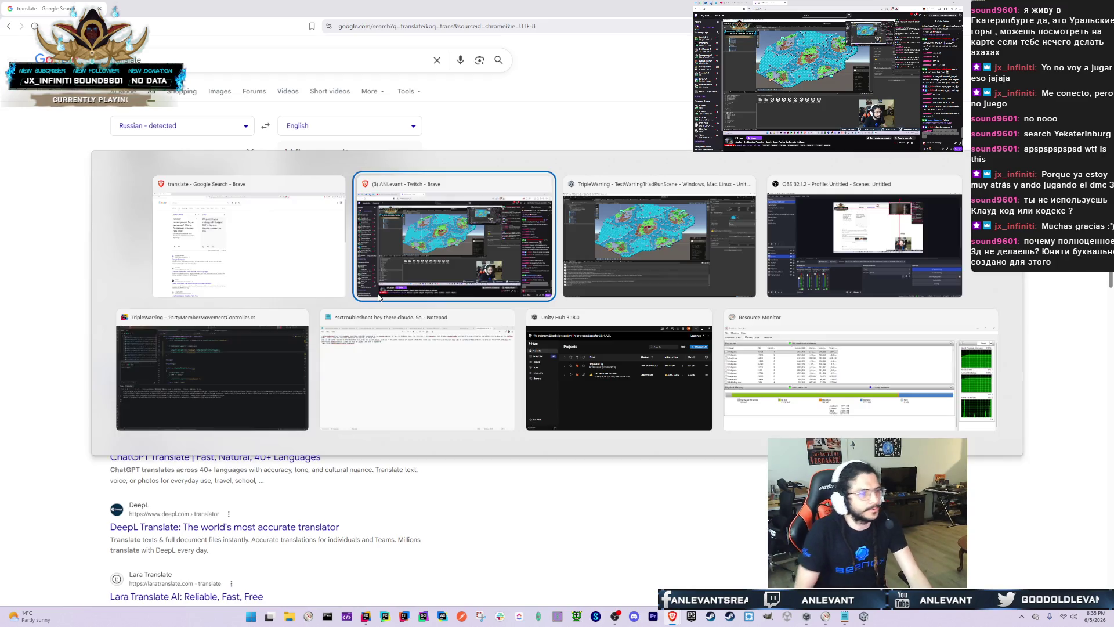
key("alt+Tab")
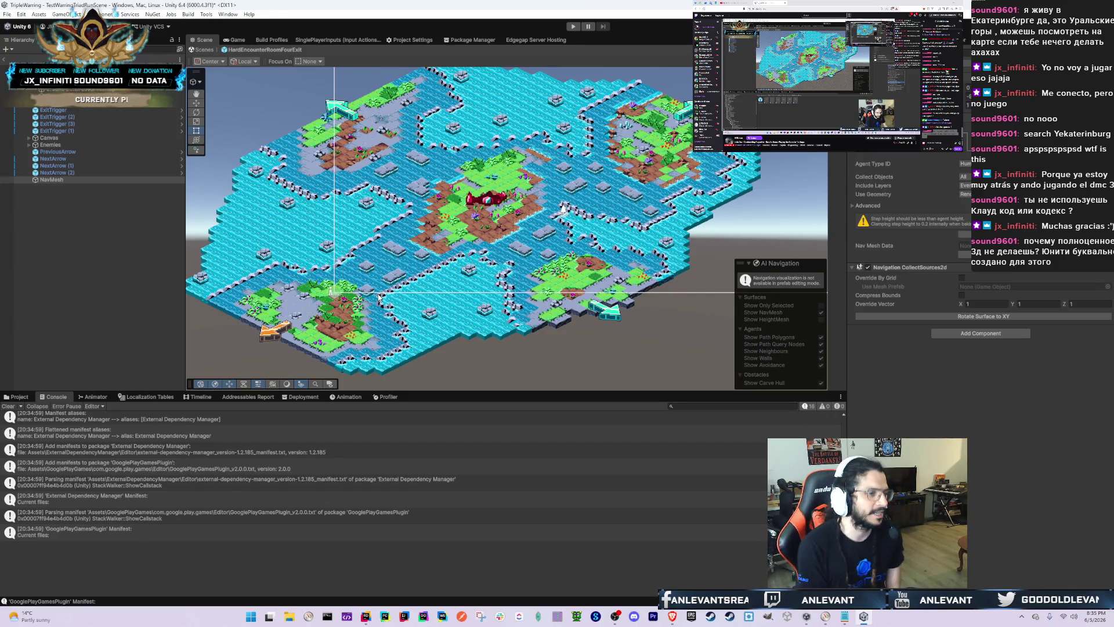
Step: Clear the Console and inspect ExitTrigger (2), NextArrow and NavMesh while panning and zooming the map
left_click(8, 406)
left_click(57, 116)
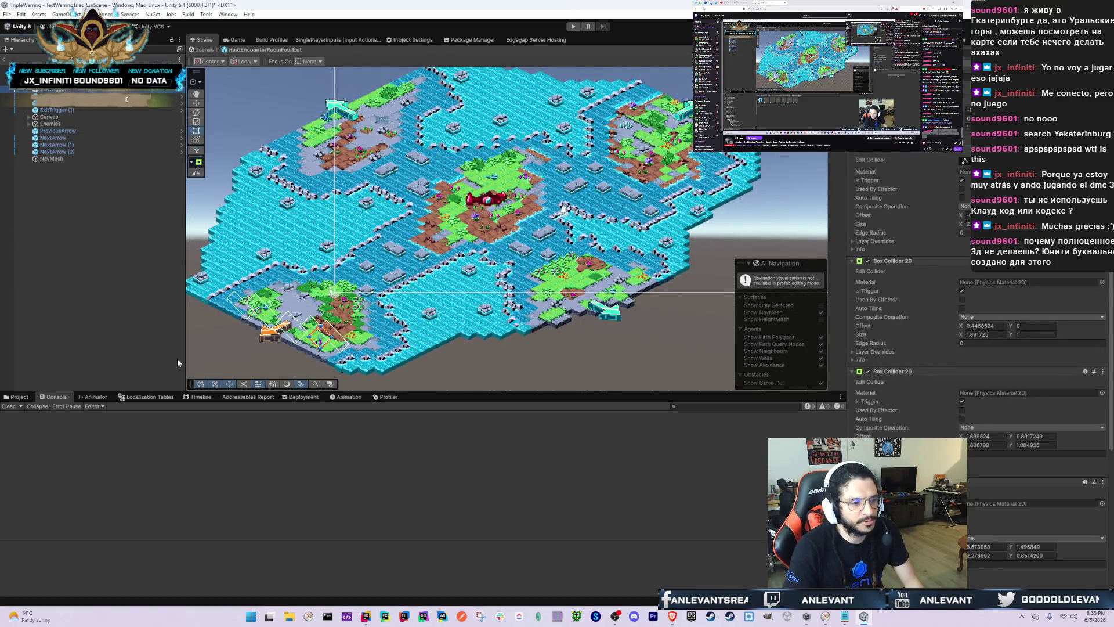
left_click(104, 140)
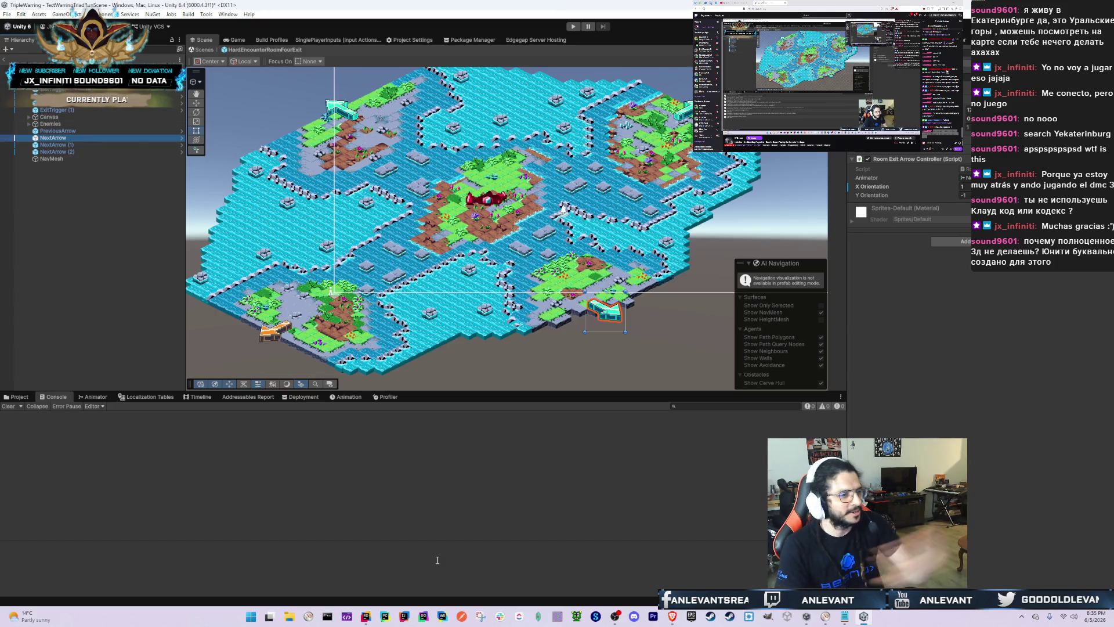
left_click_drag(197, 349, 234, 349)
left_click(80, 160)
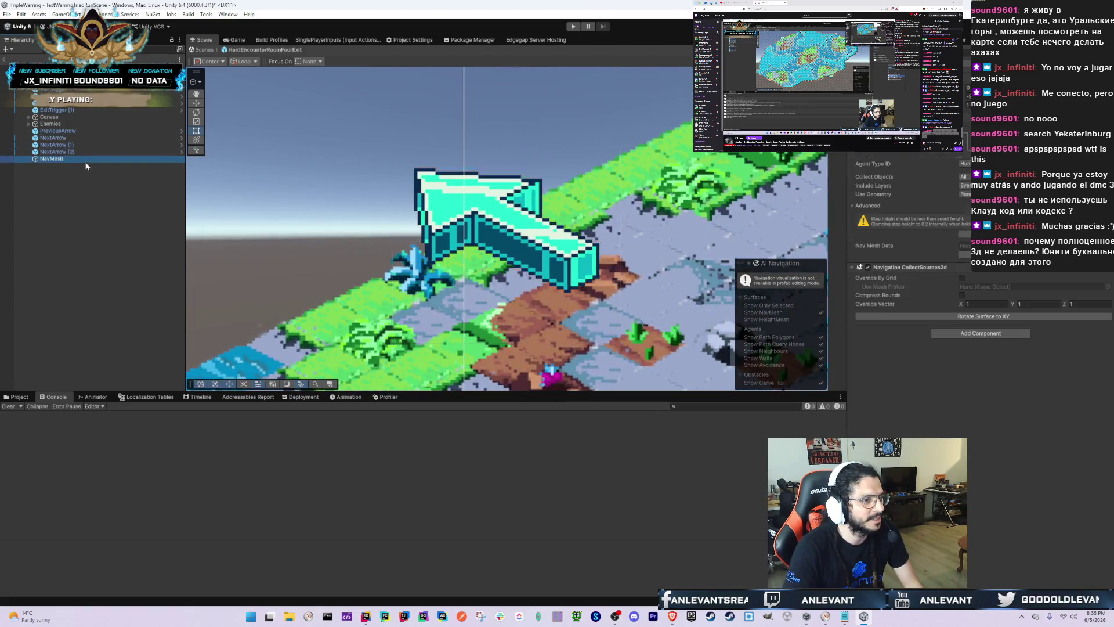
scroll(463, 152, "up", 3)
scroll(462, 152, "down", 10)
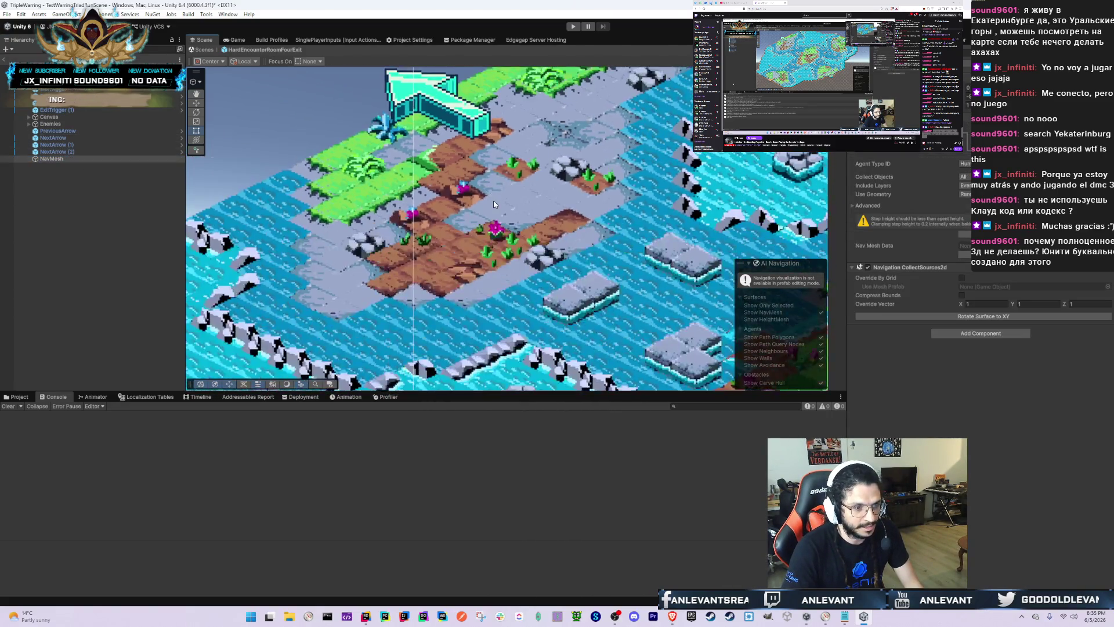
scroll(494, 185, "down", 2)
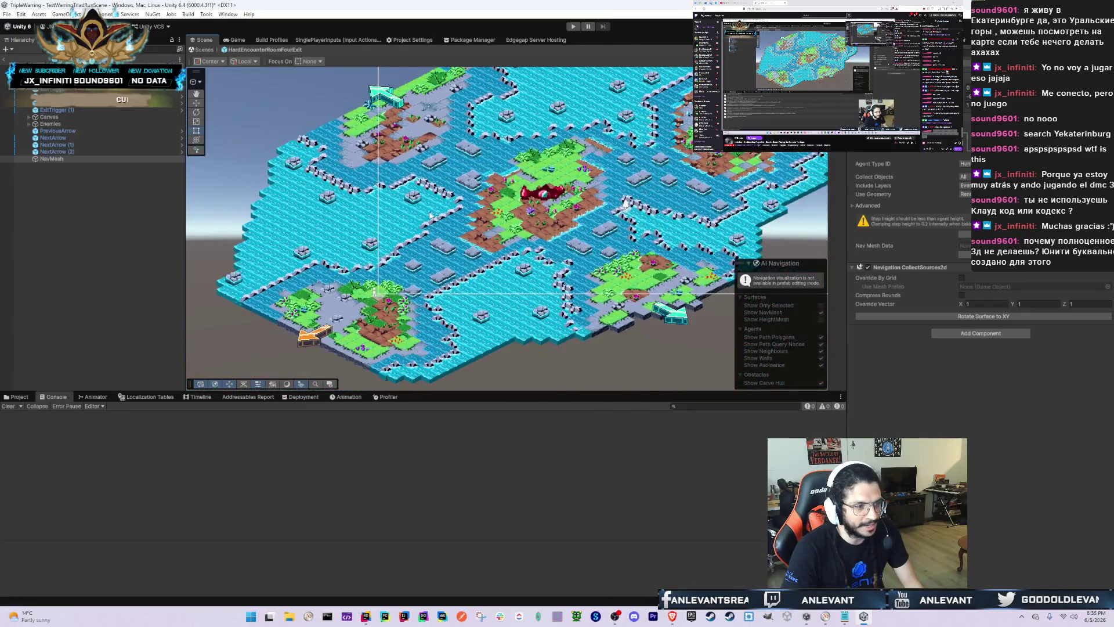
scroll(548, 199, "up", 3)
left_click_drag(548, 199, 374, 272)
Step: Re-frame the map and step through Enemies, NextArrow (1), Canvas, the grid and an exit trigger
key("f")
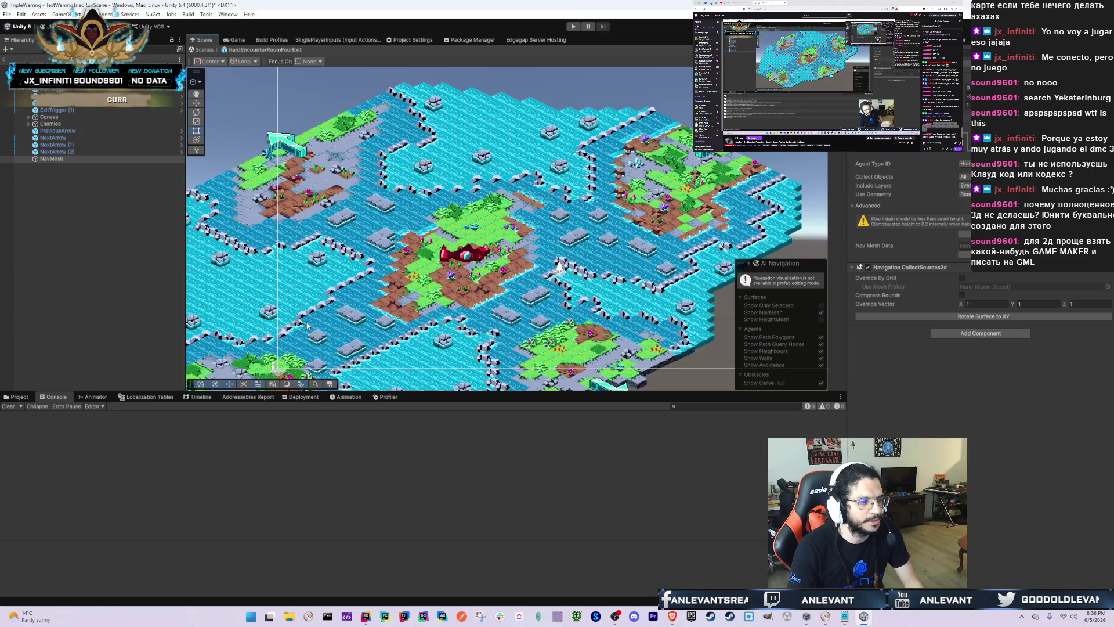
scroll(469, 321, "down", 2)
left_click_drag(469, 321, 537, 262)
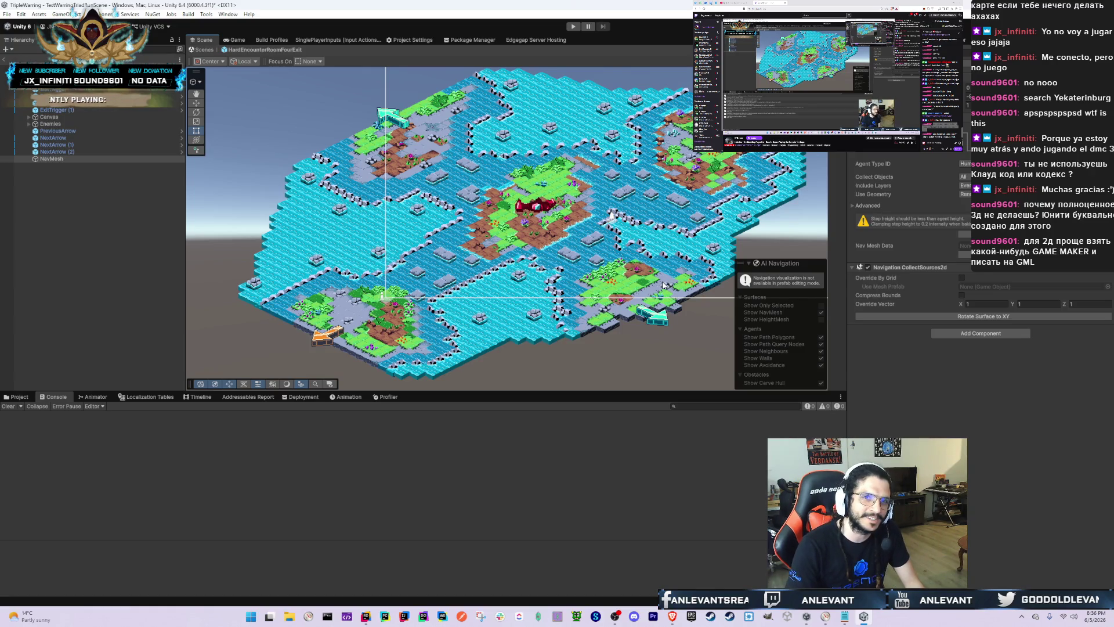
scroll(663, 284, "up", 2)
mouse_move(663, 284)
left_mouse_down()
mouse_move(493, 325)
mouse_move(551, 243)
mouse_move(669, 141)
left_mouse_up()
scroll(199, 271, "up", 5)
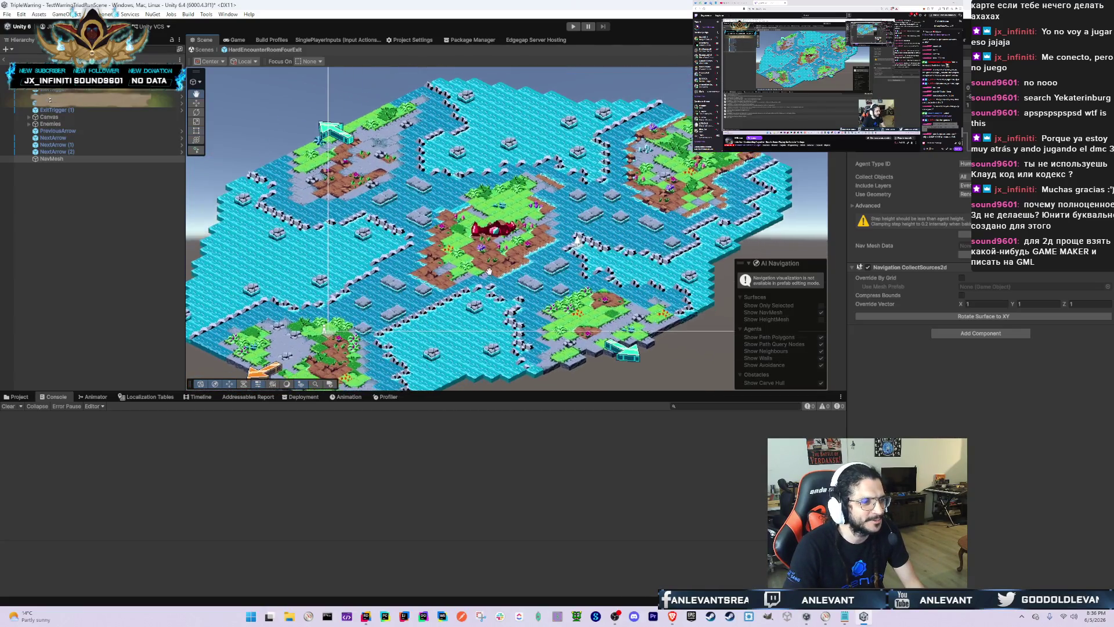
left_click(135, 123)
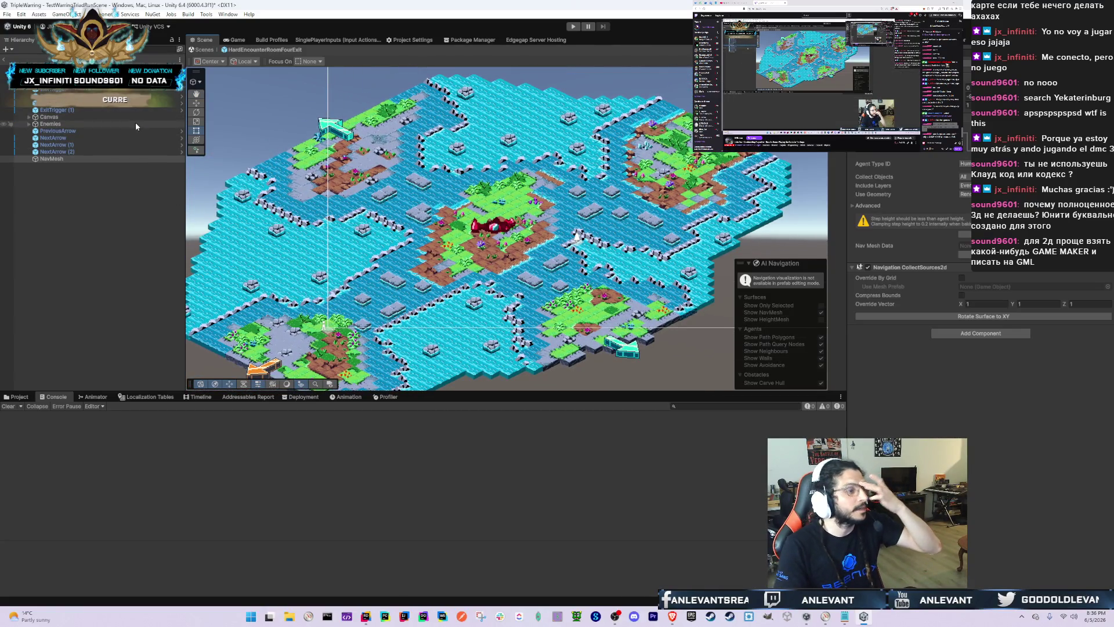
key("Down")
key("Down")
key("Down")
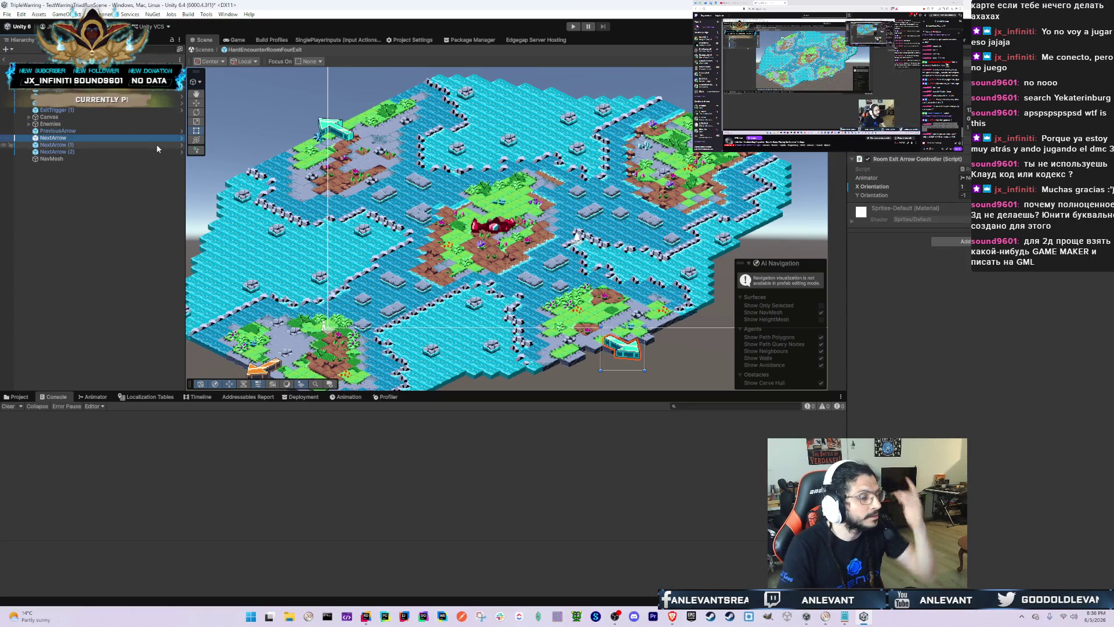
key("Up")
key("Up")
key("Up")
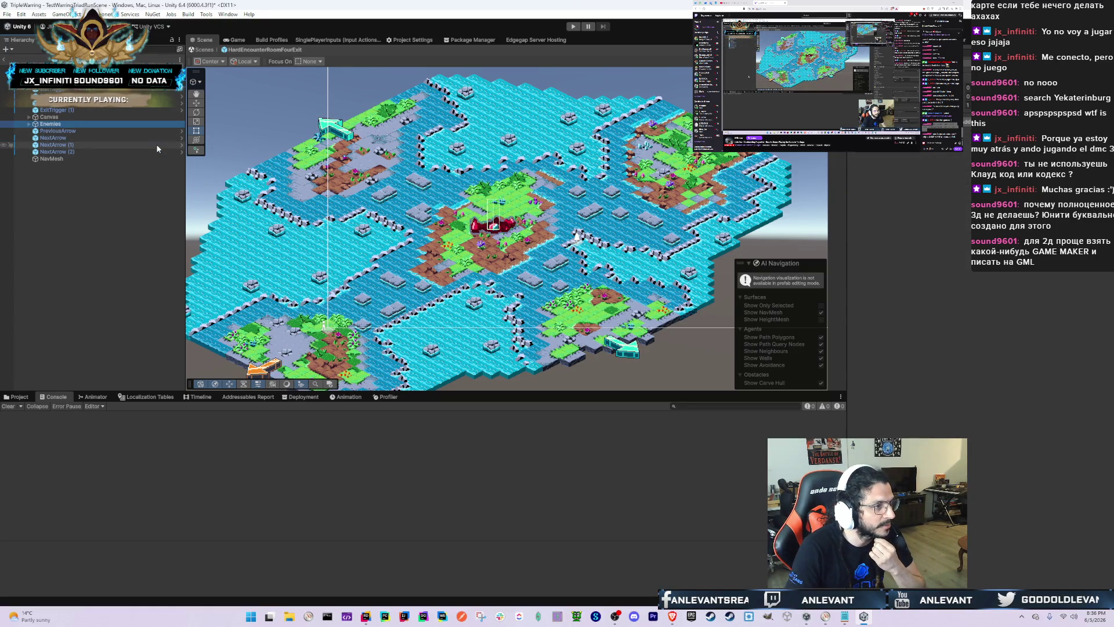
key("Up")
key("Up")
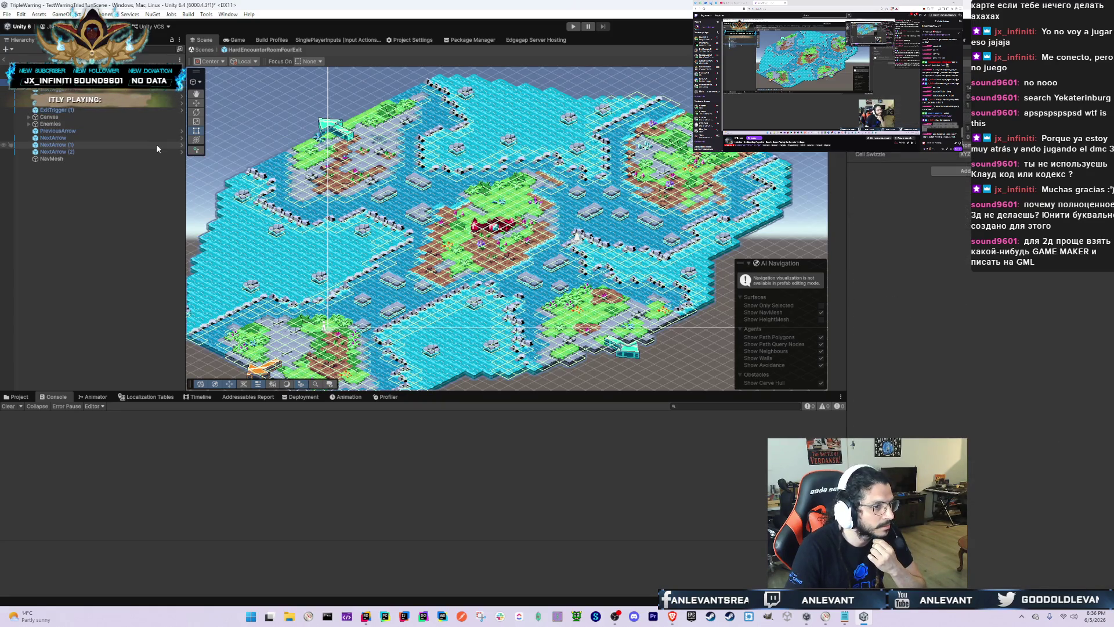
key("Down")
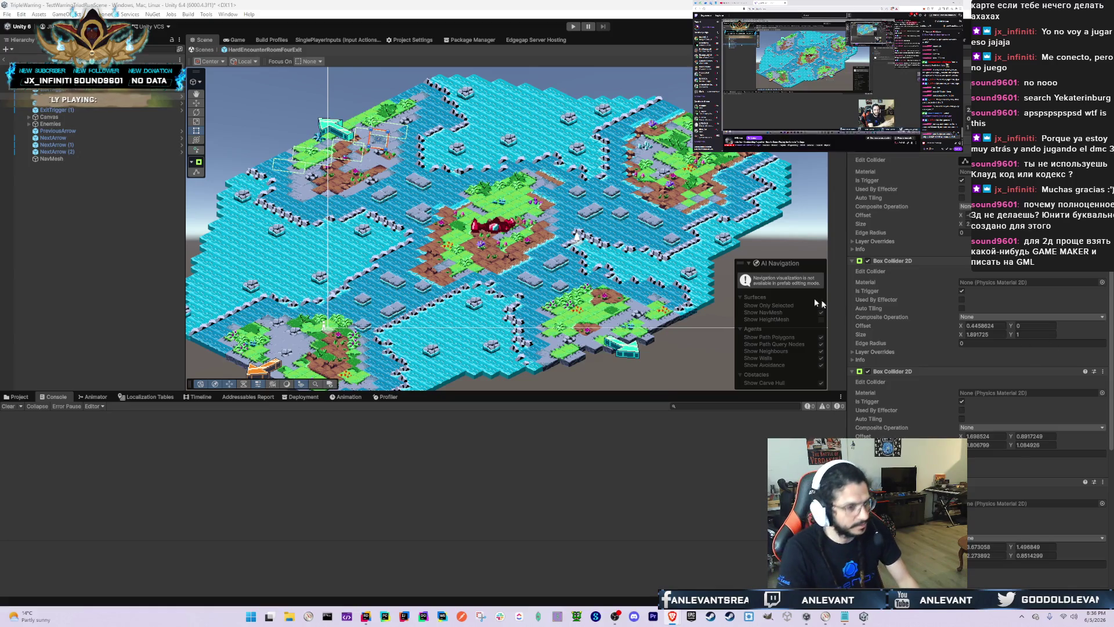
Step: Switch to the browser translator and deselect the Russian source text
key("alt+Tab")
key("Tab")
key("Right")
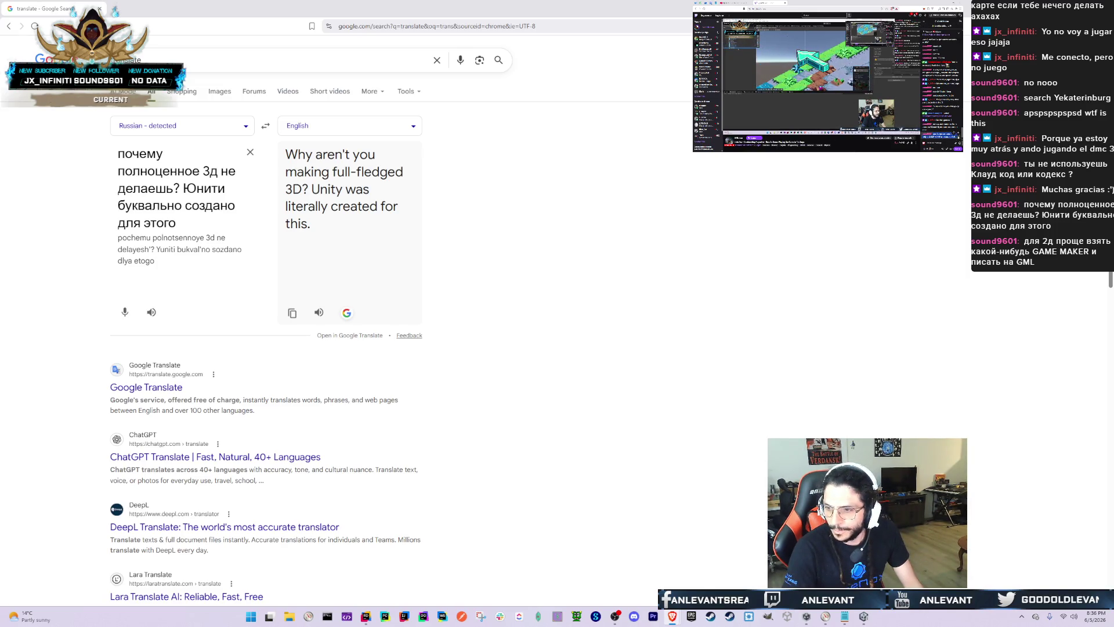
Step: Translate the next chat message about GAME MAKER for 2D, then return to Unity
key("ctrl+a")
type("для 2д проще взять какой-нибудь GAME MAKER и писать на GML")
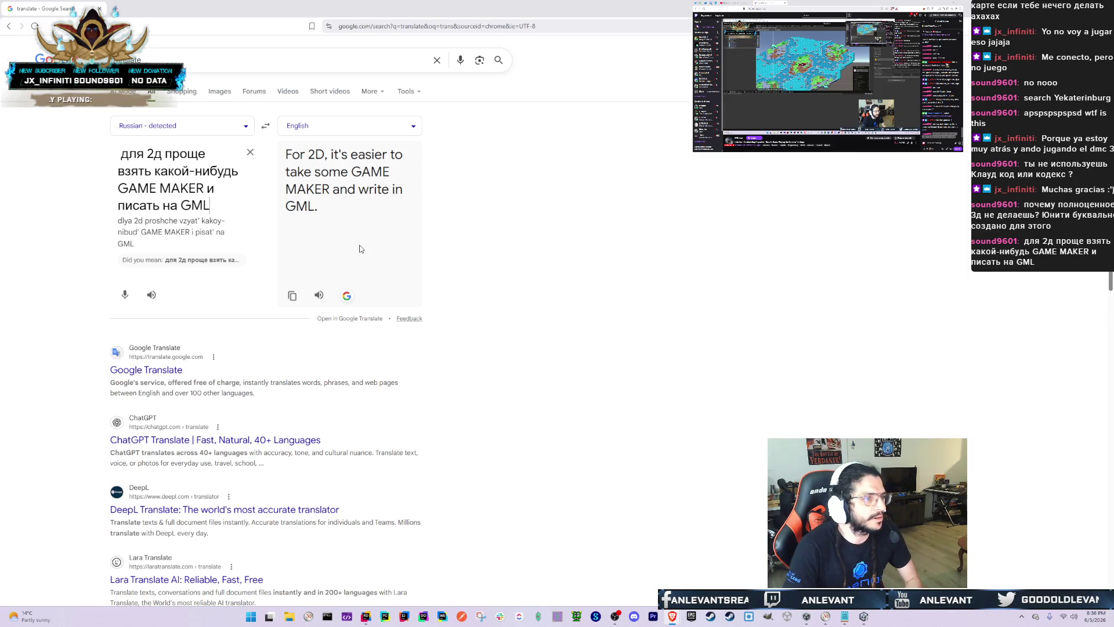
key("alt+Tab")
key("alt+Tab")
scroll(520, 199, "down", 5)
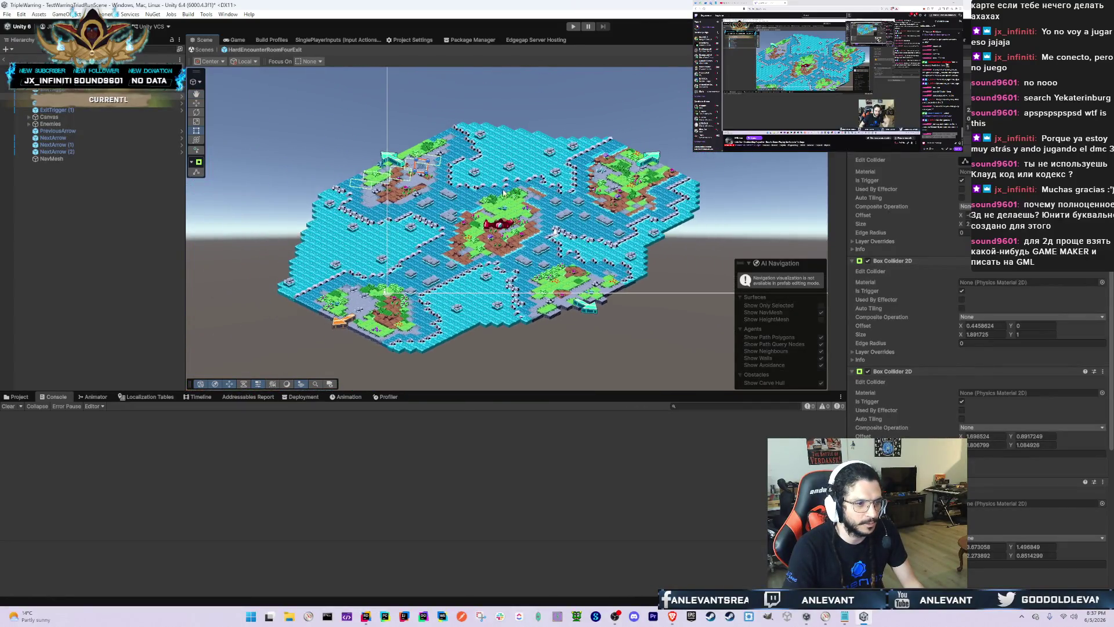
Step: Open LoginScene from the Scenes/Menus folder, answering the unsaved-changes prompt
left_click(13, 397)
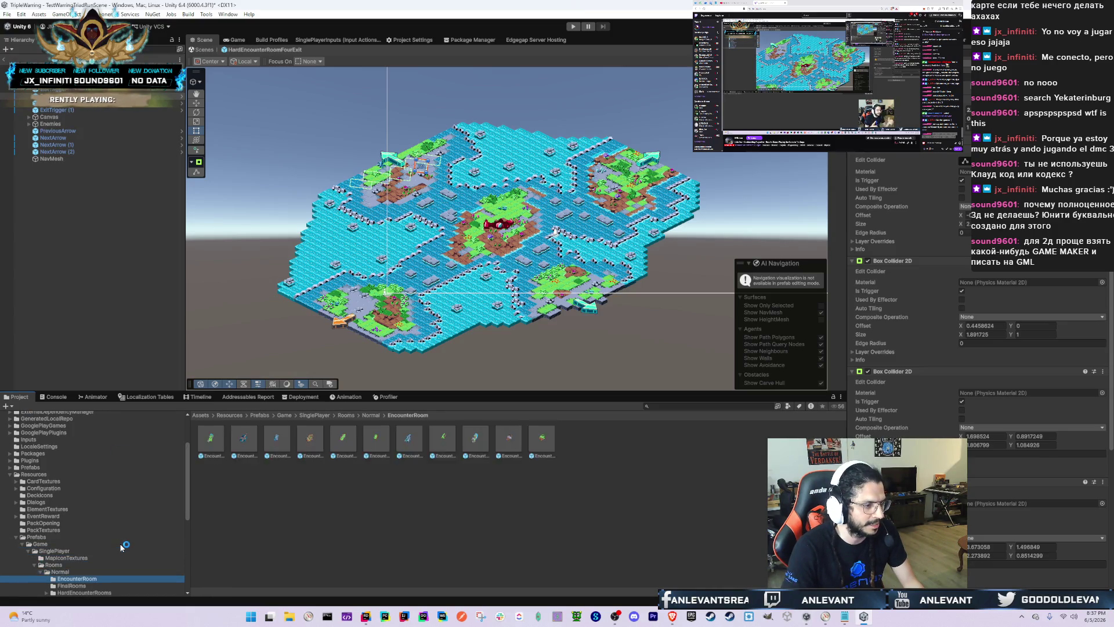
key("Left")
key("Left")
key("Left")
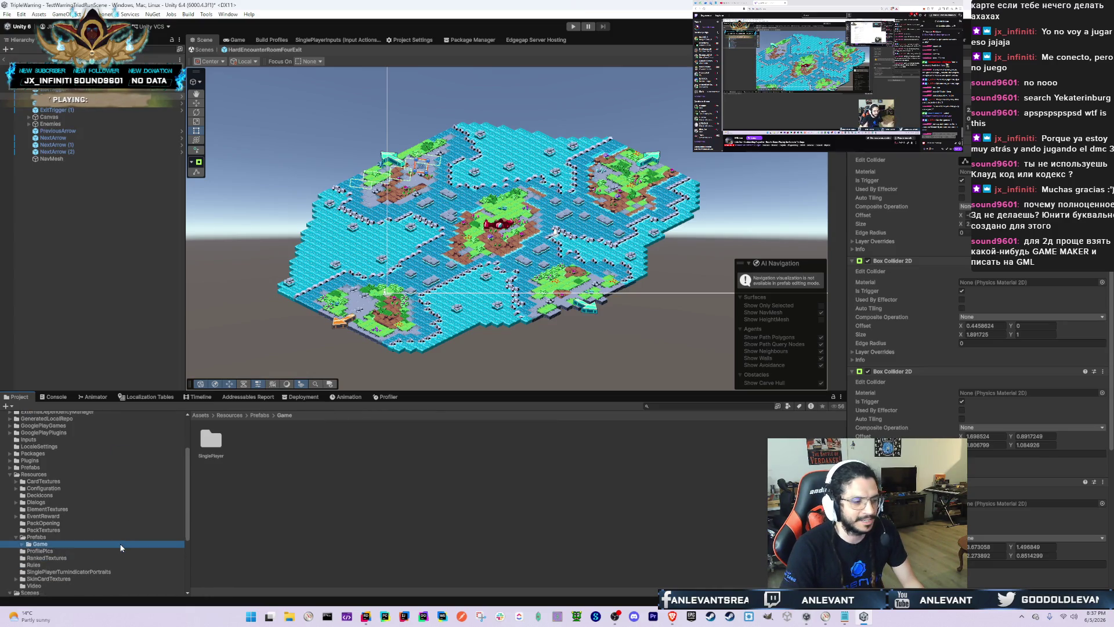
key("Left")
key("Left")
key("Left")
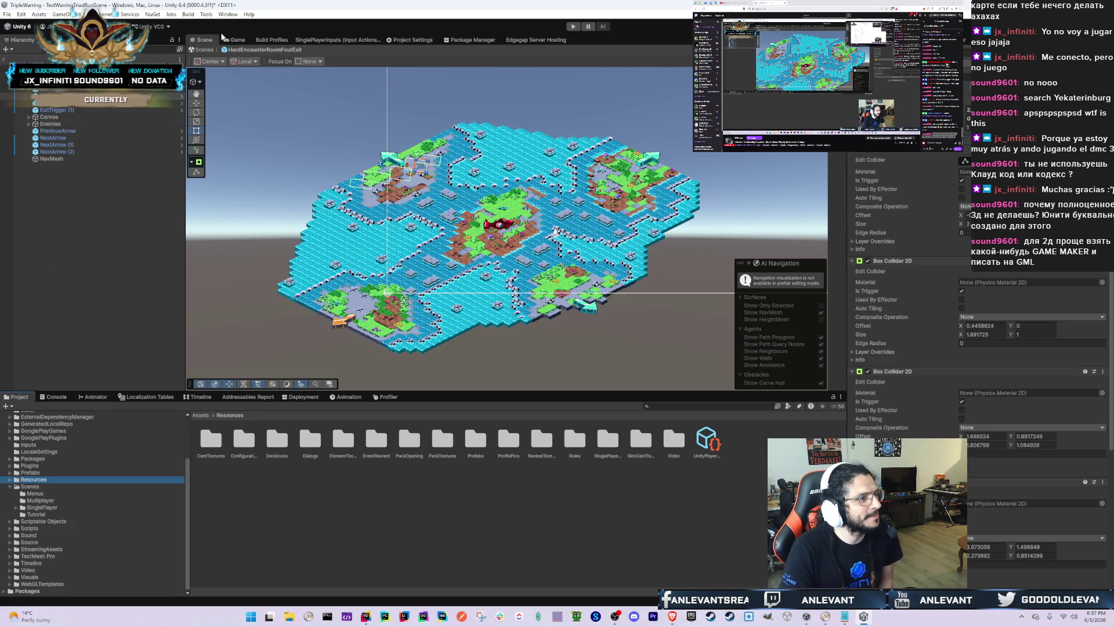
left_click(139, 59)
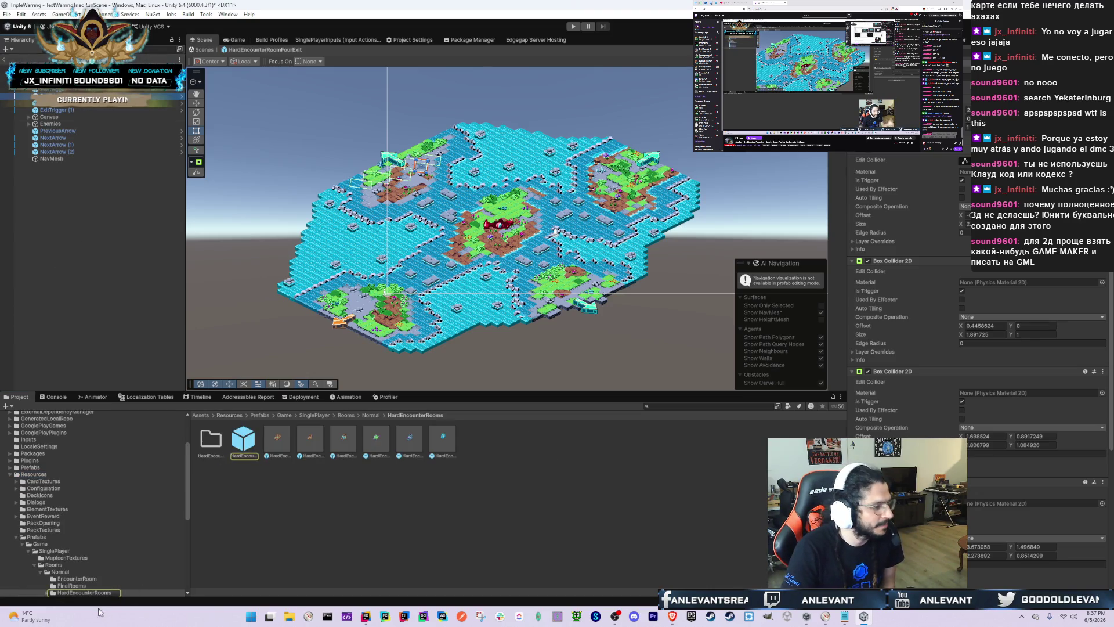
key("Left")
key("Left")
key("Left")
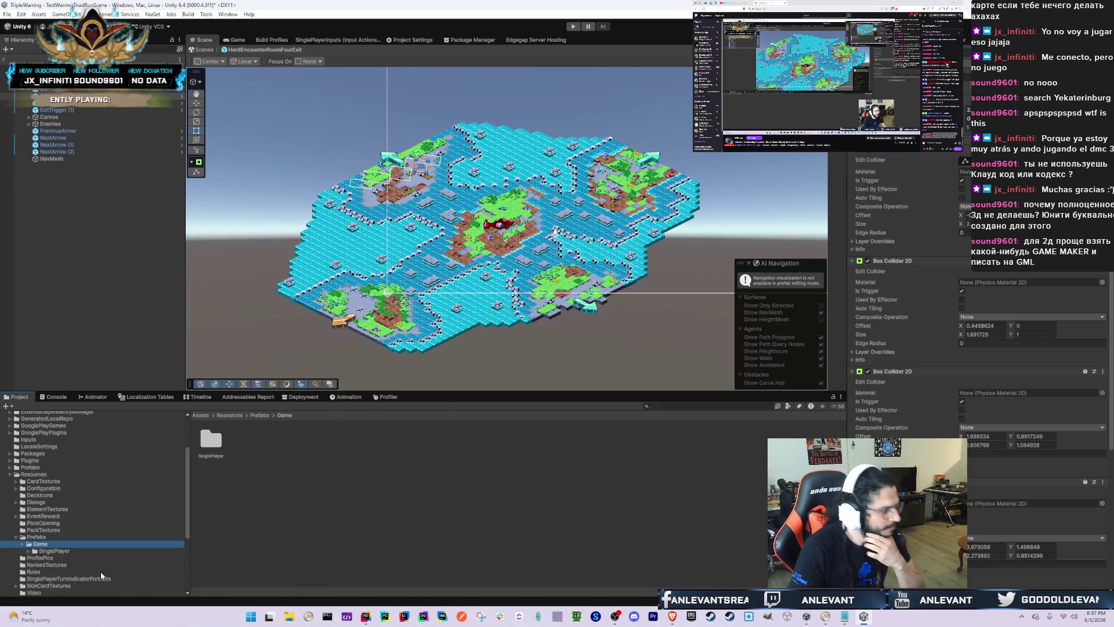
key("Left")
key("Left")
key("Left")
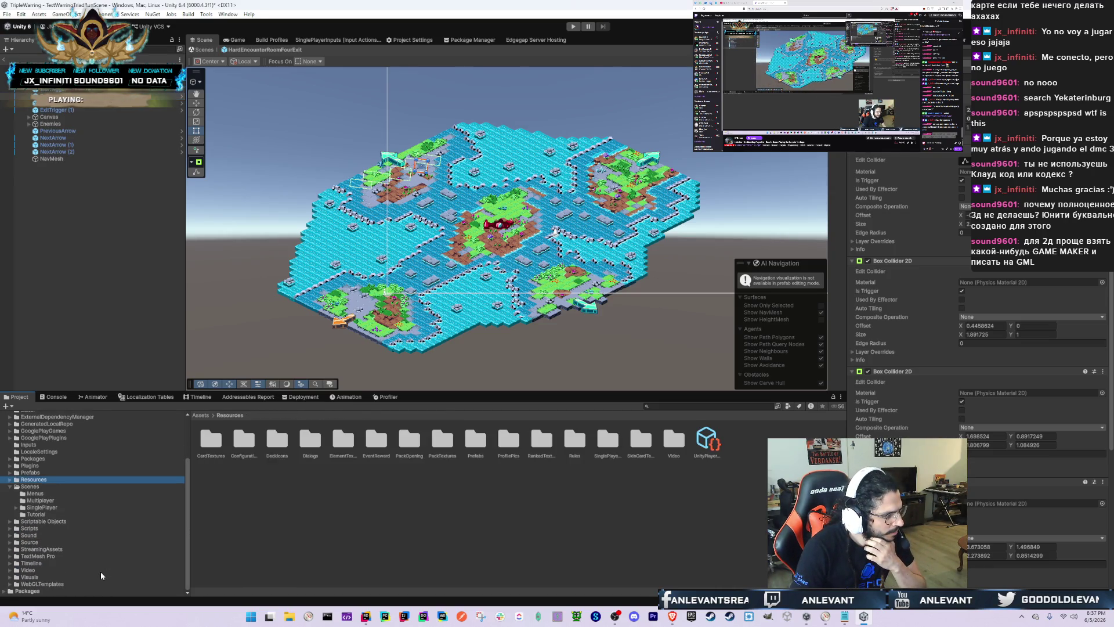
key("Down")
key("Right")
key("Down")
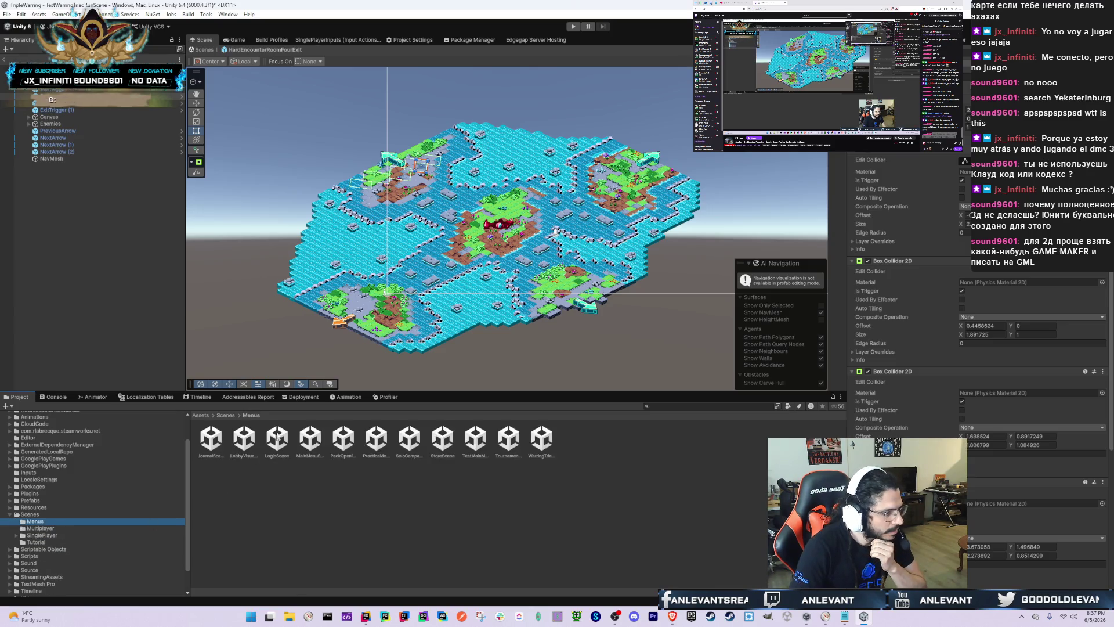
double_click(278, 431)
left_click(569, 326)
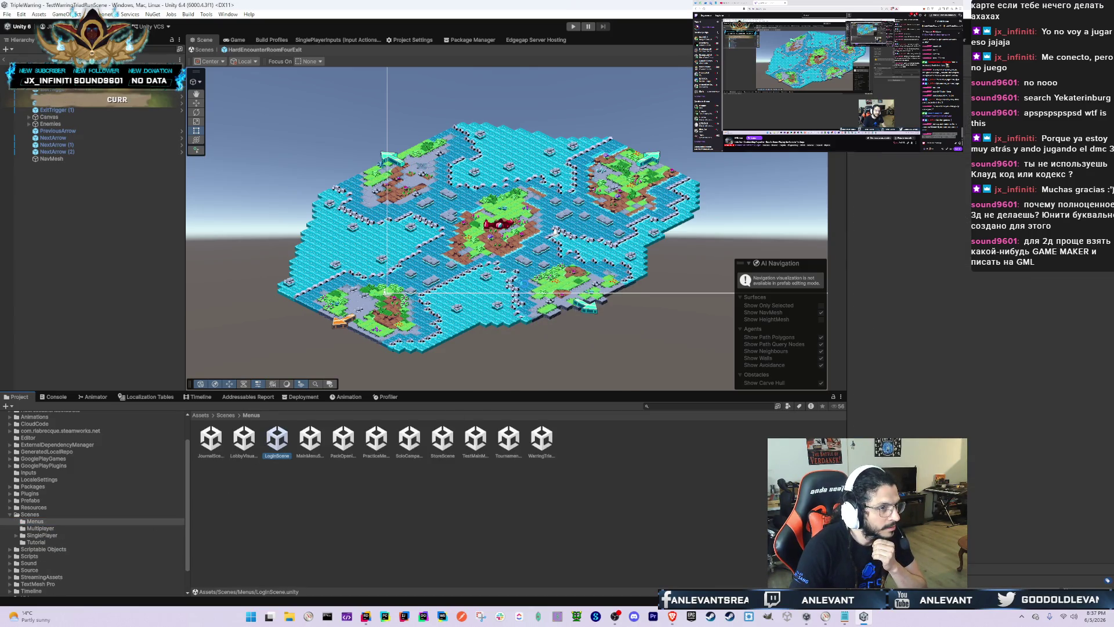
Step: Enter Play mode, fill in the username and password, and log in while checking the Console
left_click(573, 27)
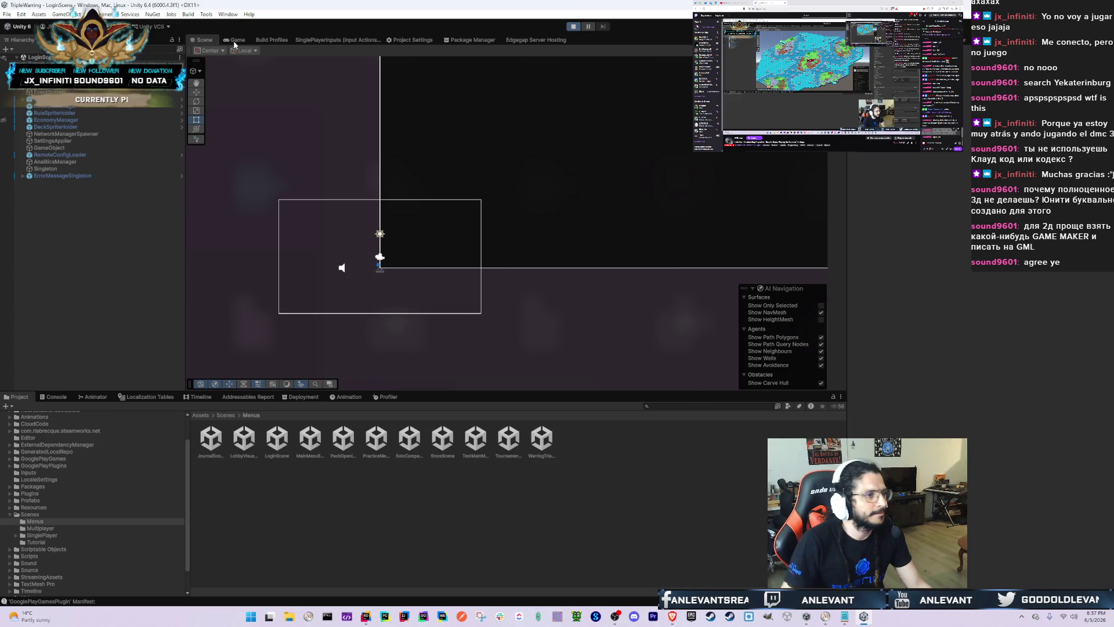
left_click(348, 200)
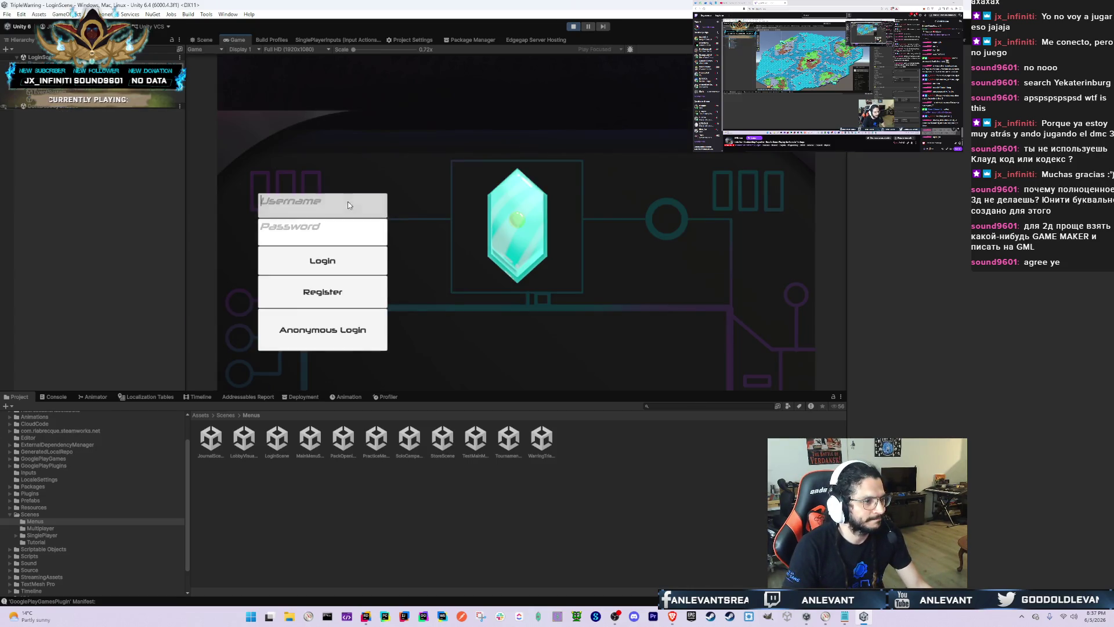
left_click(351, 237)
type("********")
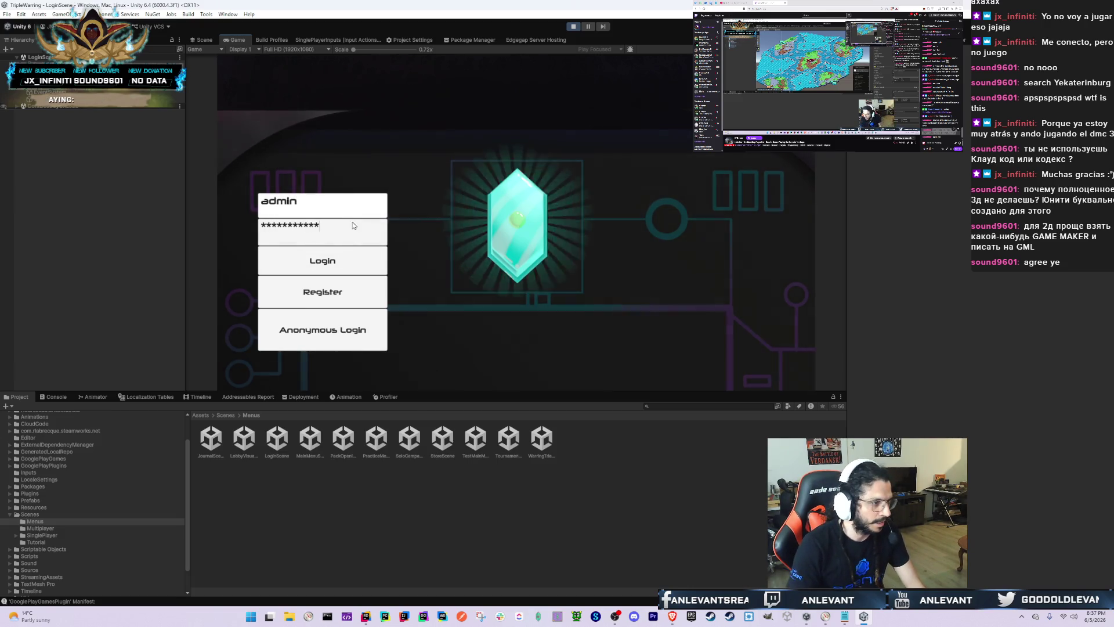
left_click(55, 397)
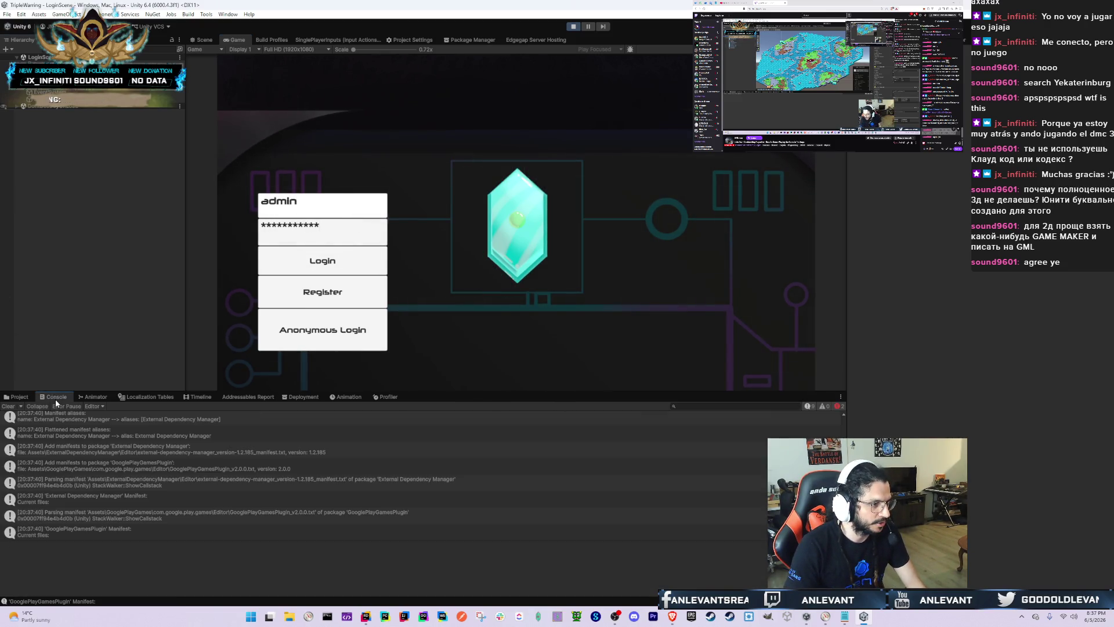
left_click(18, 397)
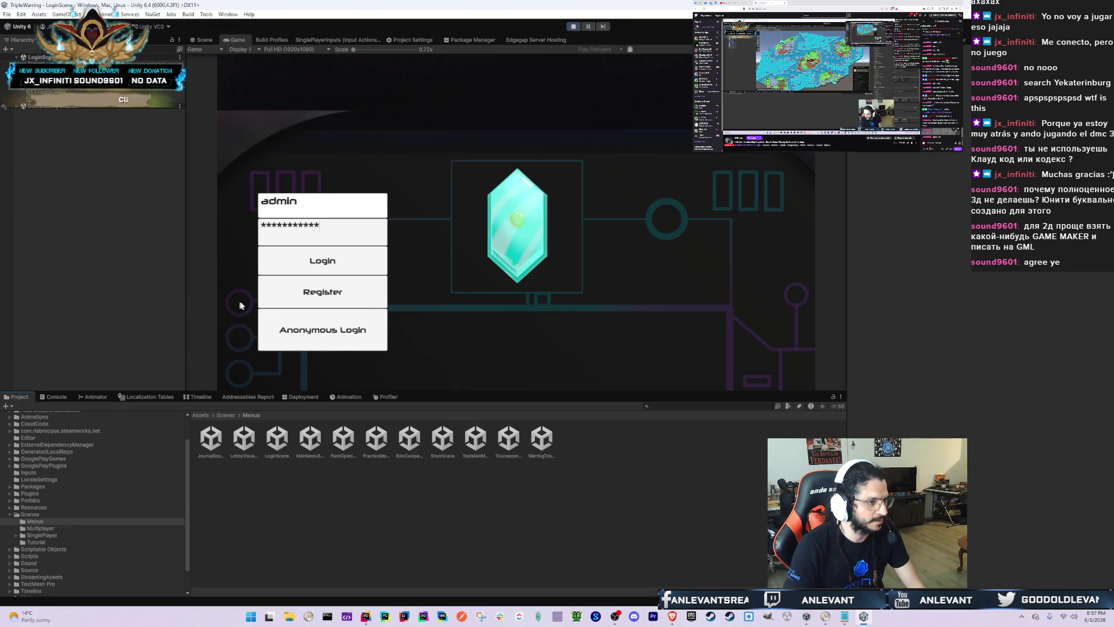
left_click(329, 266)
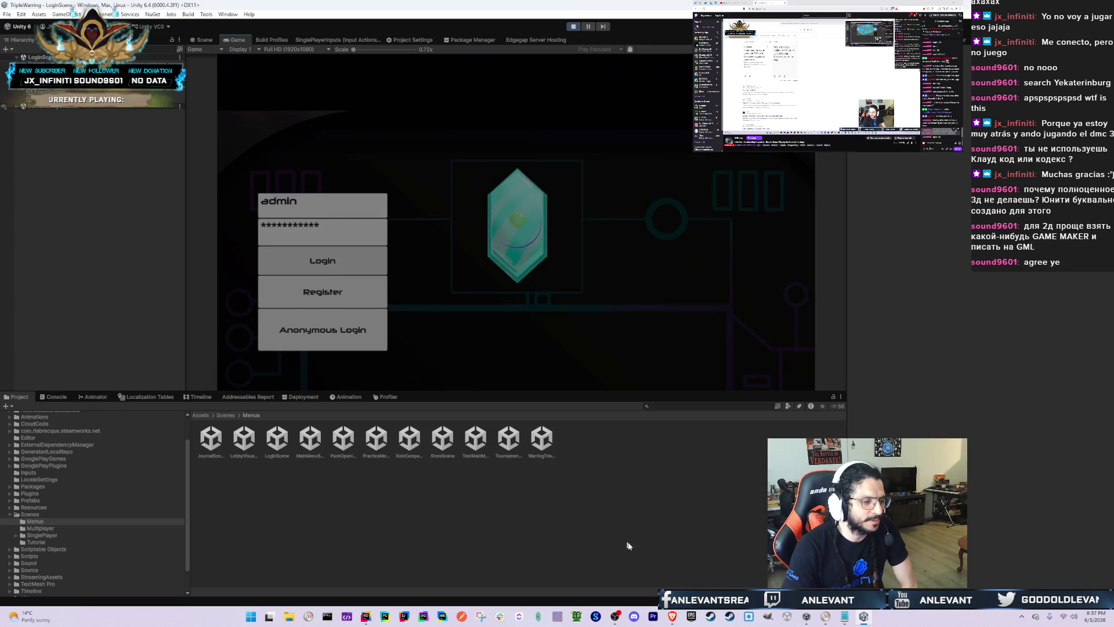
left_click(53, 400)
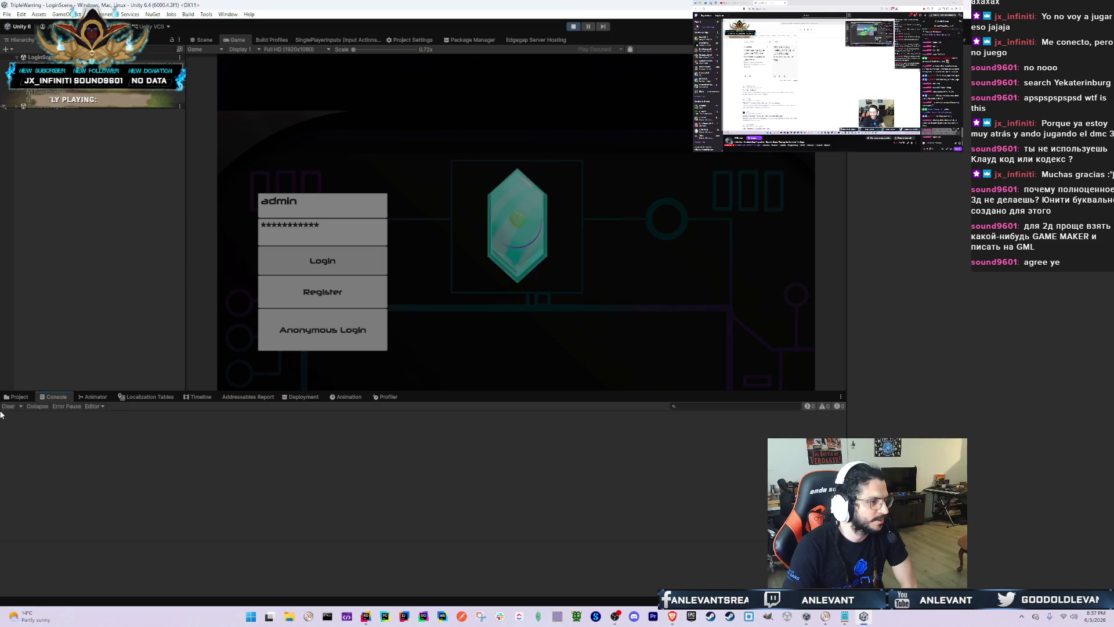
left_click(17, 397)
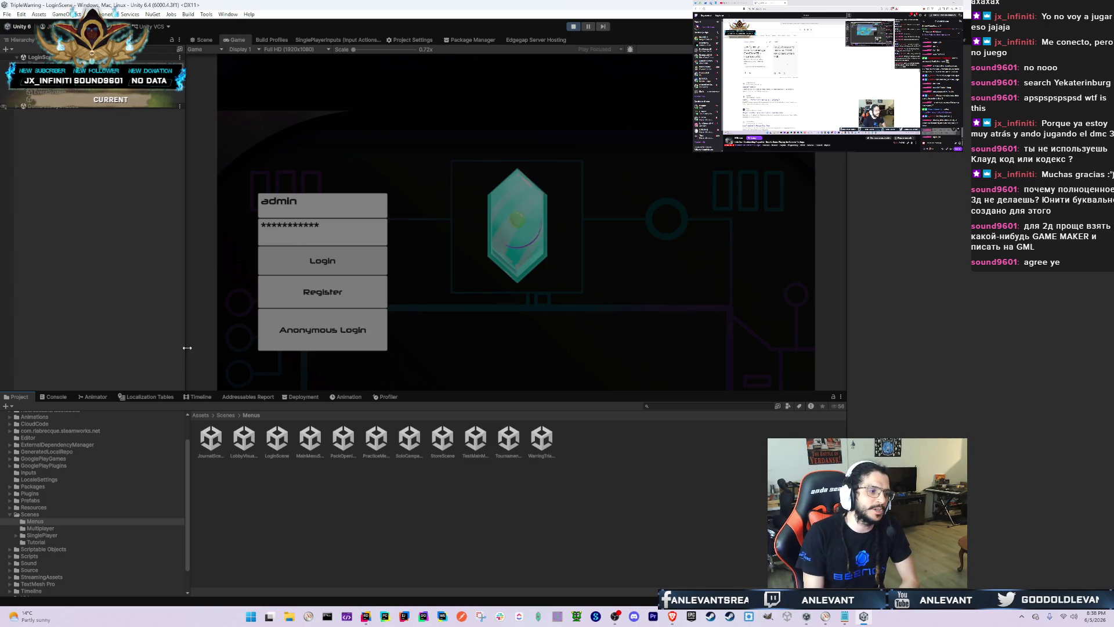
key("alt+Tab")
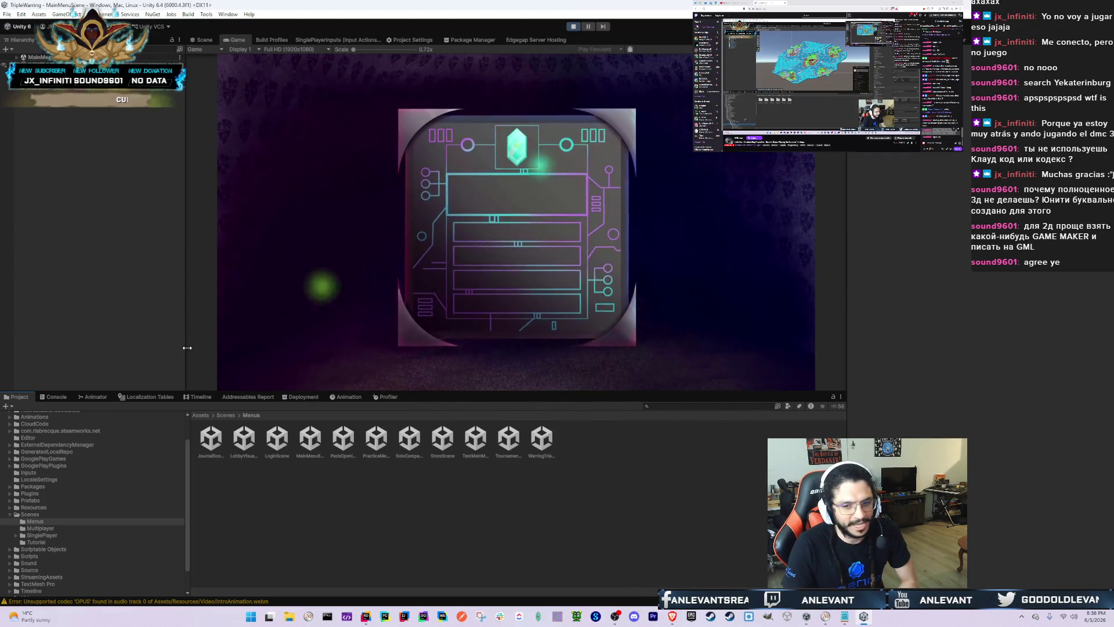
Step: Clear the Console warnings and choose Ranked from the game's main menu
left_click(55, 397)
left_click(11, 407)
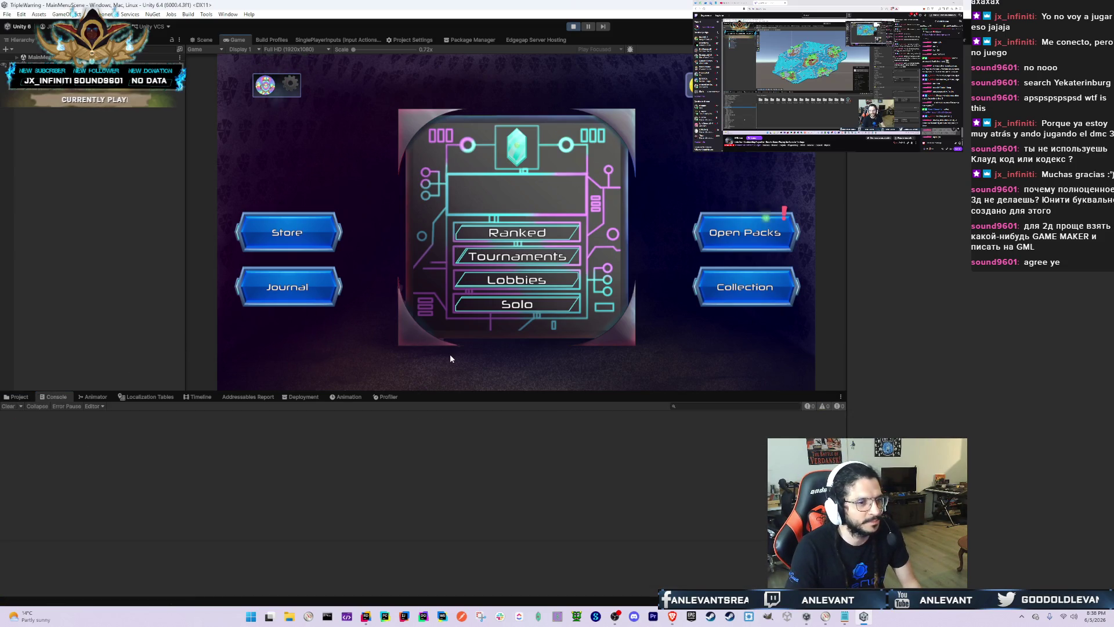
left_click(16, 397)
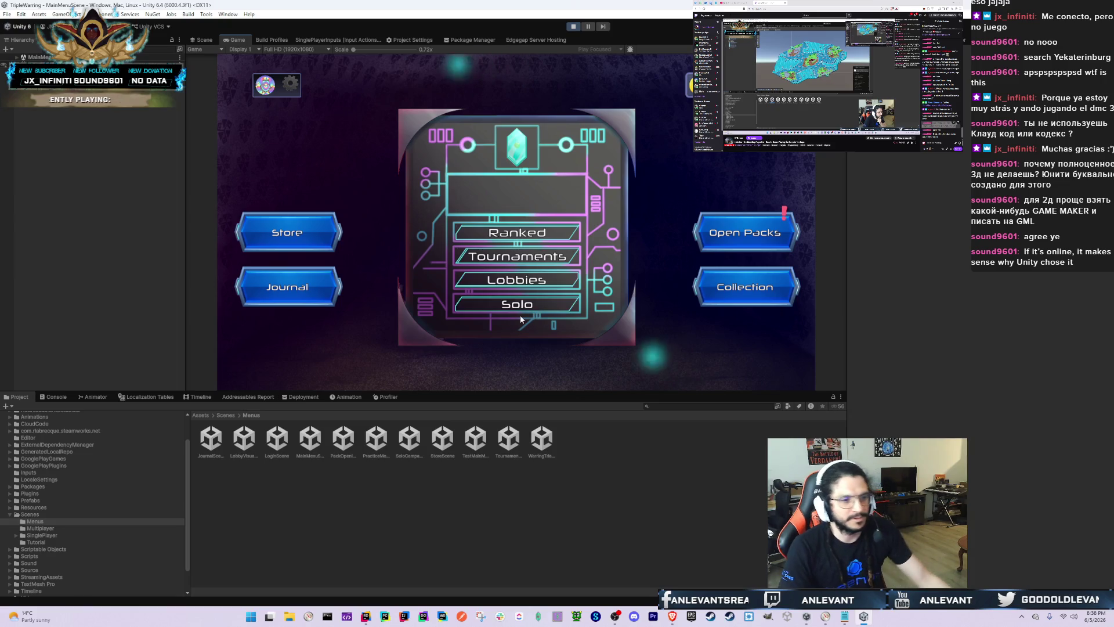
left_click(530, 234)
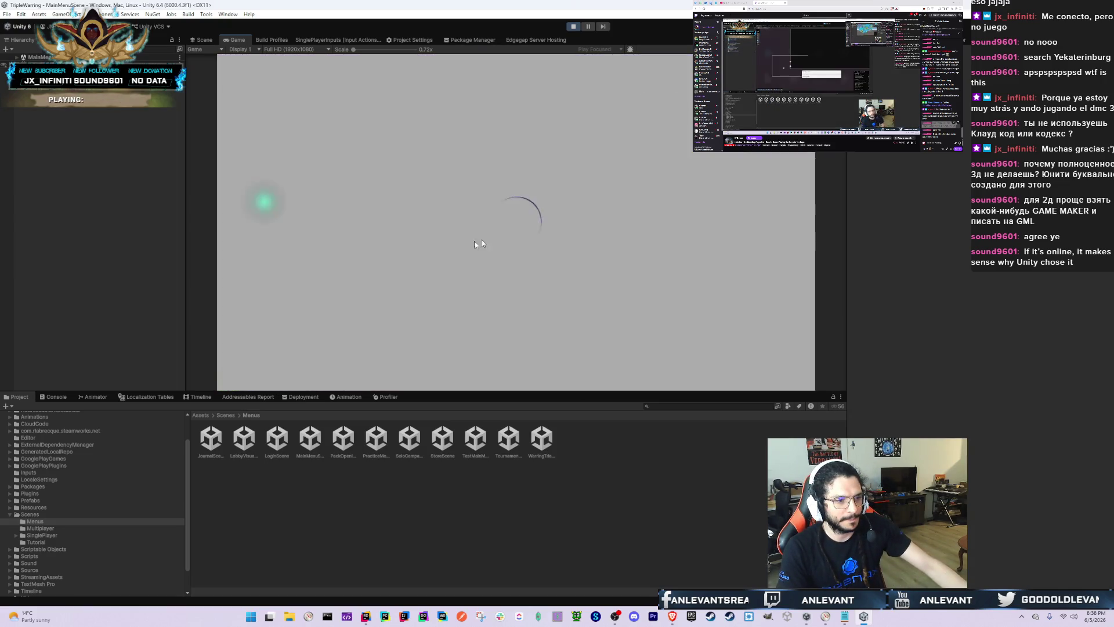
Step: With the Console showing, flip the ranked gem to Warring Triad and back to Classic, then start matchmaking
left_click(55, 398)
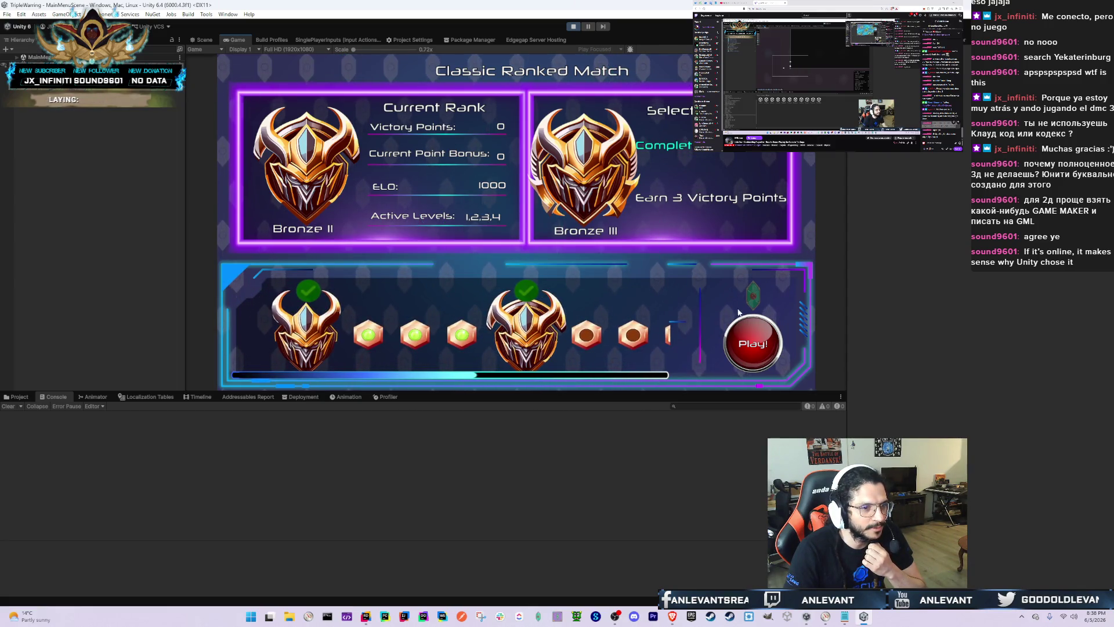
left_click(754, 293)
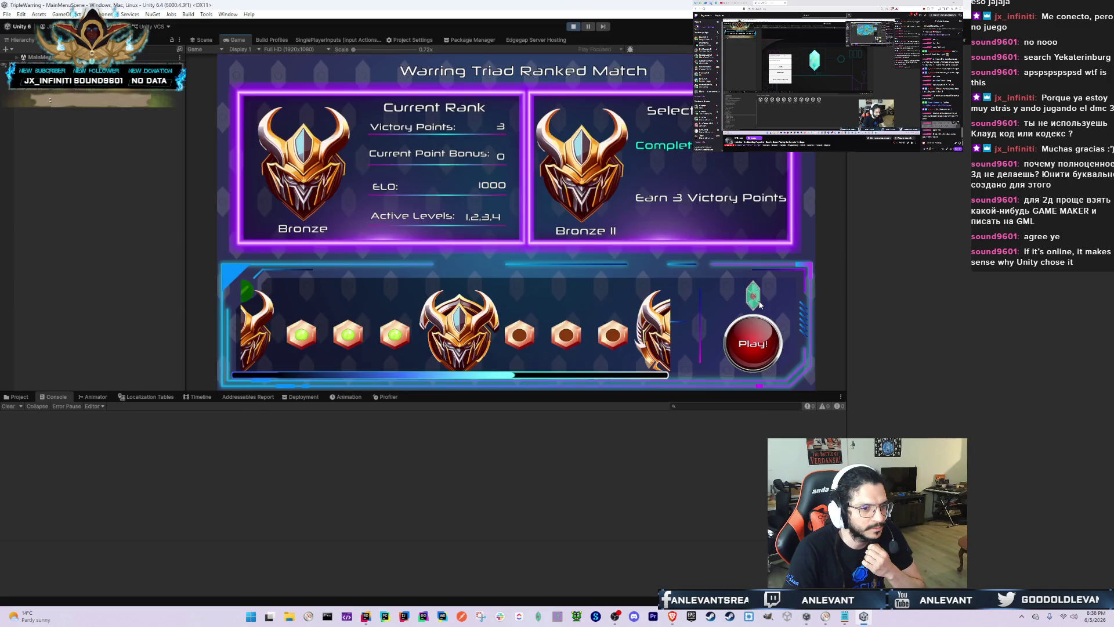
left_click(757, 306)
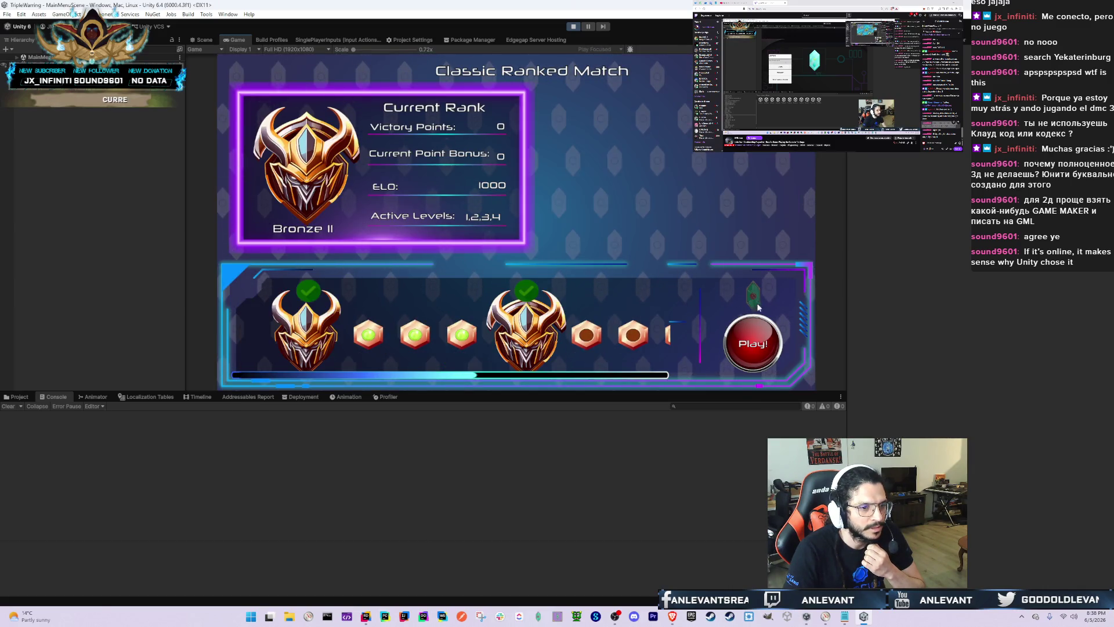
left_click(741, 346)
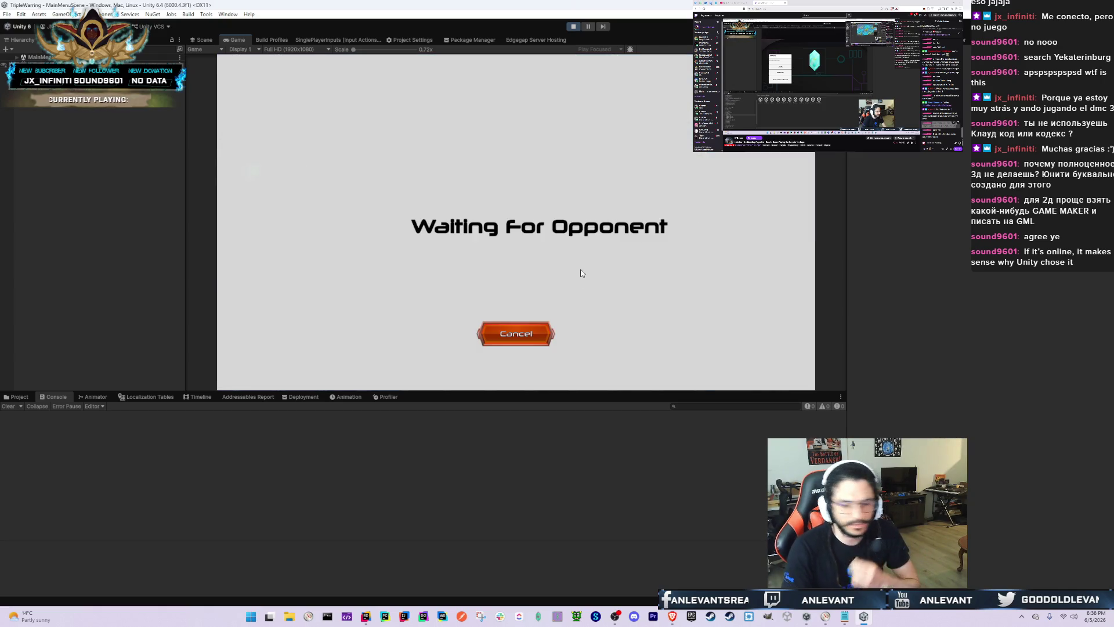
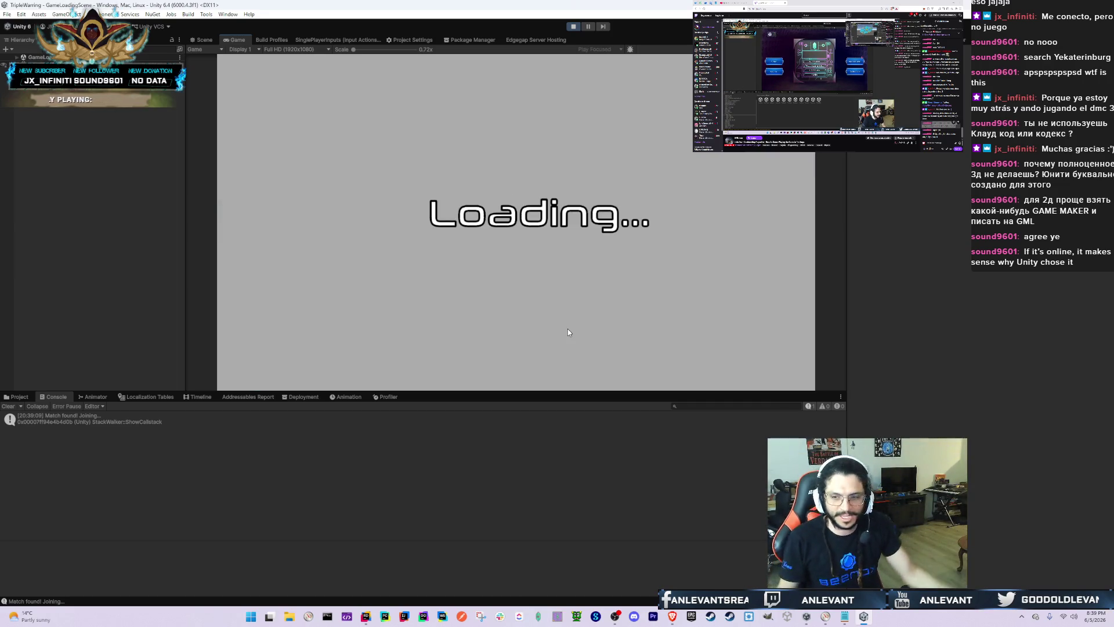
Step: Clear the Console and set the match rules to Plus and PlusWall
left_click(12, 406)
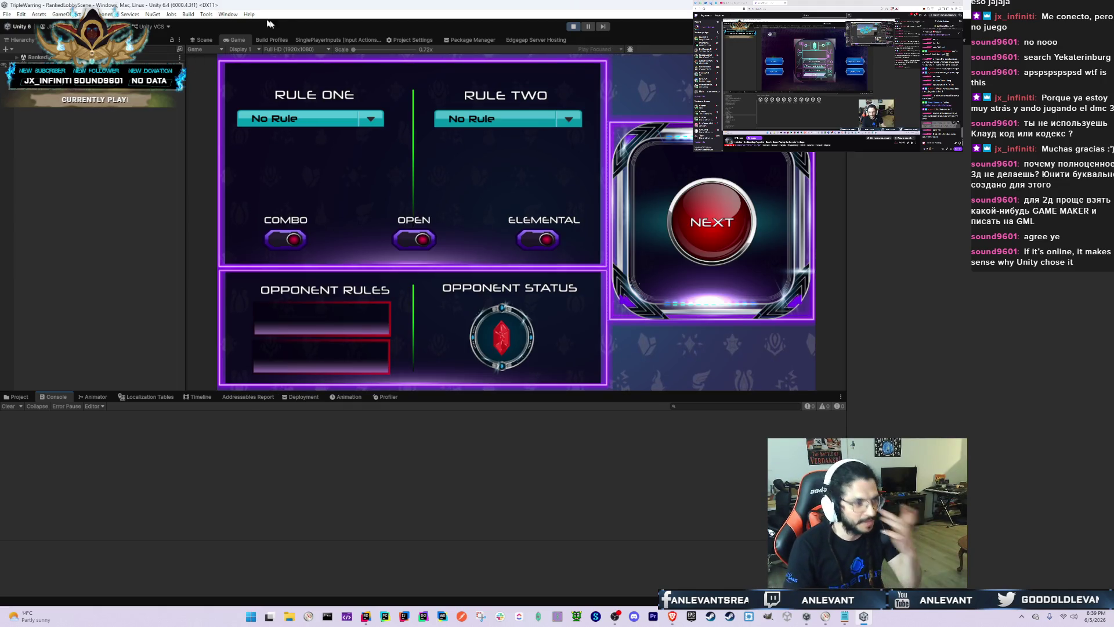
left_click(353, 117)
left_click(325, 152)
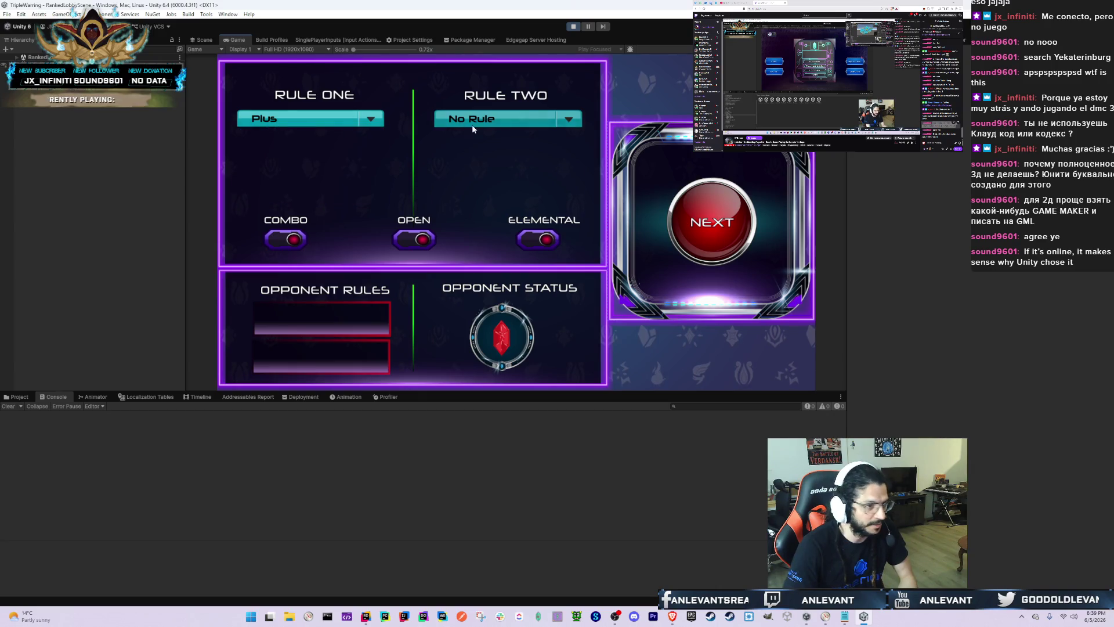
left_click(472, 120)
left_click(475, 167)
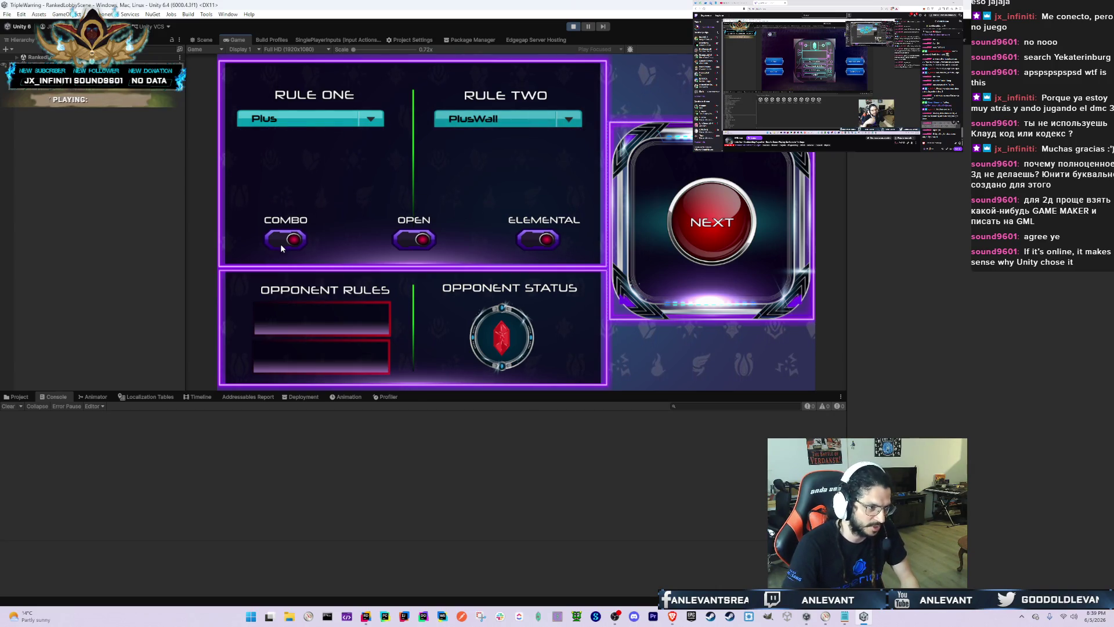
Step: Start the match with the Rusting Triad deck at level 4
left_click(707, 233)
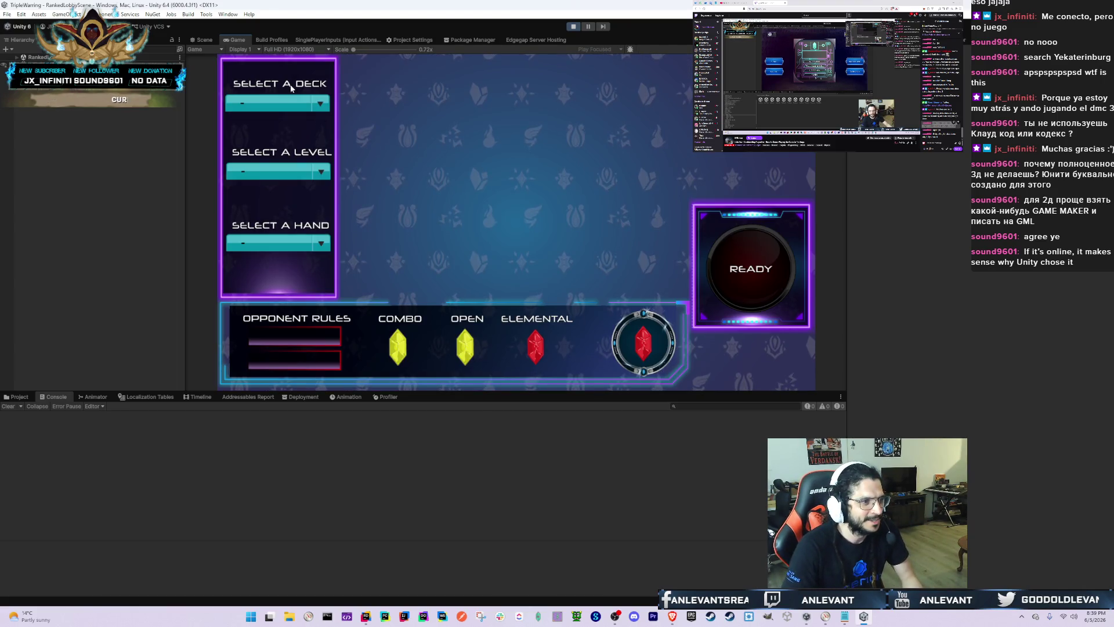
left_click(301, 100)
left_click(273, 148)
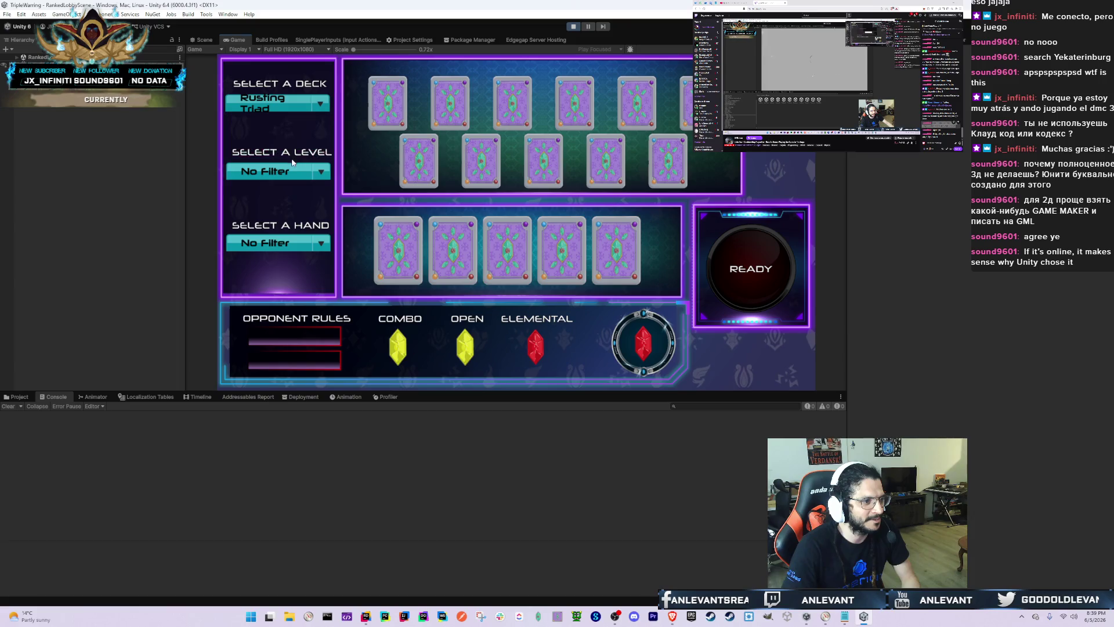
left_click(295, 170)
left_click(269, 251)
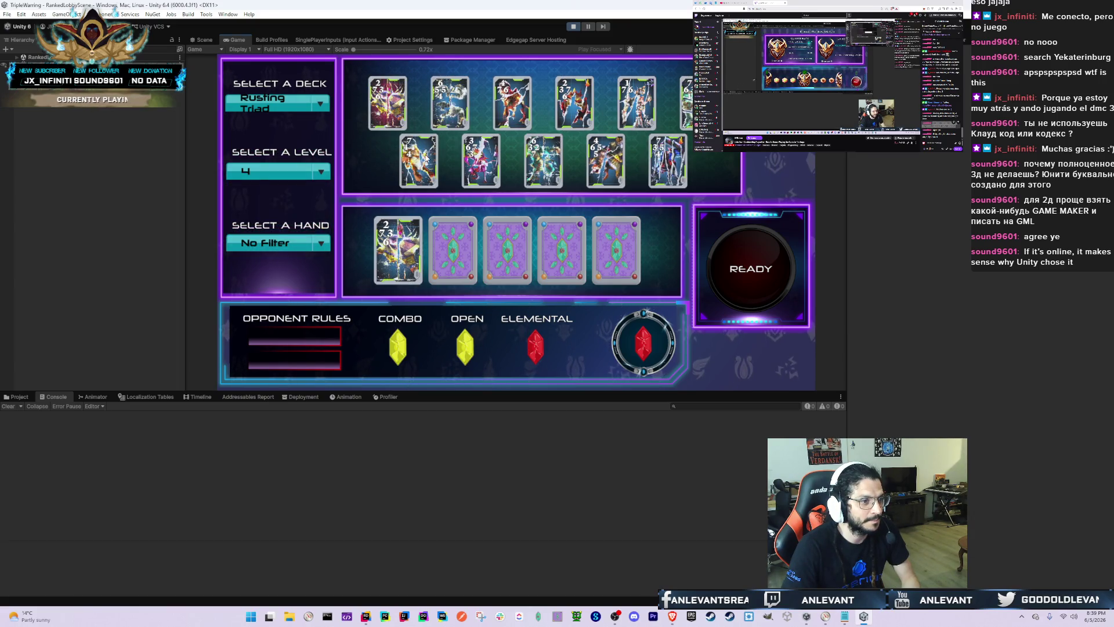
left_click(751, 285)
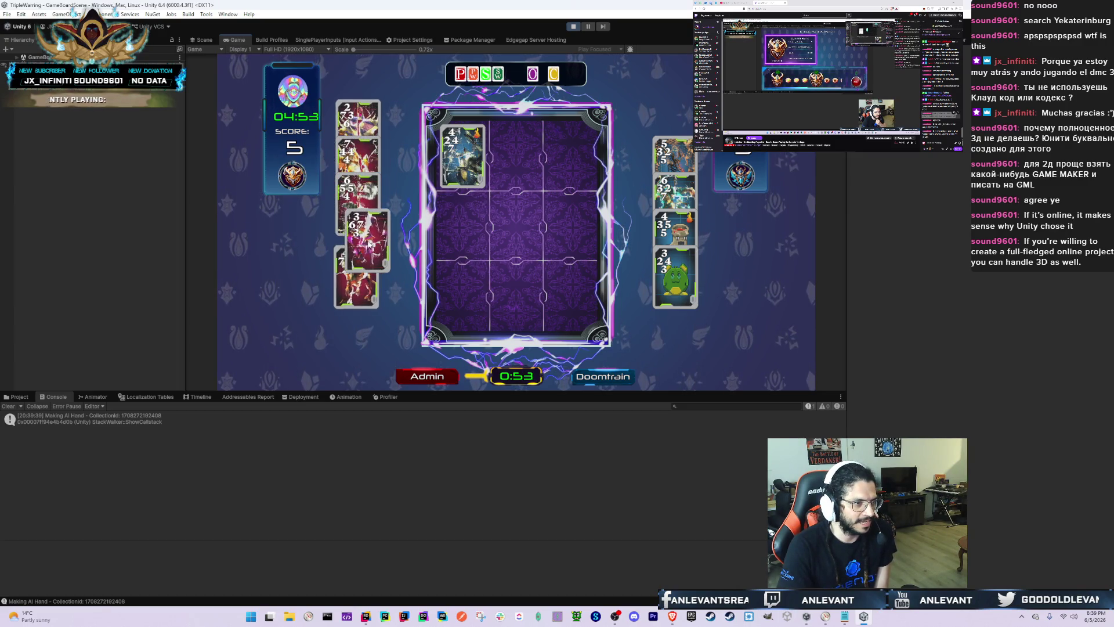
Step: Play the 6/55/4, 7/44/4, 3/67/3 and 2/73/6 cards onto the board until the match ends
left_click_drag(372, 201, 520, 154)
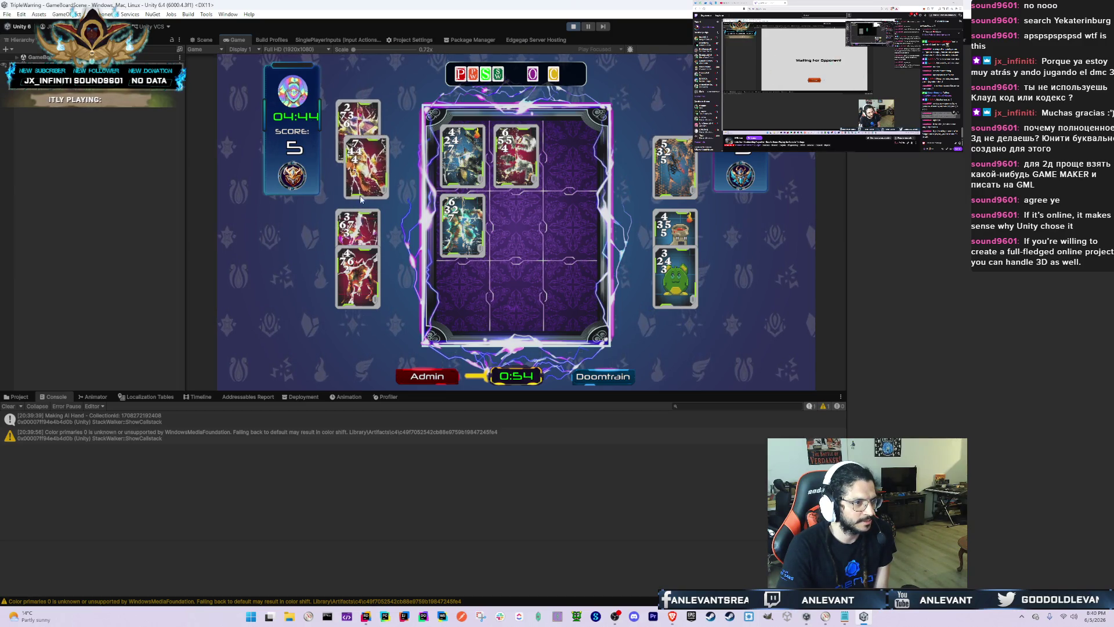
left_click_drag(369, 173, 516, 226)
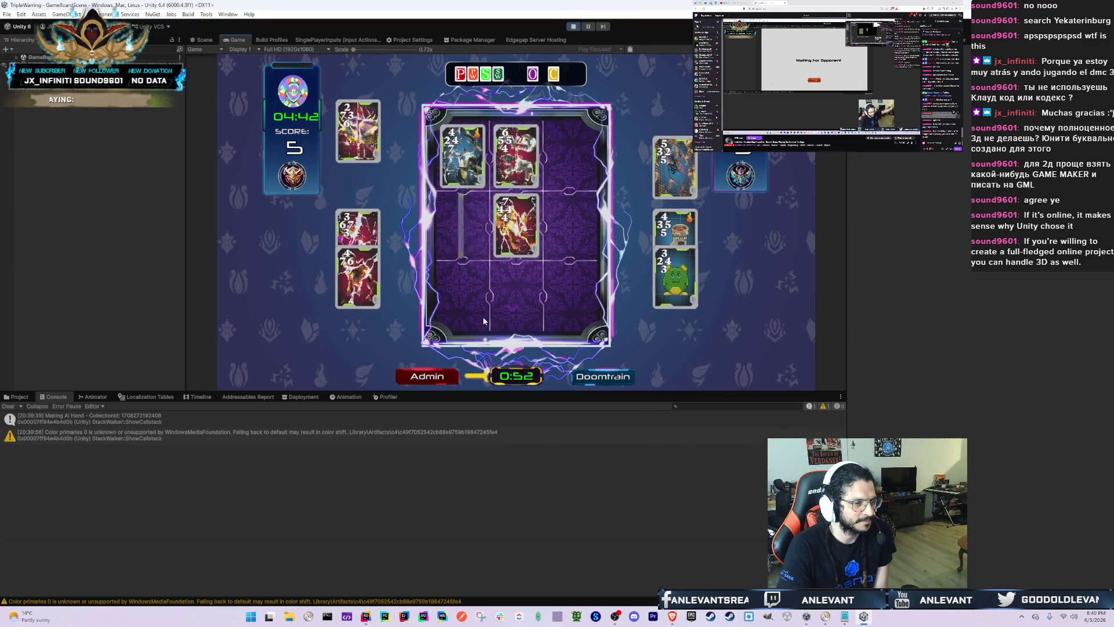
left_click(10, 410)
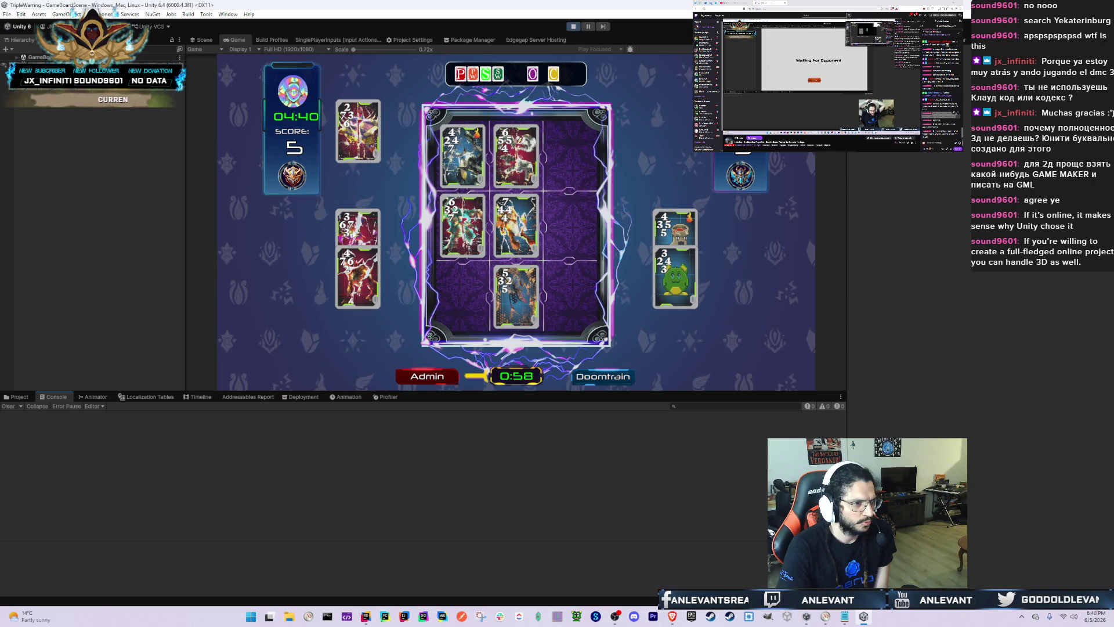
left_click(361, 232)
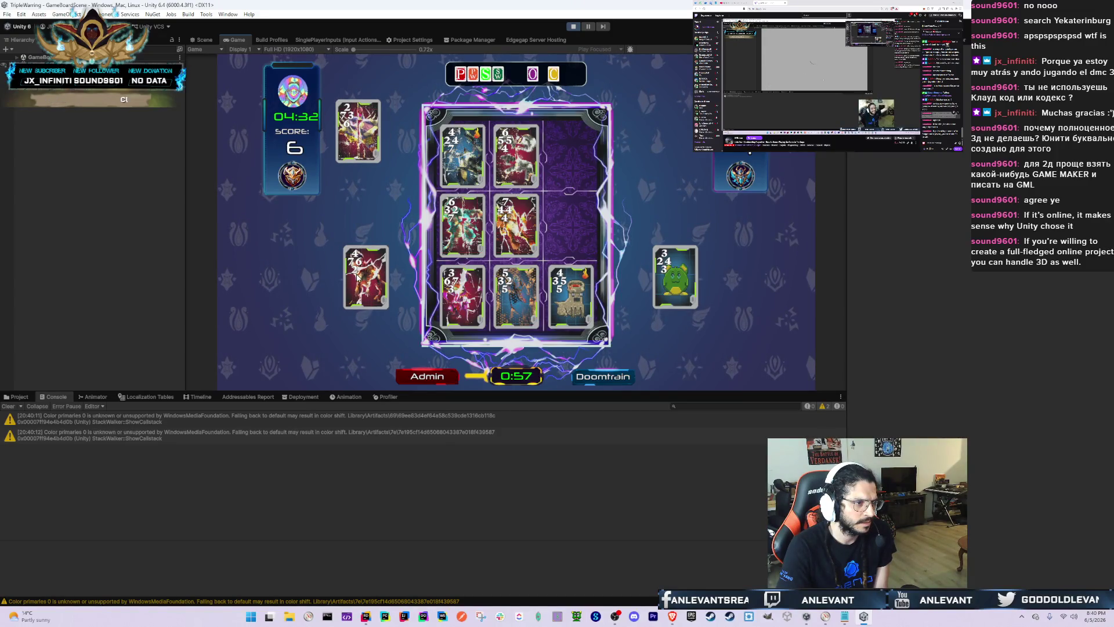
left_click_drag(358, 131, 569, 236)
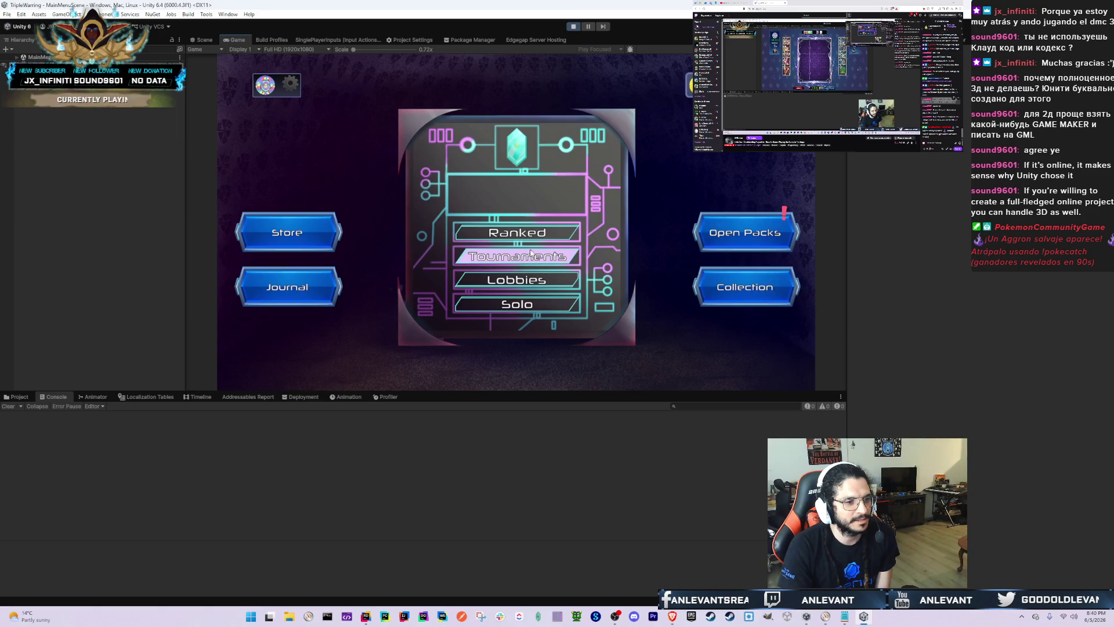
Step: Stop play mode and open TestWarringTriadRunScene after searching the Project for 'stWarr'
left_click(522, 304)
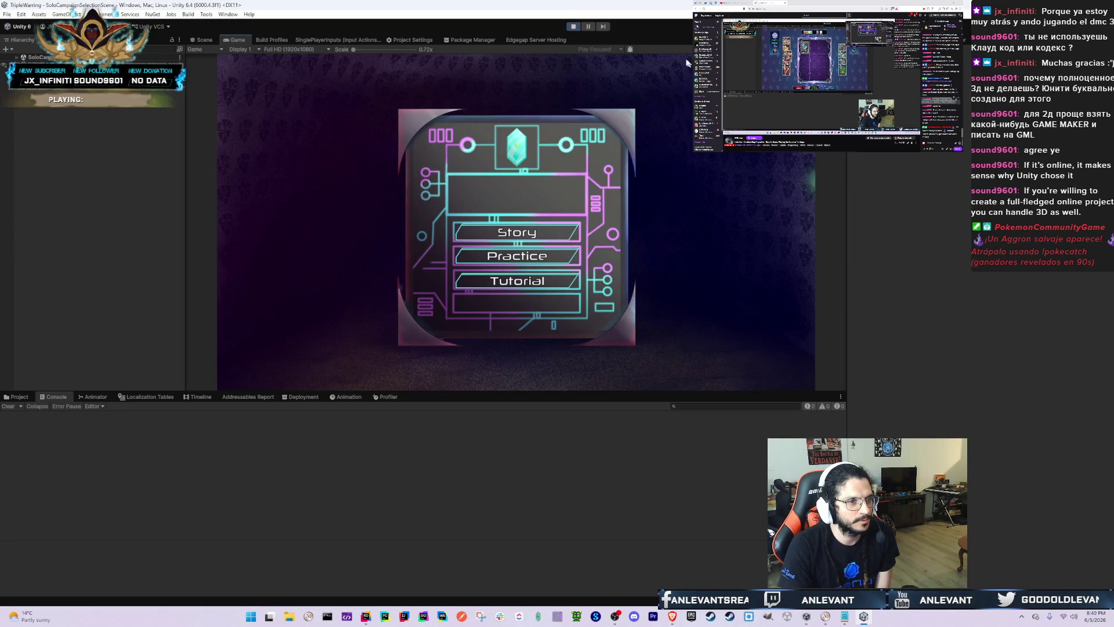
left_click(572, 27)
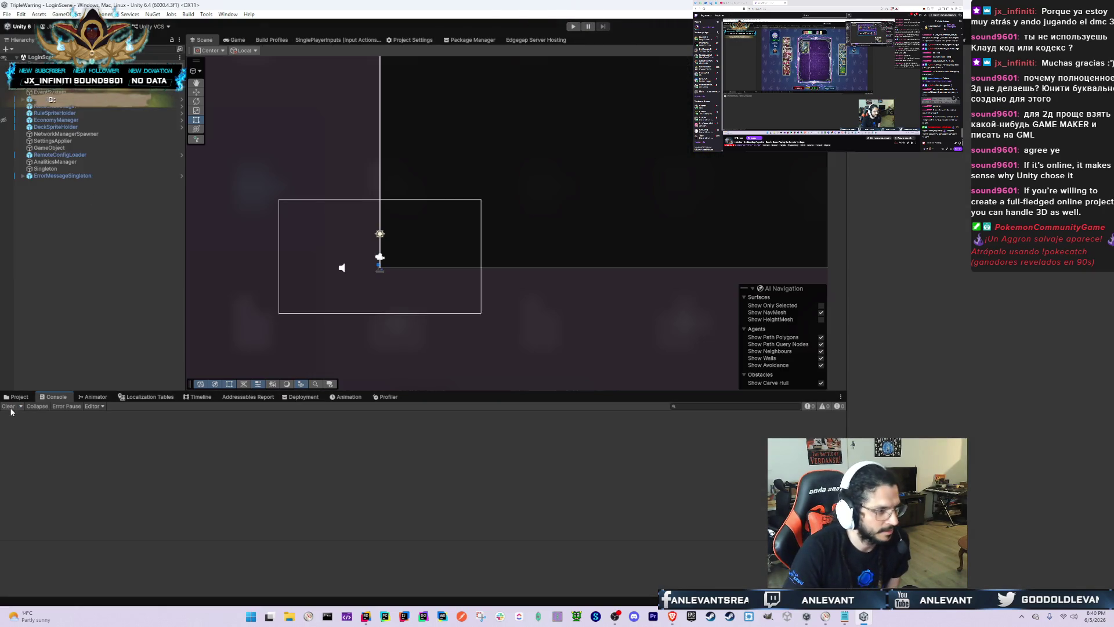
left_click(16, 397)
left_click(667, 406)
type("st")
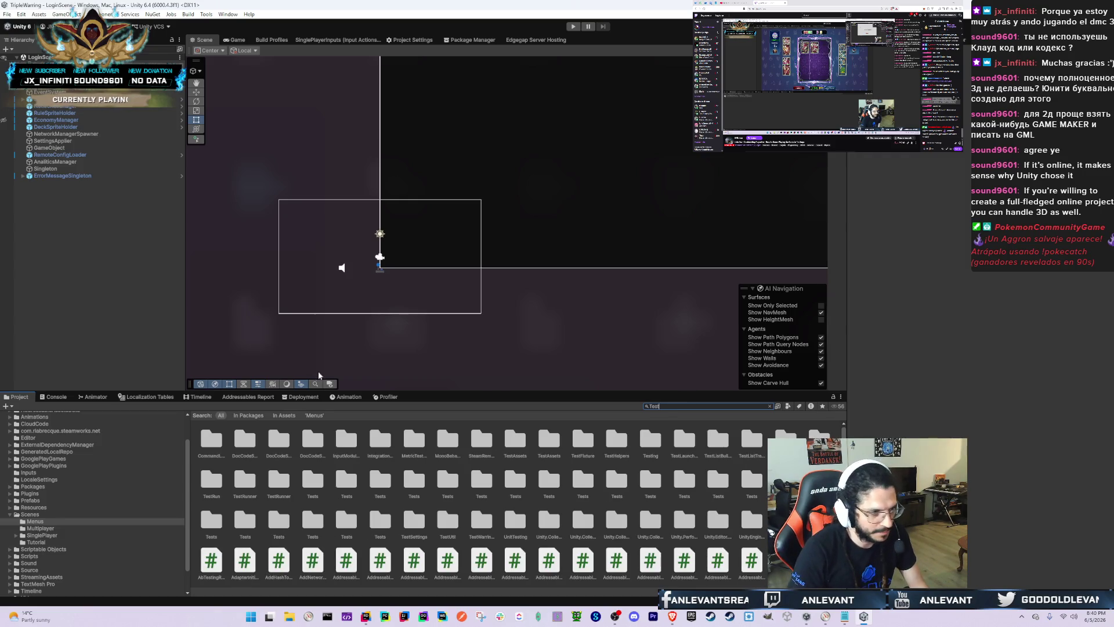
type("Warr")
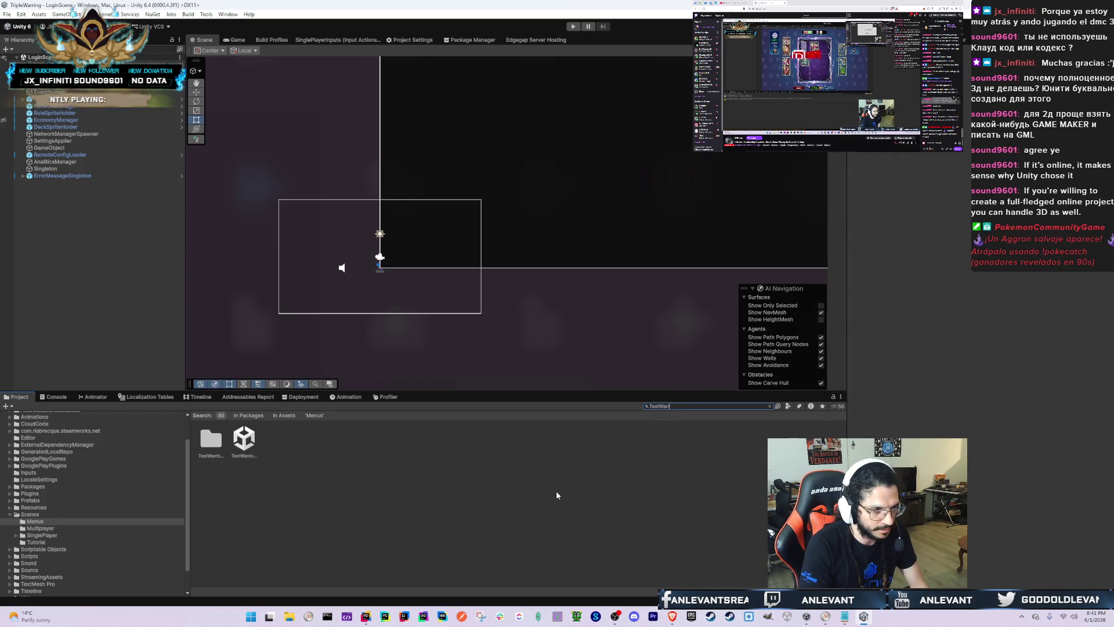
double_click(244, 439)
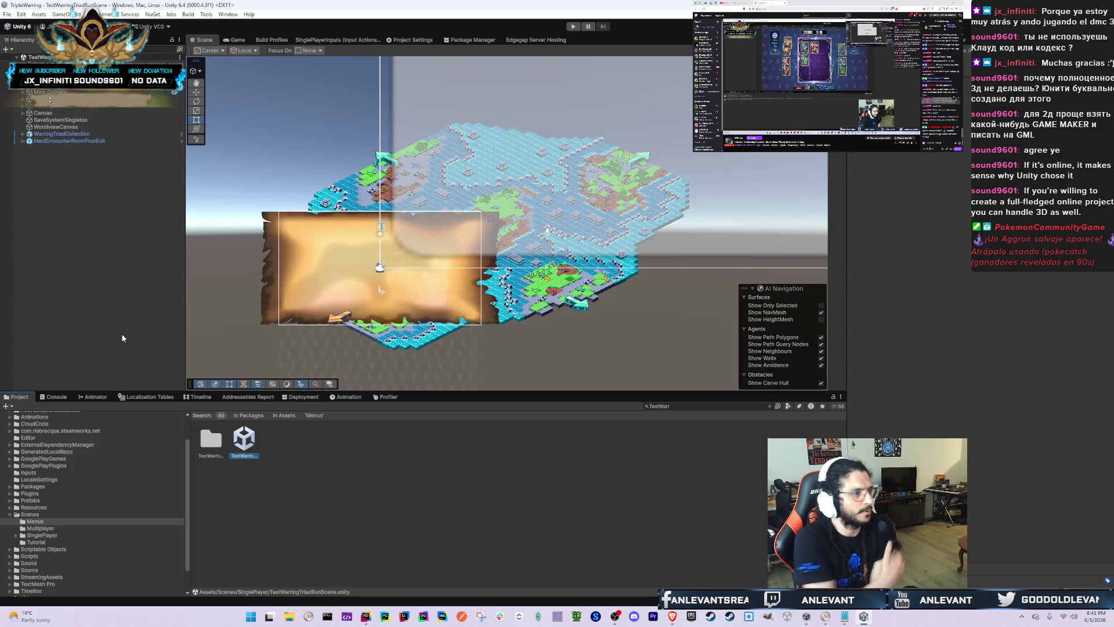
Step: Expand HardEncounterRoomFourExit, inspect its NavMesh surface and clear the Console
left_click(102, 140)
key("Right")
key("Down")
key("Down")
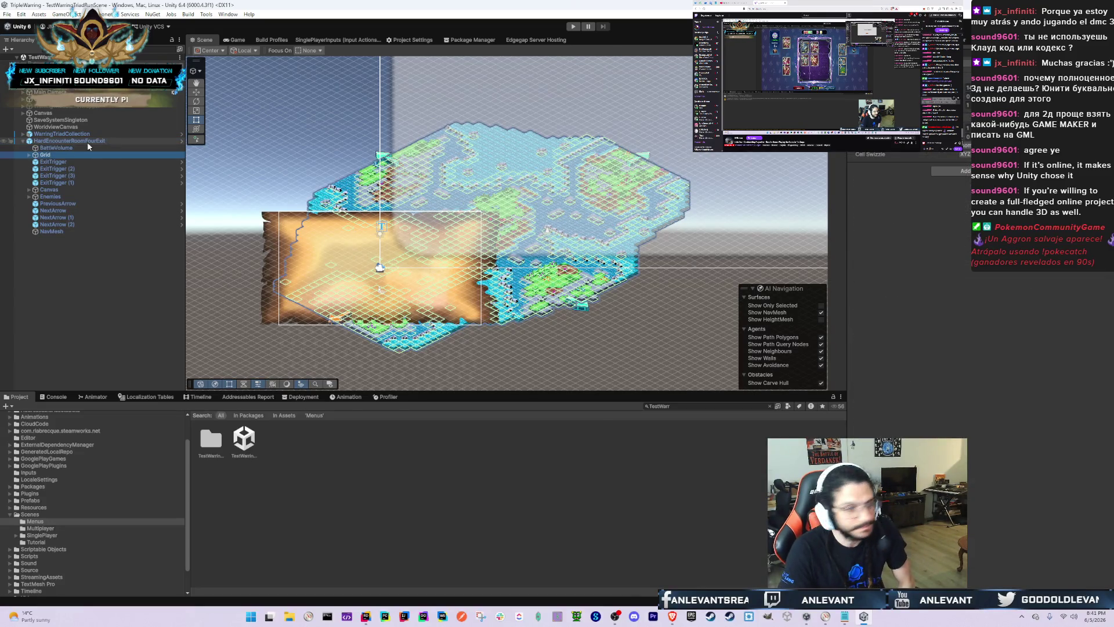
left_click(67, 231)
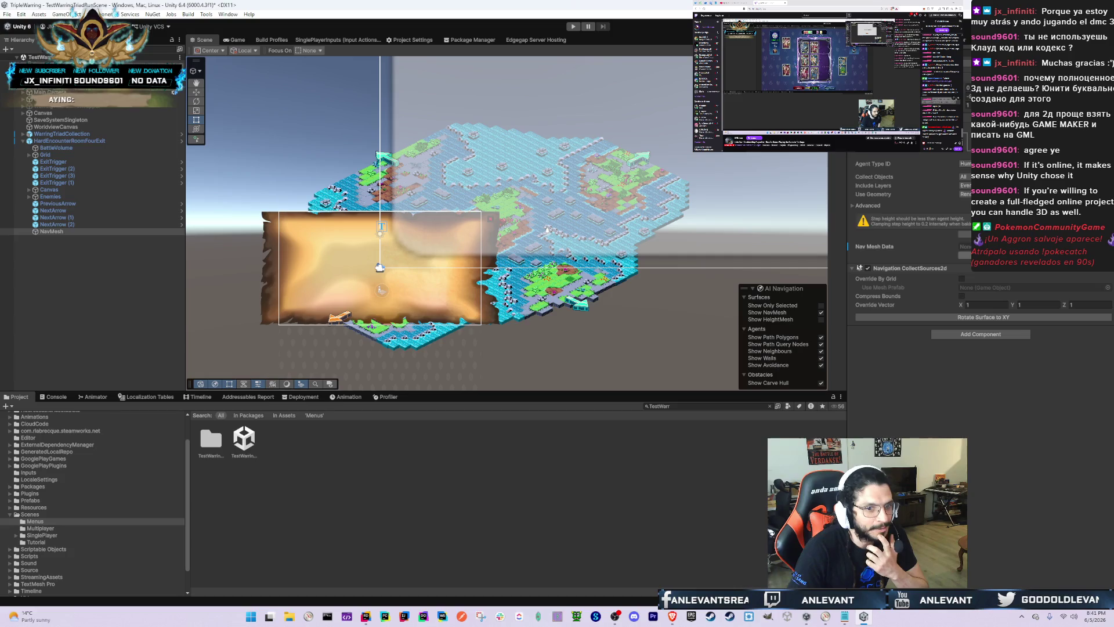
left_click(52, 397)
left_click(9, 406)
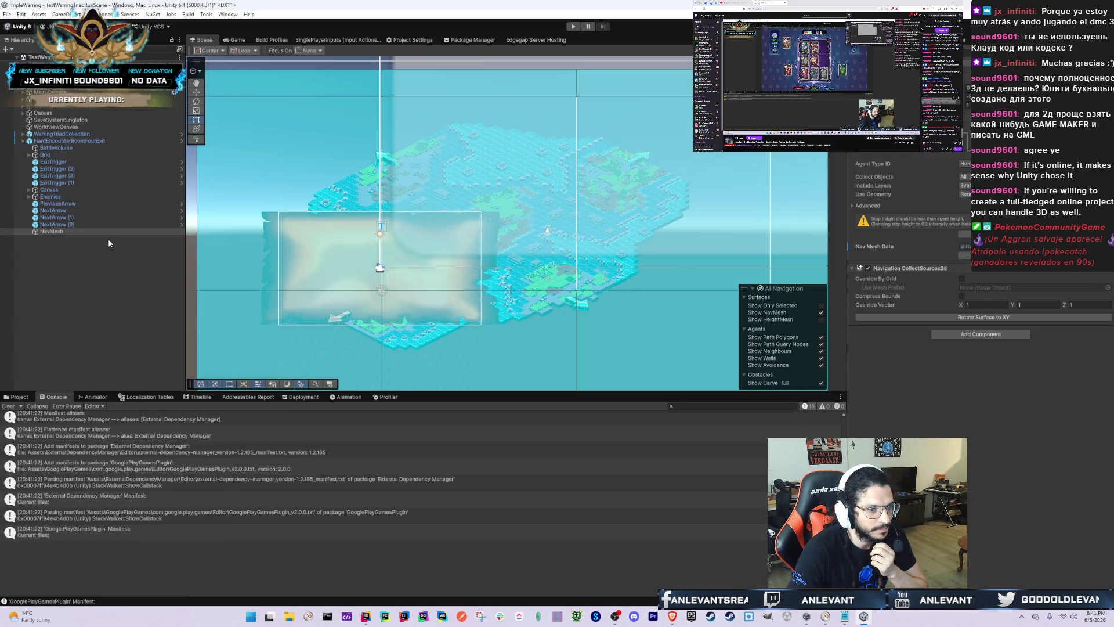
Step: Expand the room's Grid and select its Ground Level Tilemap
scroll(466, 296, "down", 3)
scroll(465, 296, "down", 1)
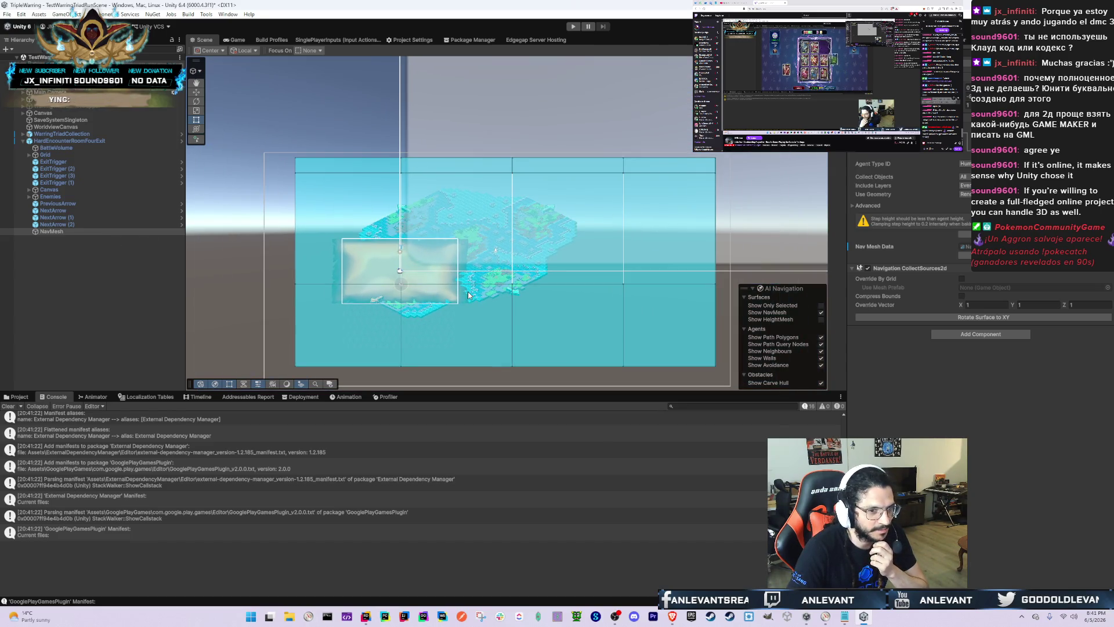
scroll(469, 295, "up", 2)
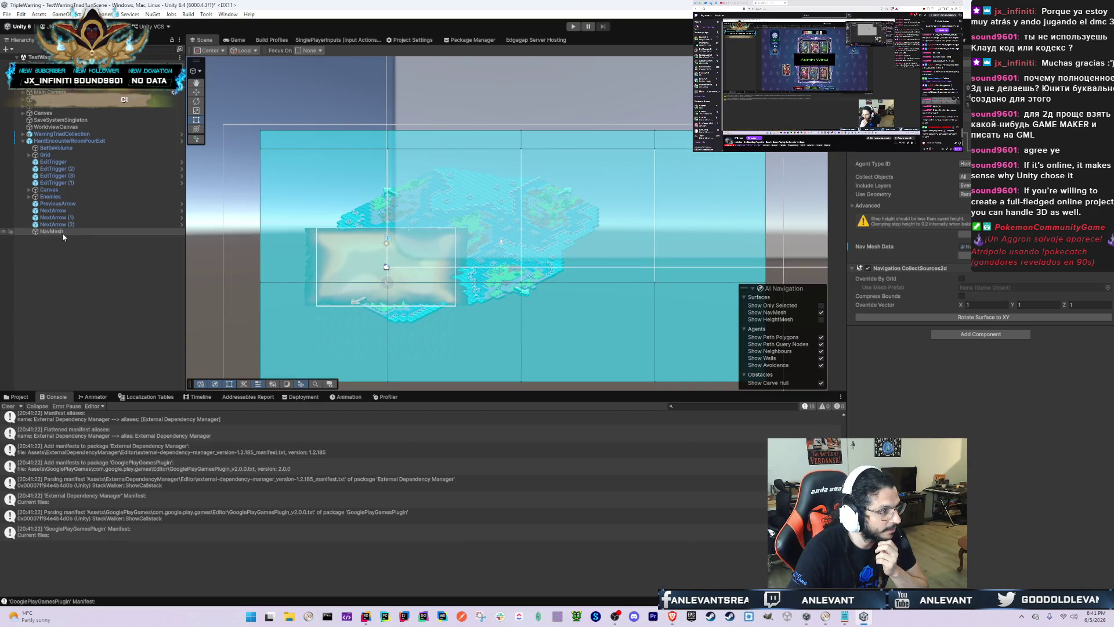
left_click(75, 155)
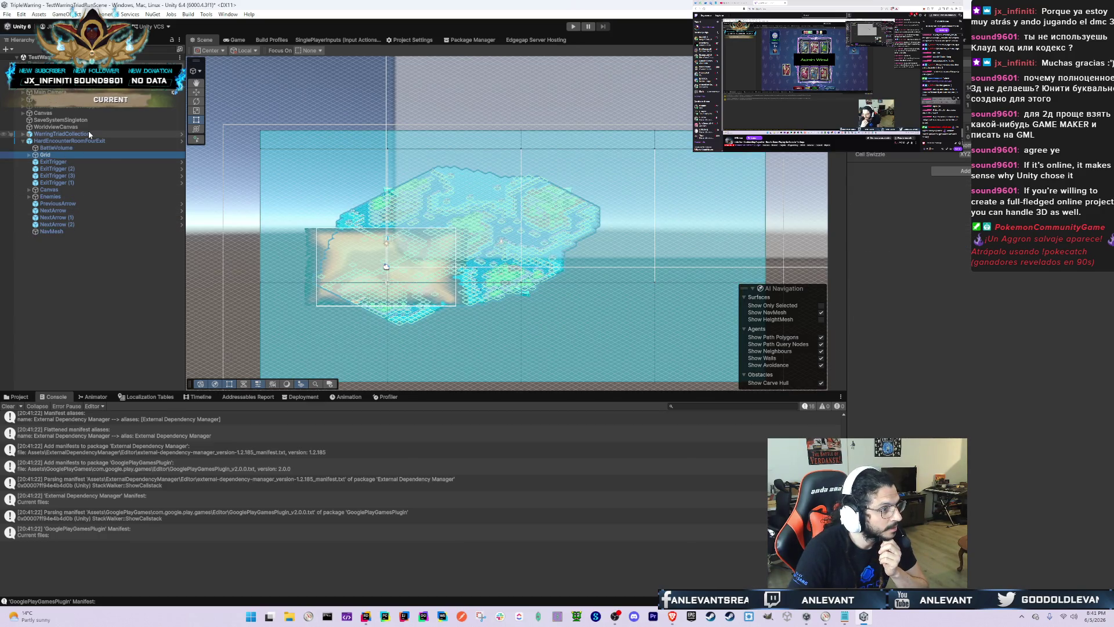
key("Right")
key("Down")
key("Down")
key("Down")
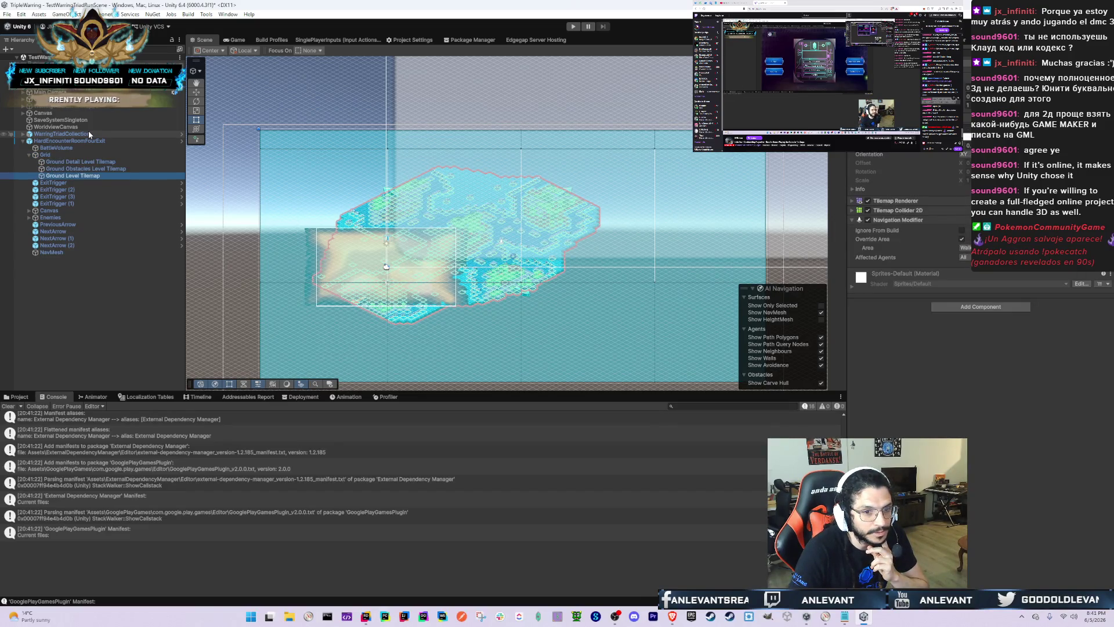
Step: Untick Override Area on the Ground Level Tilemap's Navigation Modifier, keeping affected agents at All
left_click(967, 211)
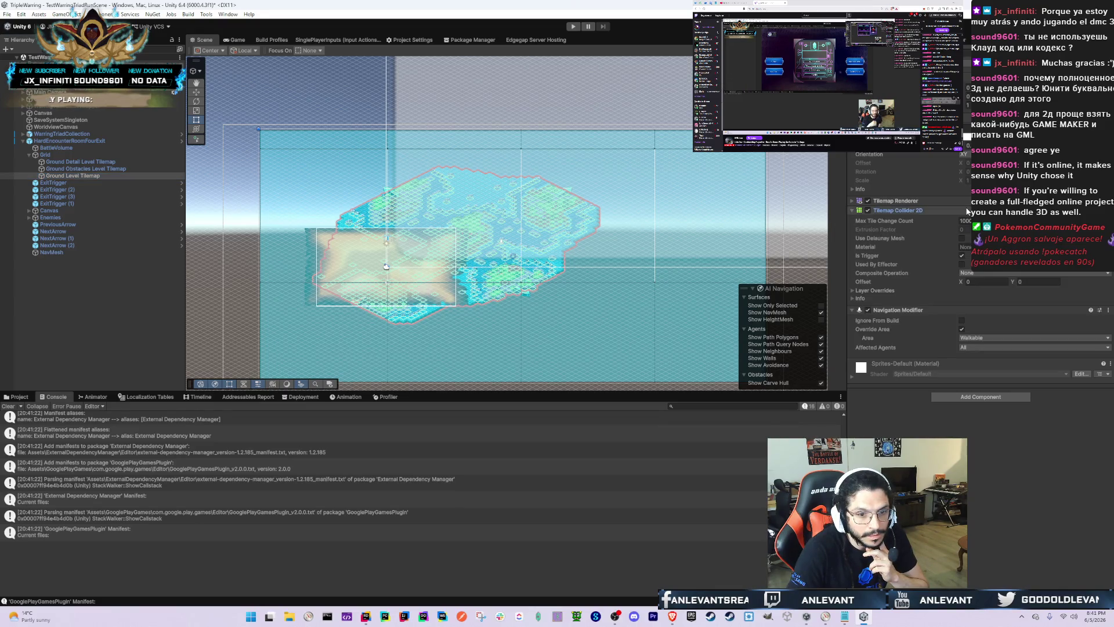
left_click(975, 349)
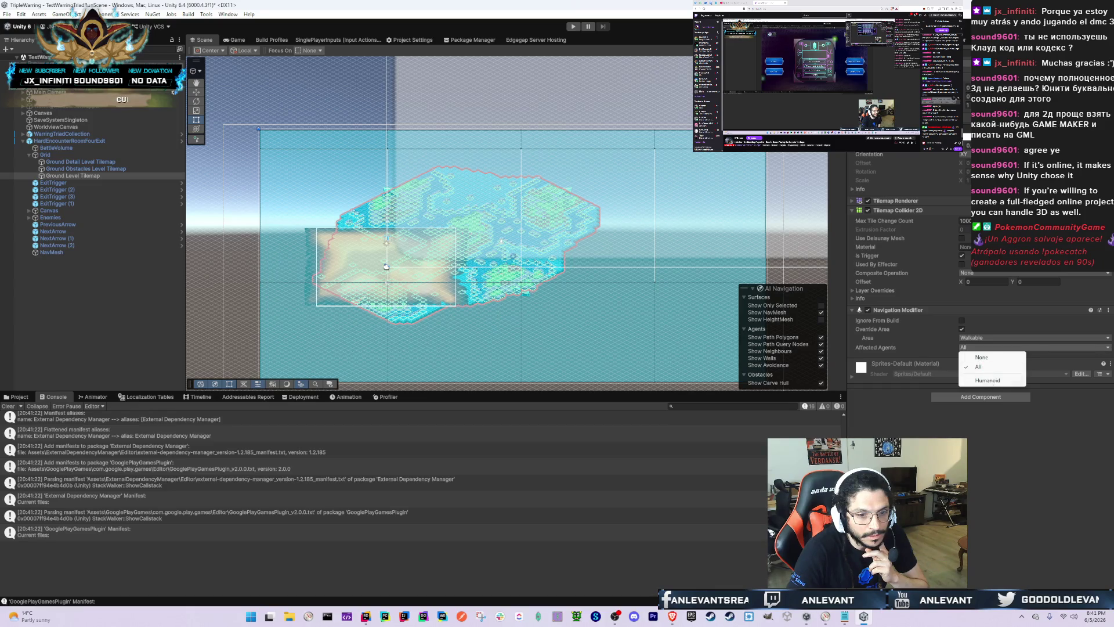
left_click(963, 321)
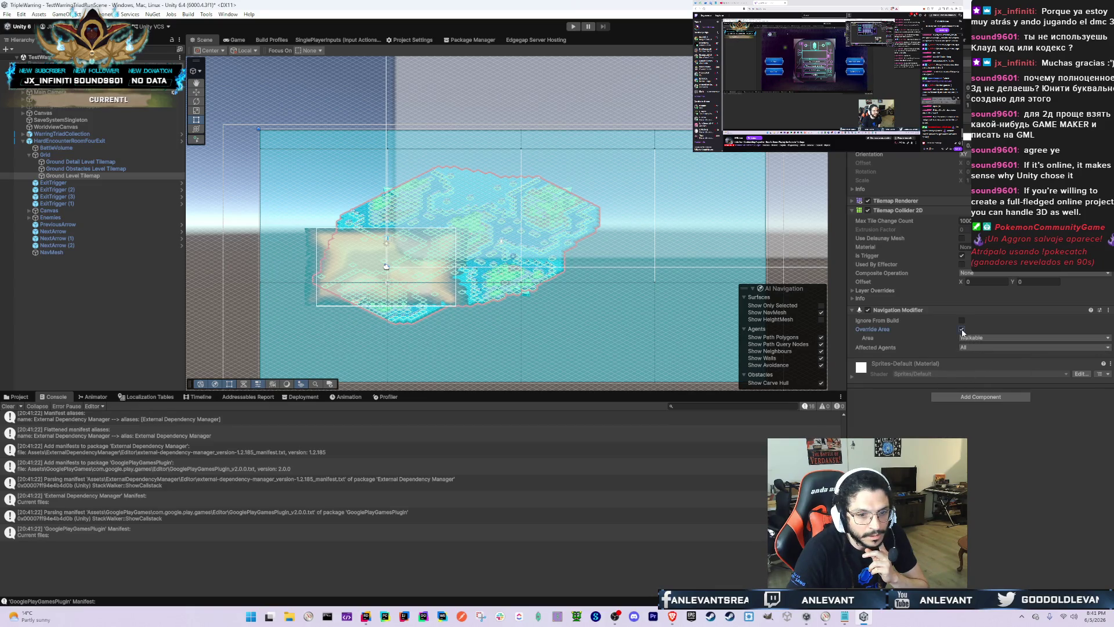
left_click(963, 330)
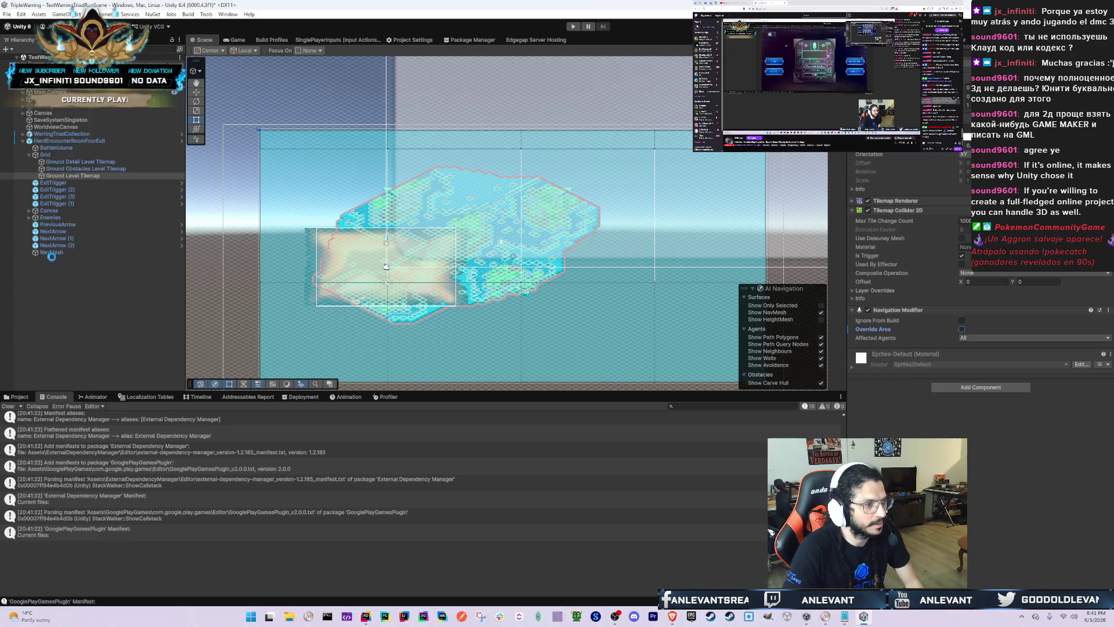
Step: Rebake the room's NavMesh Surface, then check the Ground Level Tilemap and ExitTrigger
left_click(55, 252)
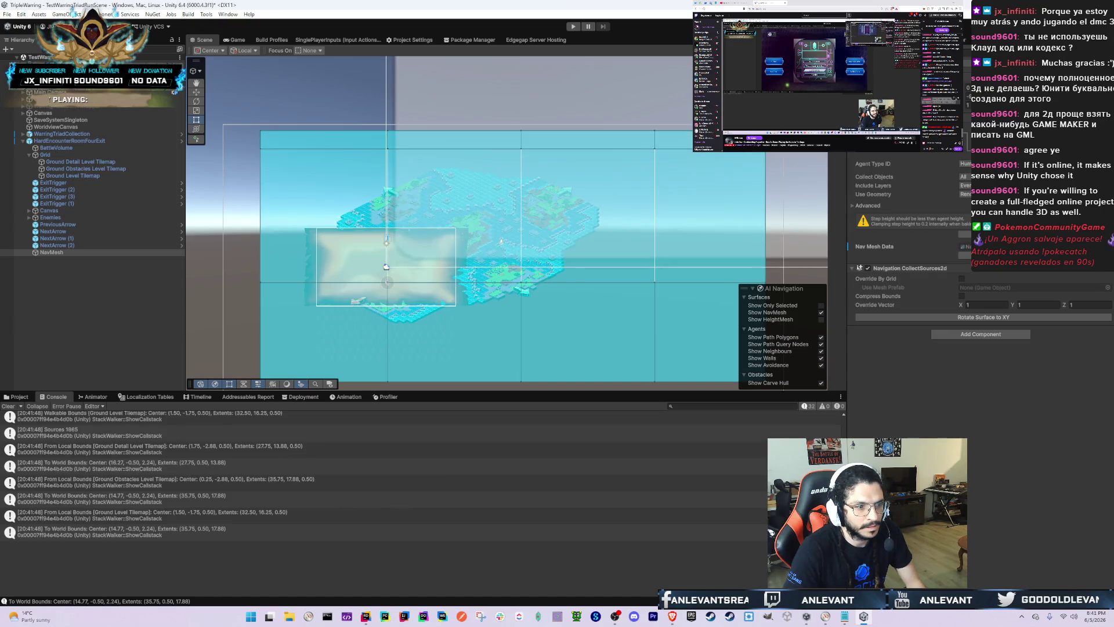
left_click(71, 198)
key("Up")
key("Up")
key("Up")
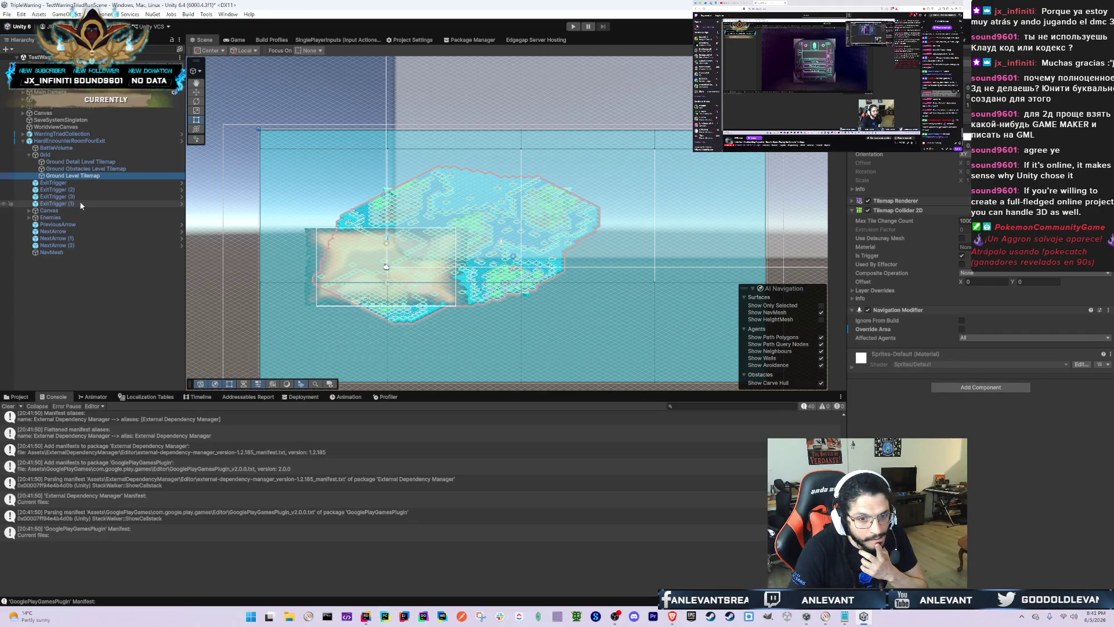
key("Down")
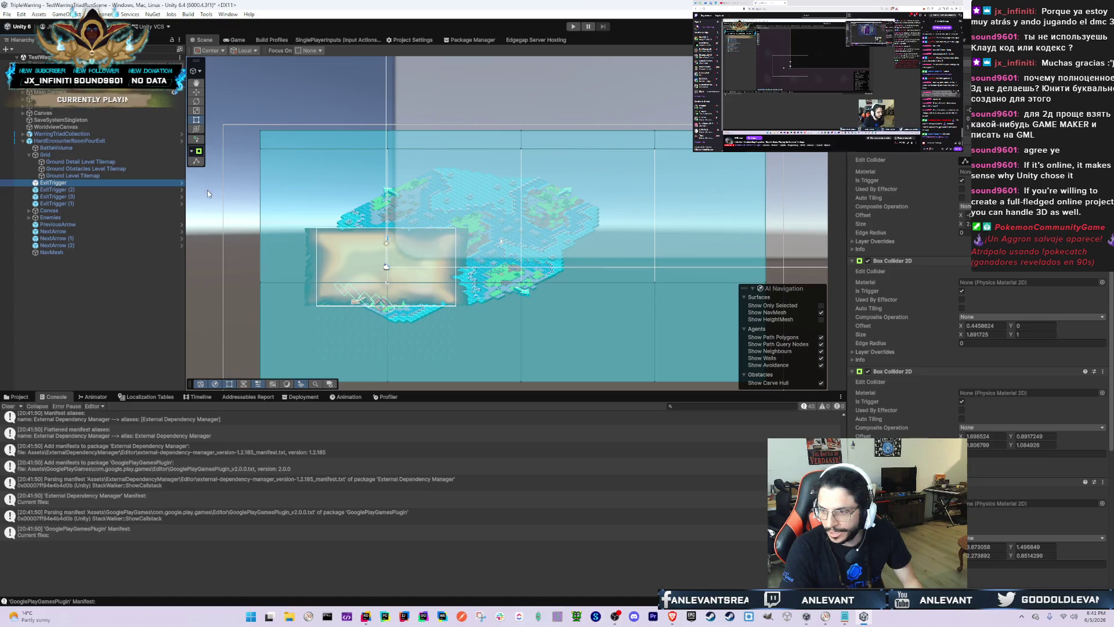
Step: Step through BattleVolume, the room root, Grid and ExitTrigger, then frame the NavMesh object in the Scene view
left_click(49, 149)
left_click(70, 141)
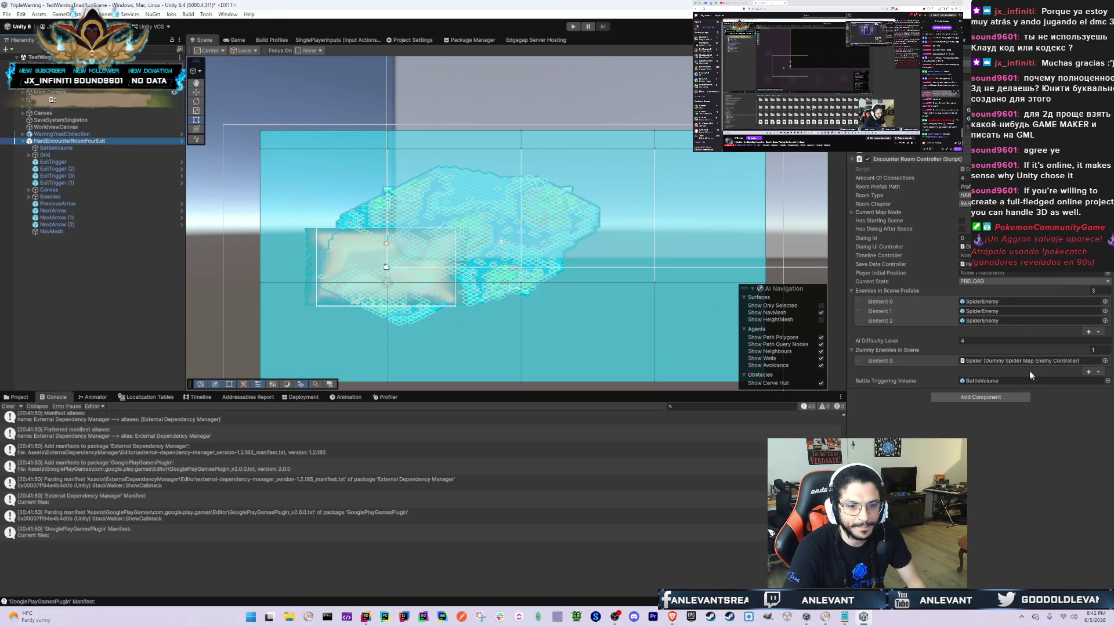
left_click(44, 154)
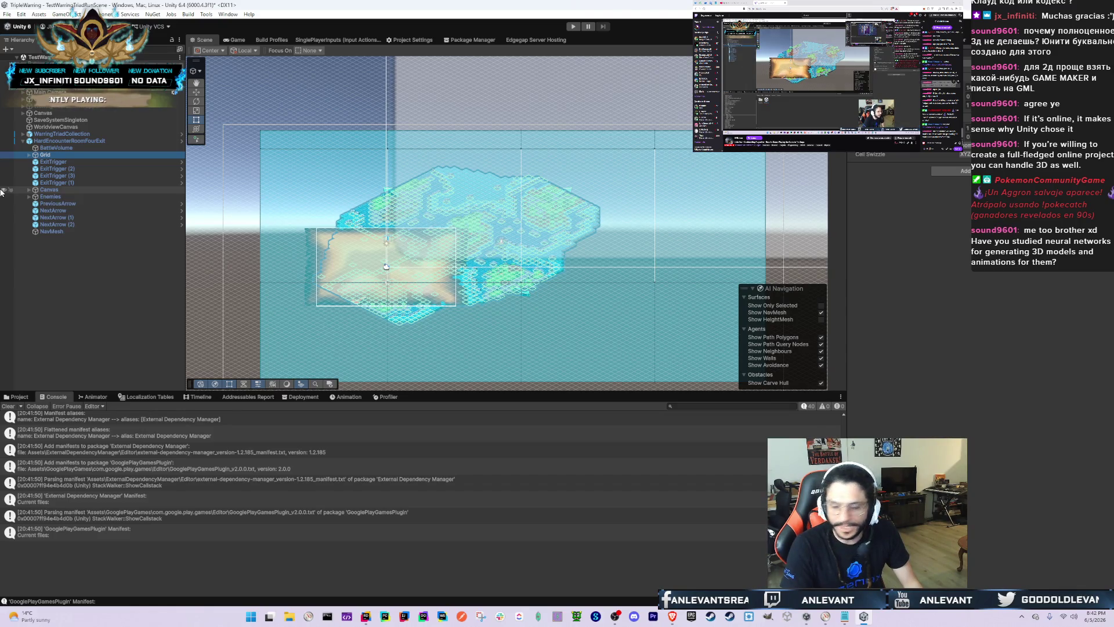
key("Down")
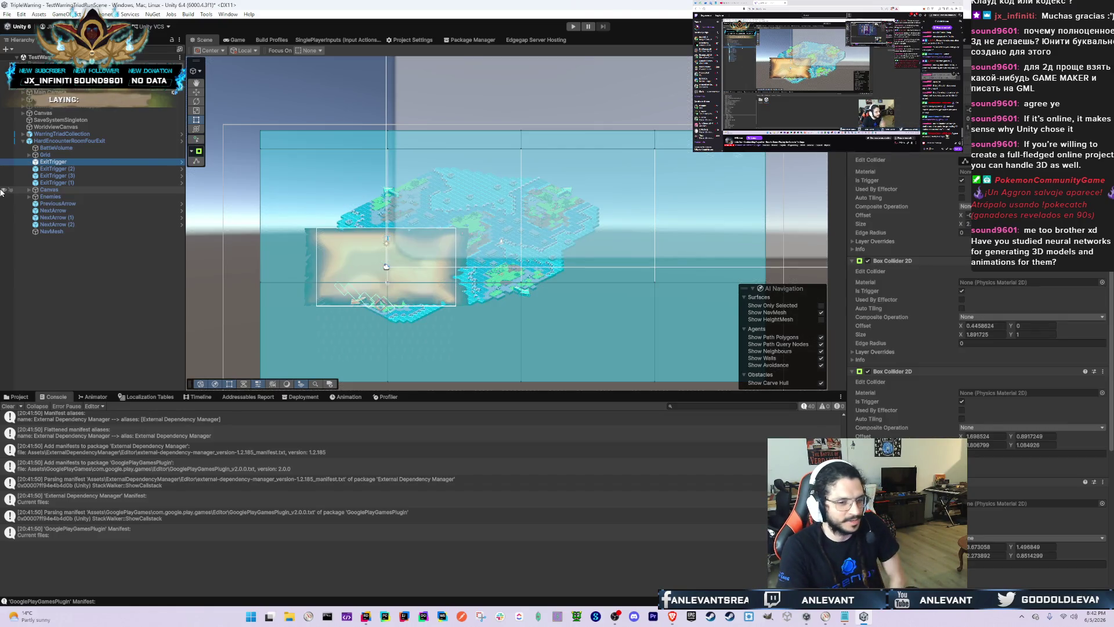
key("Down")
key("Down")
key("Down")
key("Down")
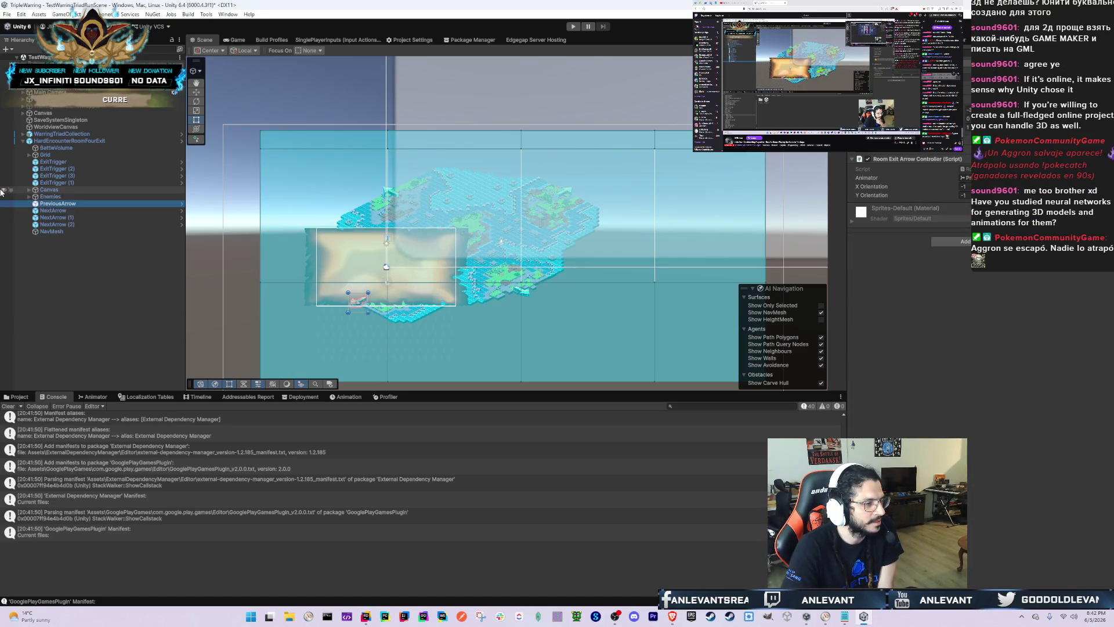
key("Down")
key("Down")
key("Down")
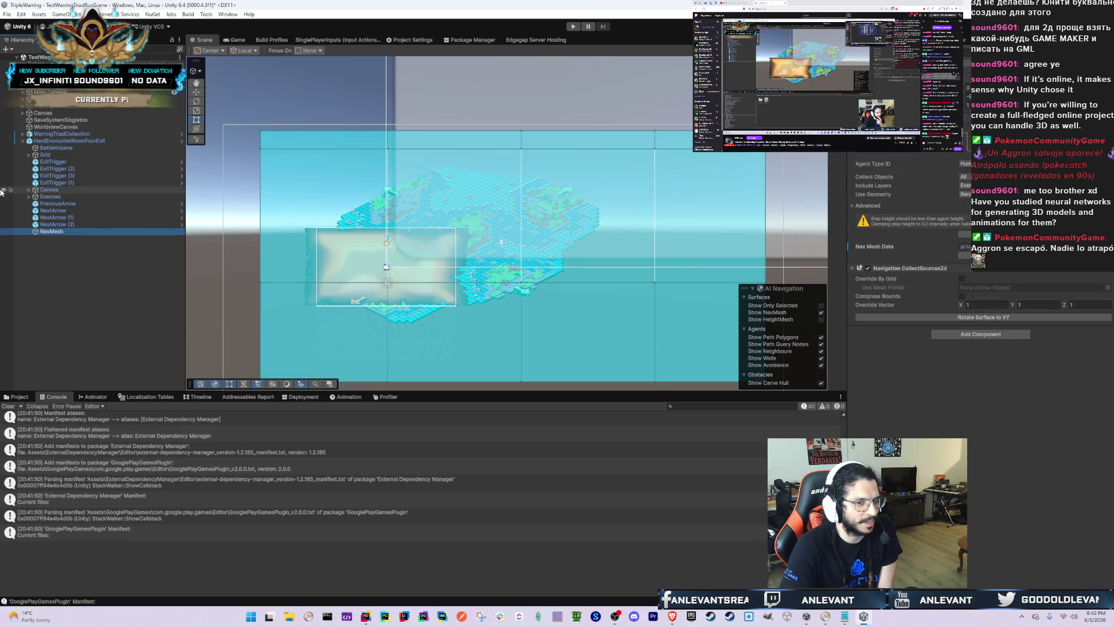
key("f")
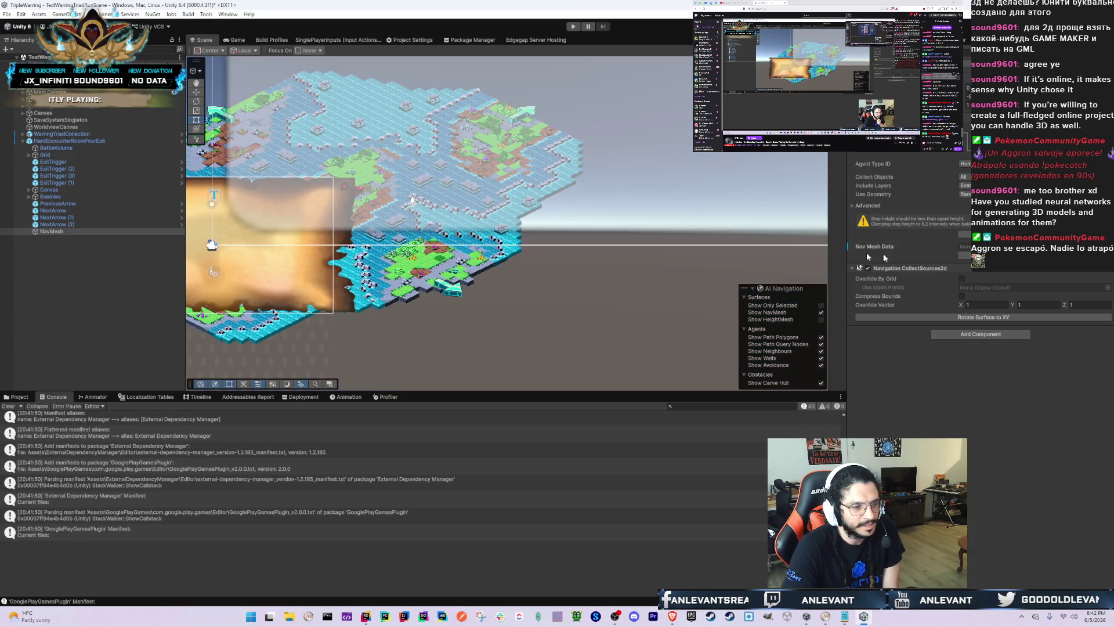
Step: Add a Navigation Modifier to Ground Obstacles Level Tilemap overriding its area to Not Walkable
left_click(62, 189)
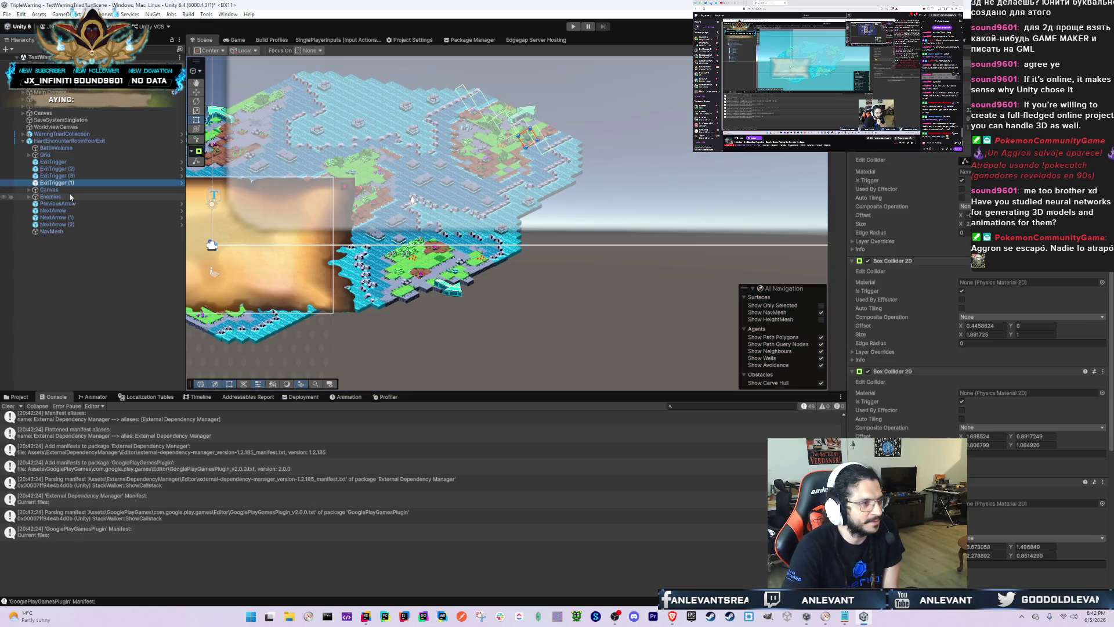
key("Up")
key("Up")
key("Up")
key("Right")
key("Down")
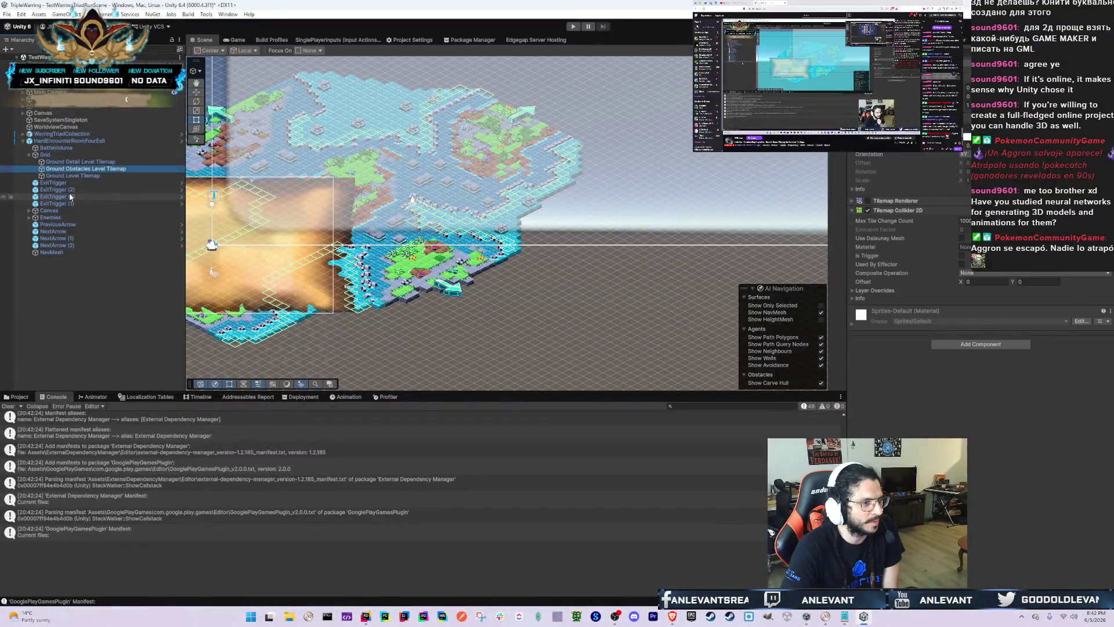
left_click(867, 201)
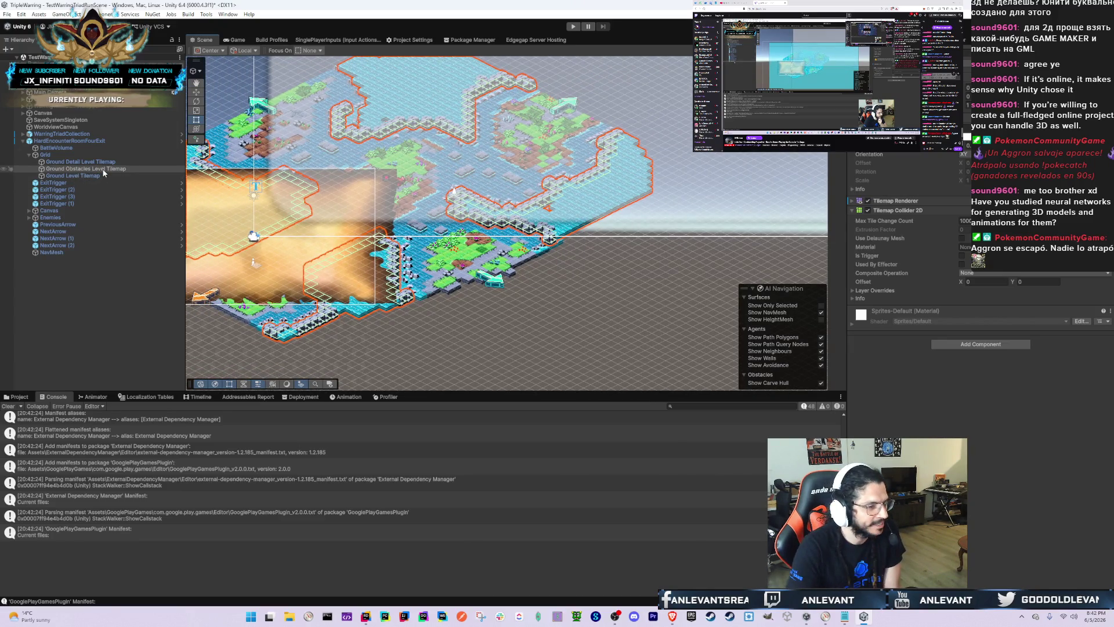
left_click(1000, 347)
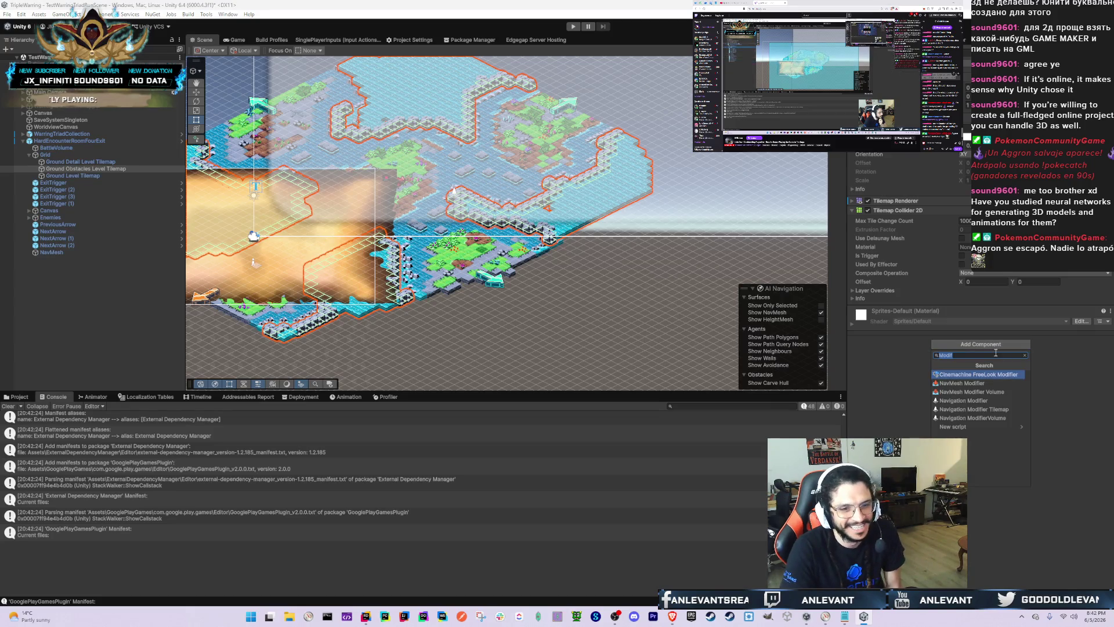
key("Down")
key("Down")
key("Down")
key("Return")
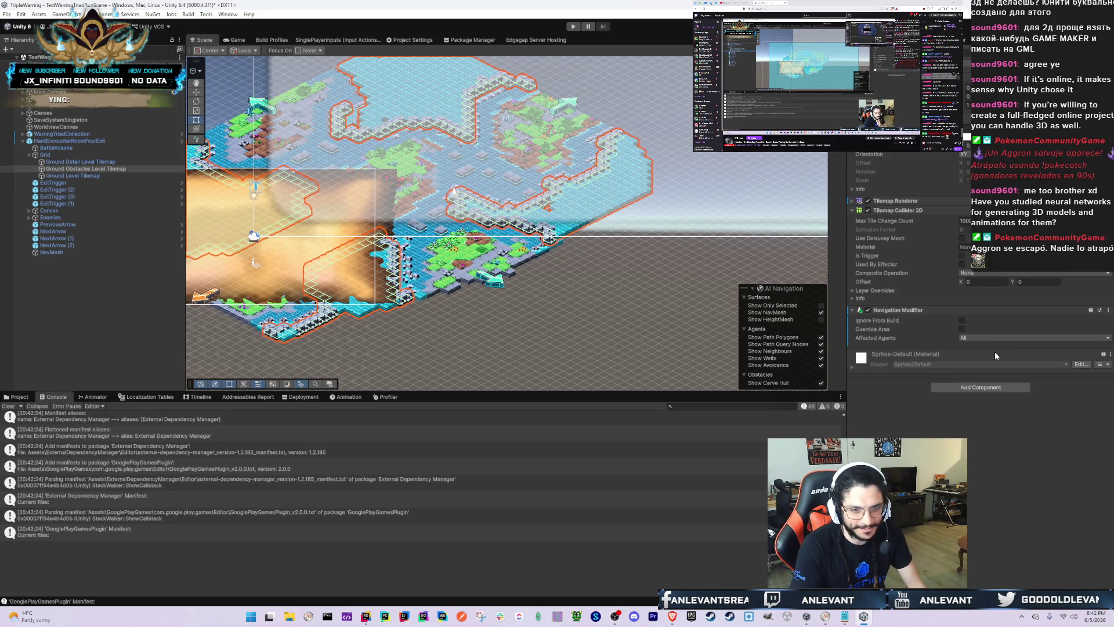
left_click(962, 329)
left_click(971, 338)
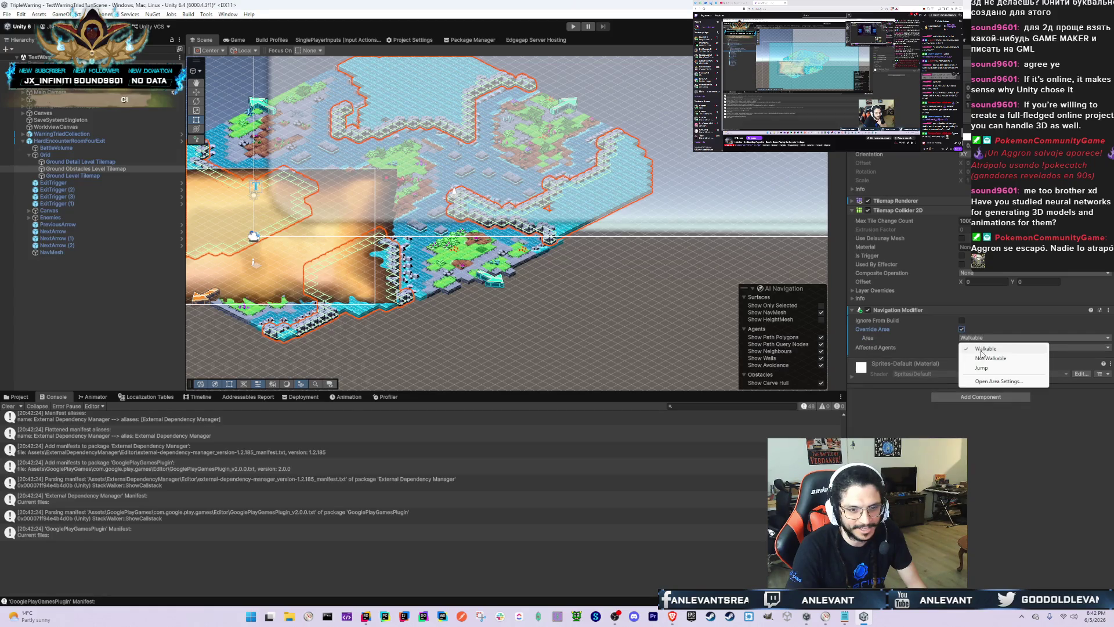
left_click(990, 358)
Step: Bake the NavMesh, then untick the obstacle tilemap's area override and rebake to compare
left_click(82, 252)
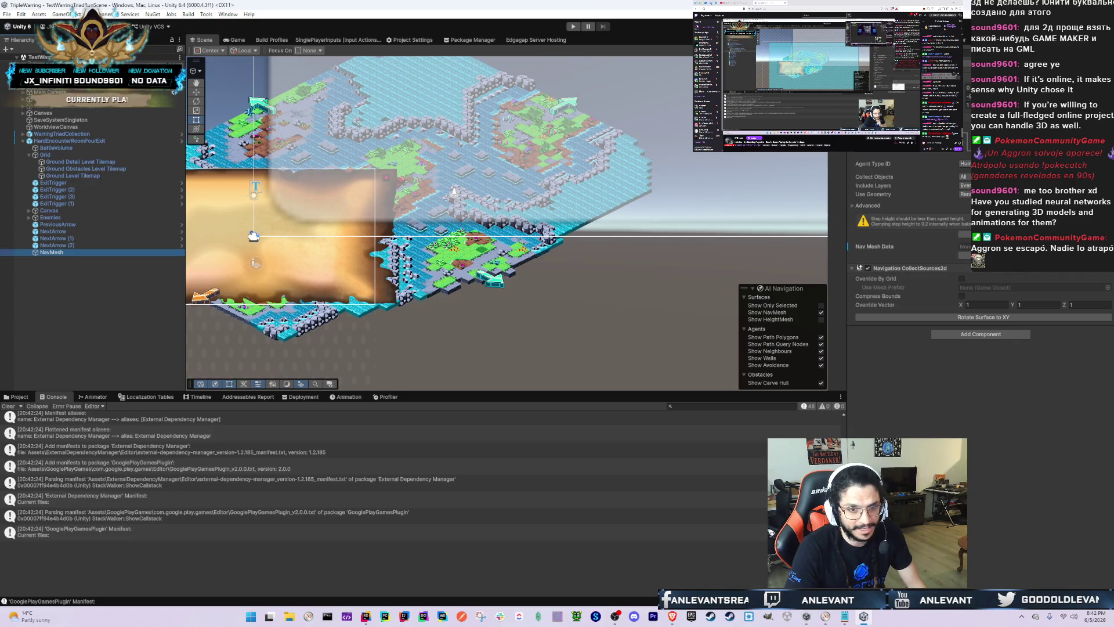
left_click(1045, 255)
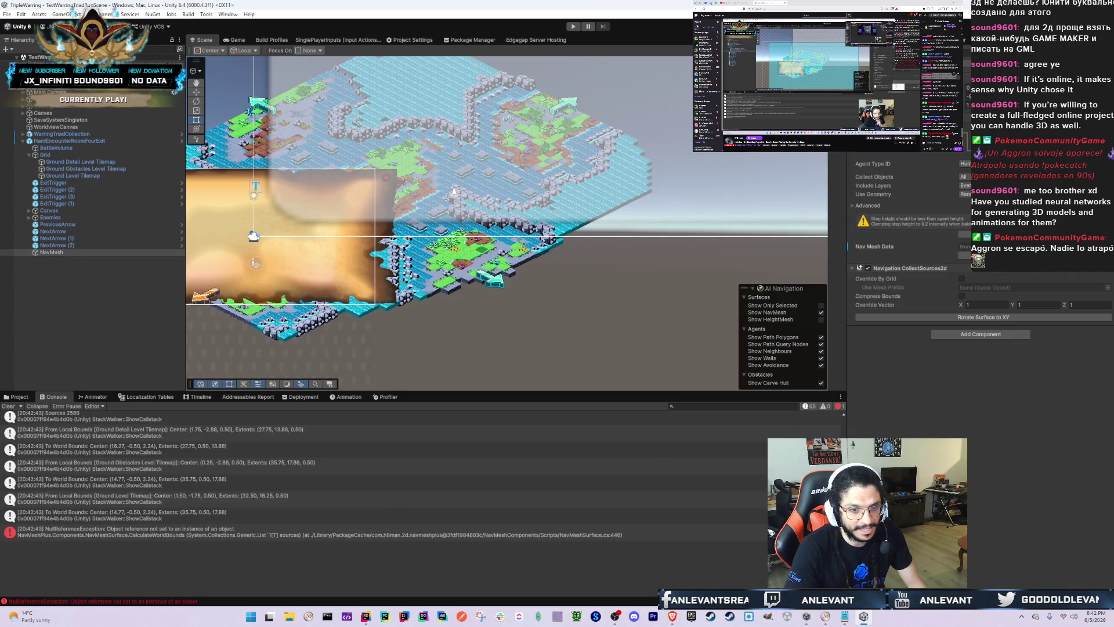
left_click(69, 169)
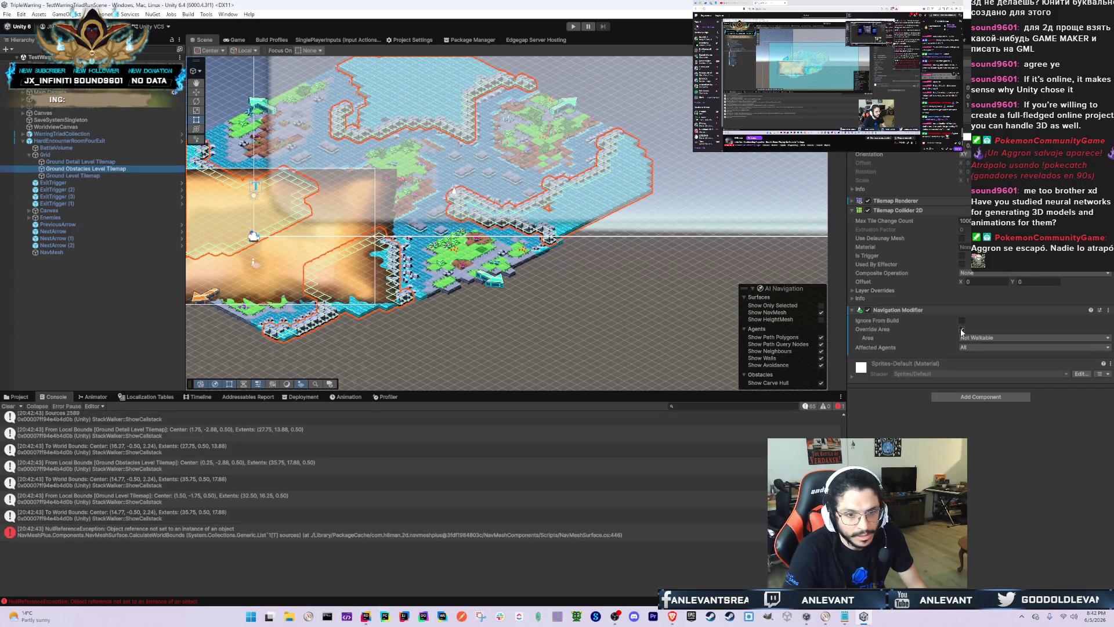
left_click(961, 330)
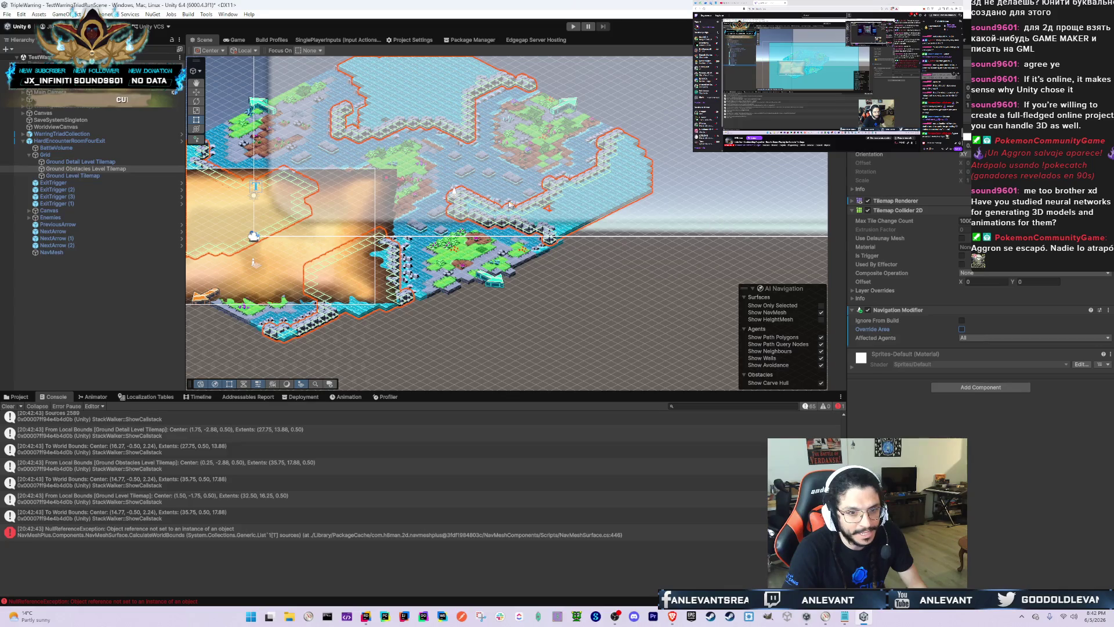
left_click(66, 252)
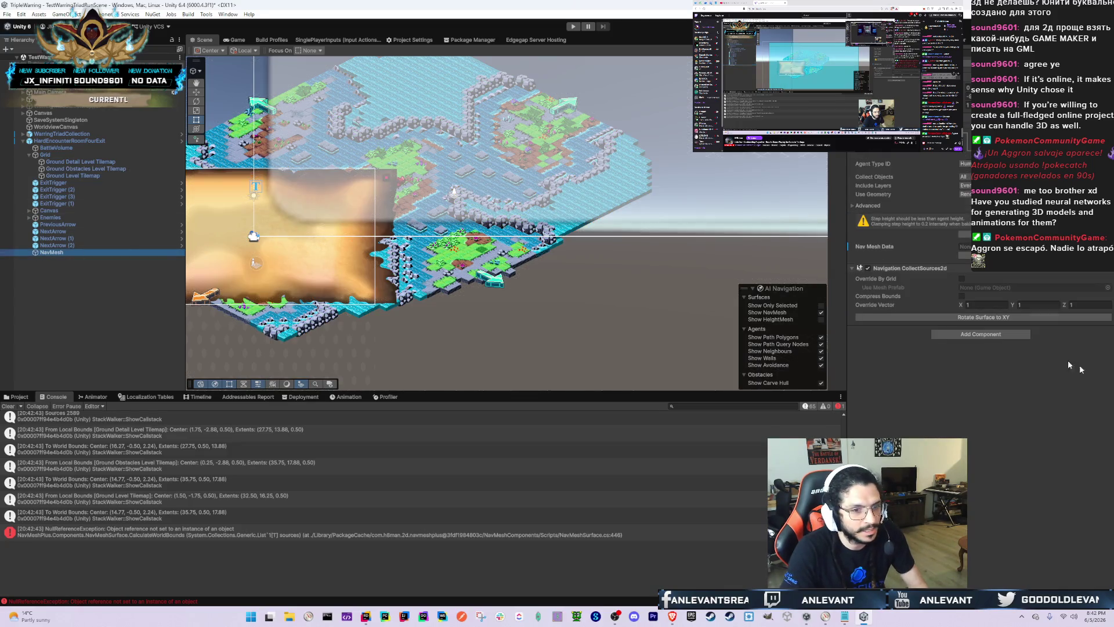
left_click(934, 306)
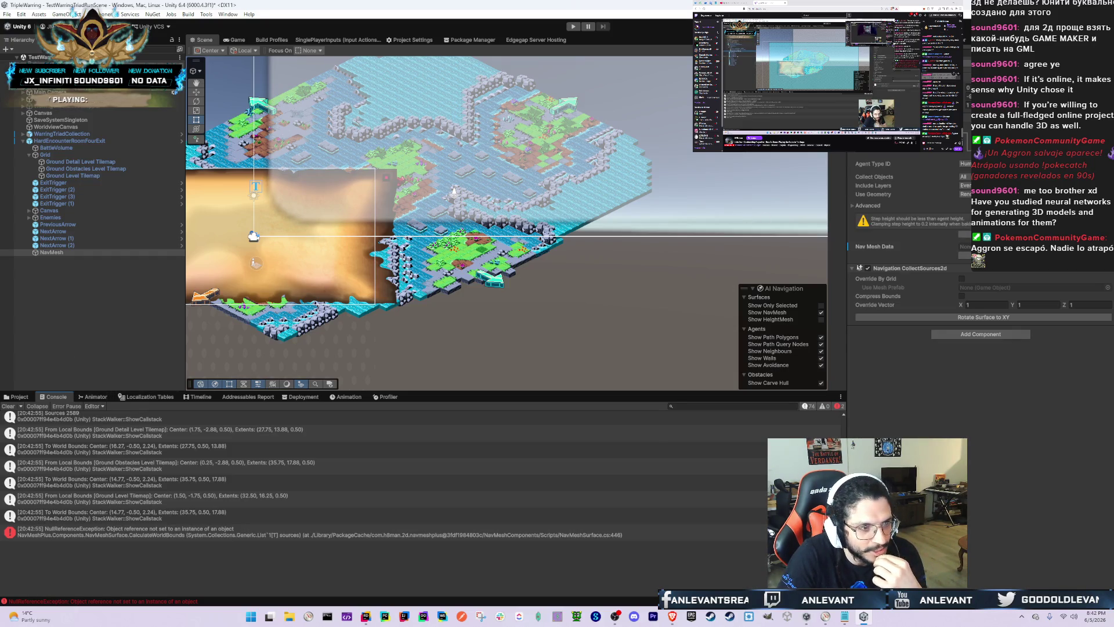
Step: Re-enable the Not Walkable area override on the obstacles tilemap and bake the NavMesh again
left_click(87, 168)
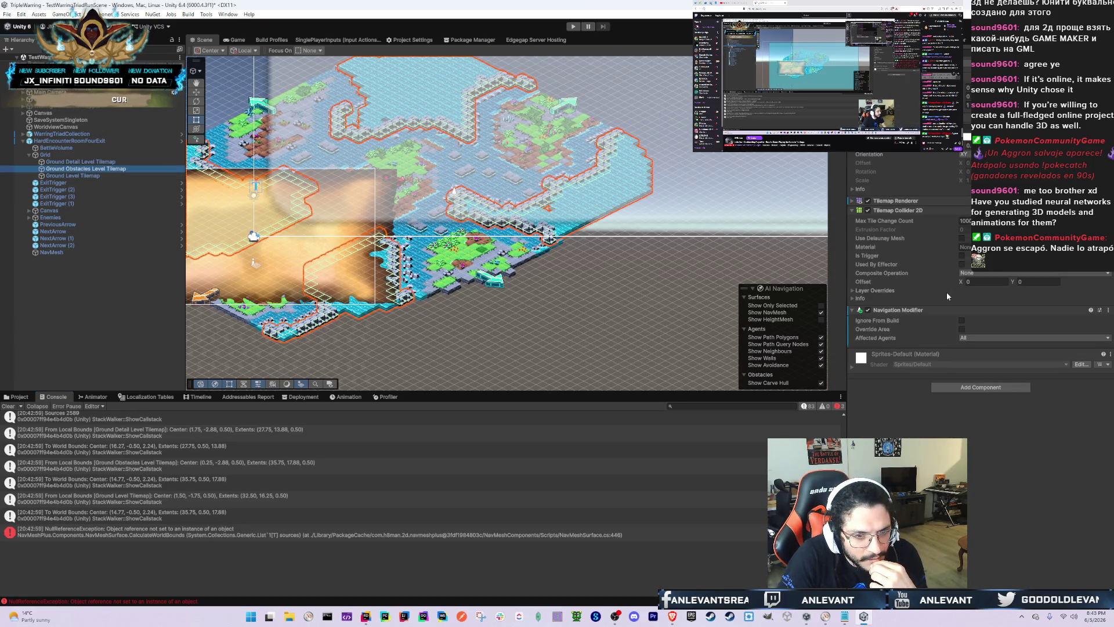
left_click(891, 292)
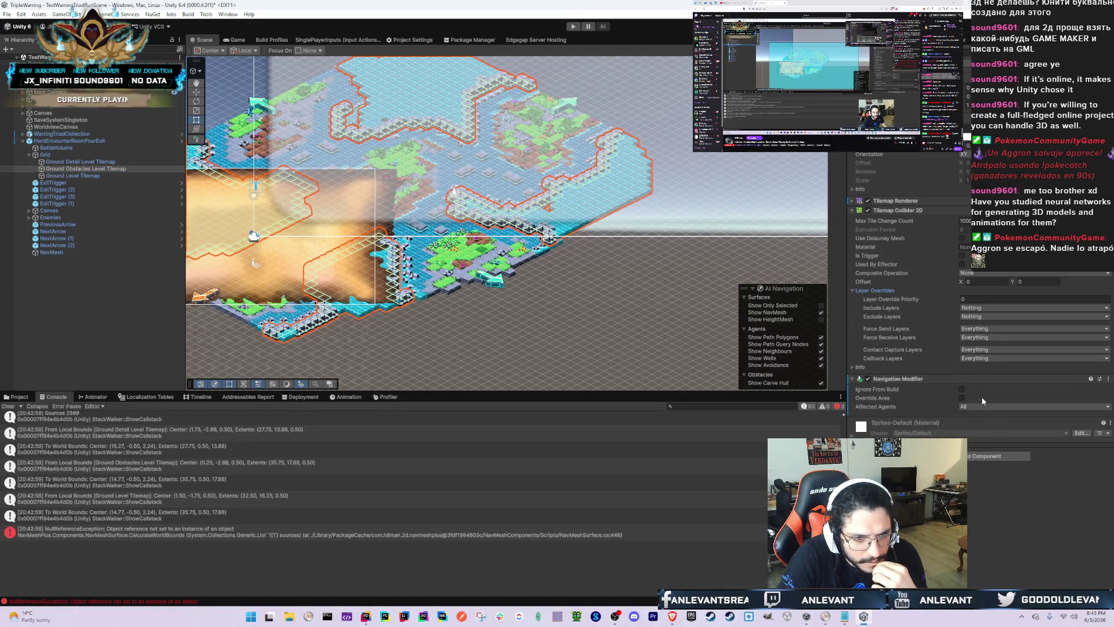
left_click(962, 398)
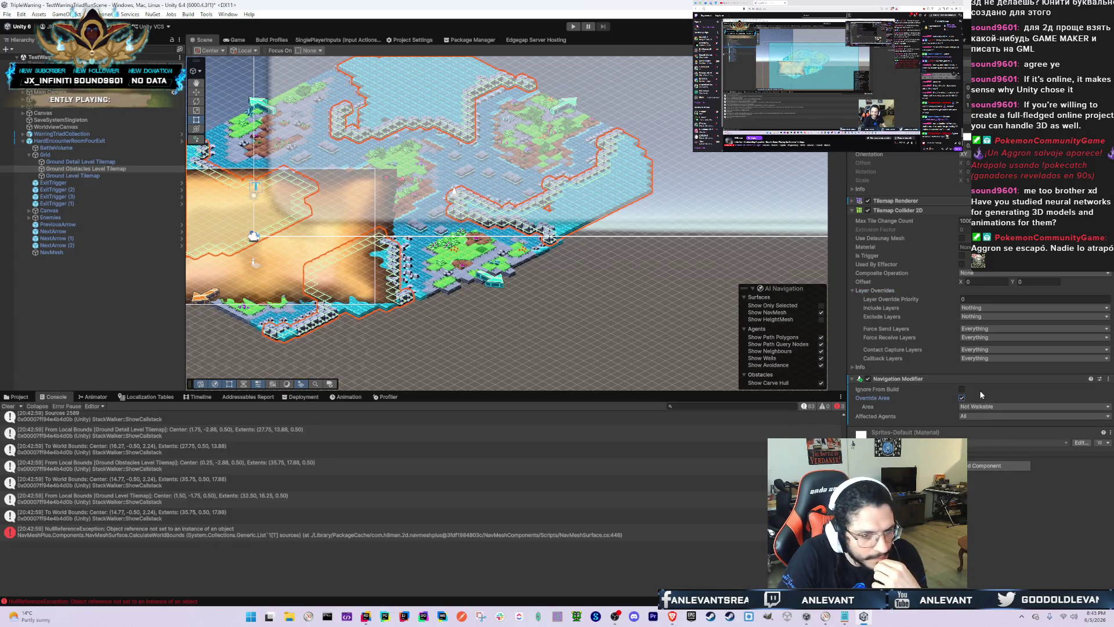
left_click(61, 251)
left_click(1038, 255)
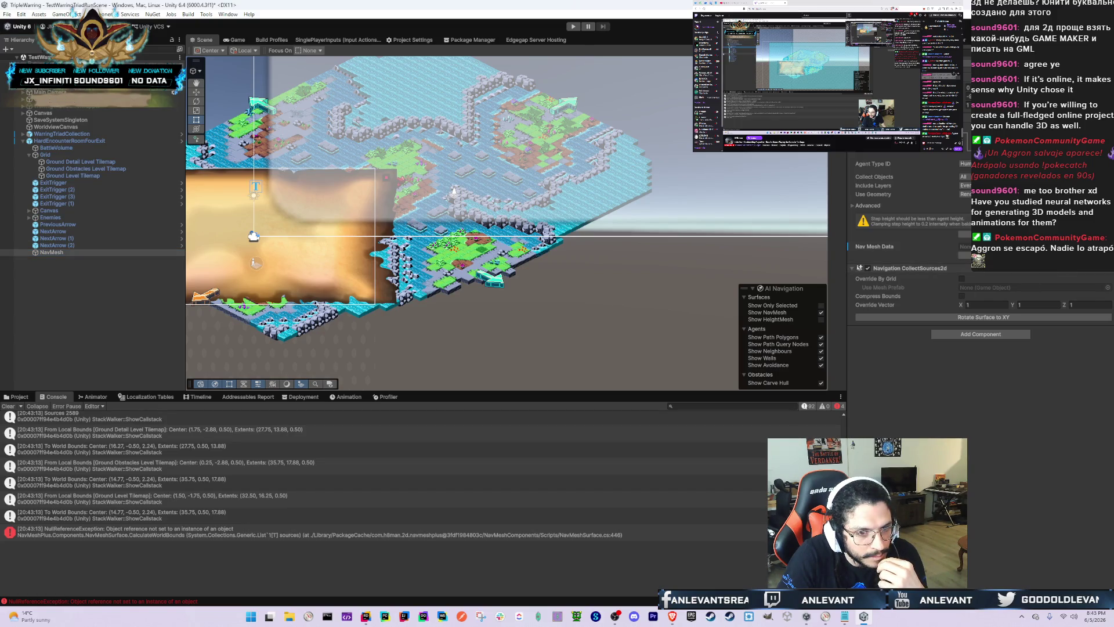
left_click(92, 168)
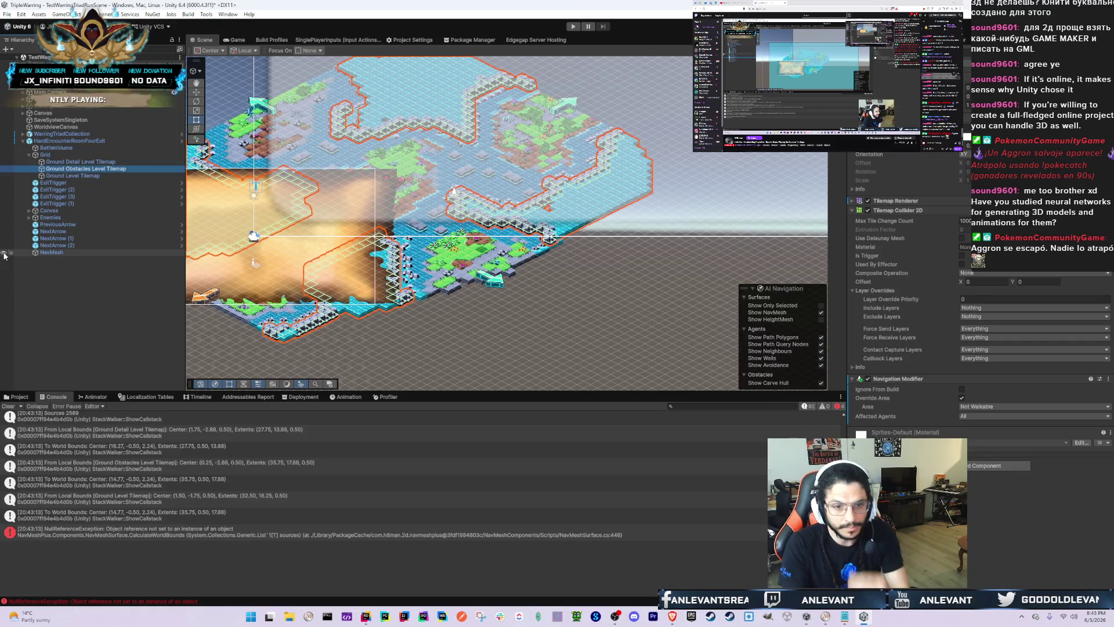
Step: Clear the Console and review the obstacle collider's composite operation and layer options, leaving them unchanged
left_click(9, 406)
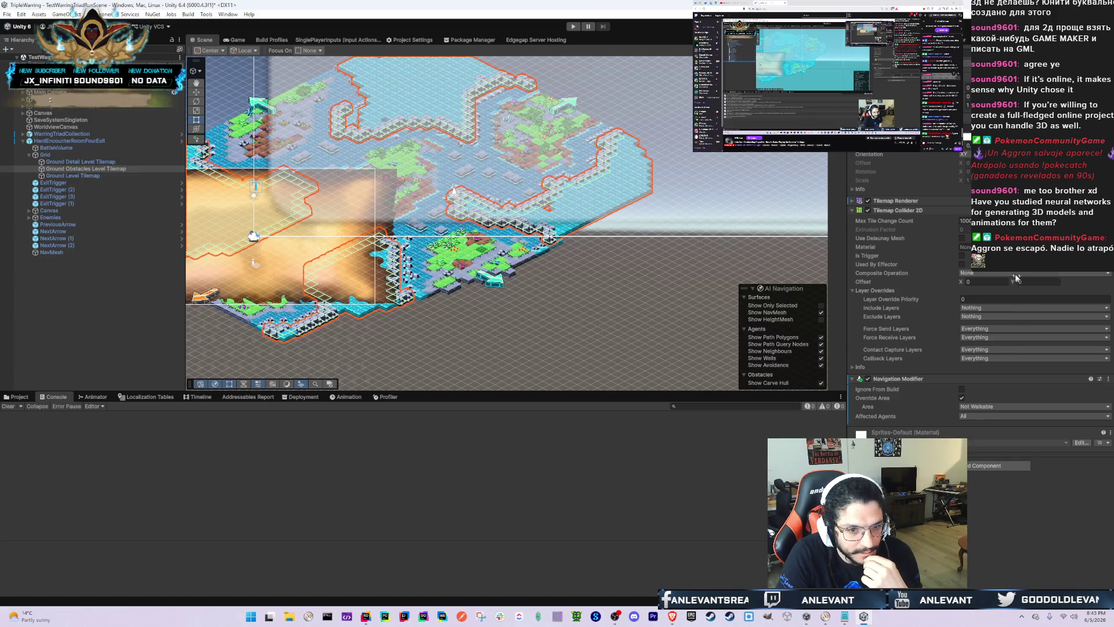
left_click(983, 271)
key("Escape")
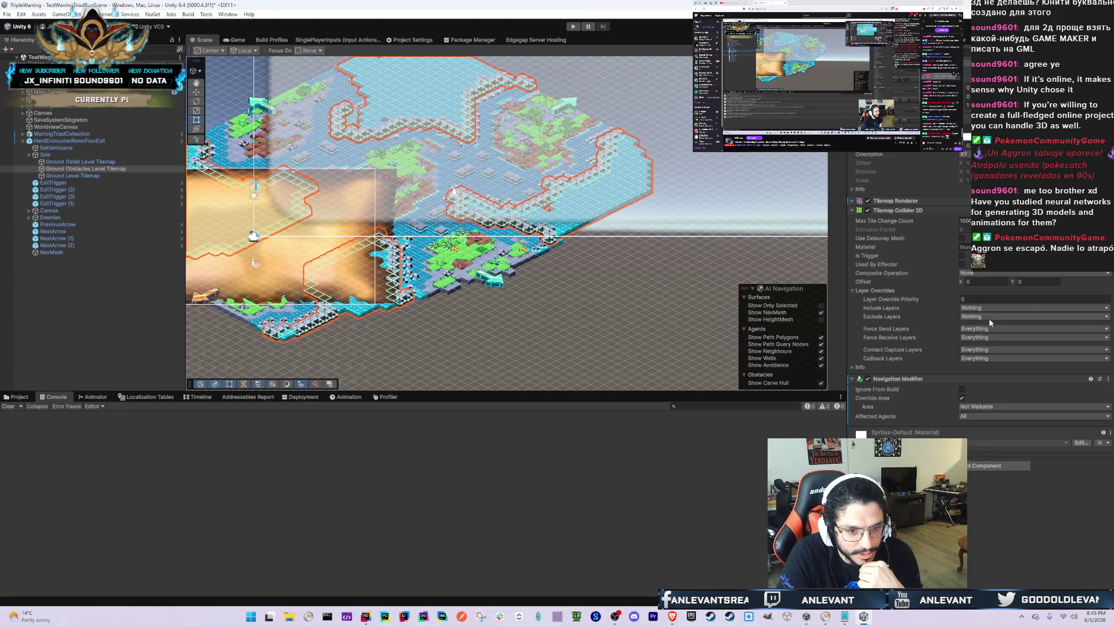
left_click(977, 308)
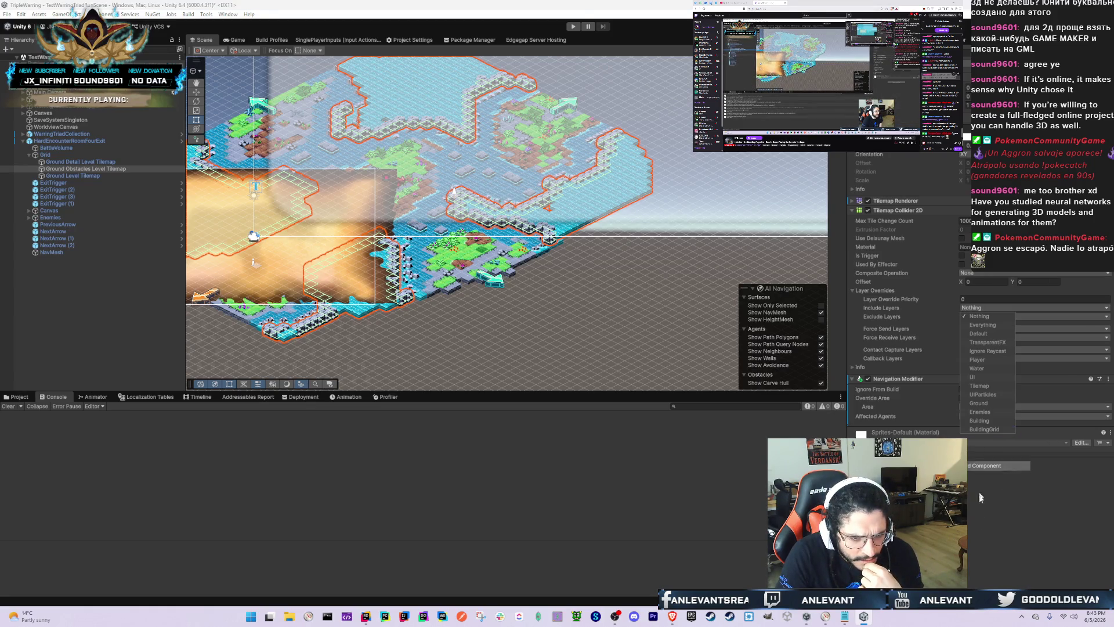
left_click(981, 471)
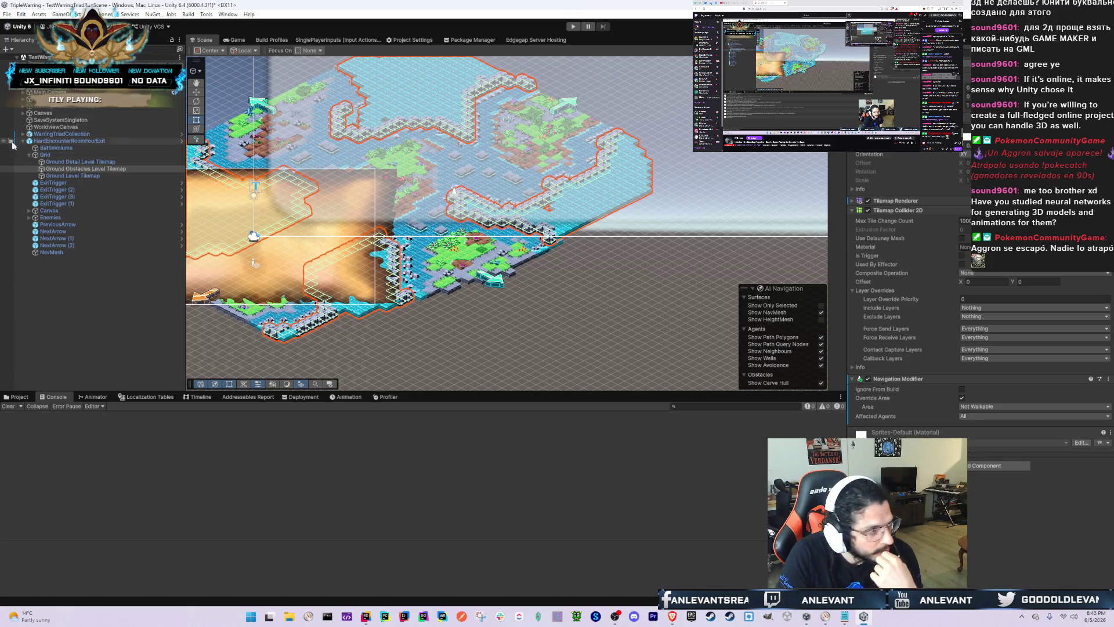
left_click(19, 397)
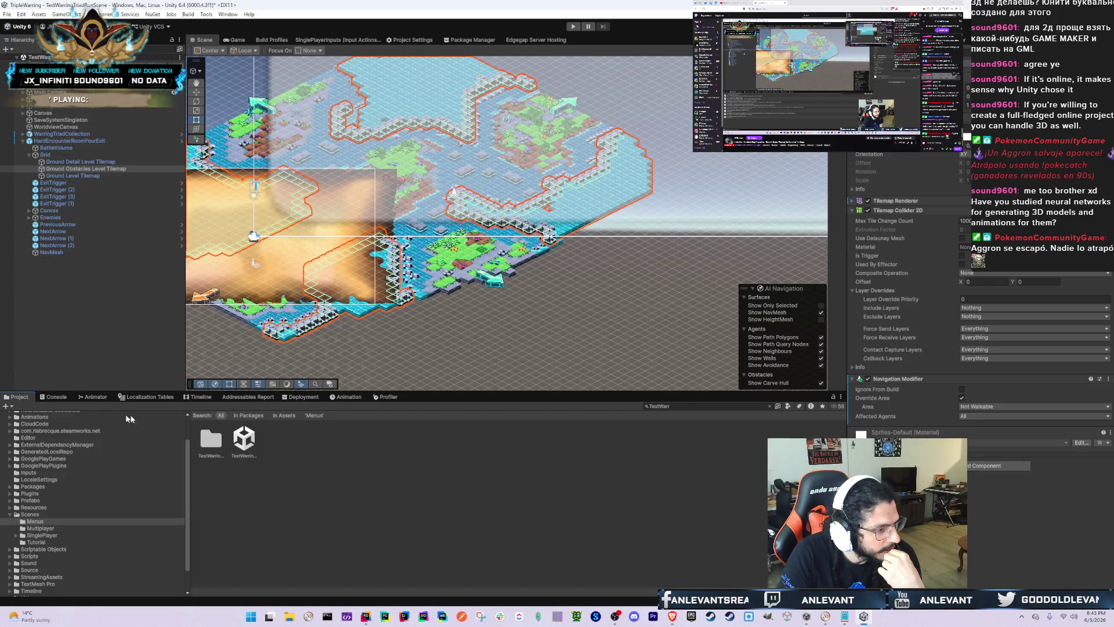
Step: Open the room prefab in isolation, return to the scene, and locate its prefab asset
right_click(69, 141)
mouse_move(186, 291)
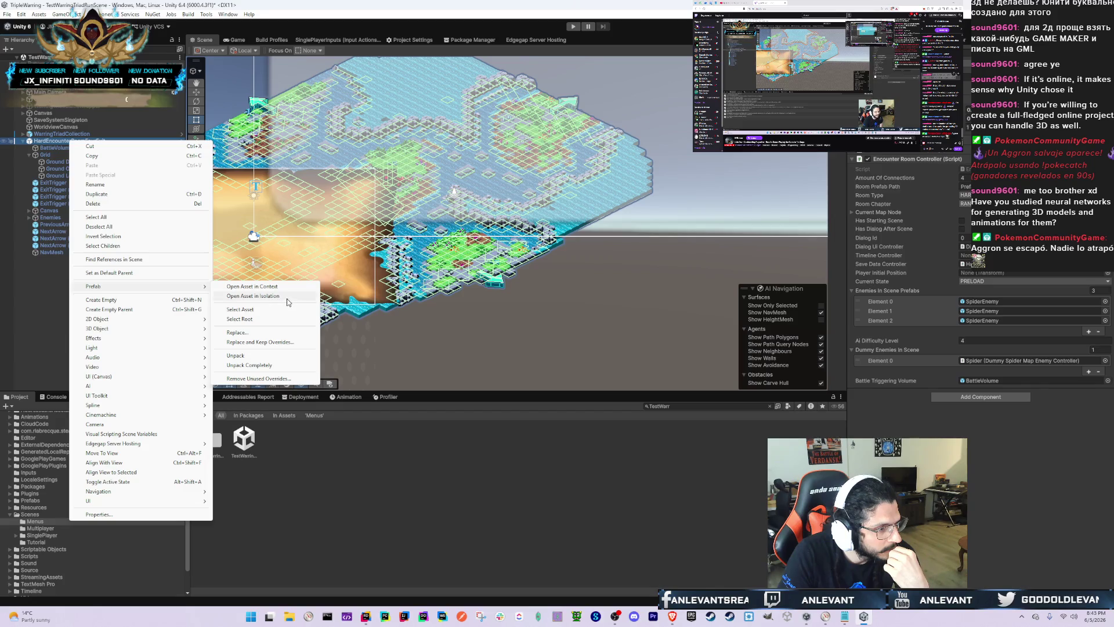
left_click(287, 296)
left_click(7, 63)
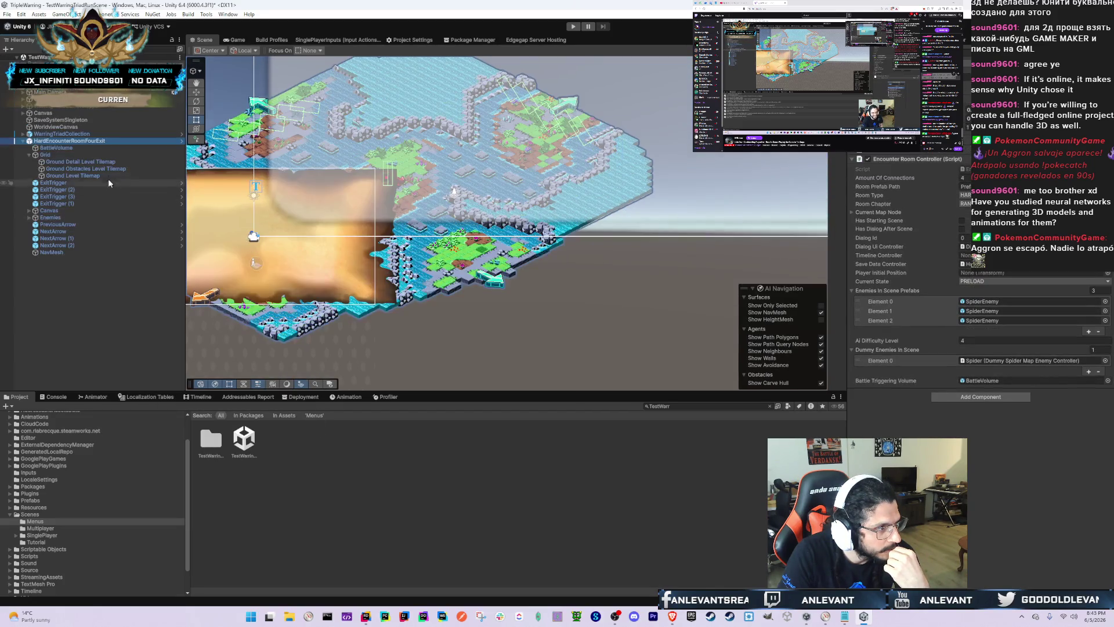
right_click(116, 142)
mouse_move(164, 289)
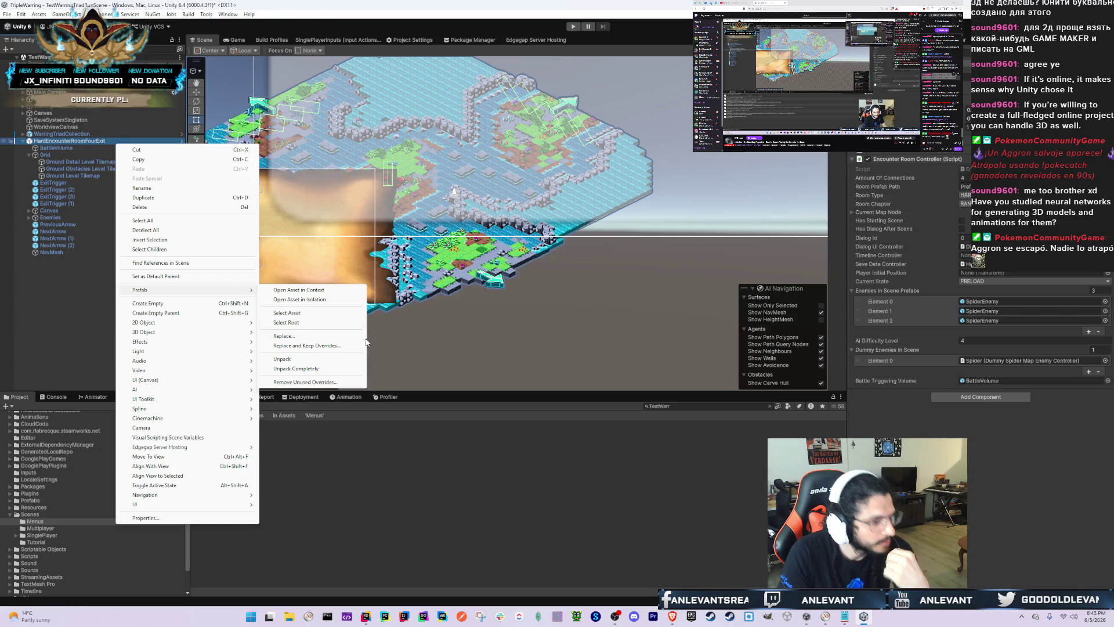
left_click(305, 317)
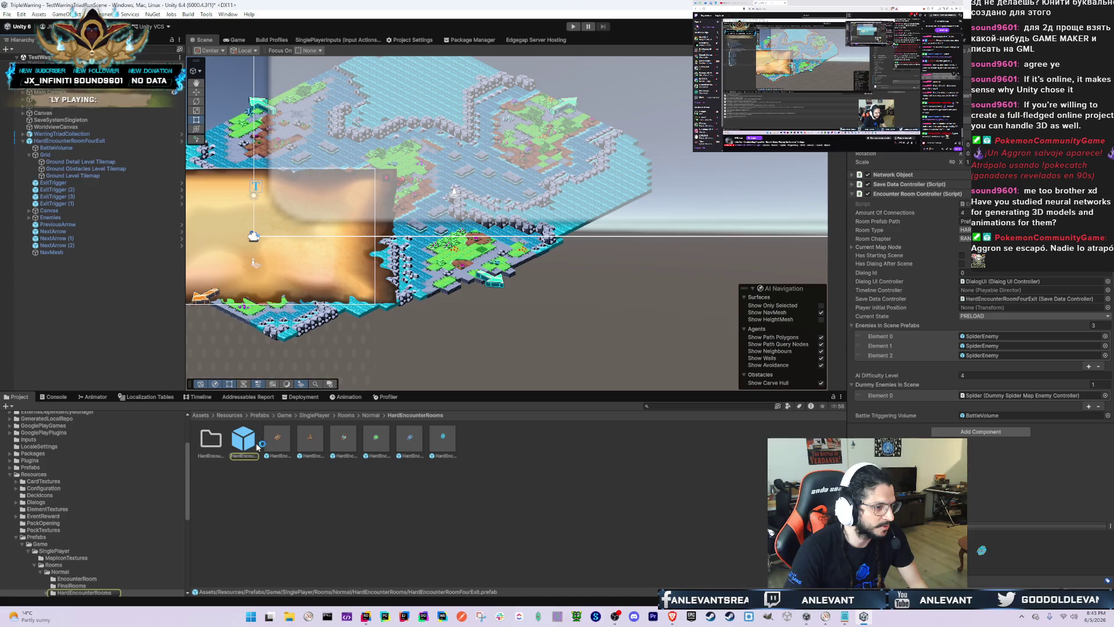
Step: Delete the HardEncounterRoomFourExit folder and open the EncounterRoom prefab folder
key("Left")
key("Delete")
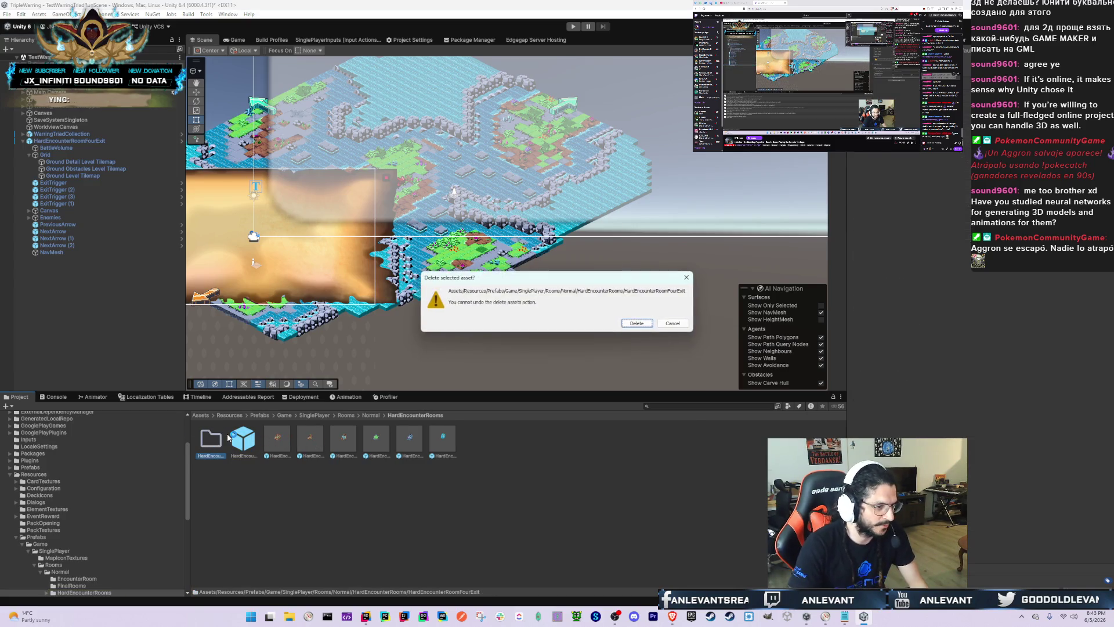
left_click(637, 323)
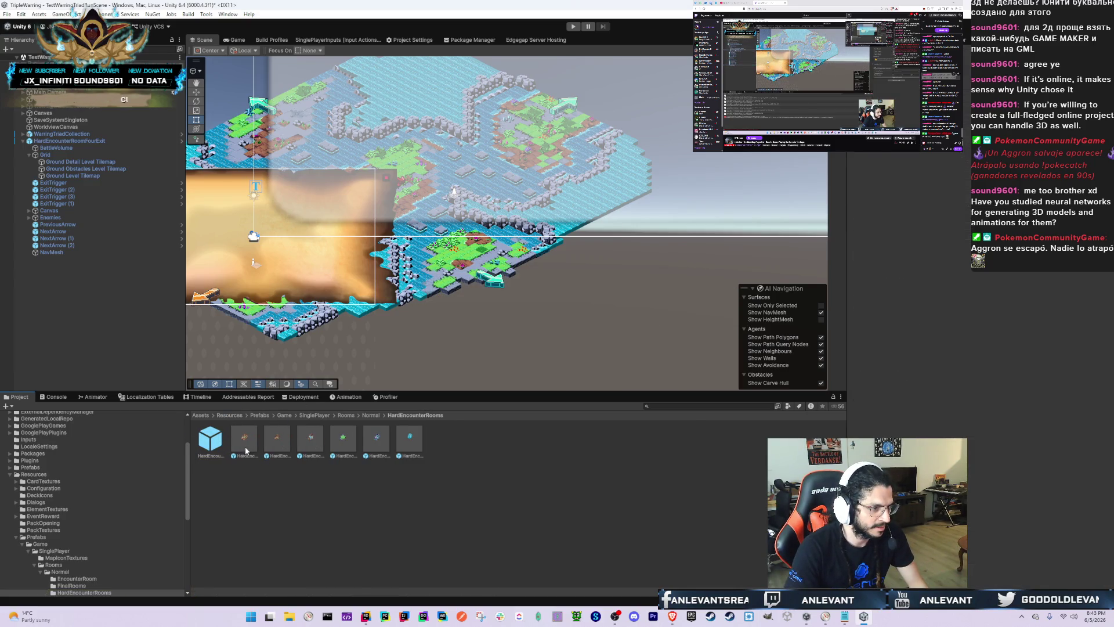
left_click(244, 441)
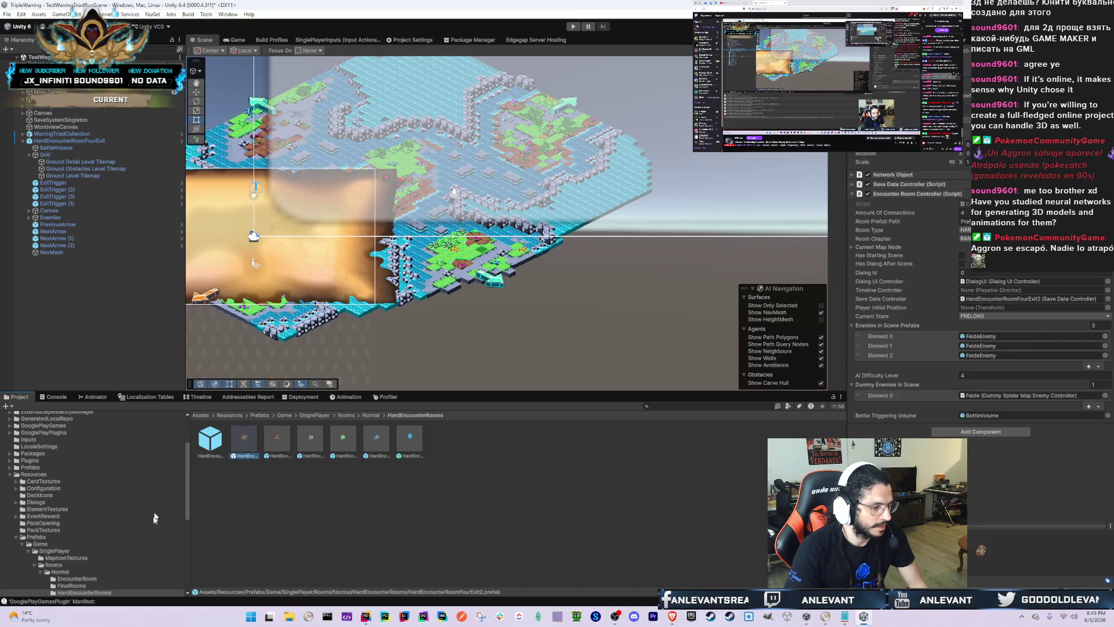
scroll(107, 565, "down", 2)
left_click(90, 553)
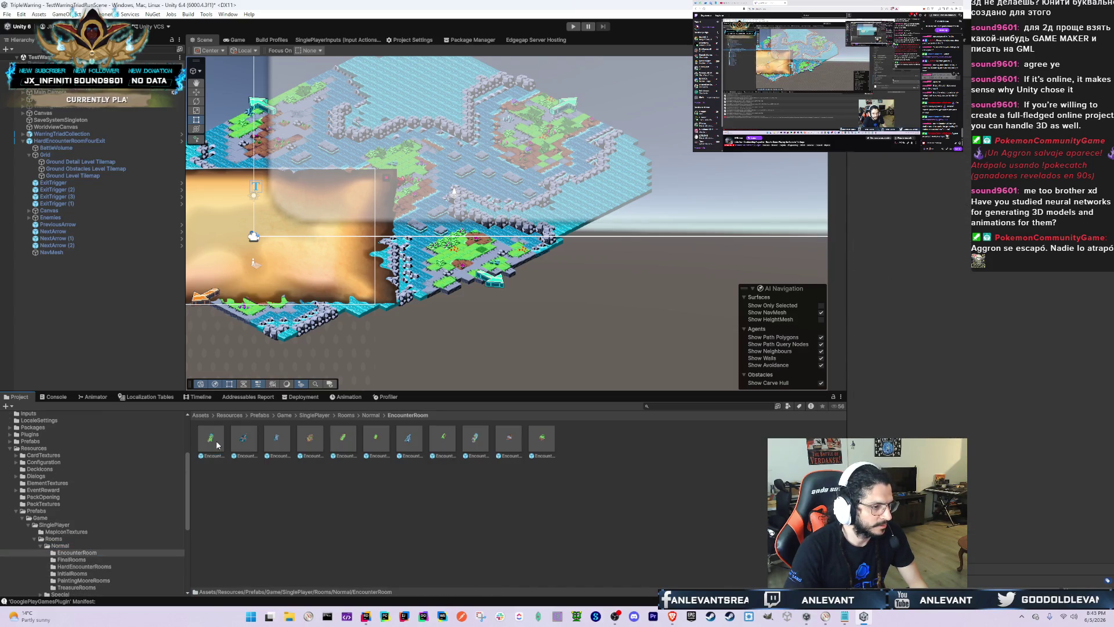
Step: Place the EncounterRoomFourExit prefab in the scene, expand it and frame it in view
mouse_move(216, 446)
left_mouse_down()
mouse_move(174, 417)
mouse_move(117, 325)
left_mouse_up()
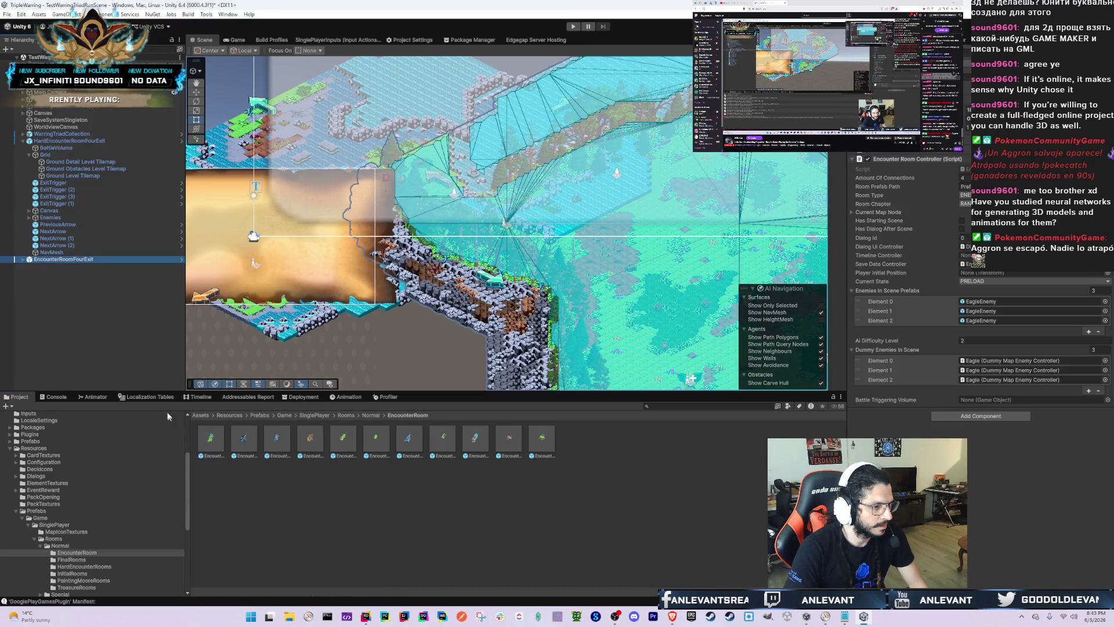
left_click(79, 554)
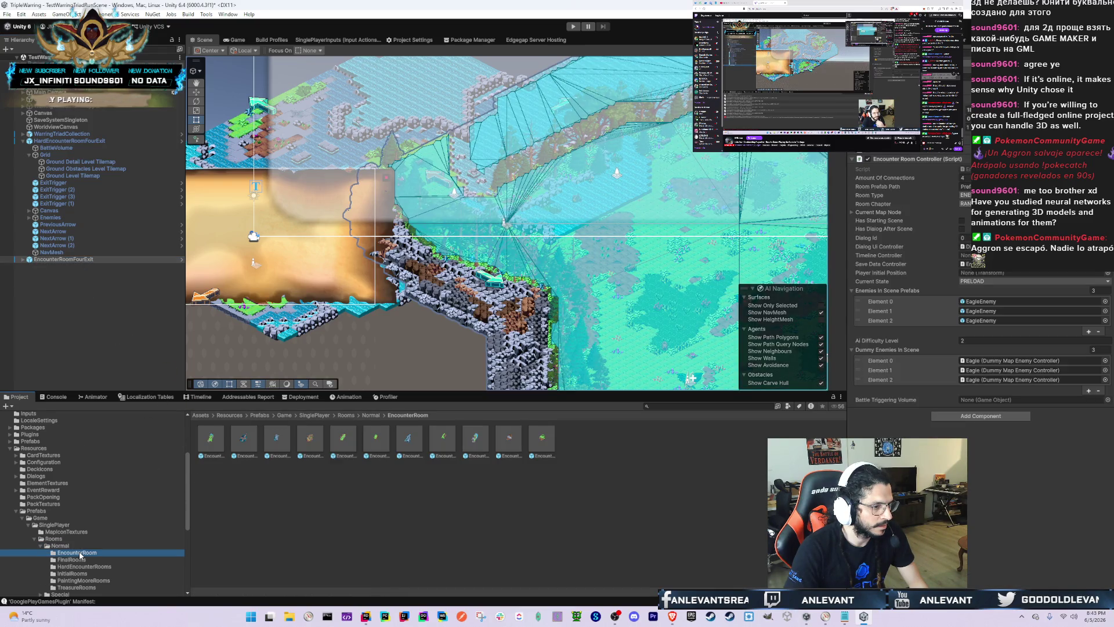
left_click(78, 264)
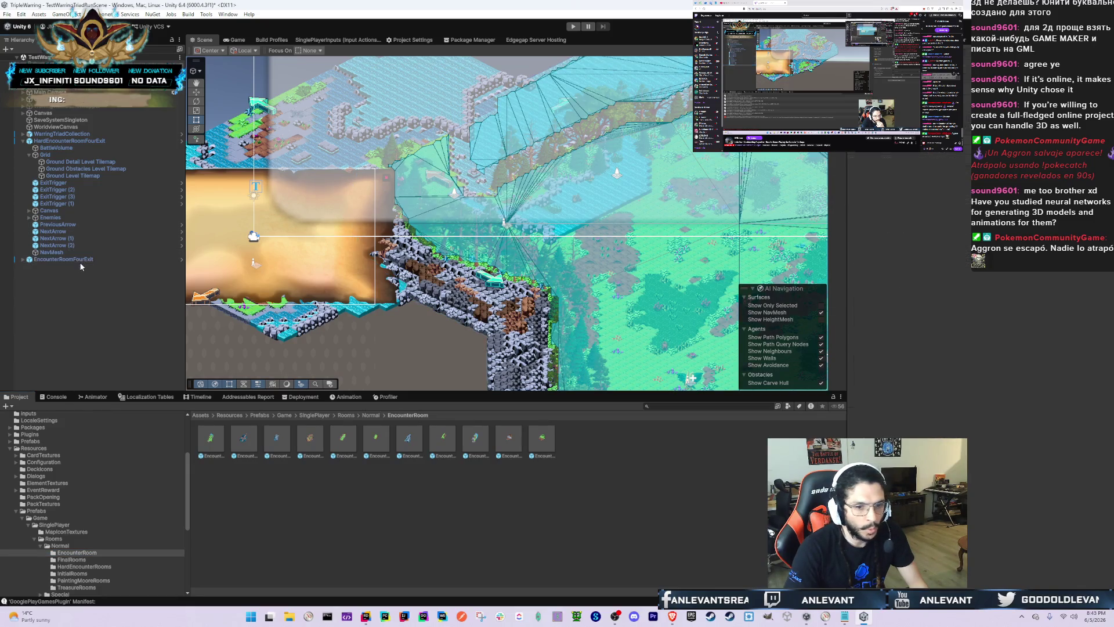
left_click(78, 259)
key("Right")
key("Down")
key("Down")
key("Down")
key("f")
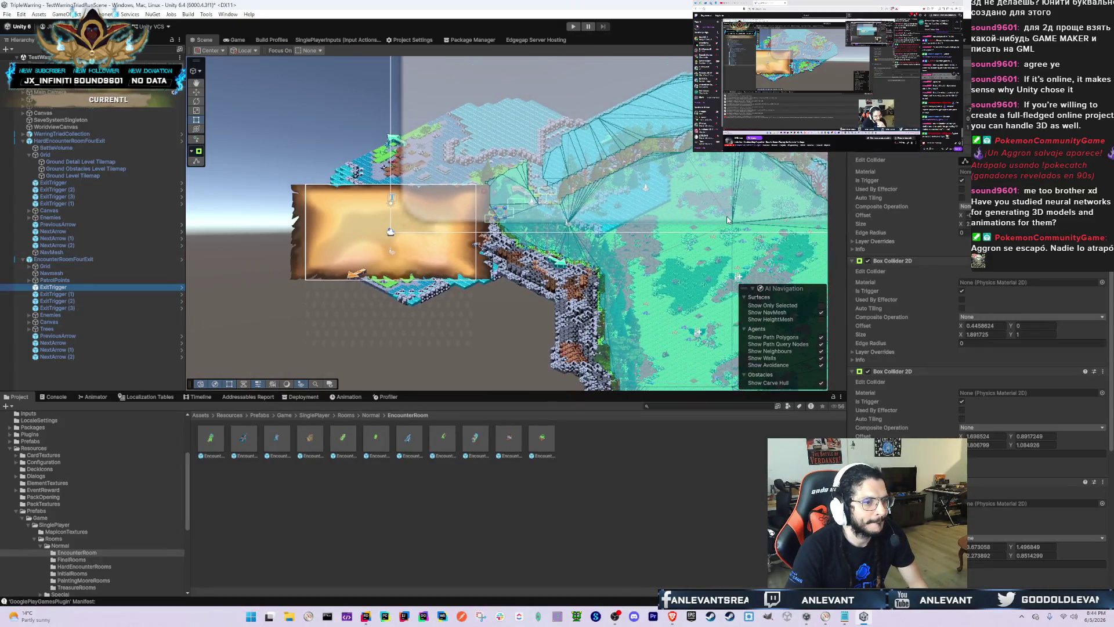
Step: Expand the new room's Grid and move to its Ground Level Tilemap
left_click(76, 288)
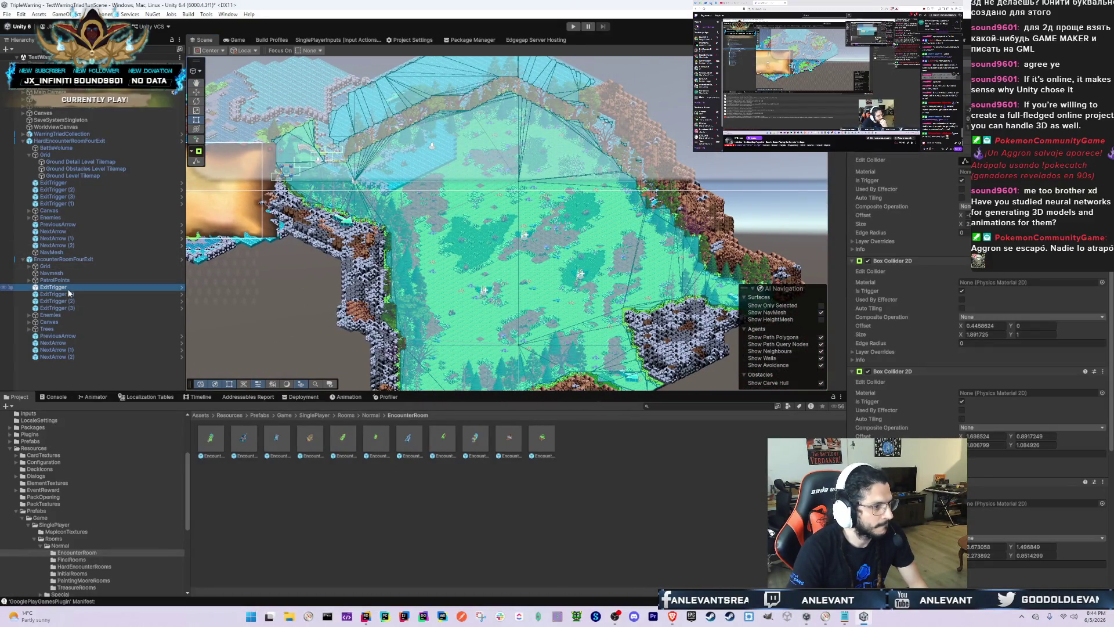
key("Up")
key("Right")
key("Down")
key("Left")
key("Left")
key("Up")
key("Up")
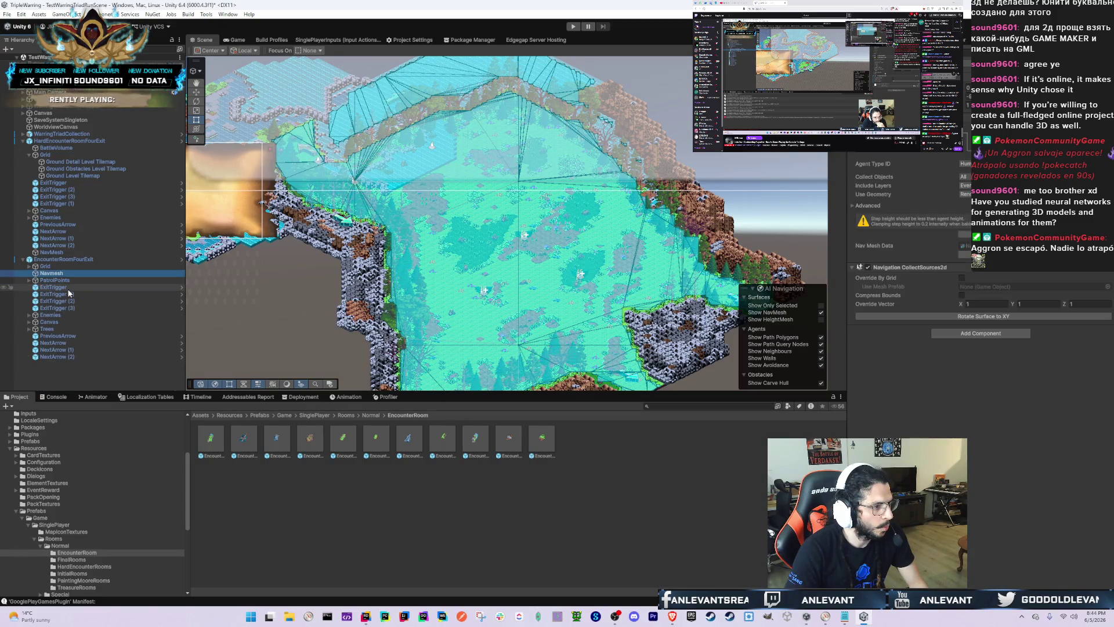
key("Right")
key("Down")
key("Down")
key("Down")
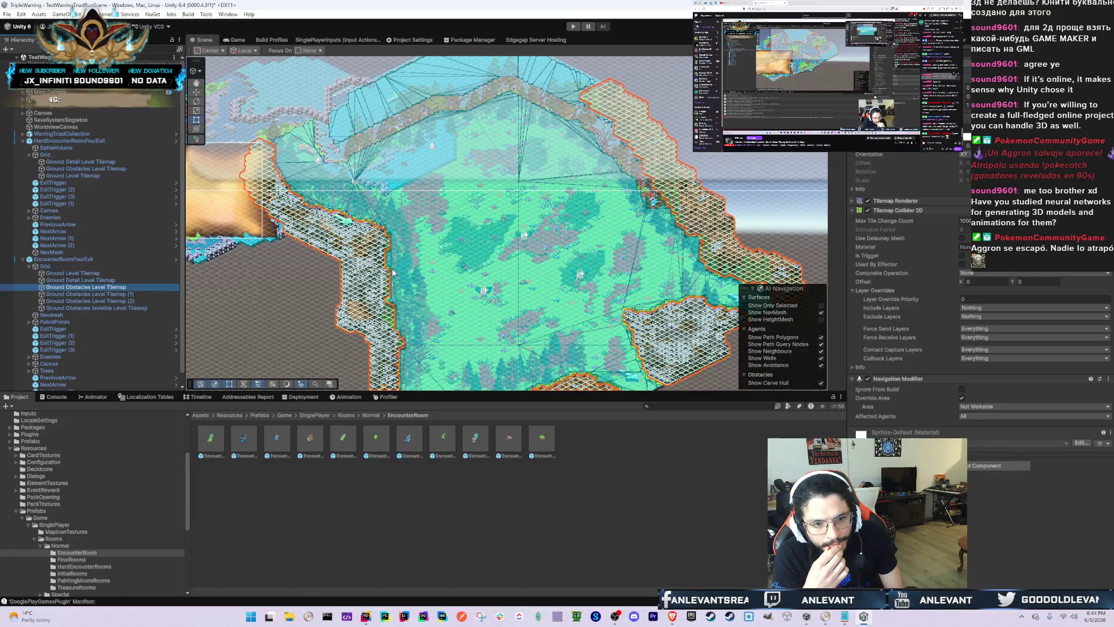
Step: Compare both rooms' Ground Obstacles Level Tilemaps, then expand the Tilemap Renderer settings
left_click(123, 168)
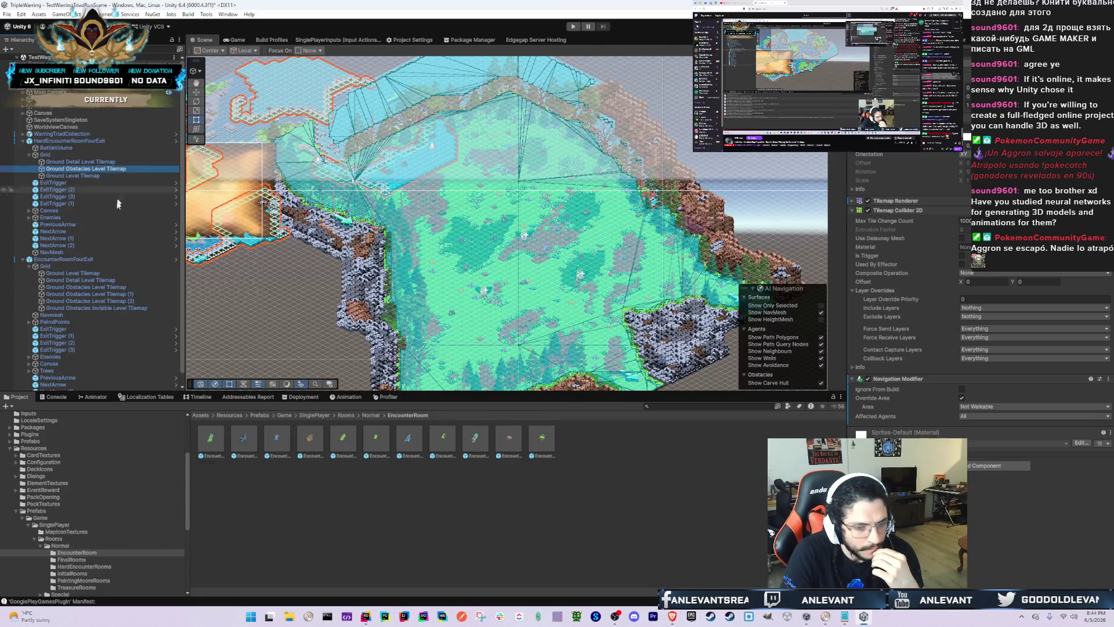
left_click(116, 288)
left_click(93, 169)
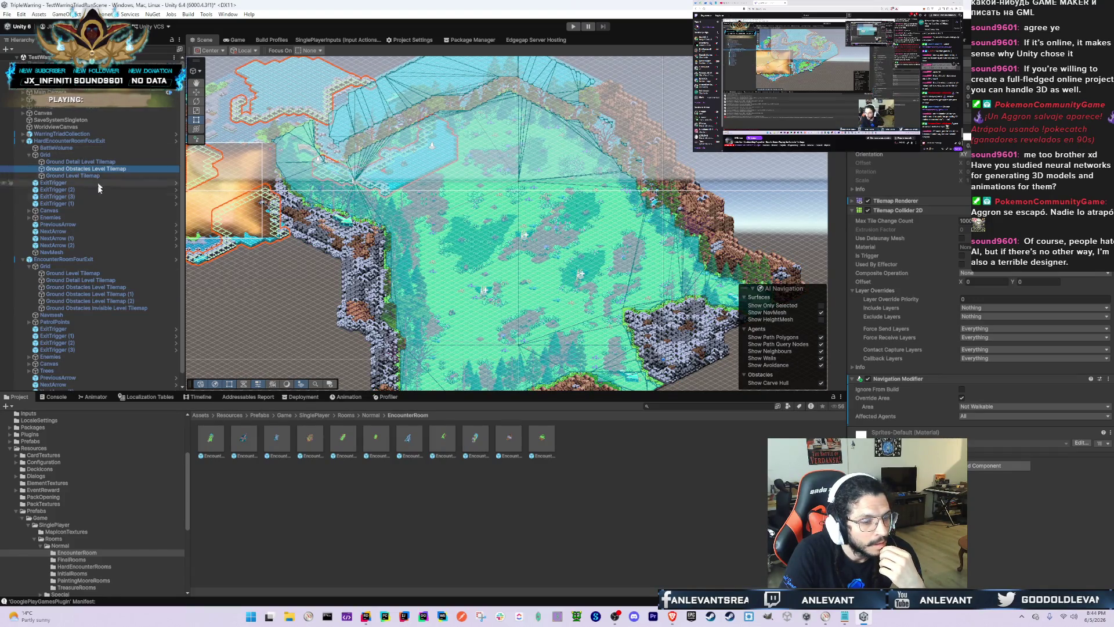
left_click(124, 287)
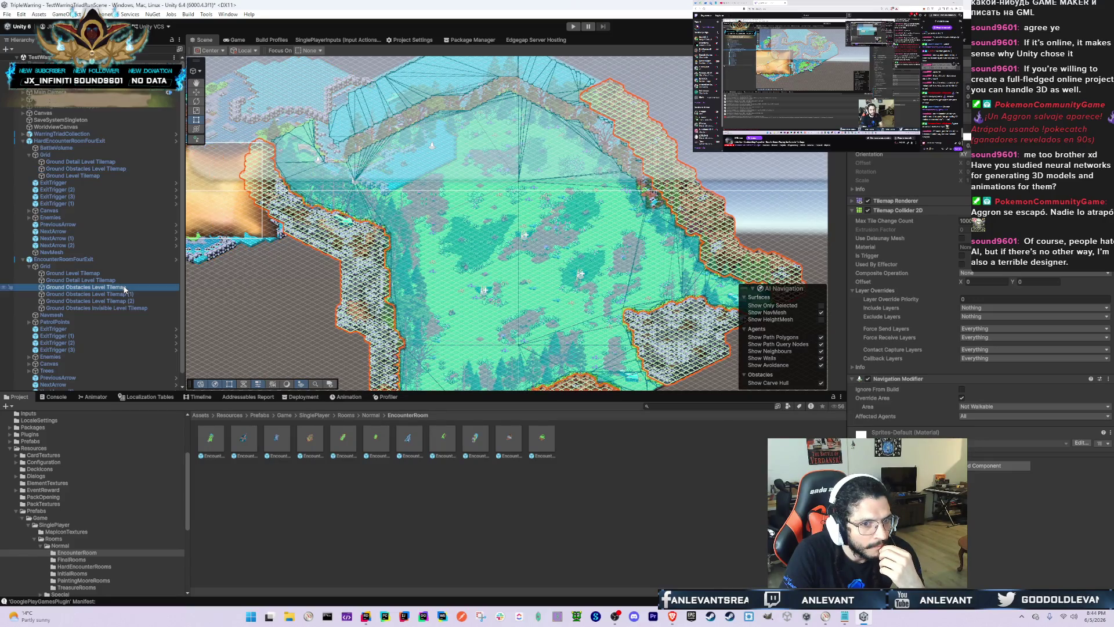
left_click(93, 169)
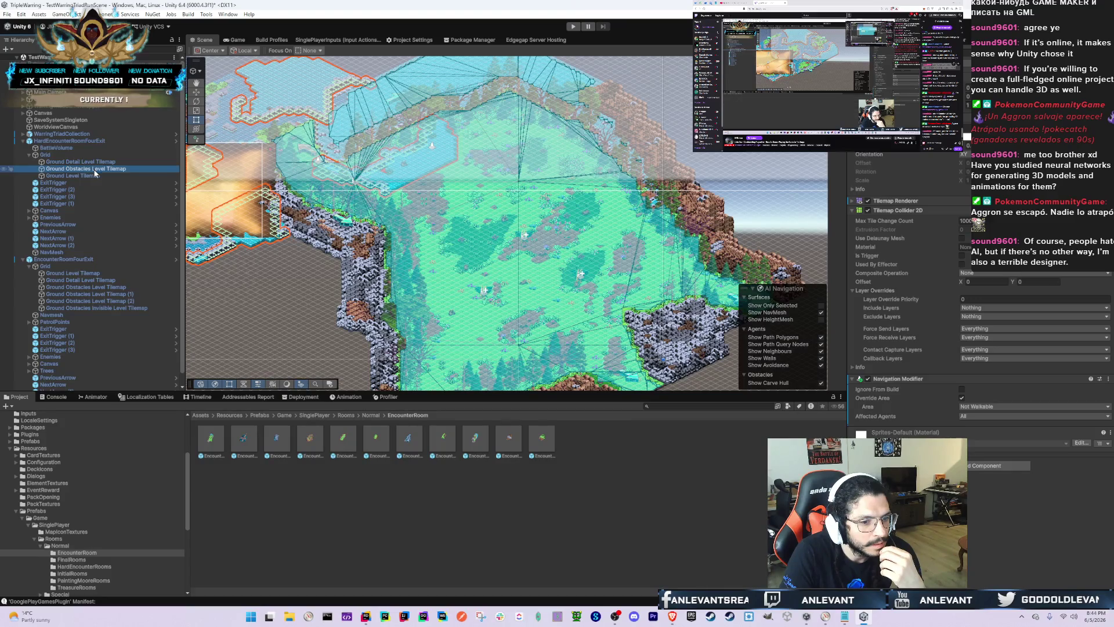
left_click(114, 288)
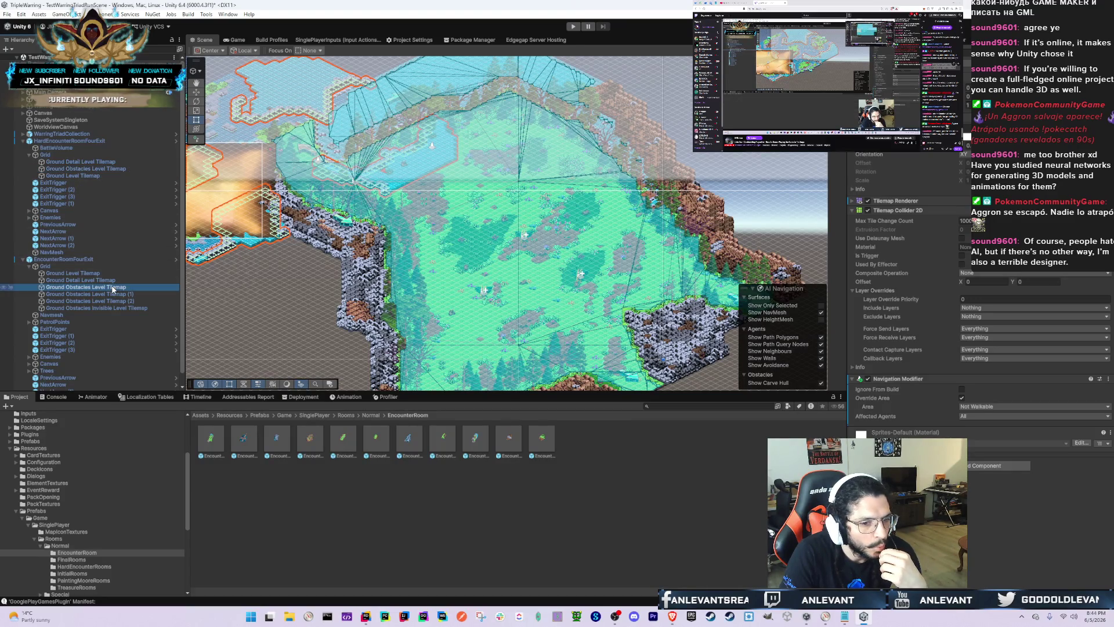
left_click(99, 169)
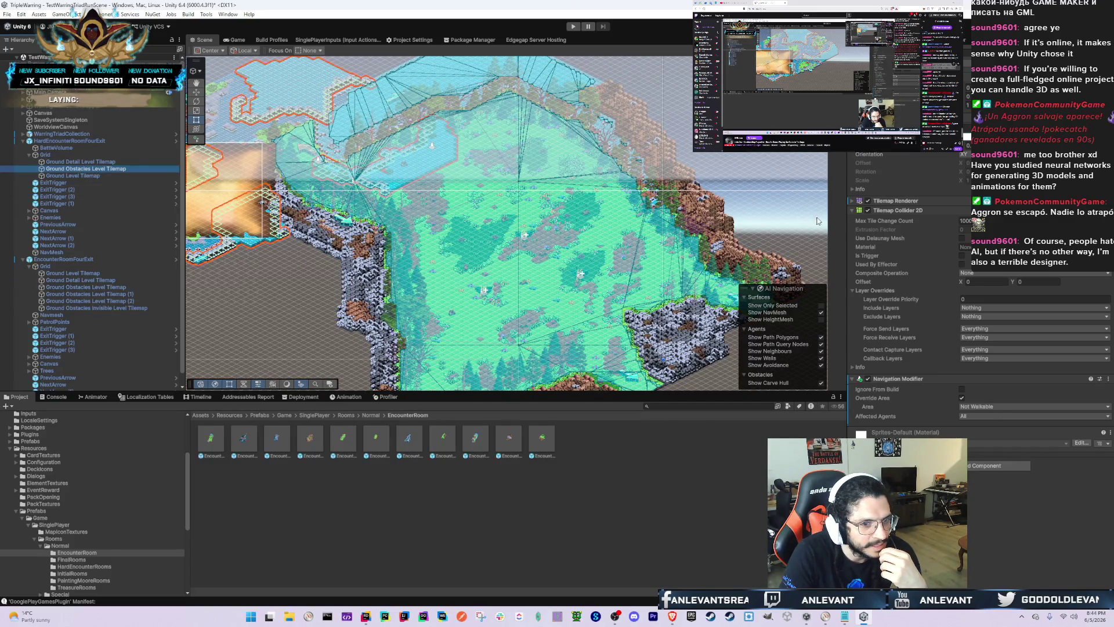
left_click(894, 200)
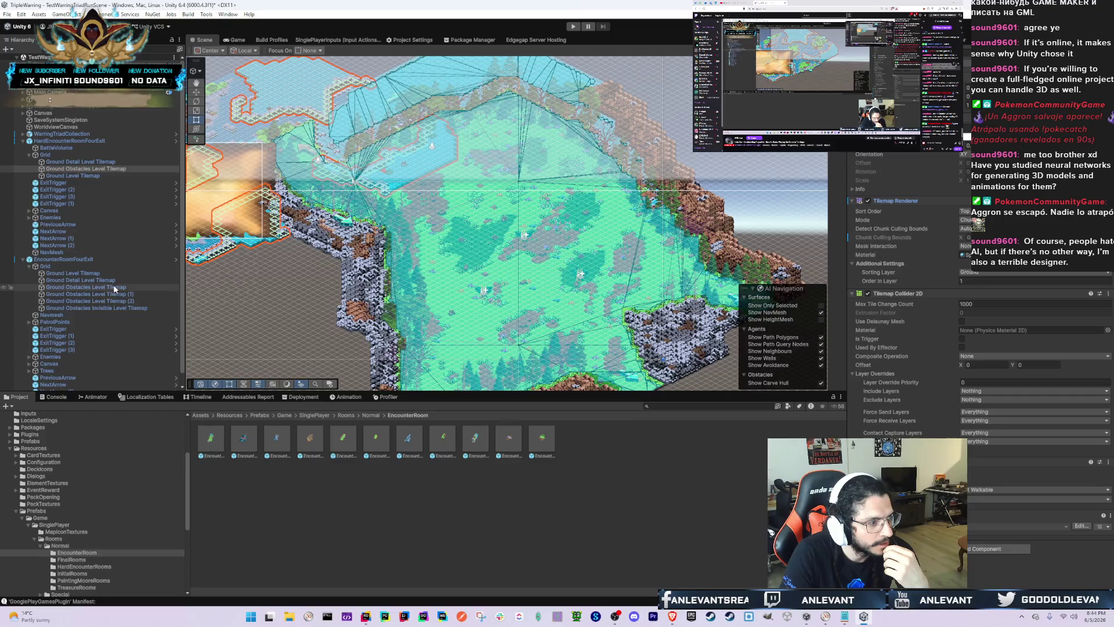
Step: Compare the two rooms' Ground Obstacles Level Tilemaps, setting render mode to Individual and editing Order in Layer
left_click(87, 287)
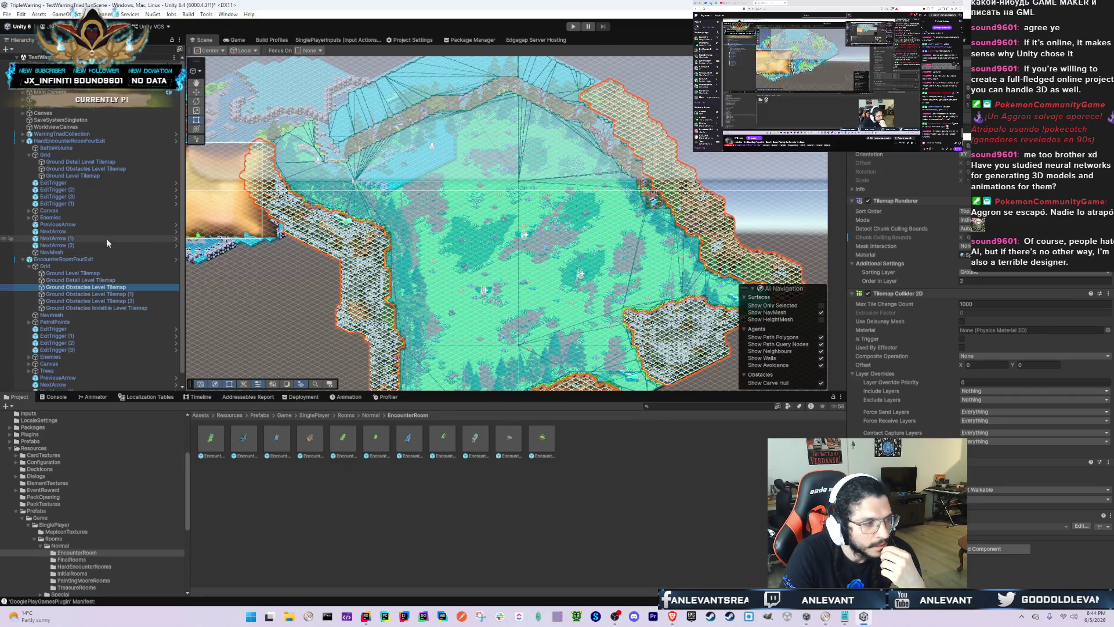
left_click(108, 168)
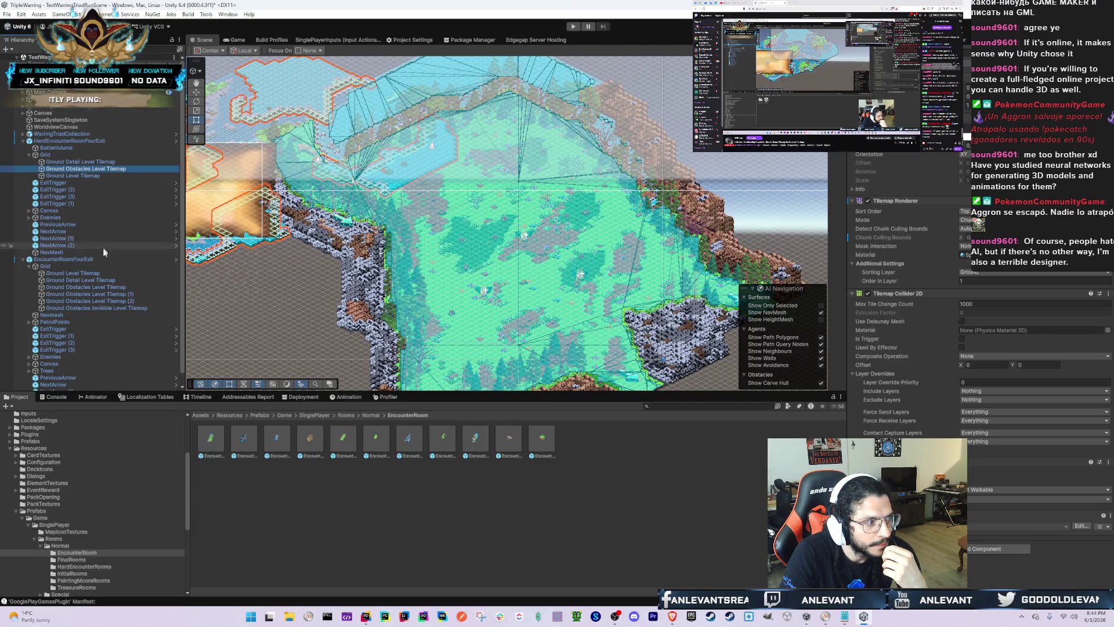
left_click(115, 287)
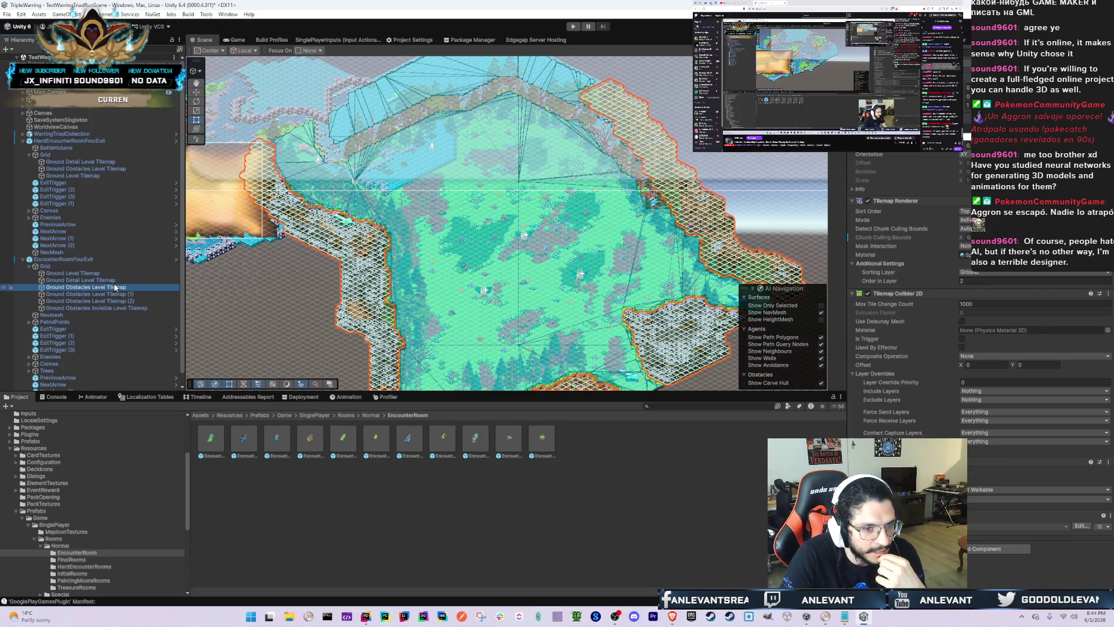
left_click(91, 168)
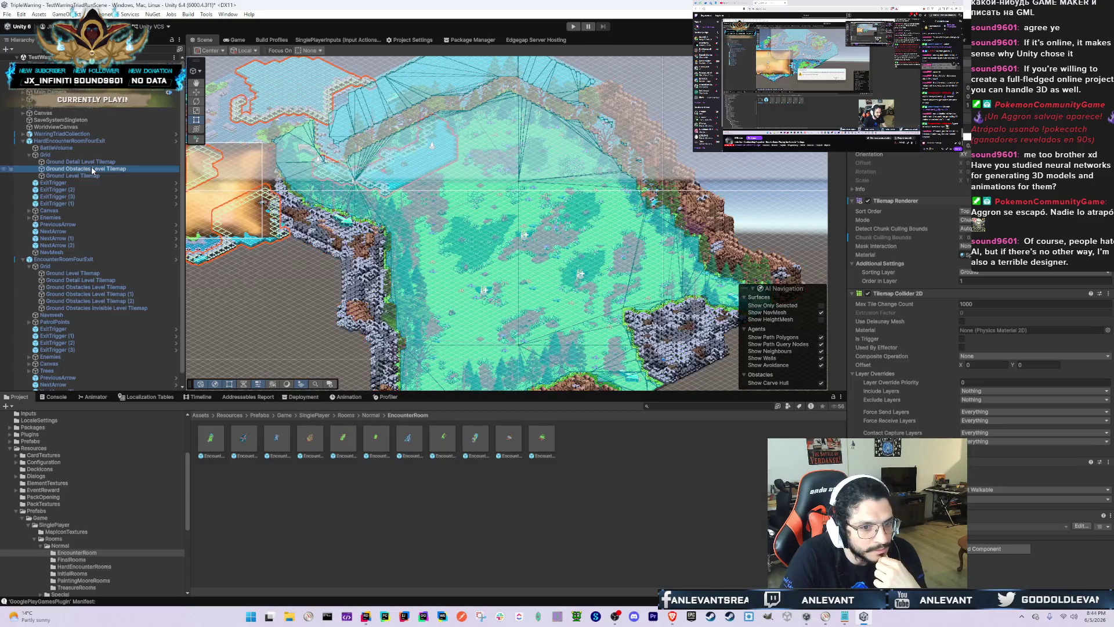
left_click(119, 287)
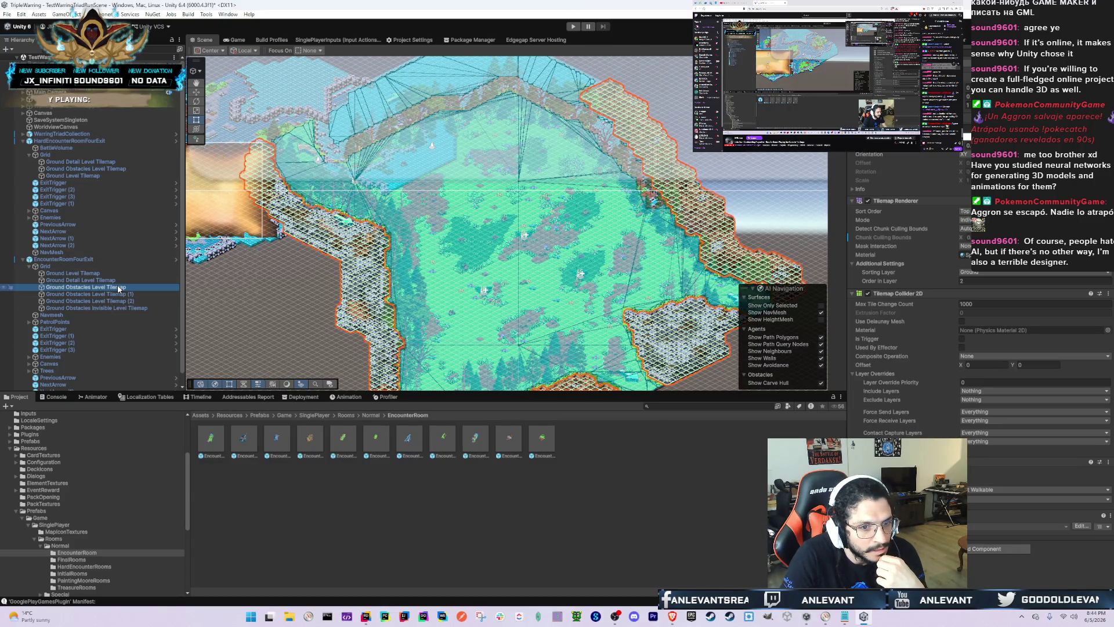
left_click(102, 168)
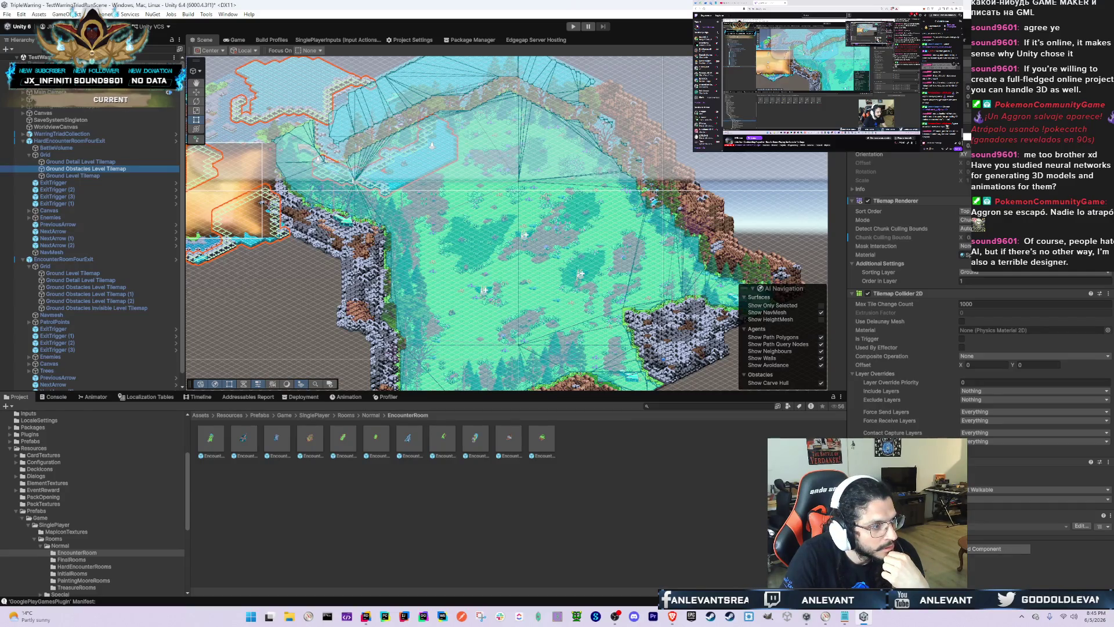
left_click(975, 220)
left_click(968, 238)
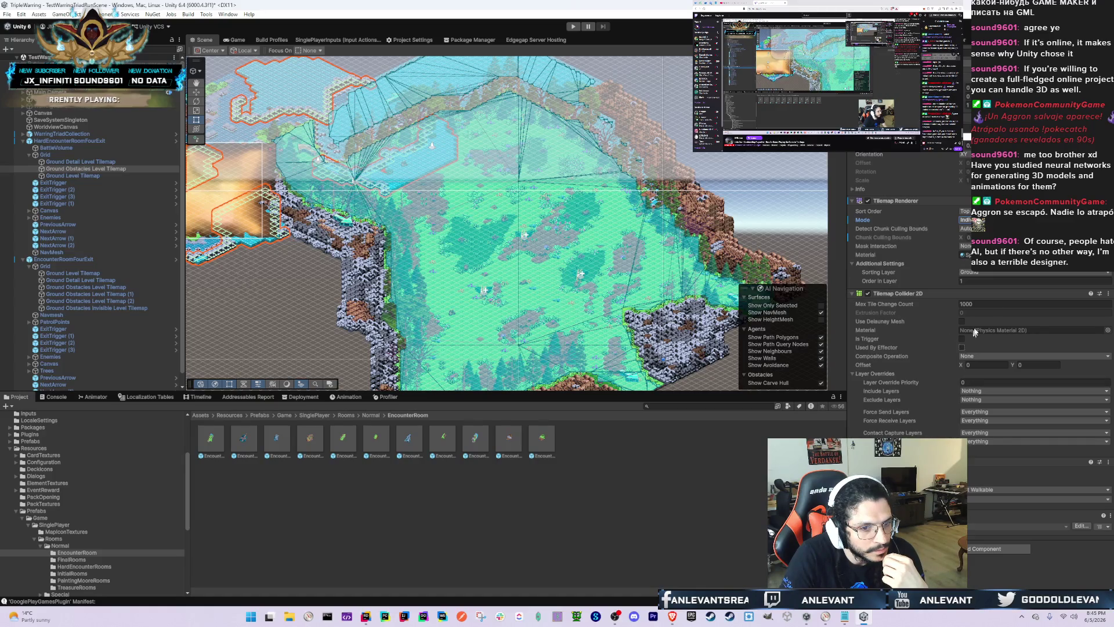
left_click(974, 280)
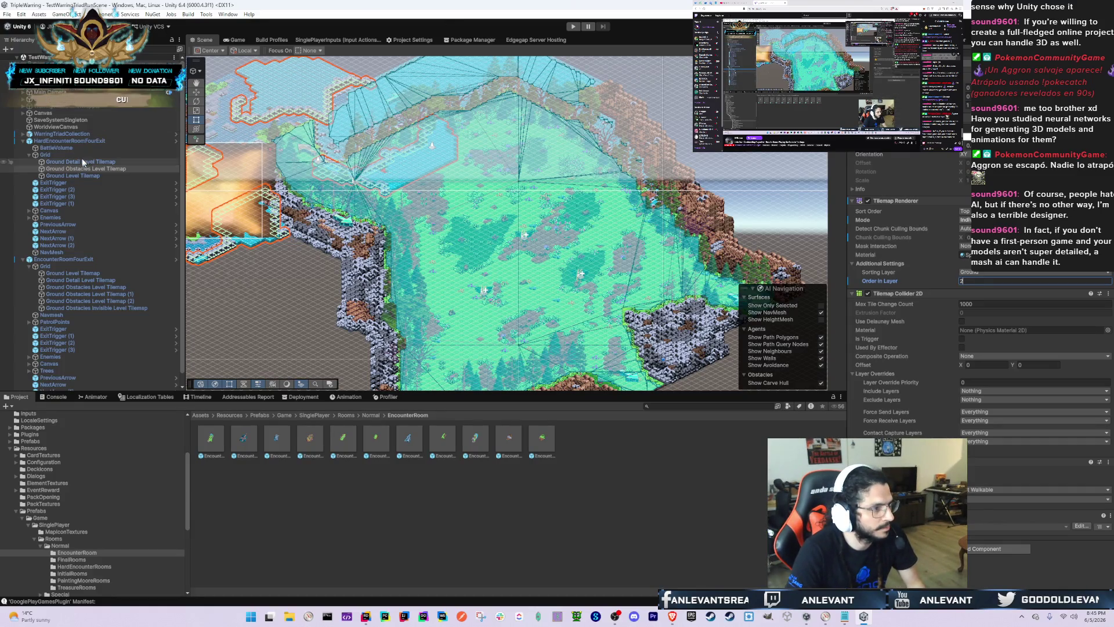
Step: Check HardEncounterRoomFourExit's NavMesh, clear the console, and hide the EncounterRoomFourExit room
left_click(73, 141)
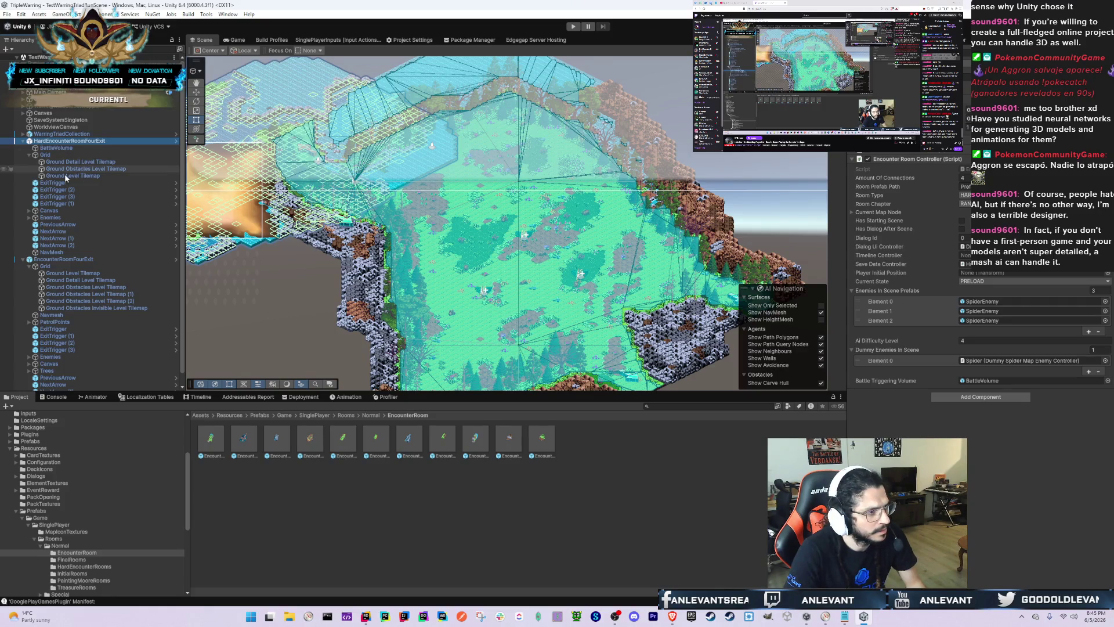
left_click(57, 252)
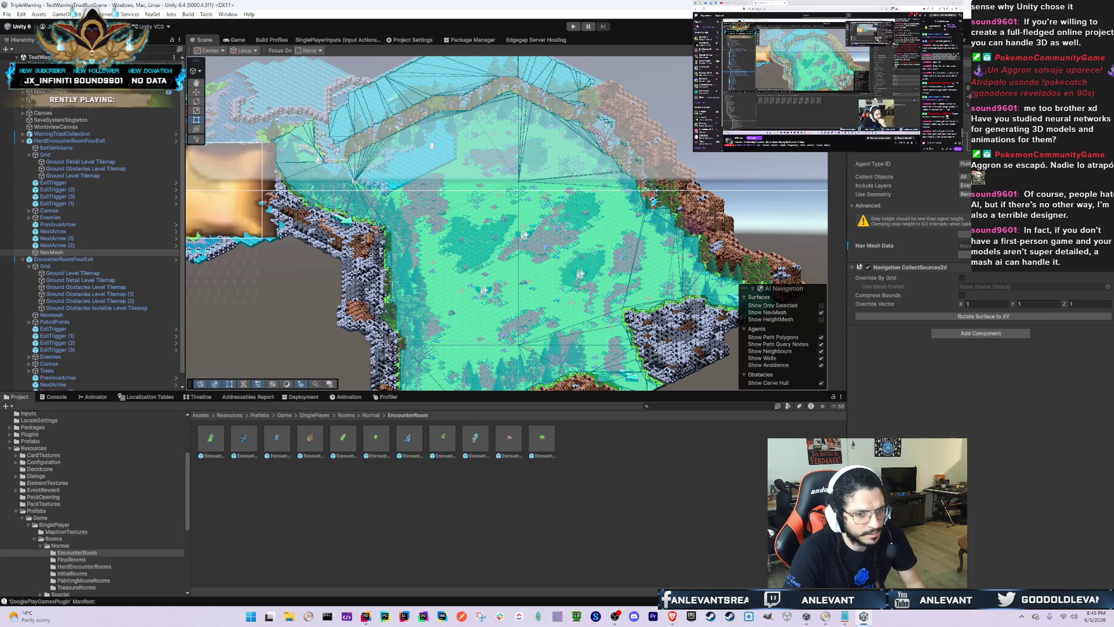
left_click(57, 397)
left_click(6, 404)
left_click(64, 259)
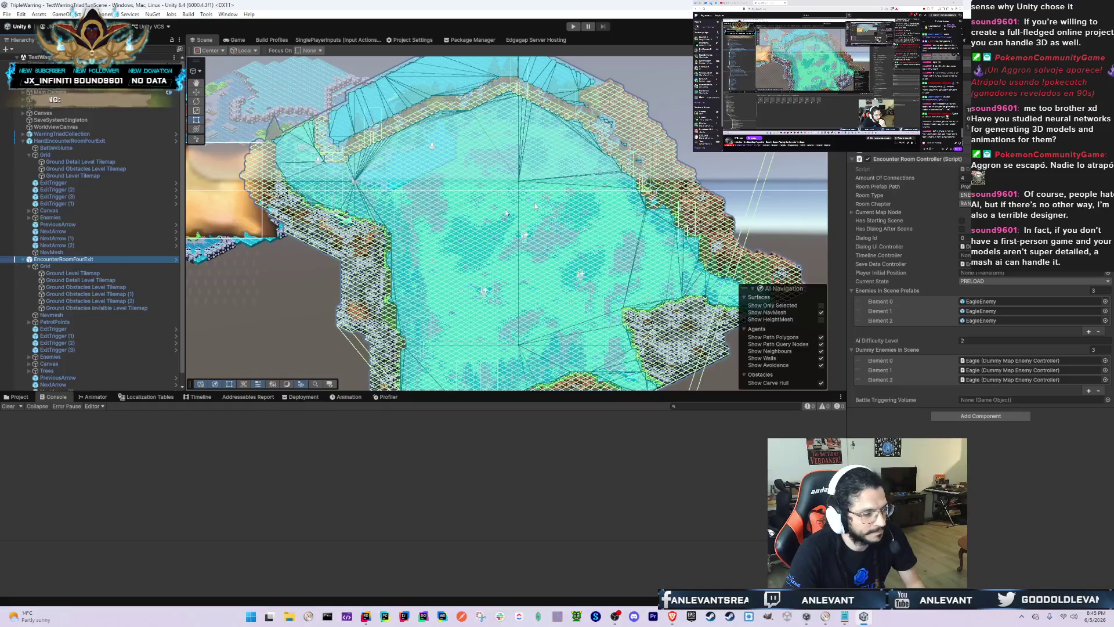
key("alt+shift+a")
left_click(57, 245)
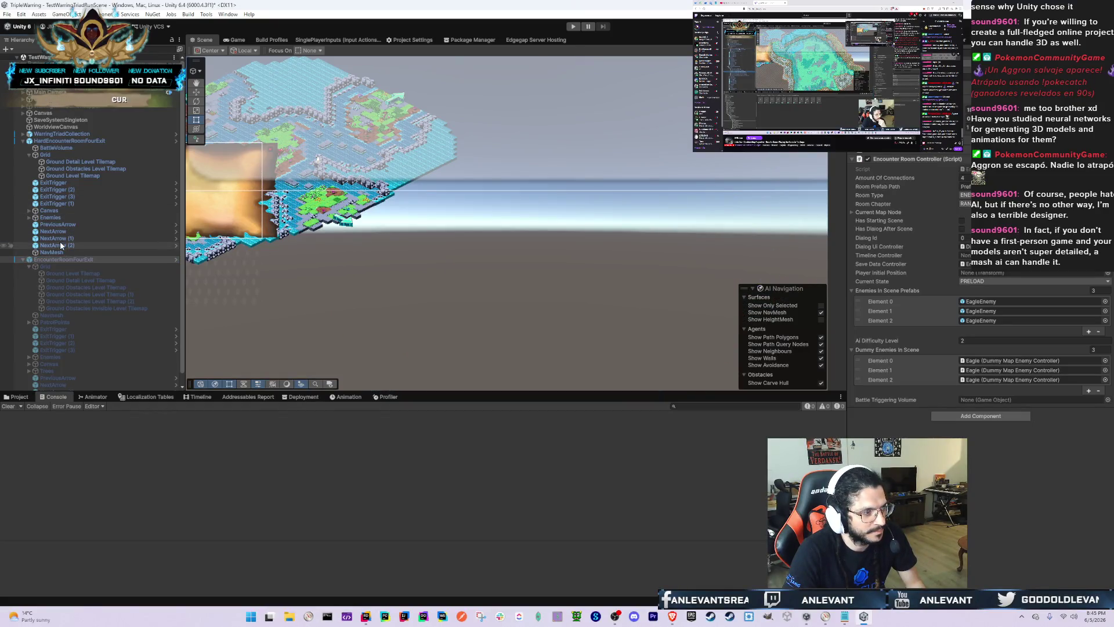
Step: Review the hard room's tilemap settings, leaving chunk culling on Auto, and try baking its NavMesh
left_click(69, 169)
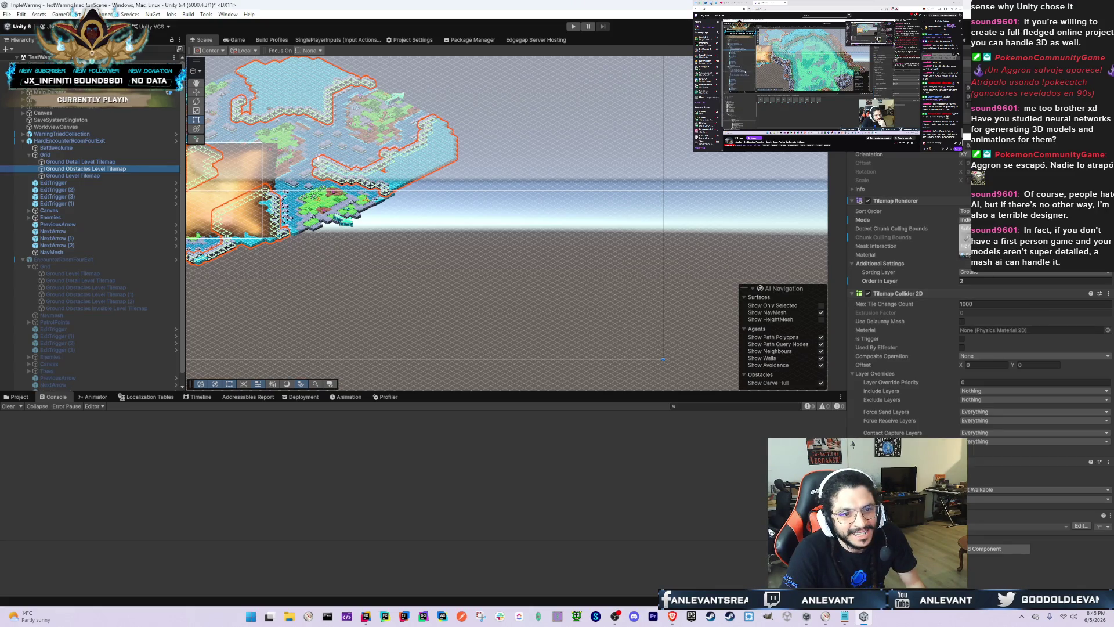
left_click(946, 227)
left_click(965, 229)
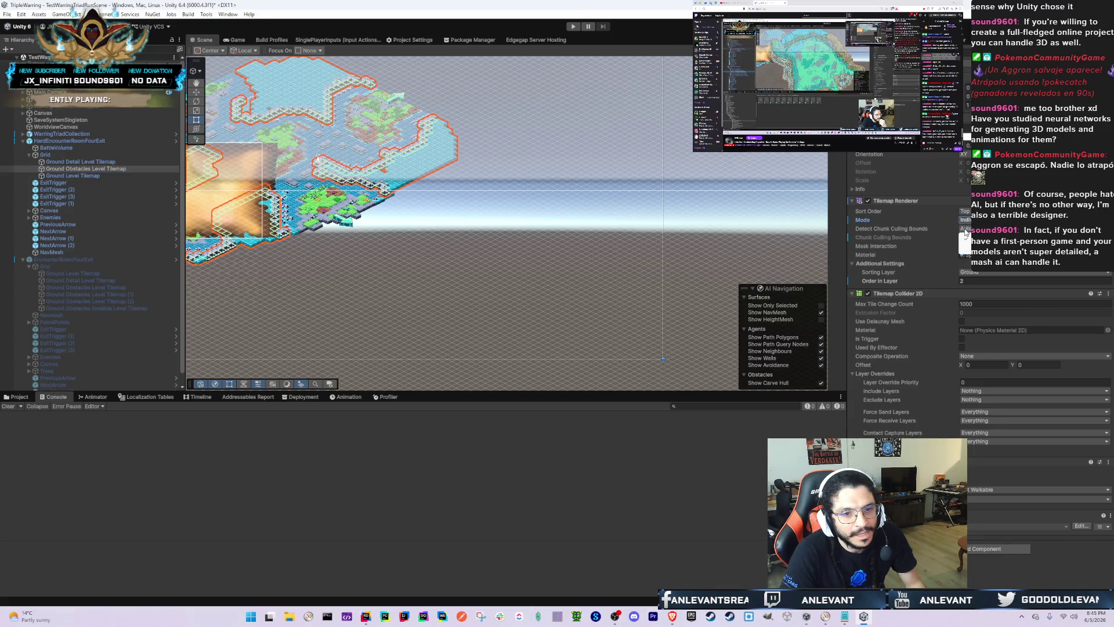
left_click(948, 214)
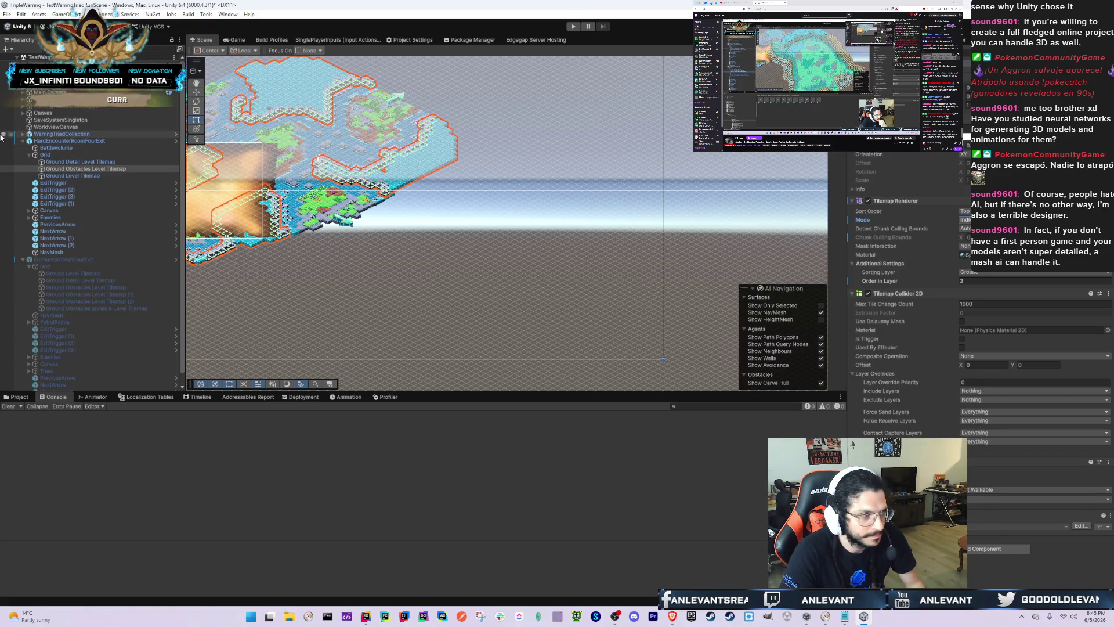
left_click(99, 175)
left_click(97, 169)
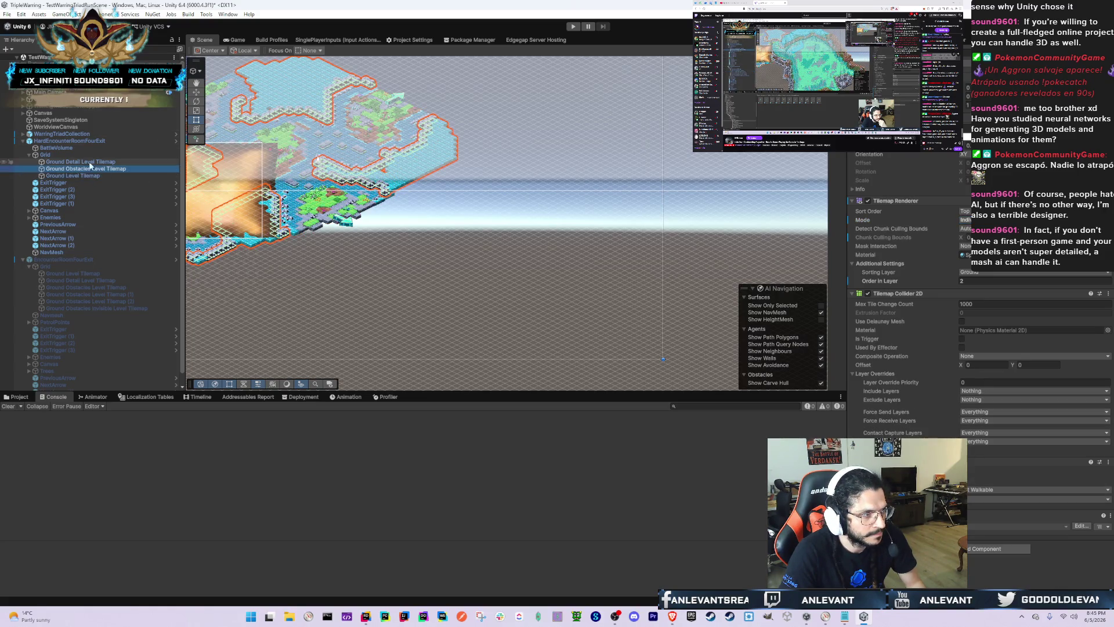
left_click(67, 252)
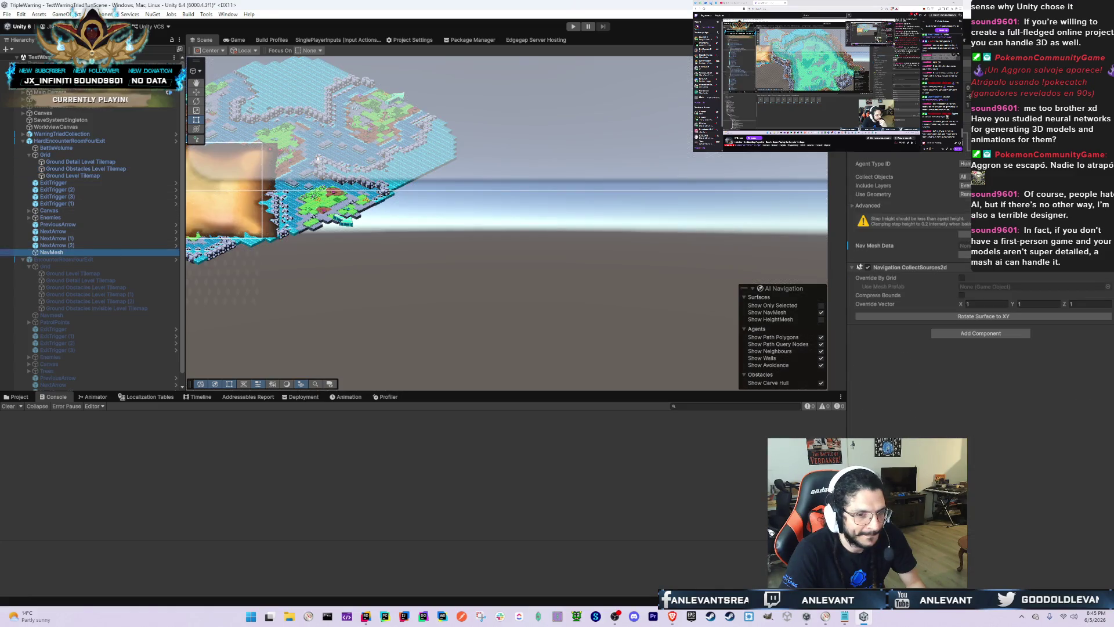
left_click(1091, 256)
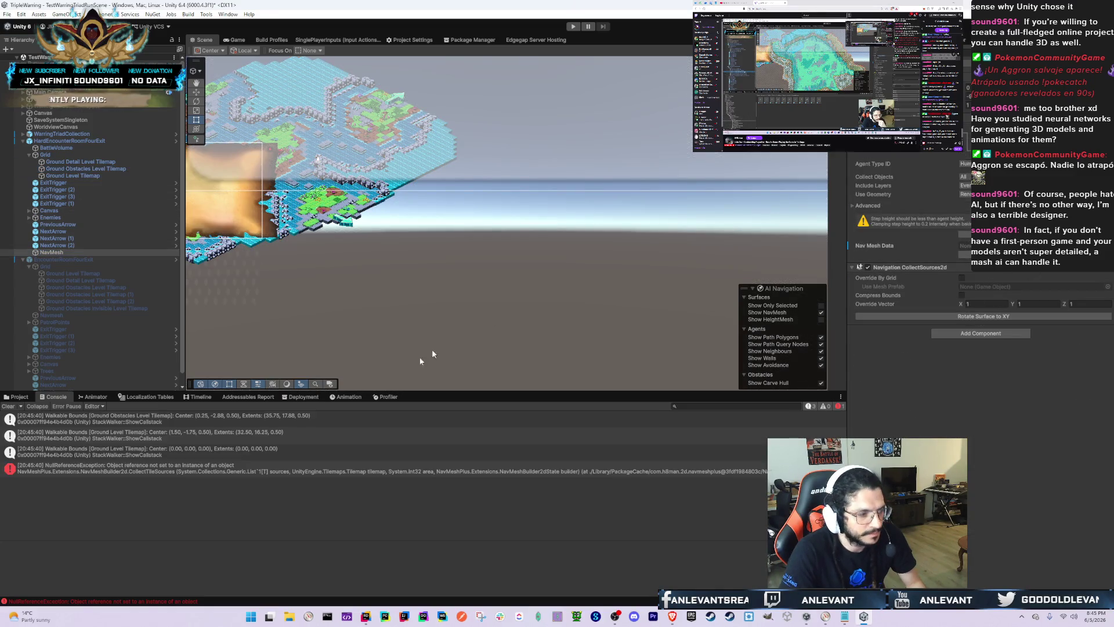
Step: Open HardEncounterRoomFourExit's prefab in isolation, return, delete the room, and drag in HardEncounterRoomFourExit2
left_click(77, 142)
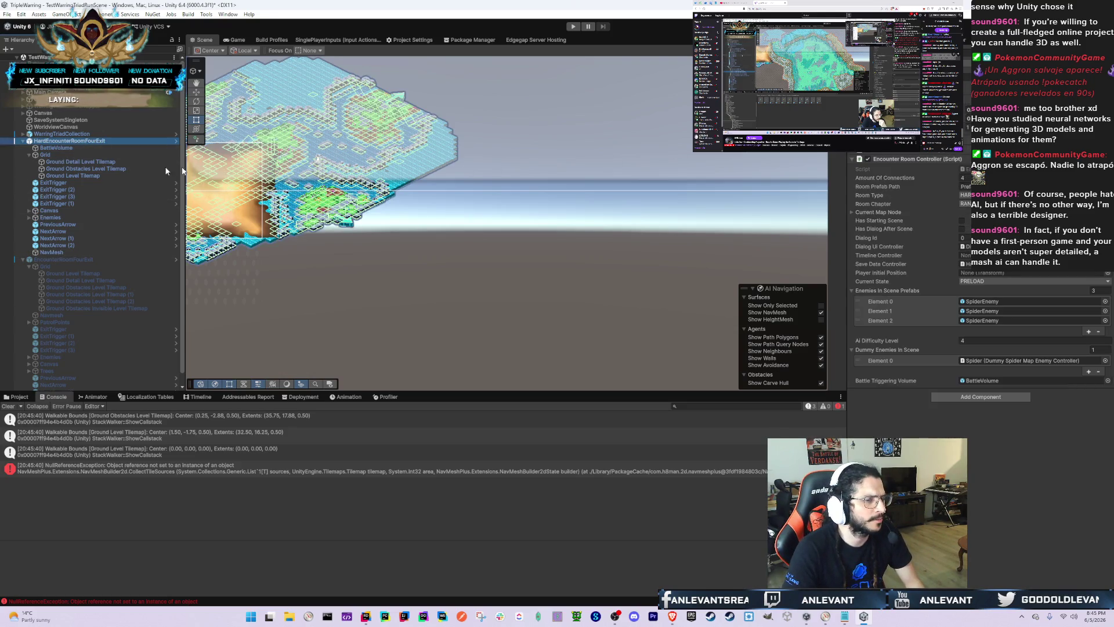
right_click(137, 141)
left_click(168, 297)
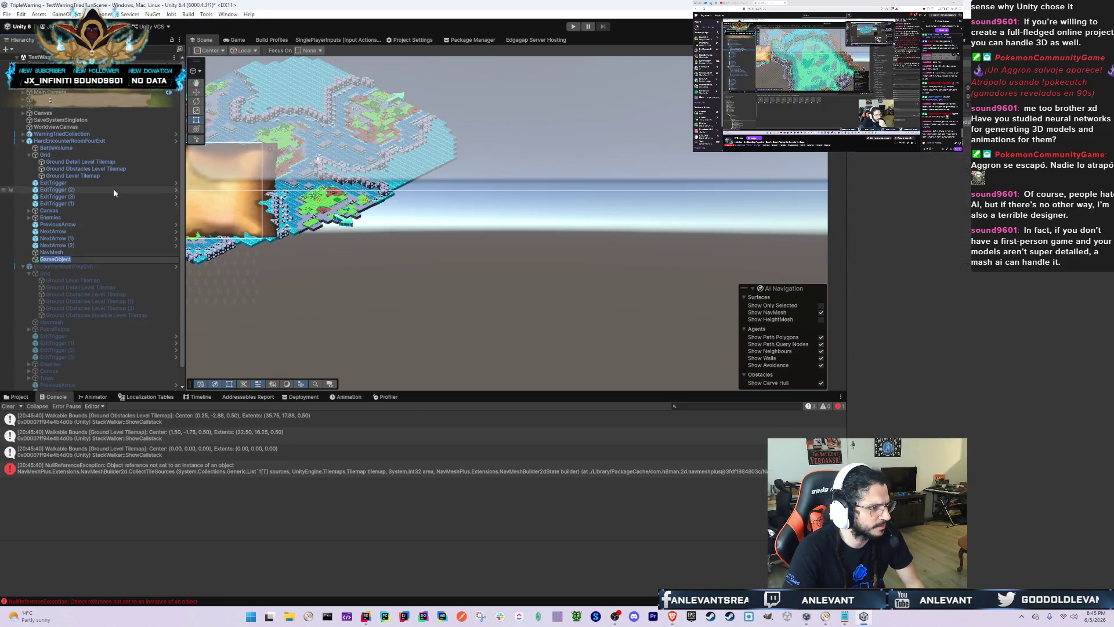
key("ctrl+z")
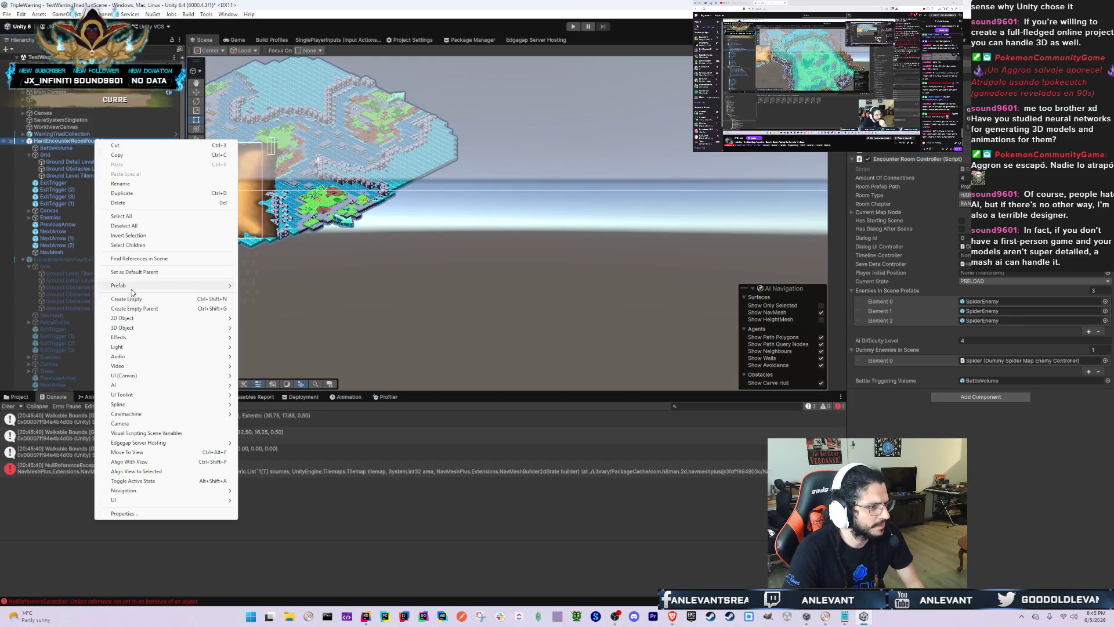
mouse_move(137, 286)
left_click(296, 297)
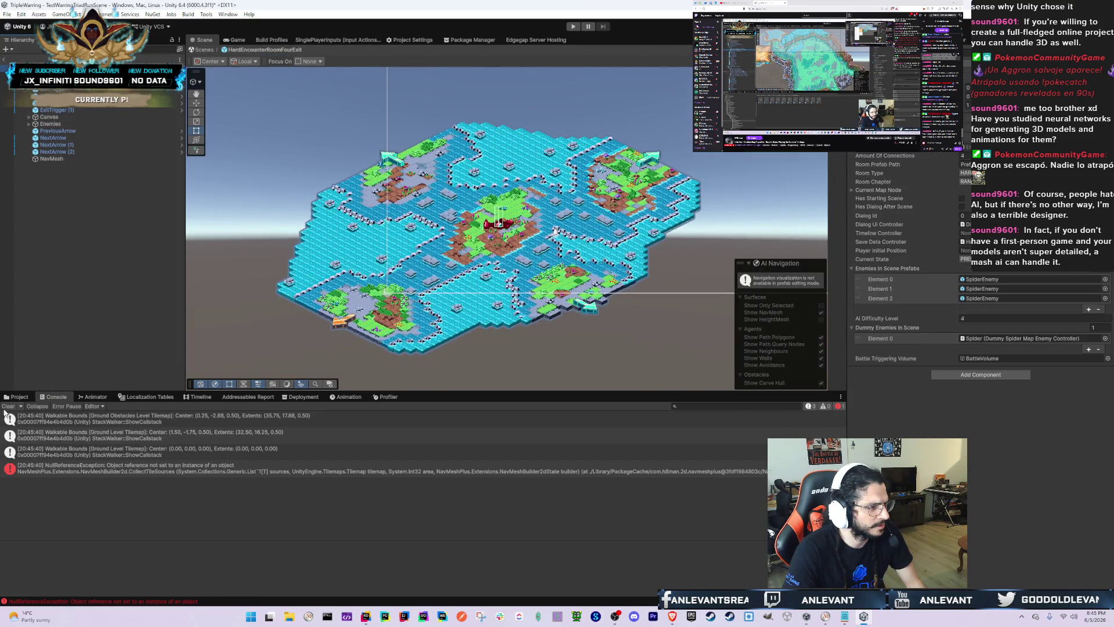
left_click(3, 62)
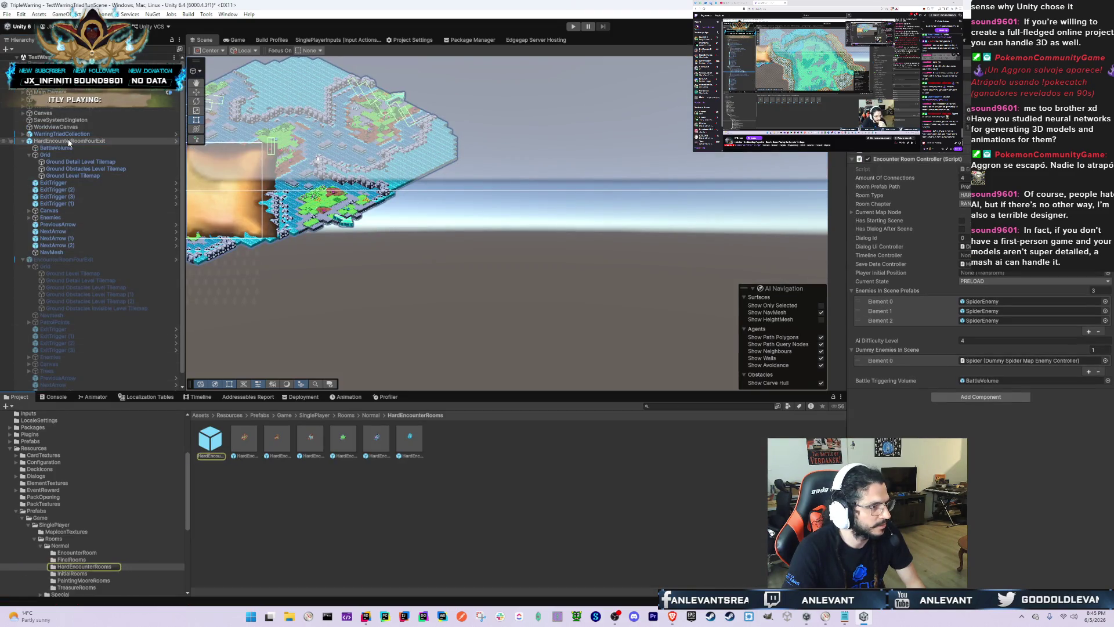
key("Delete")
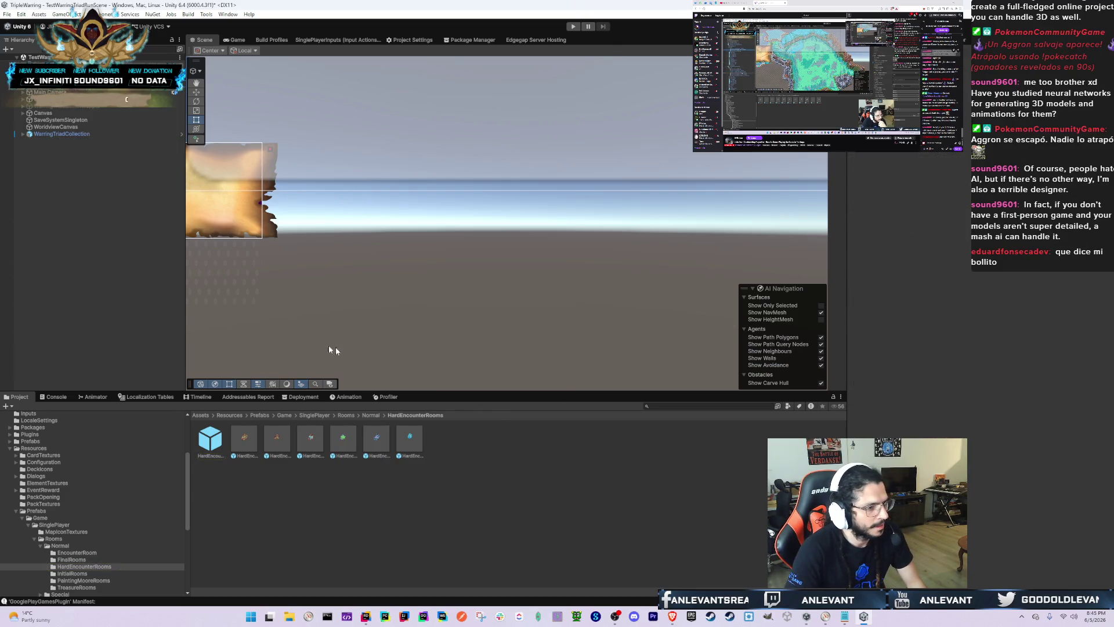
mouse_move(248, 432)
left_mouse_down()
mouse_move(92, 316)
mouse_move(465, 286)
left_mouse_up()
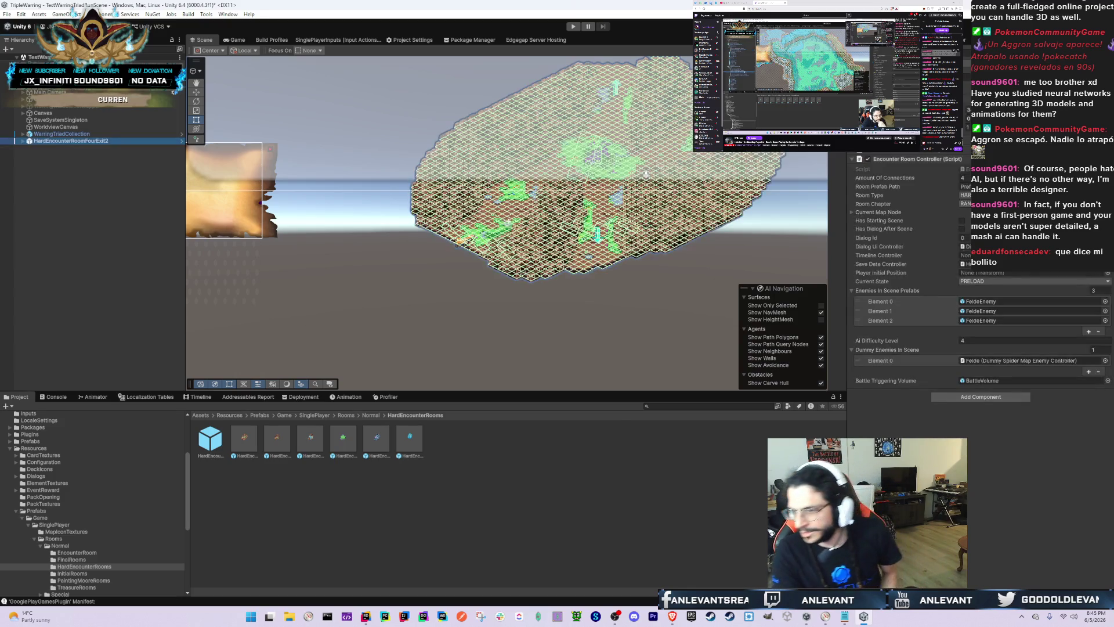
Step: Bake HardEncounterRoomFourExit2's NavMesh and apply the Nav Mesh Data to its prefab
key("alt+Tab")
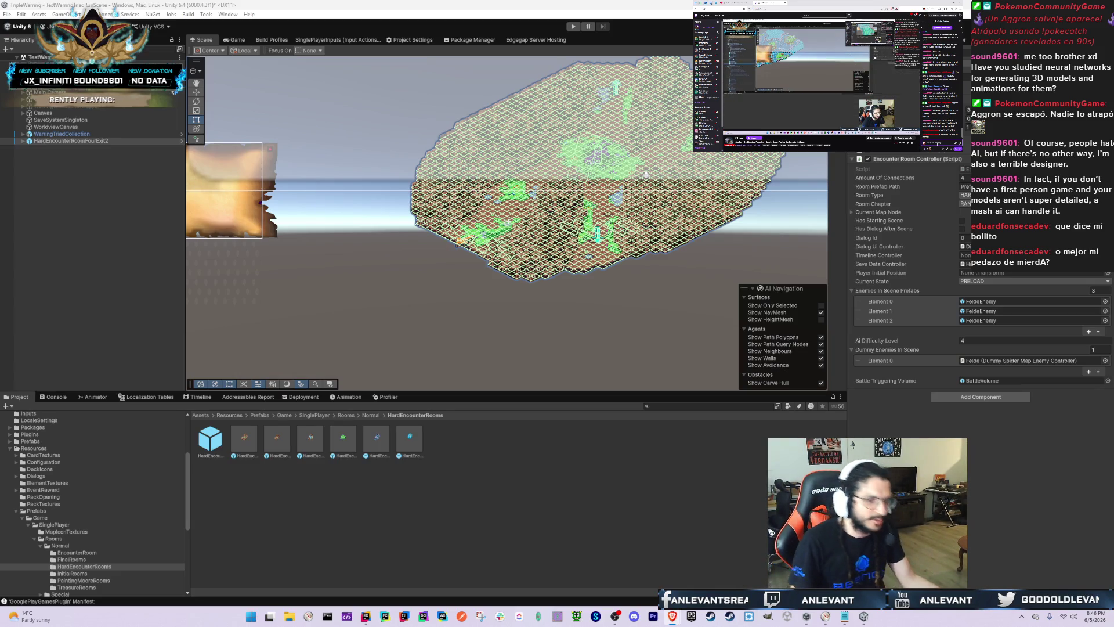
left_click(54, 396)
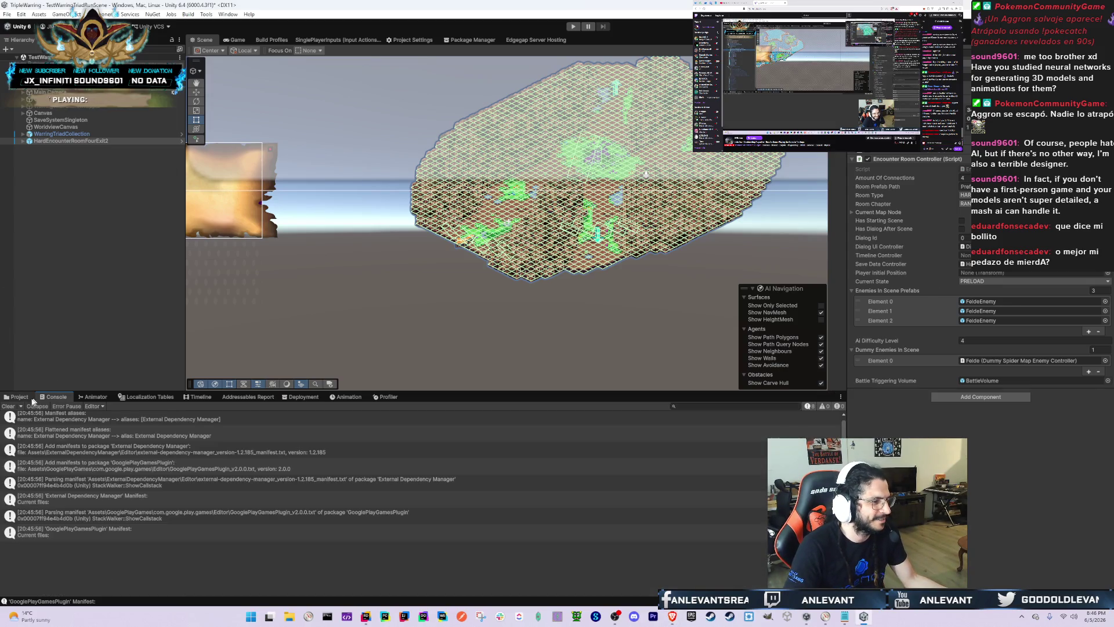
left_click(17, 396)
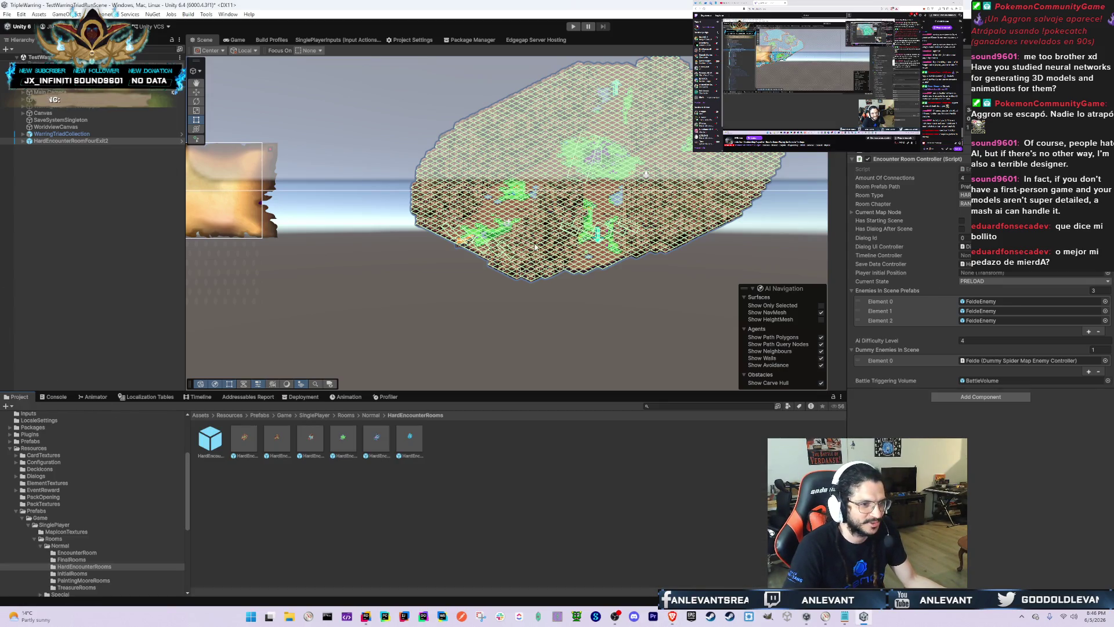
left_click_drag(535, 247, 463, 352)
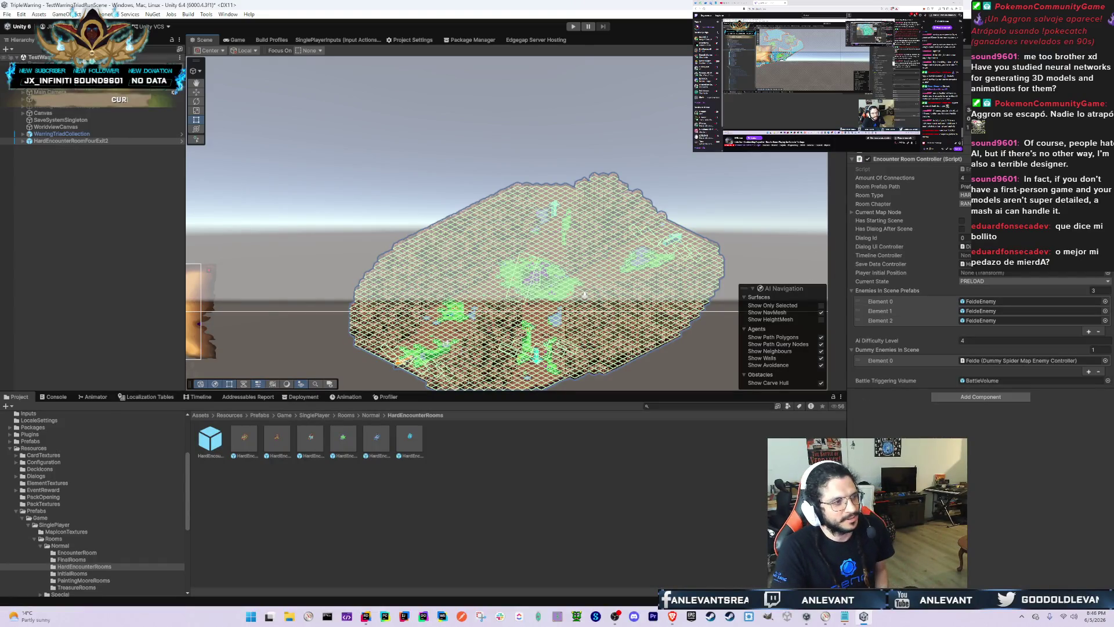
left_click(133, 137)
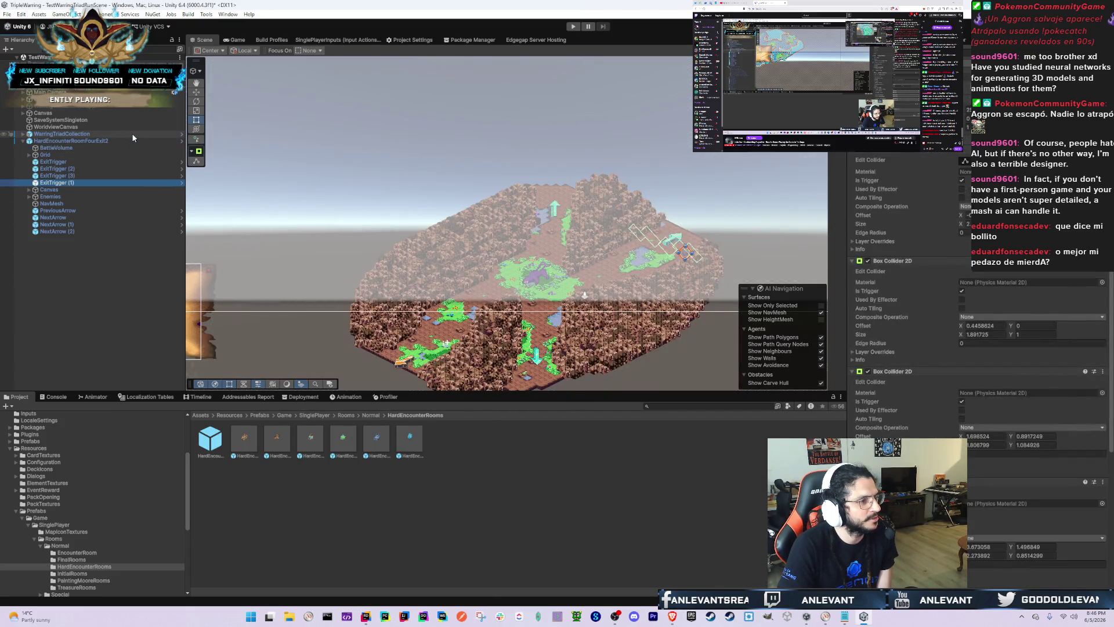
key("Down")
key("Down")
key("Down")
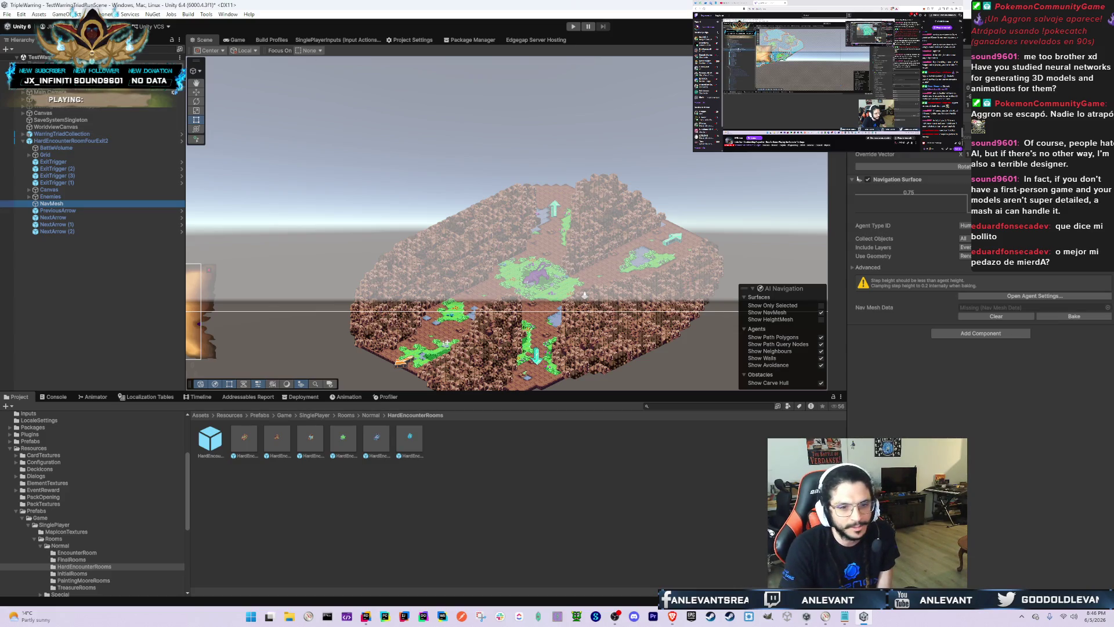
left_click(1065, 318)
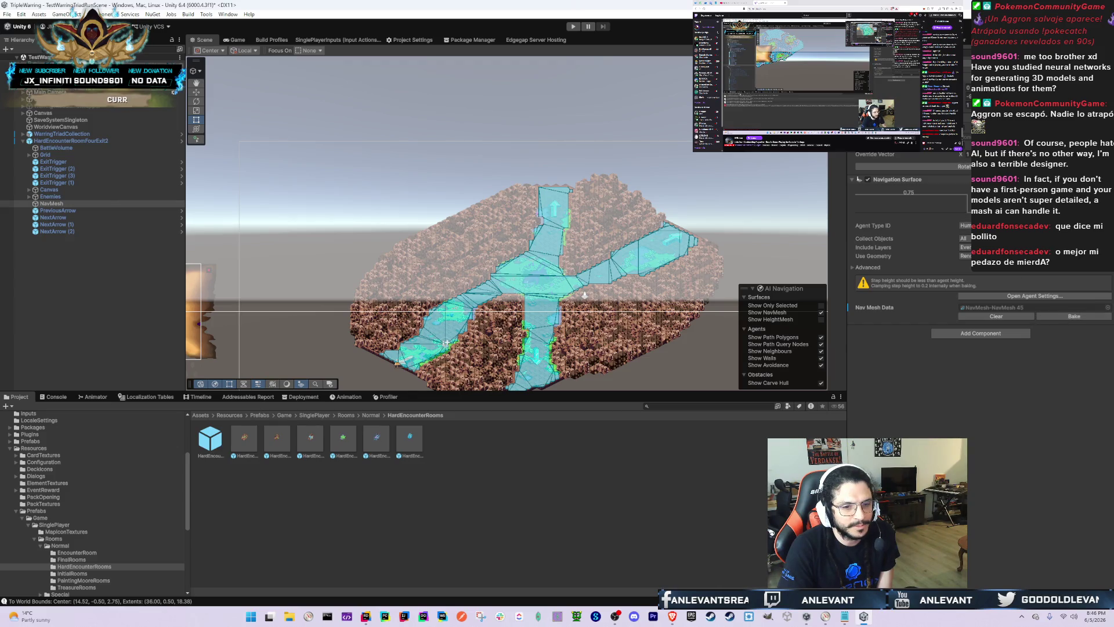
right_click(1026, 313)
left_click(1014, 347)
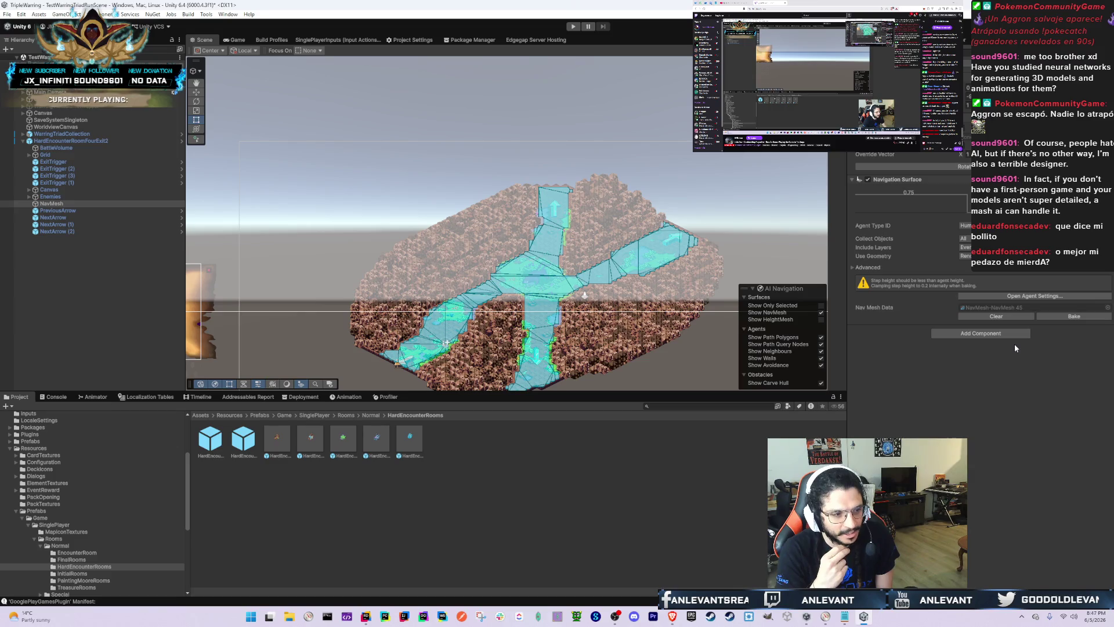
Step: Locate the HardEncounterRoomFourExit2 prefab asset in the project, then undo to remove the room
left_click_drag(585, 274, 539, 187)
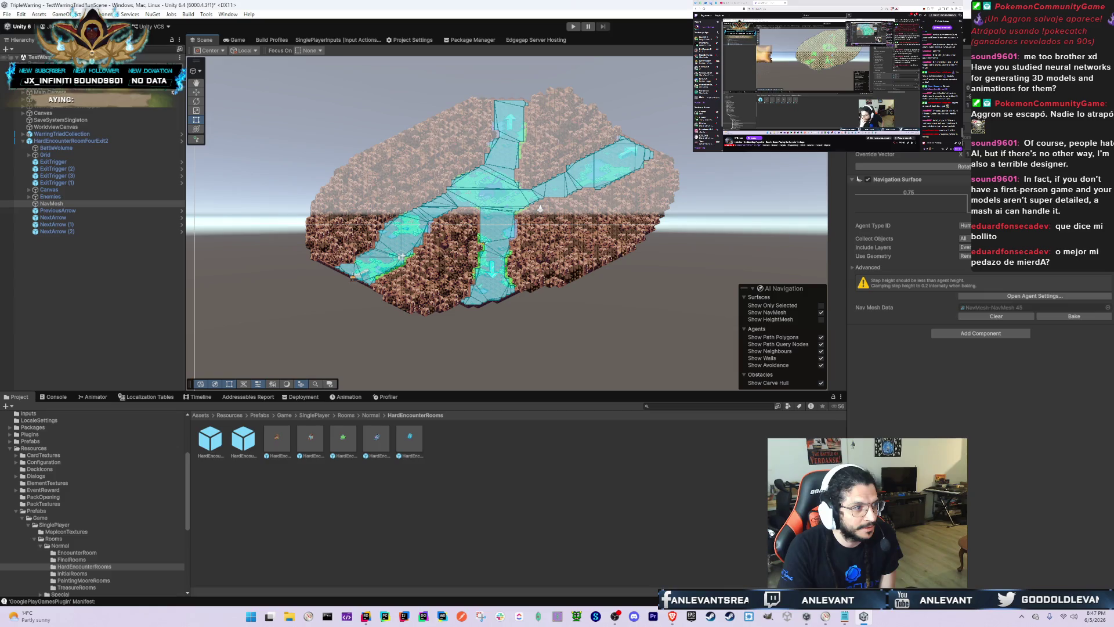
left_click(87, 141)
right_click(91, 143)
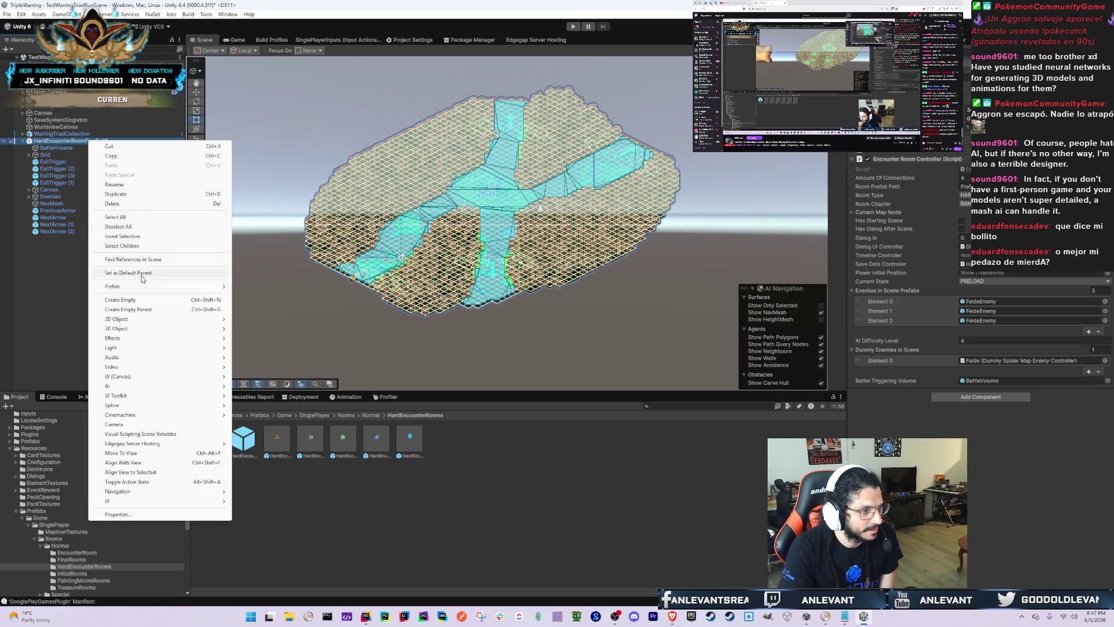
left_click(61, 143)
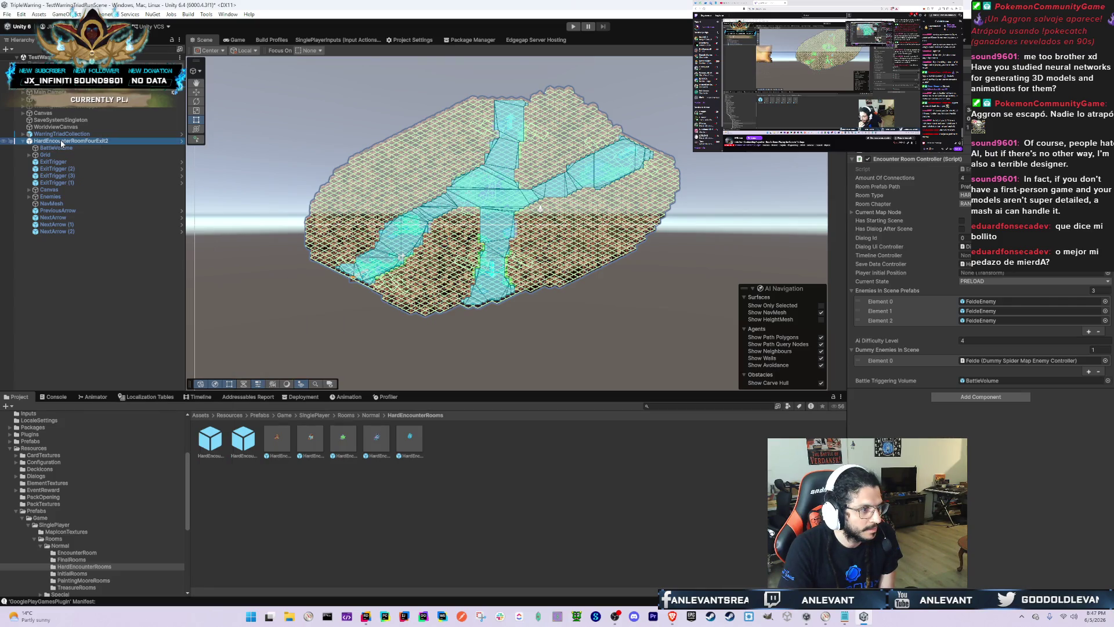
right_click(62, 144)
mouse_move(174, 286)
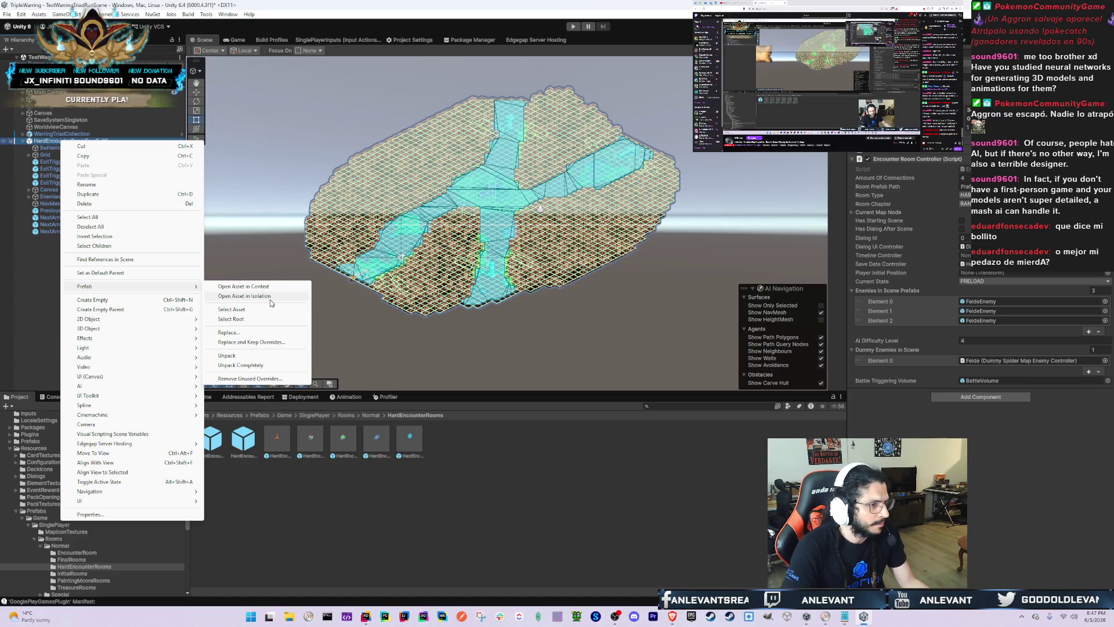
left_click(231, 309)
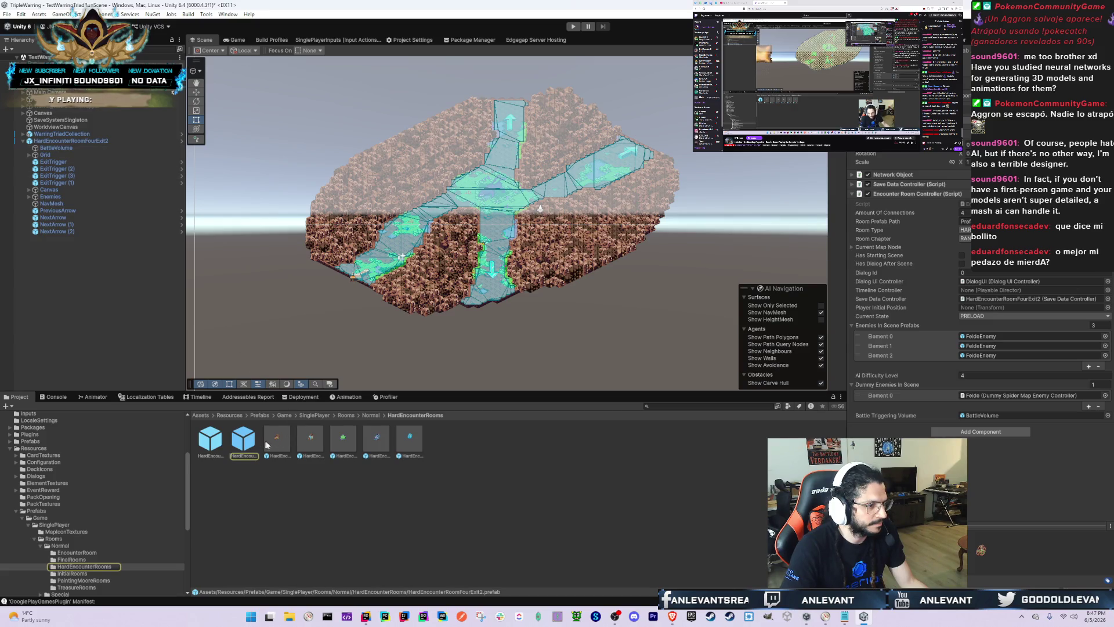
key("ctrl+z")
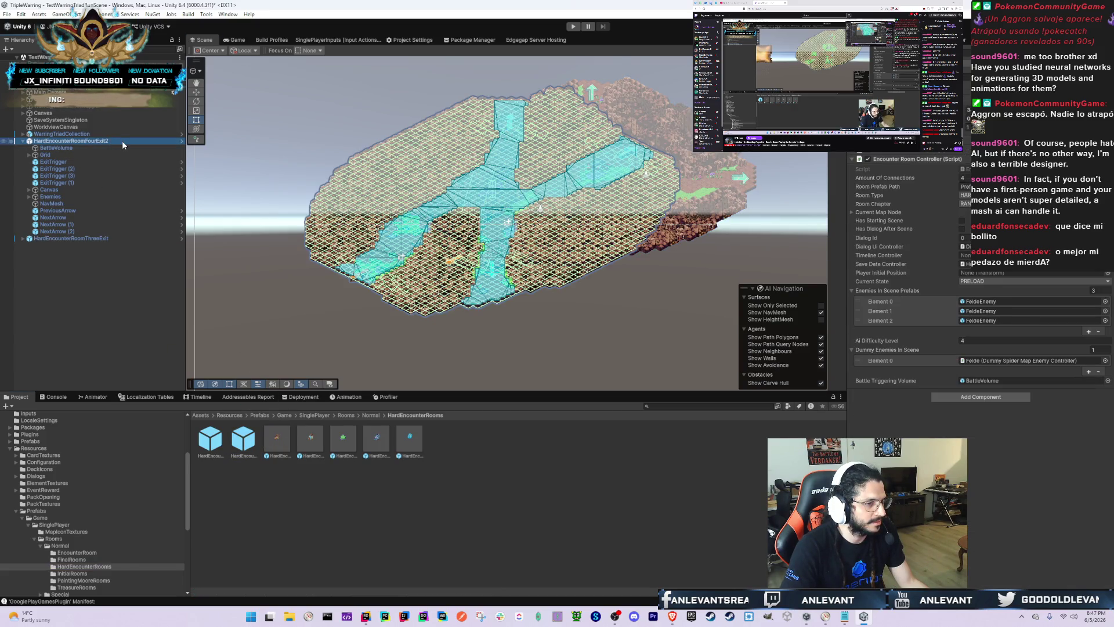
Step: Bake HardEncounterRoomThreeExit's NavMesh, apply it to the prefab, and delete the instance
left_click(127, 142)
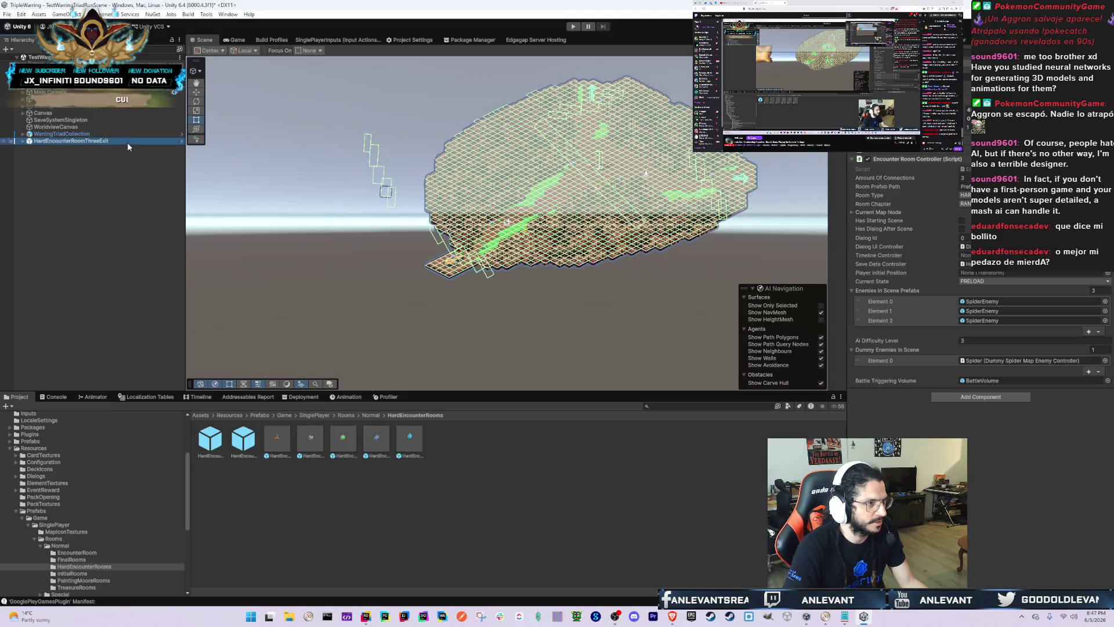
key("Right")
key("Down")
left_click(87, 204)
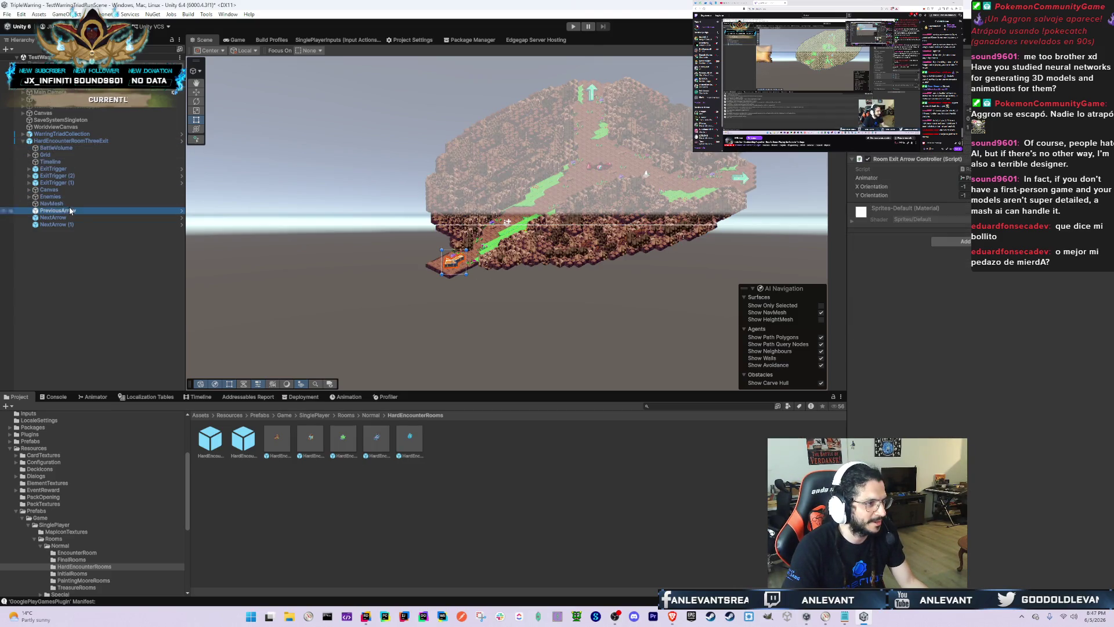
left_click(1053, 317)
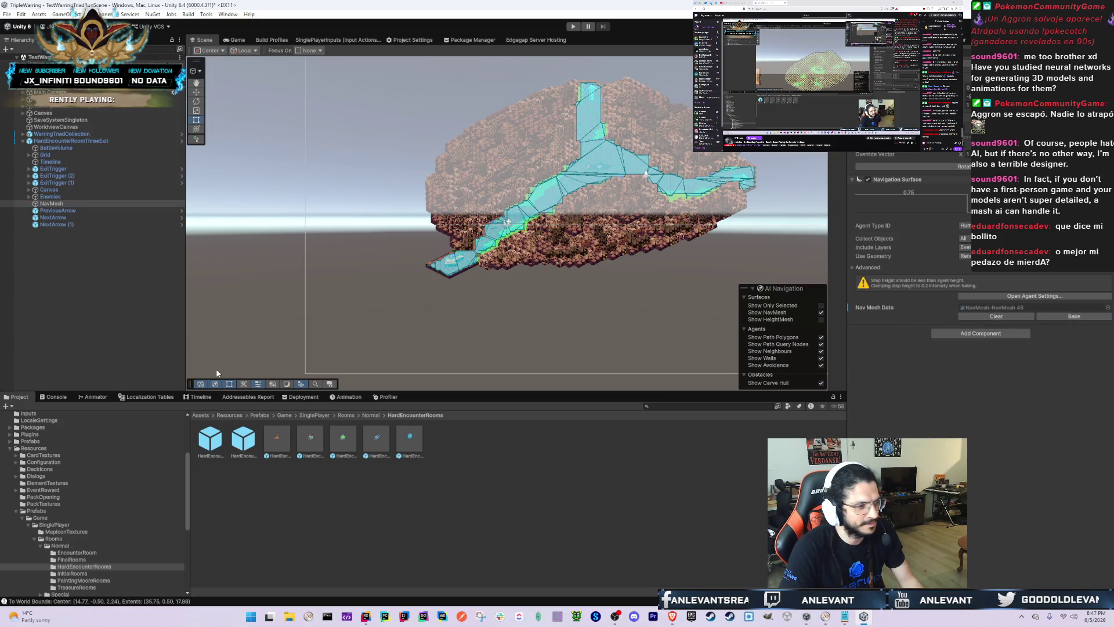
right_click(1014, 306)
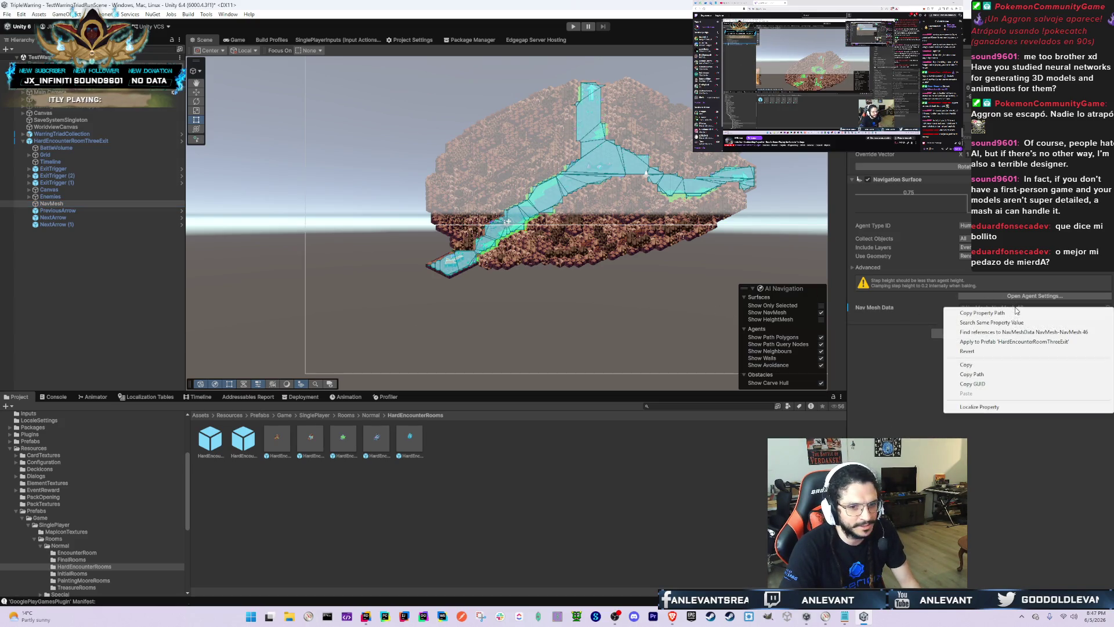
left_click(1017, 347)
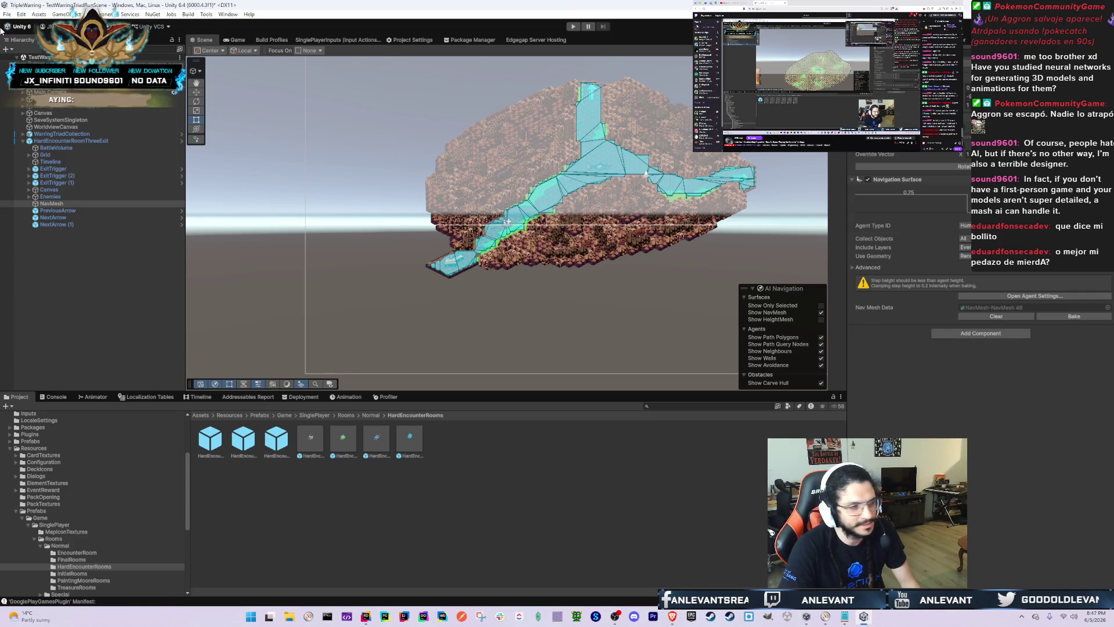
left_click(79, 140)
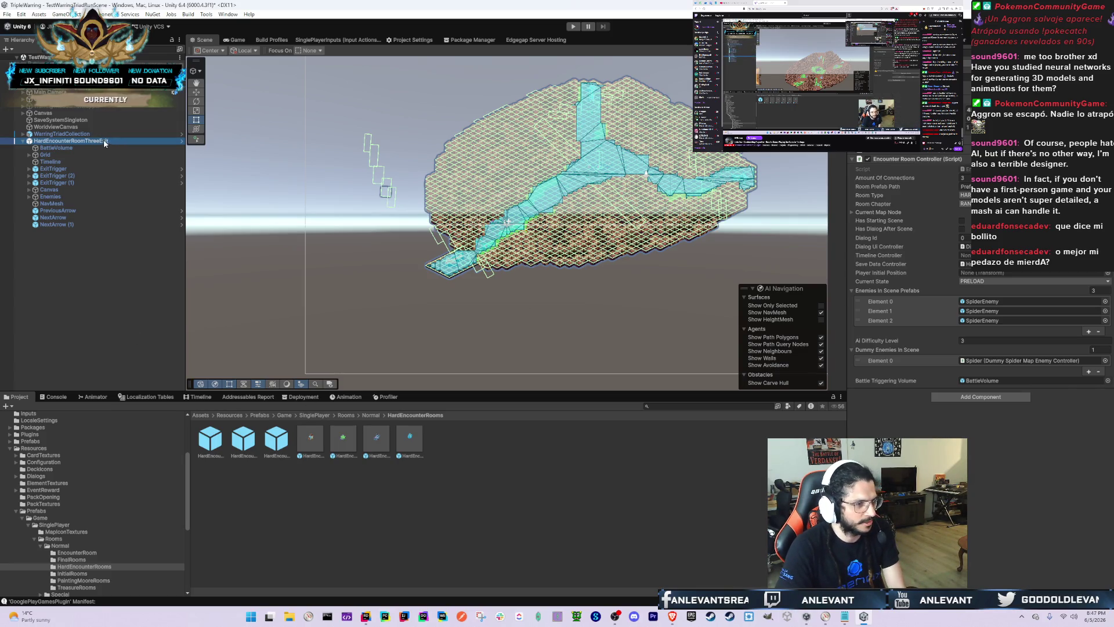
key("Delete")
Step: Place HardEncounterRoomFourExit2, look through its Grid tilemaps, then delete the instance
mouse_move(260, 447)
left_mouse_down()
mouse_move(174, 277)
mouse_move(112, 214)
left_mouse_up()
key("Right")
key("Down")
key("Down")
key("Down")
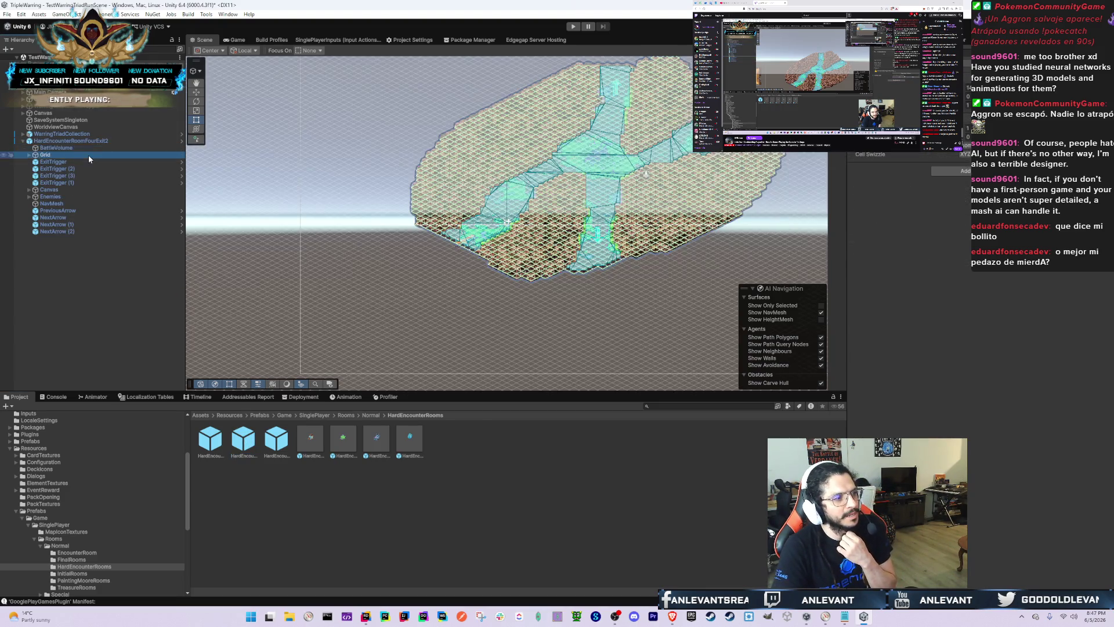
key("Up")
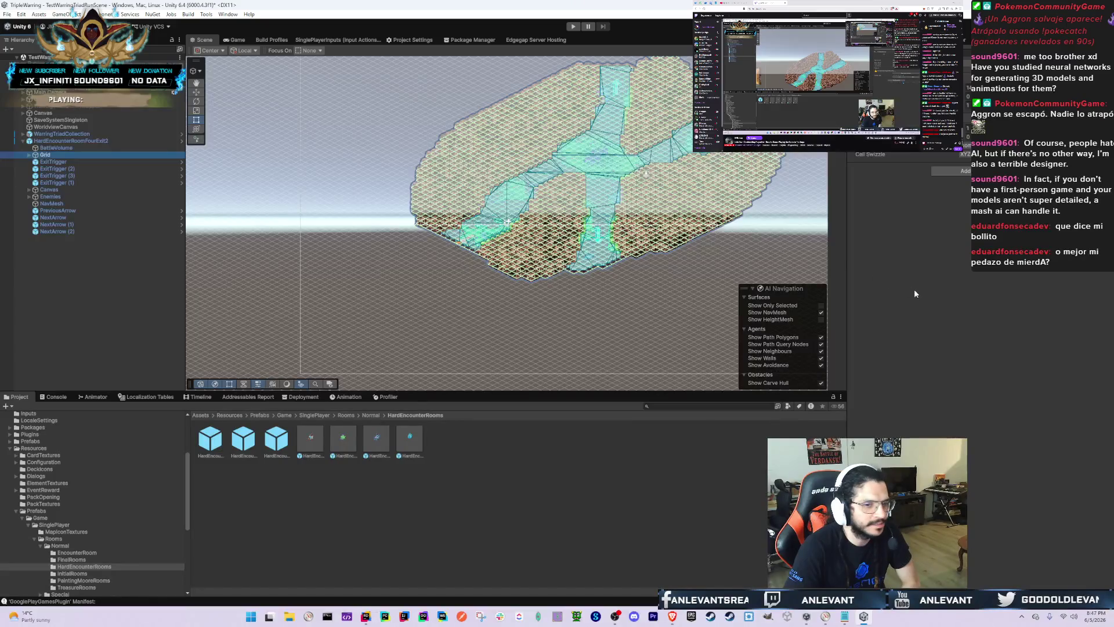
key("Right")
key("Down")
key("Down")
key("Down")
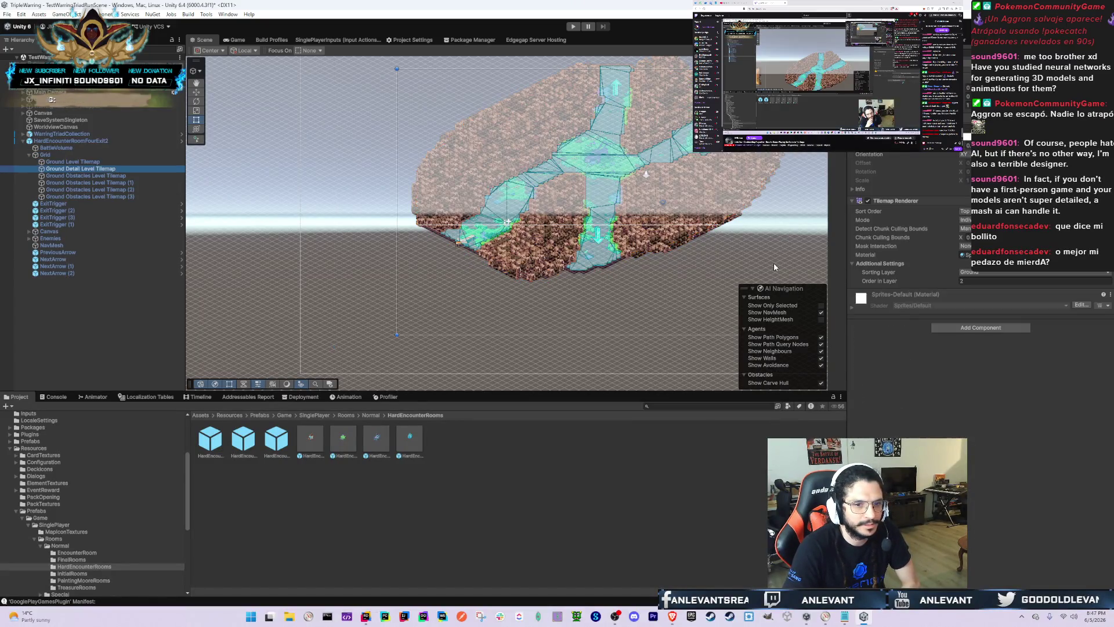
key("Down")
key("Up")
key("Up")
key("Up")
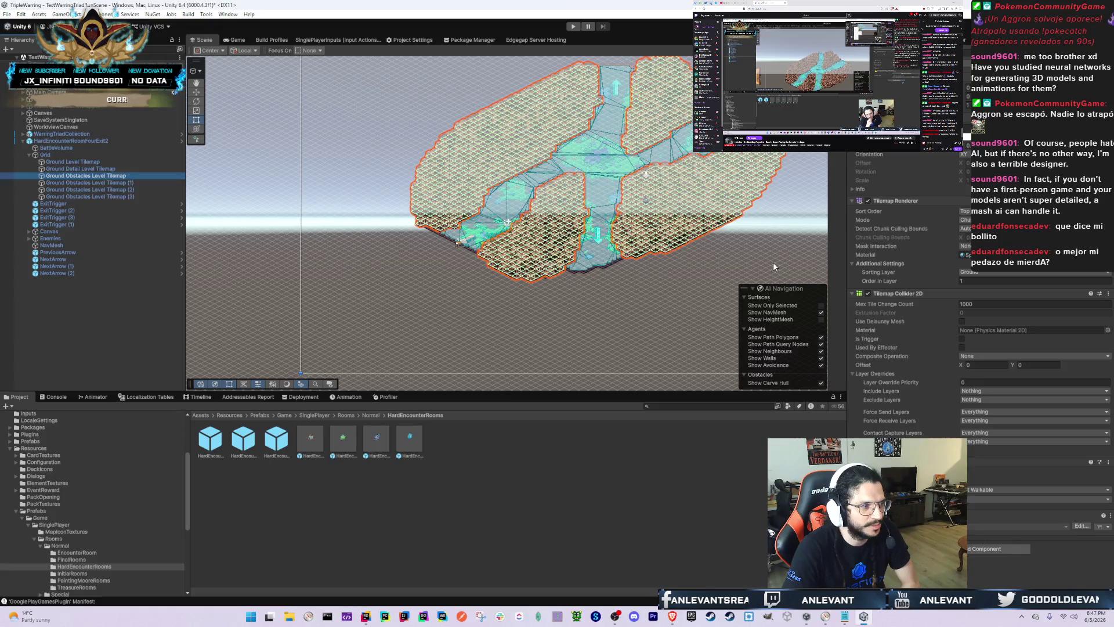
key("Left")
key("Left")
key("Left")
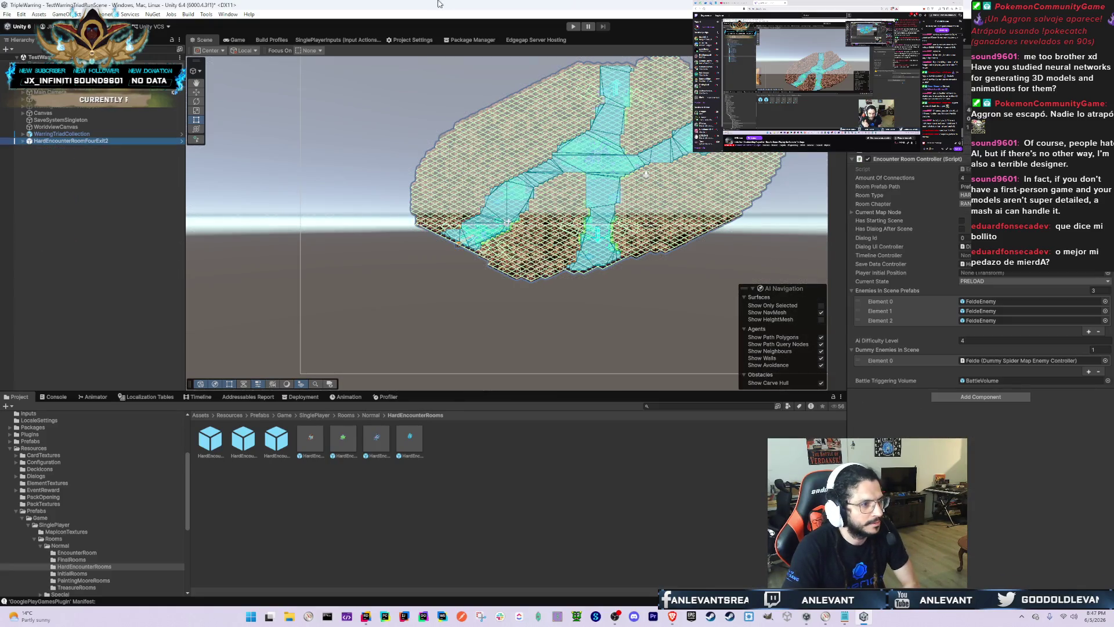
key("Delete")
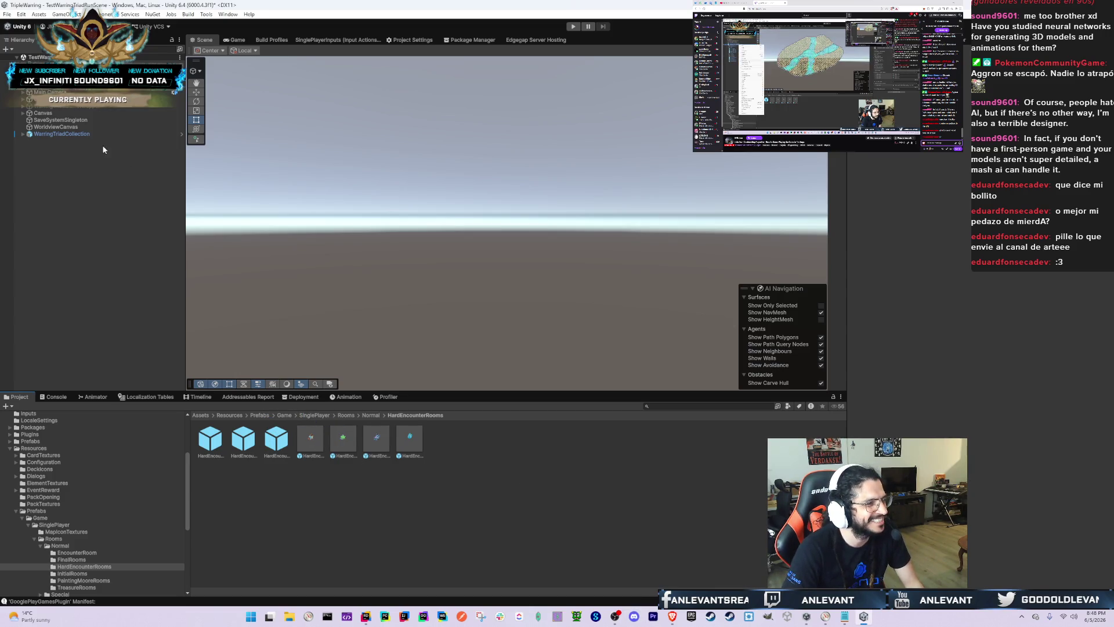
Step: Place HardEncounterRoomThreeExit2 in the scene and bake its NavMesh
left_click(79, 134)
left_click_drag(317, 428, 87, 140)
left_click(23, 141)
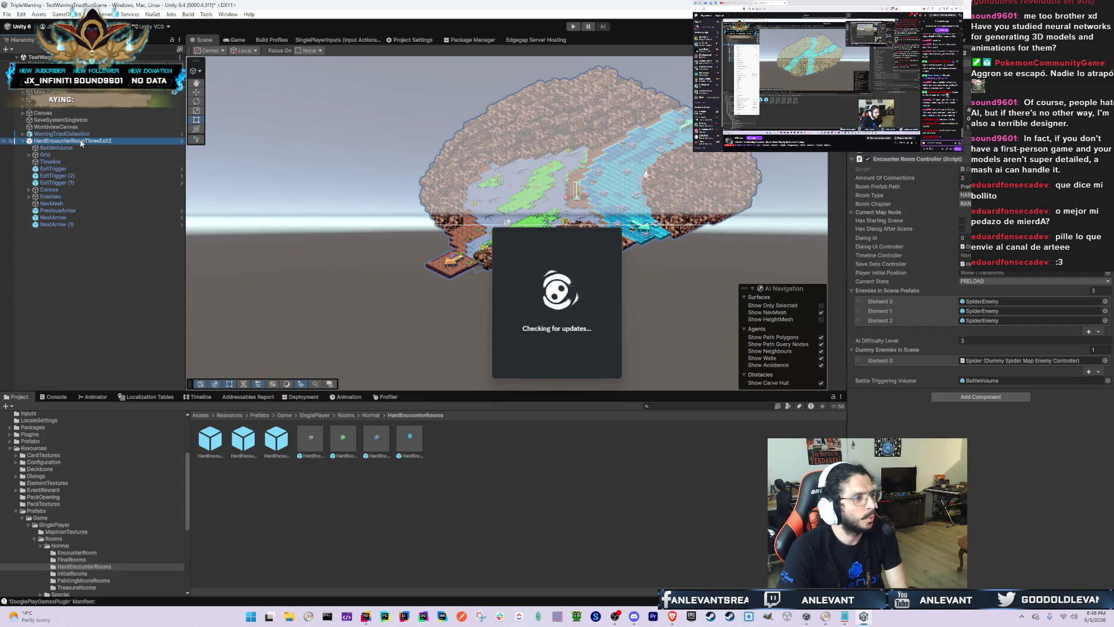
left_click(51, 162)
left_click(65, 204)
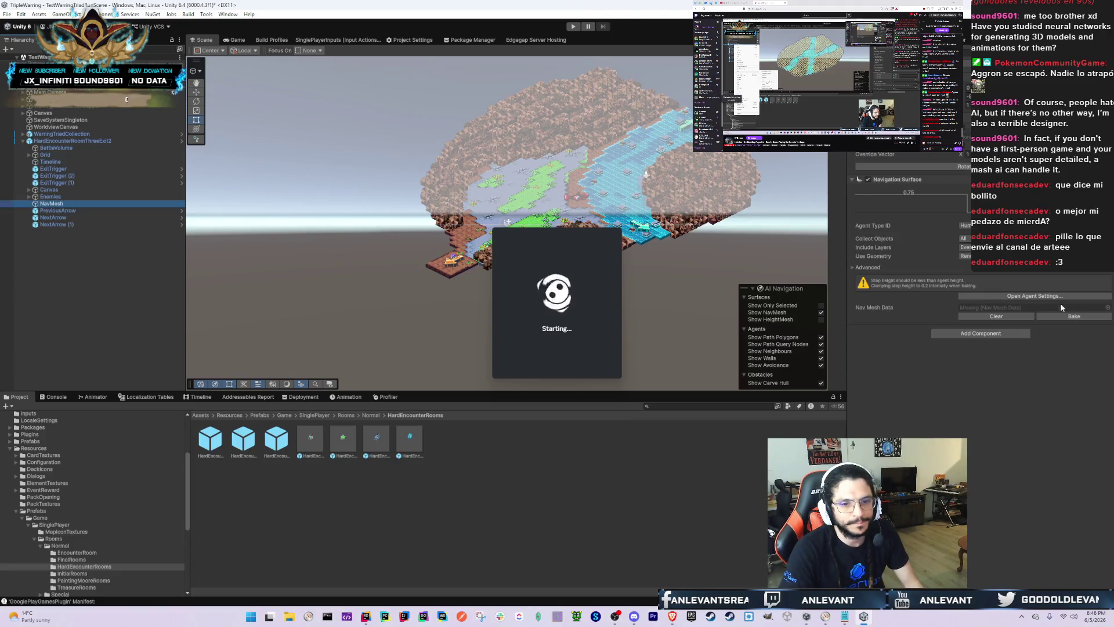
left_click(1072, 316)
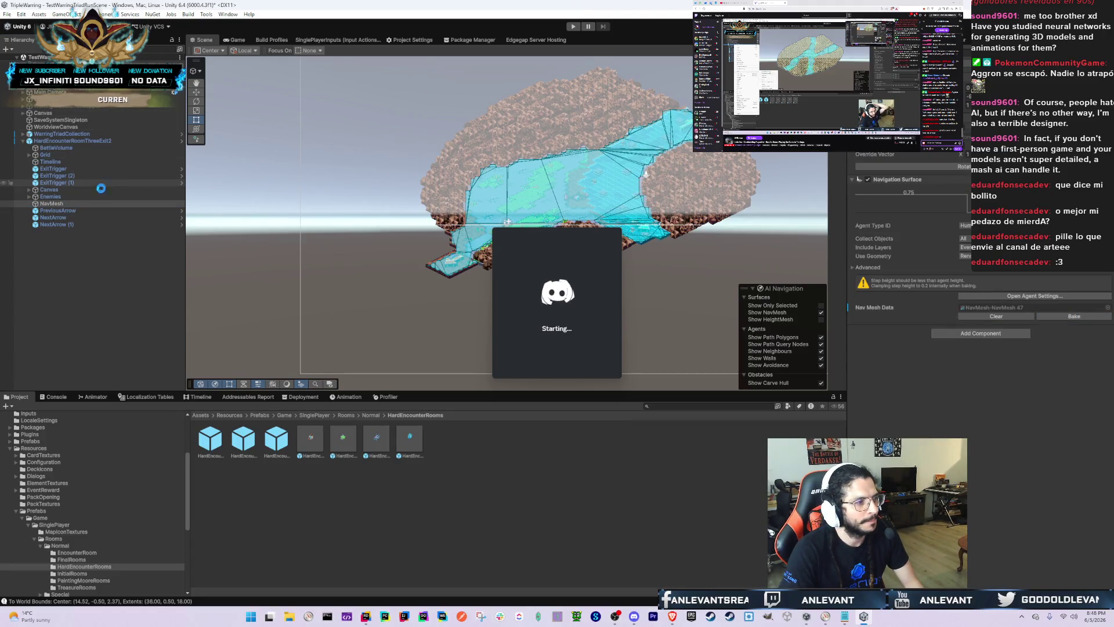
right_click(998, 314)
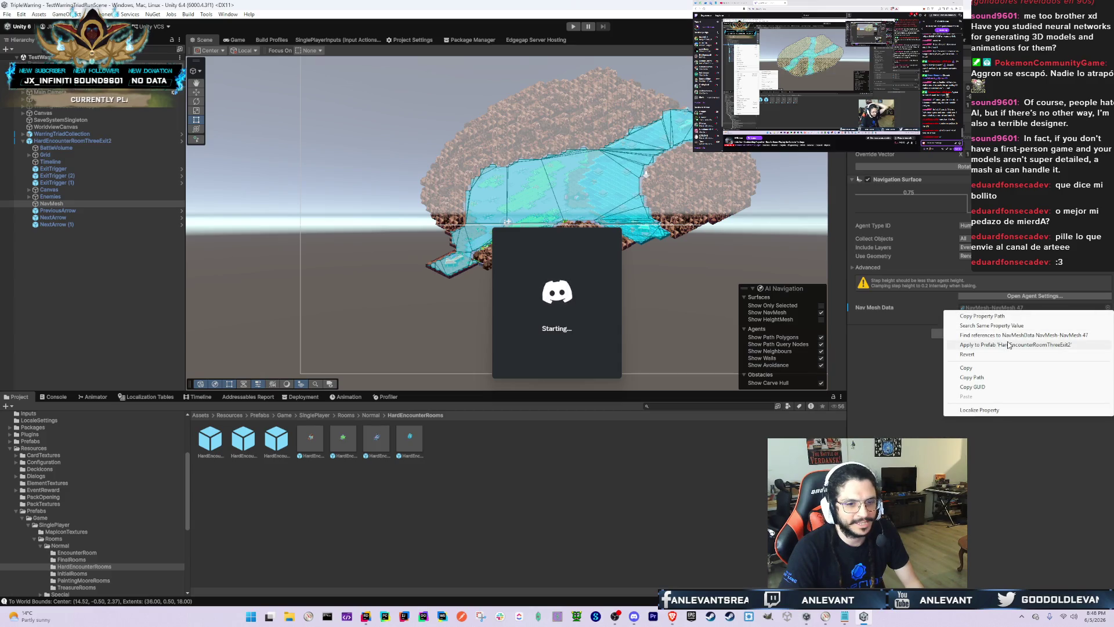
key("Escape")
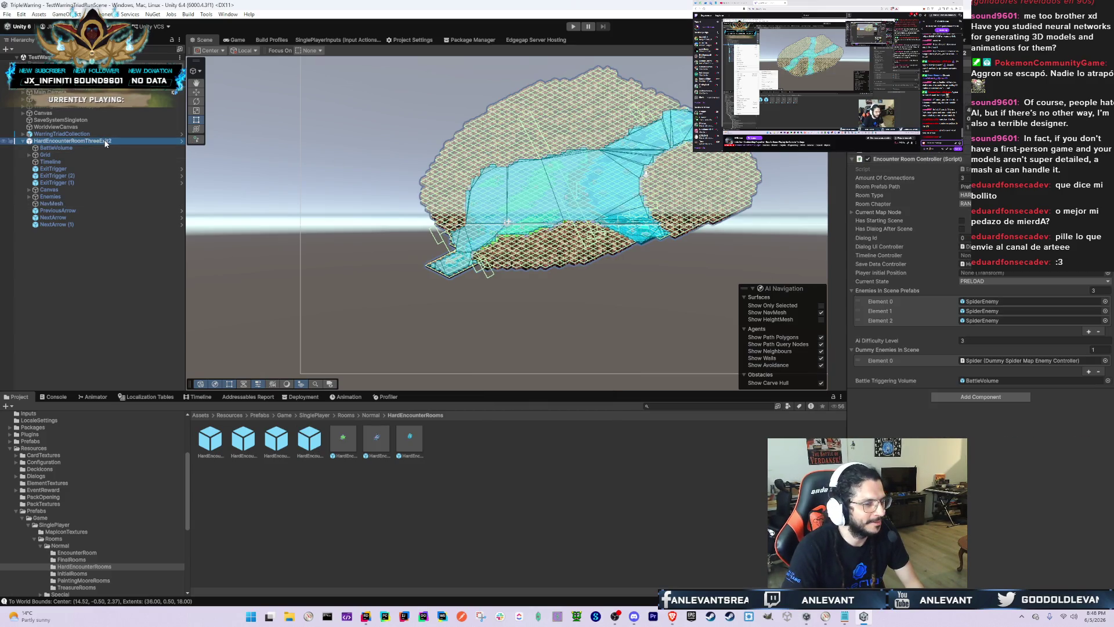
Step: Place HardEncounterRoomTwoExit in the scene and bake its NavMesh
mouse_move(342, 439)
left_mouse_down()
mouse_move(174, 290)
mouse_move(63, 145)
left_mouse_up()
key("Right")
key("Down")
key("Down")
key("Down")
key("Up")
key("Up")
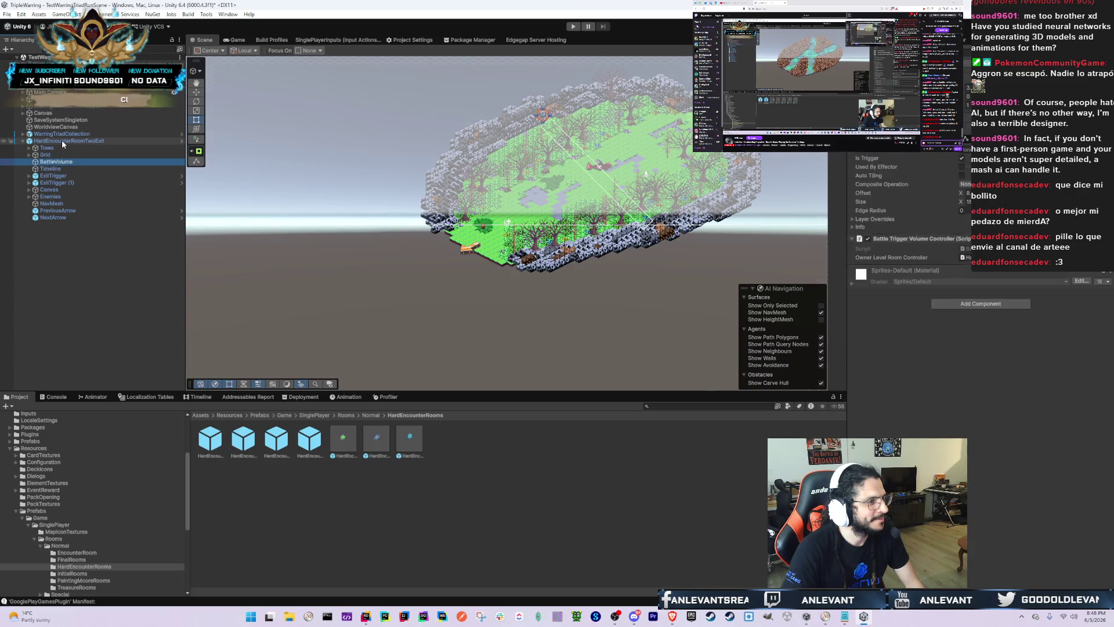
key("Down")
key("Down")
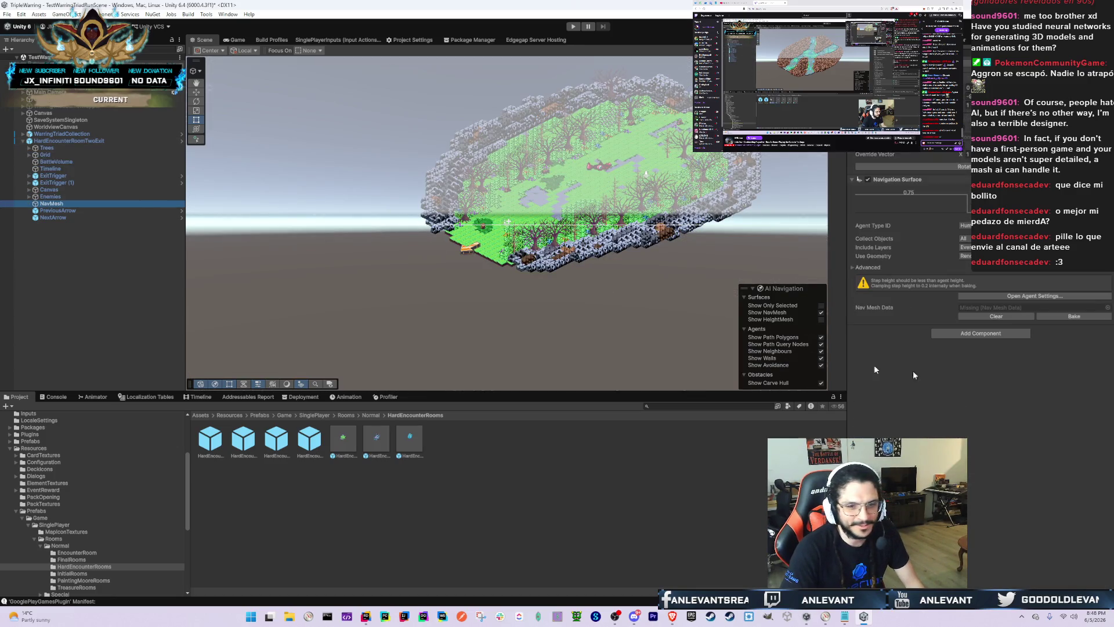
left_click(1074, 316)
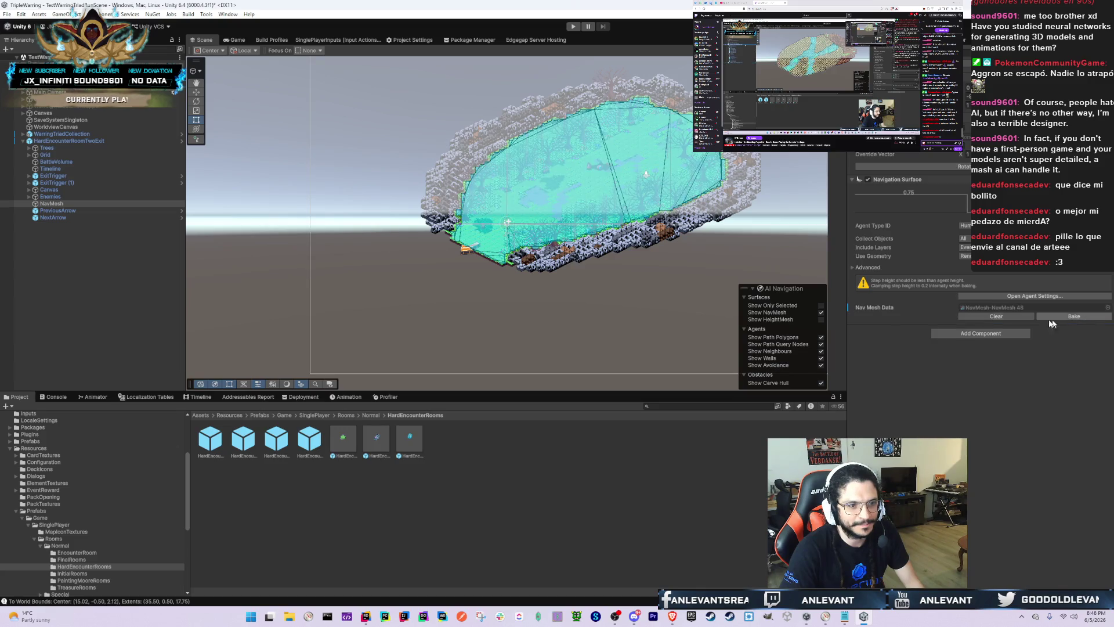
Step: Apply HardEncounterRoomTwoExit's Nav Mesh Data to its prefab, delete it, and place HardEncounterRoomTwoExit2
right_click(84, 143)
mouse_move(174, 287)
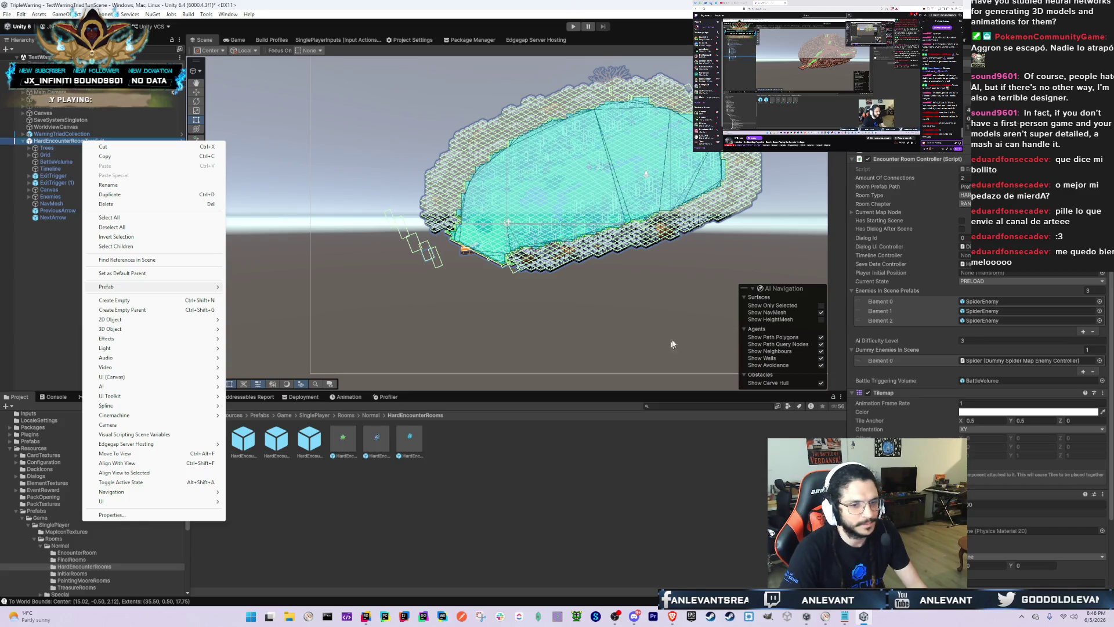
left_click(47, 240)
left_click(76, 204)
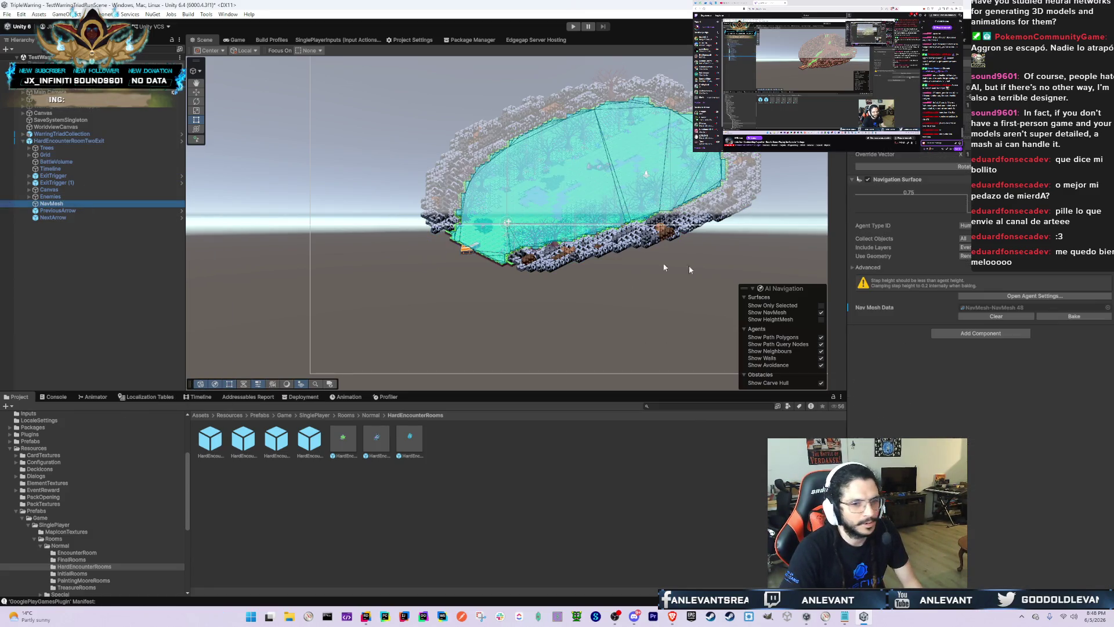
right_click(946, 308)
left_click(1002, 342)
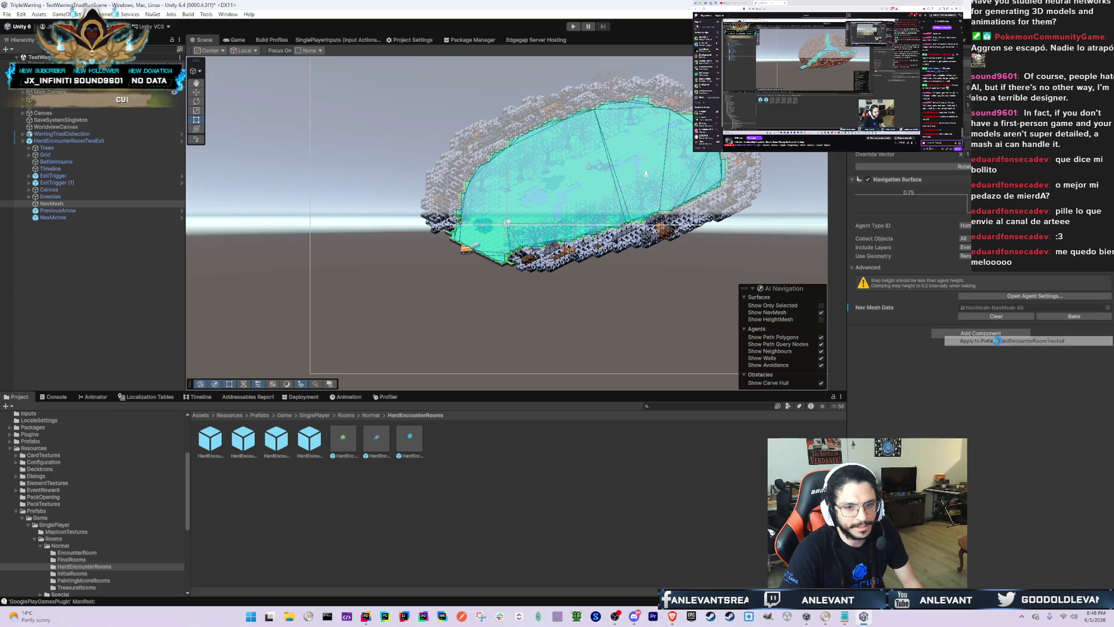
left_click(101, 142)
key("Delete")
mouse_move(335, 442)
left_mouse_down()
mouse_move(93, 219)
mouse_move(77, 151)
left_mouse_up()
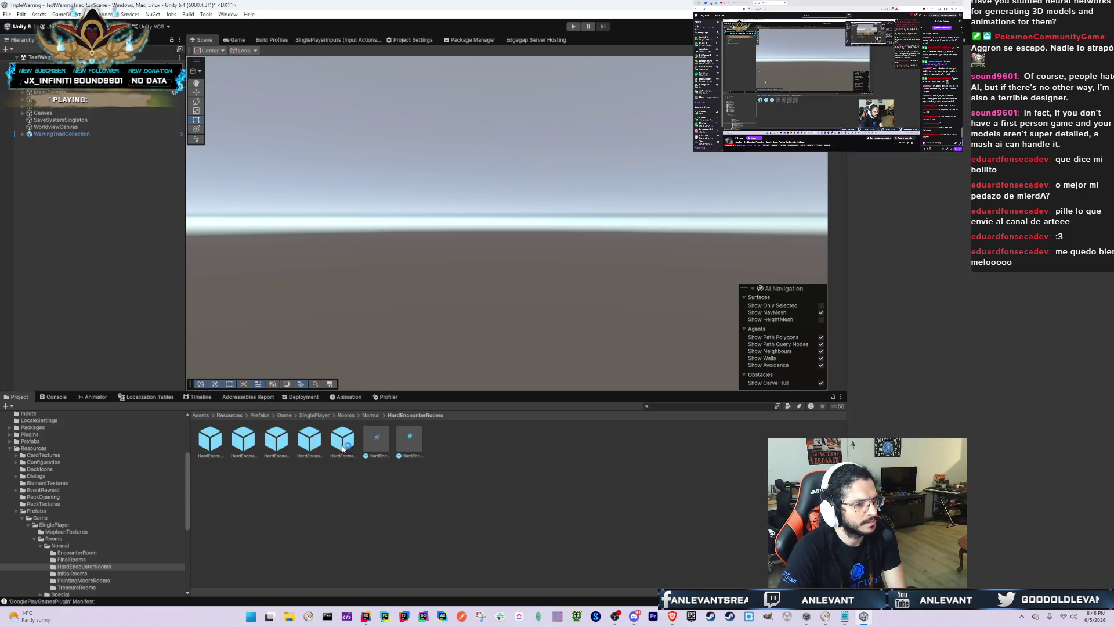
left_click_drag(369, 448, 149, 251)
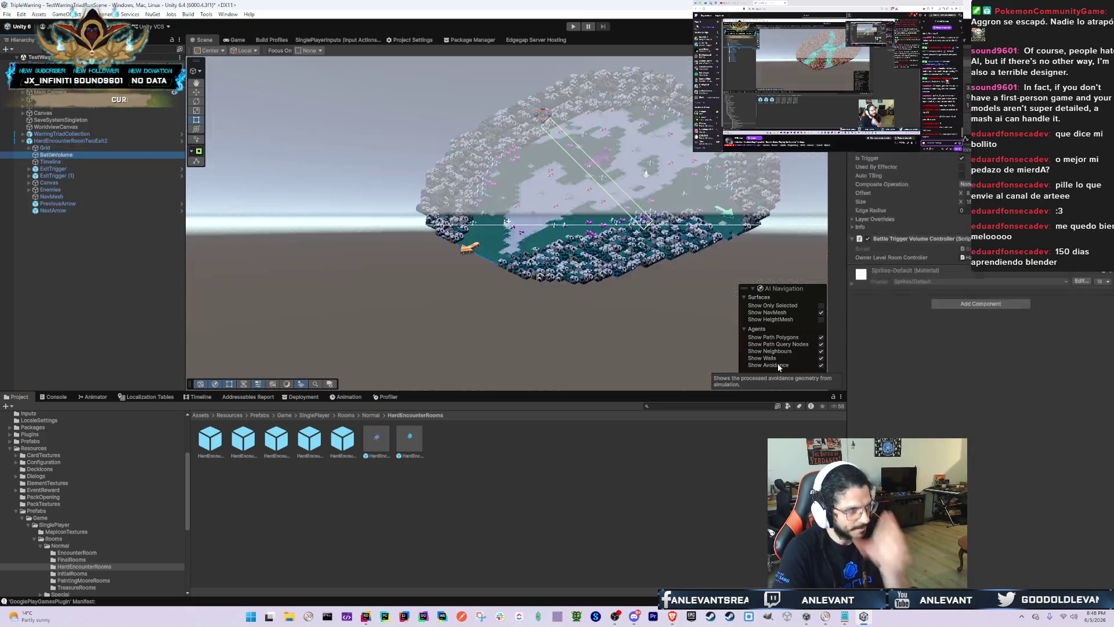
Step: Bake HardEncounterRoomTwoExit2's NavMesh, apply it to the prefab, and delete the instance
key("Down")
key("Down")
key("Down")
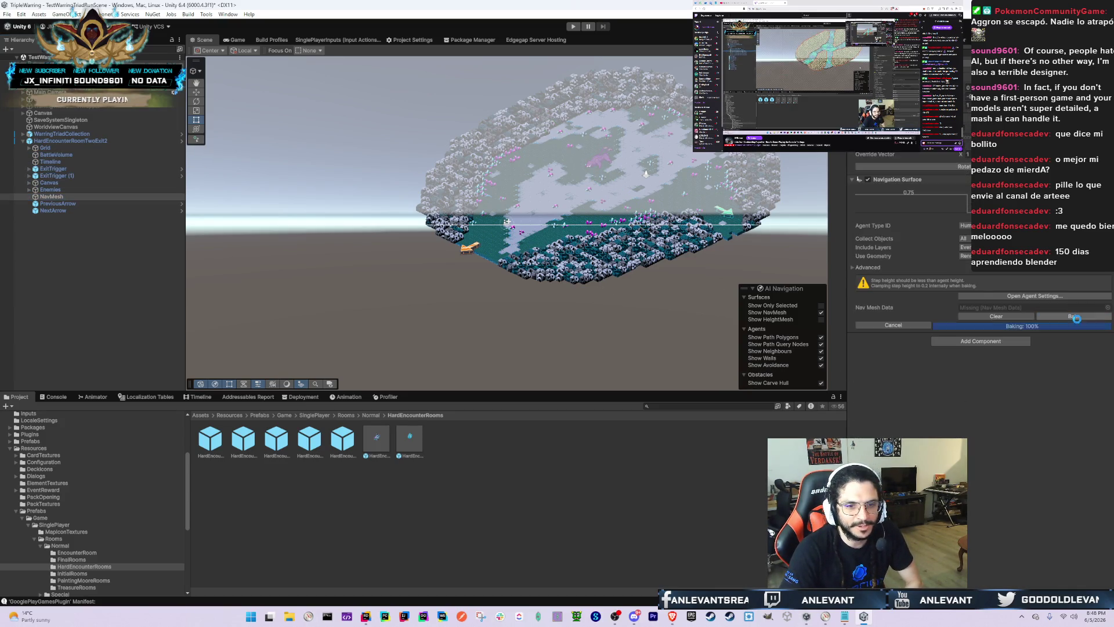
left_click(1074, 316)
right_click(998, 311)
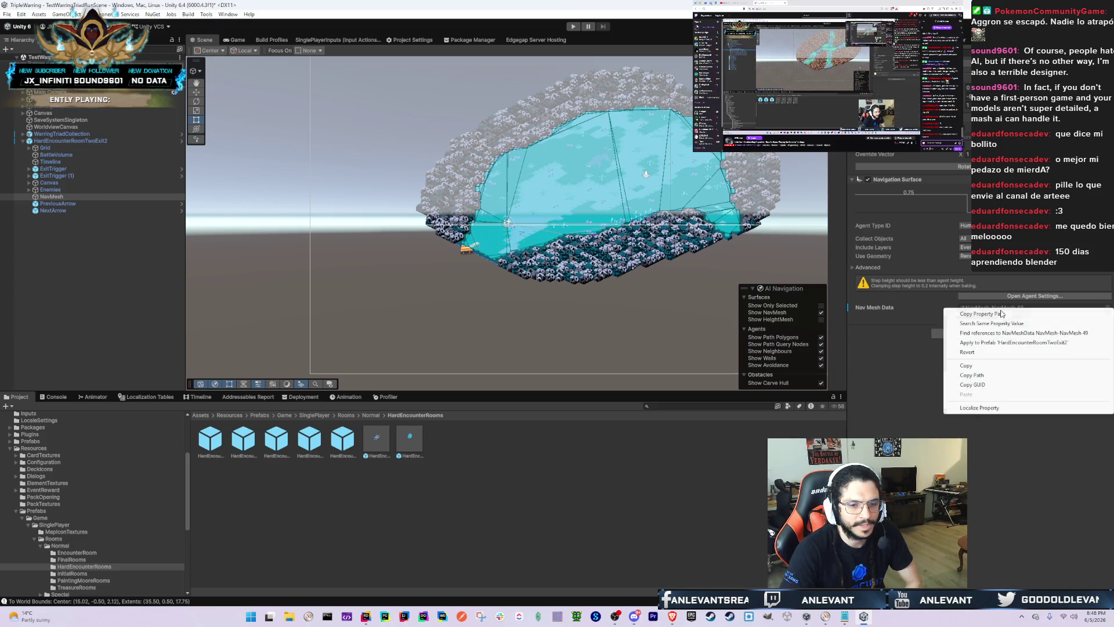
right_click(1020, 339)
left_click(1020, 343)
key("Left")
key("Left")
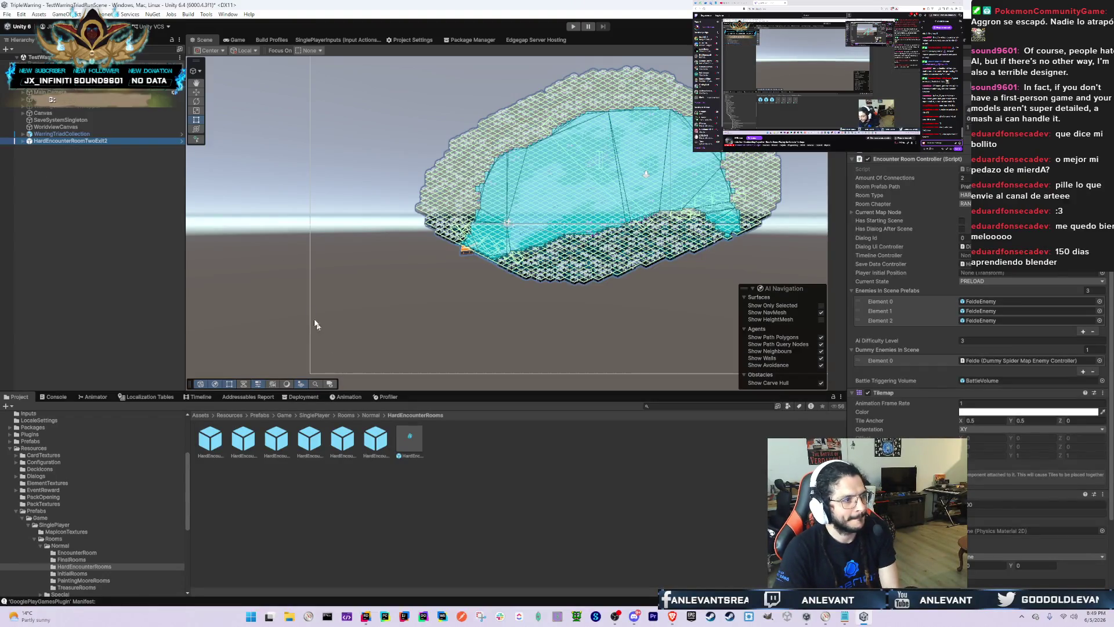
key("Delete")
Step: Place HardEncounterRoomTwoExit3, bake its NavMesh, and apply the Nav Mesh Data to its prefab
mouse_move(416, 445)
left_mouse_down()
mouse_move(144, 266)
mouse_move(77, 201)
left_mouse_up()
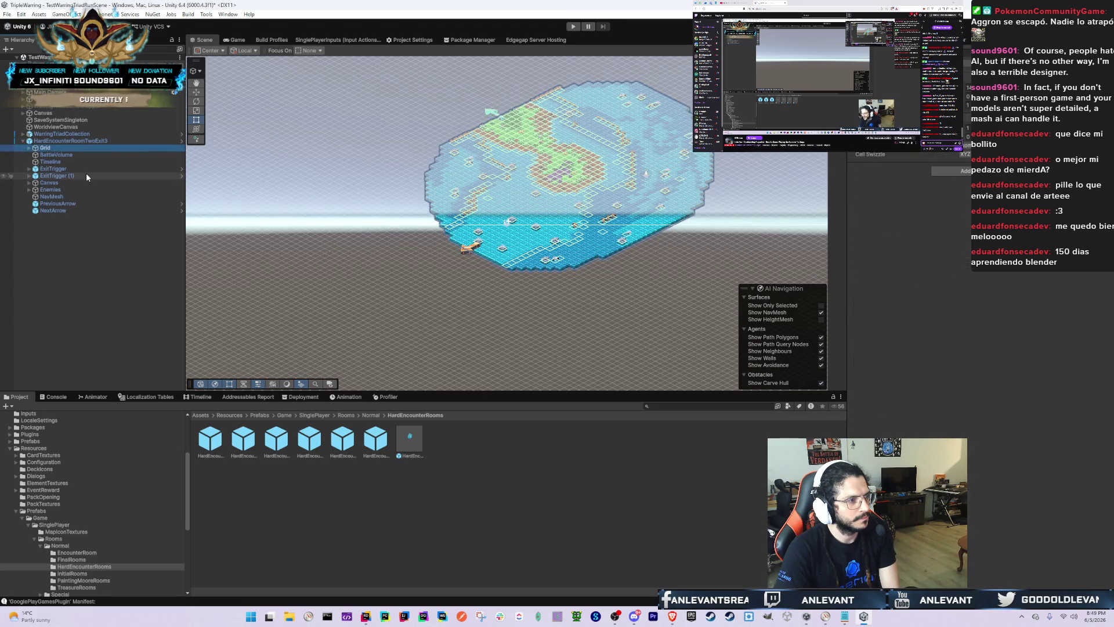
left_click(65, 197)
left_click(1078, 315)
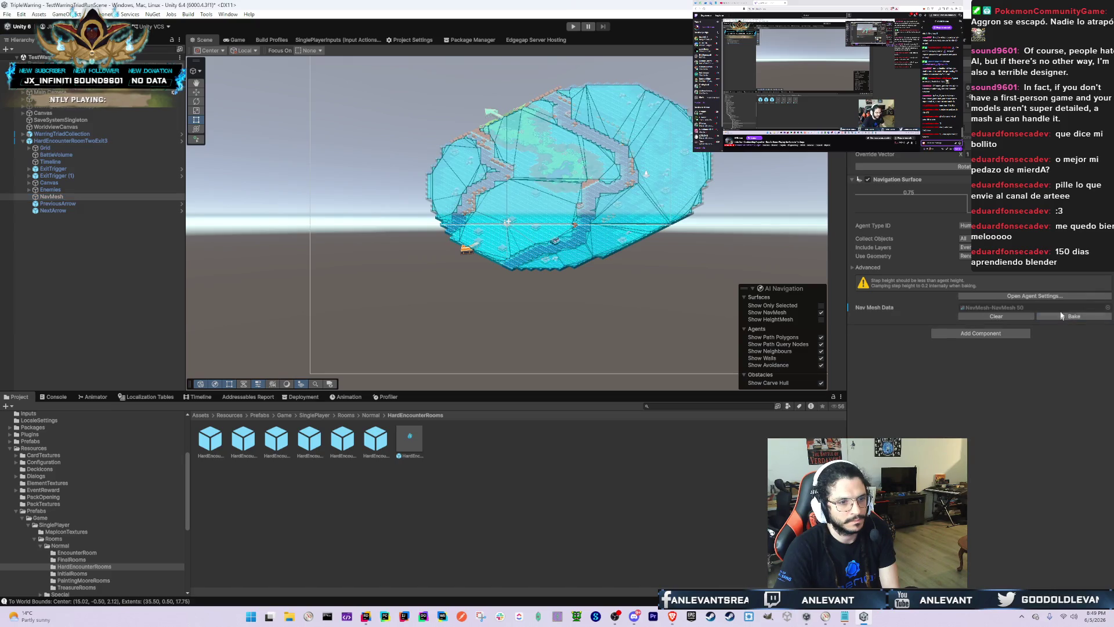
key("f")
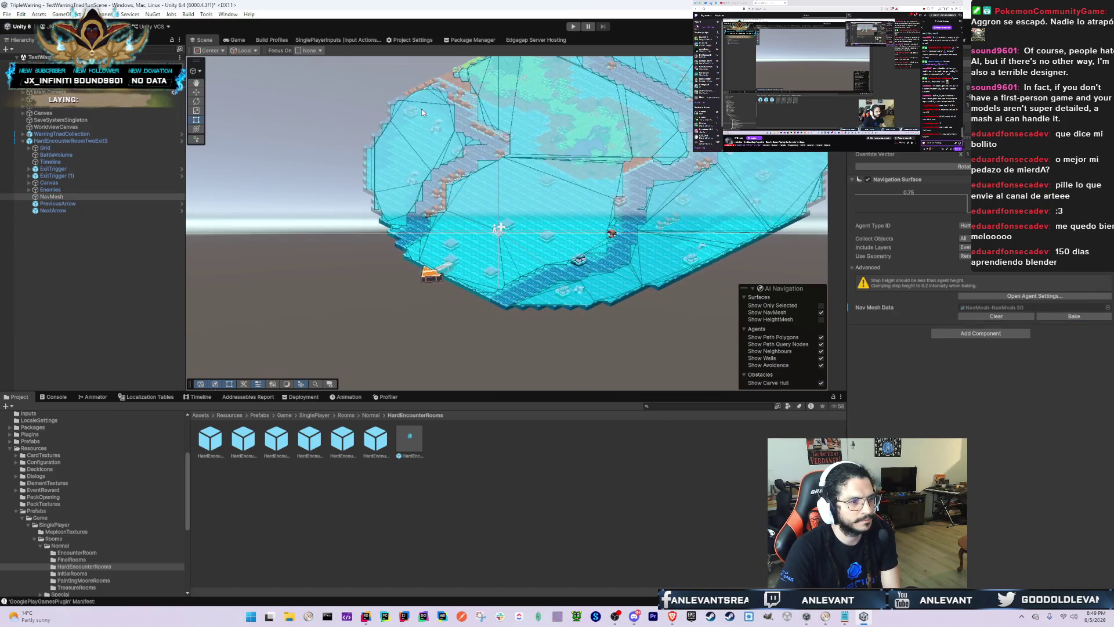
left_click(1016, 297)
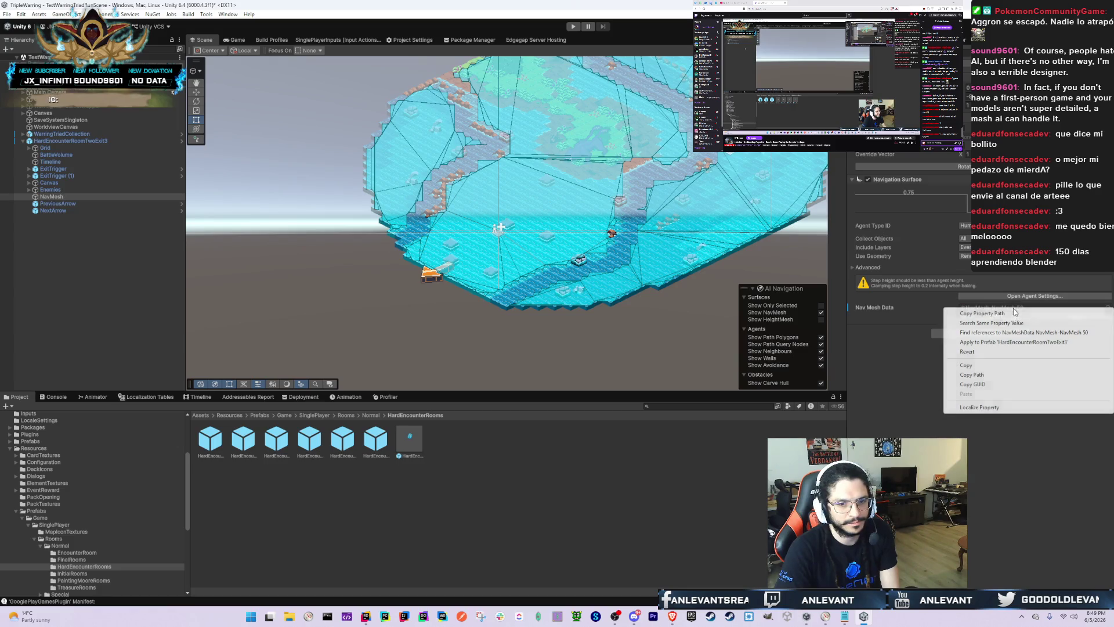
left_click(981, 346)
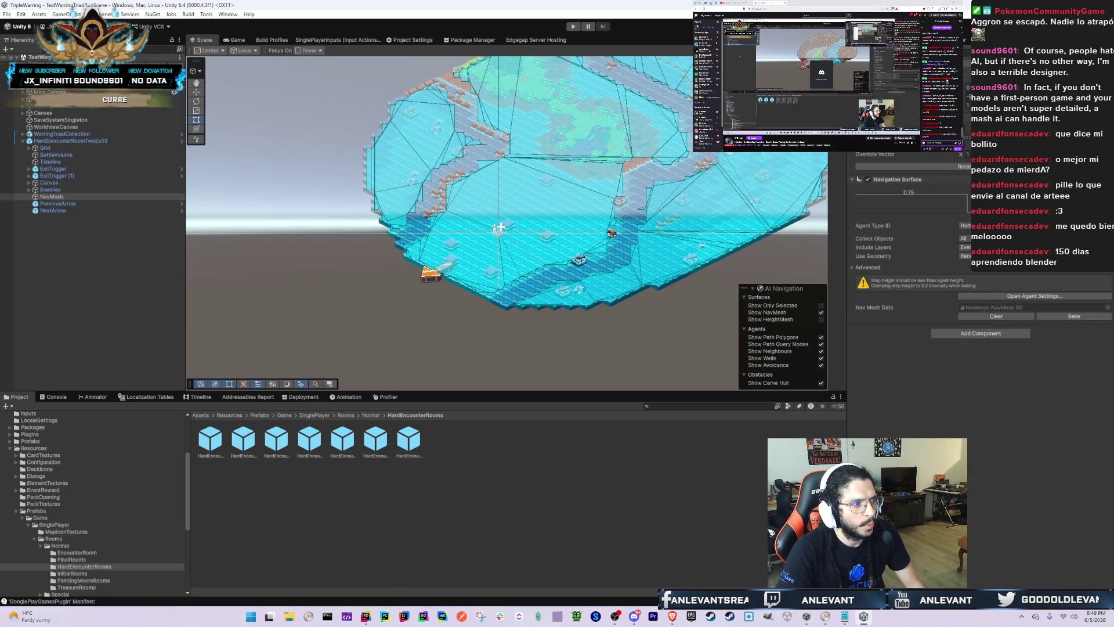
left_click(111, 140)
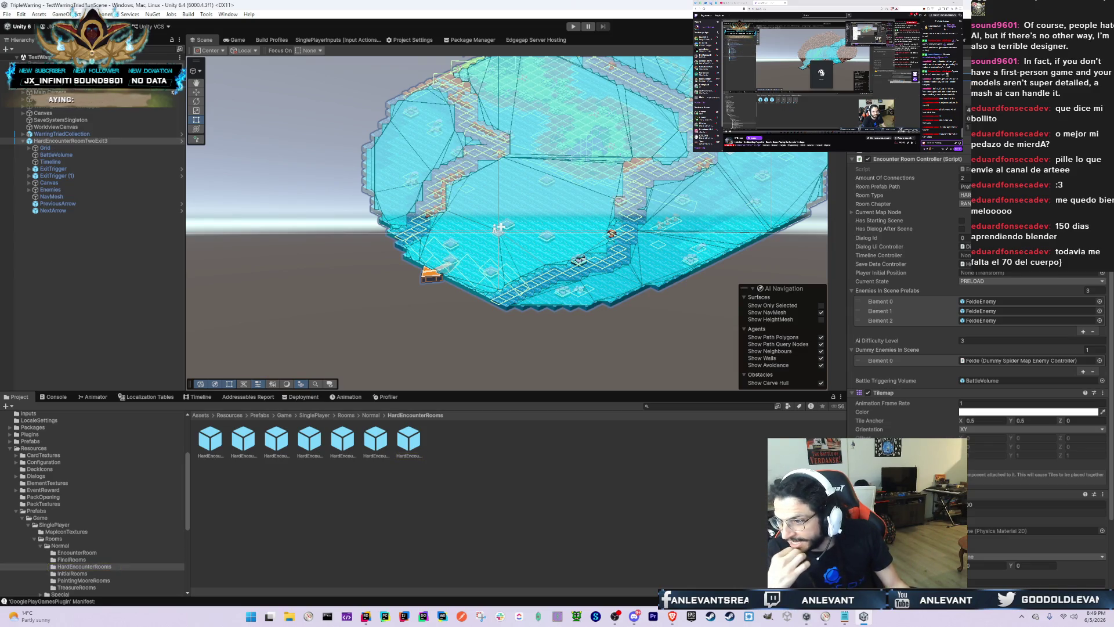
key("alt+Tab")
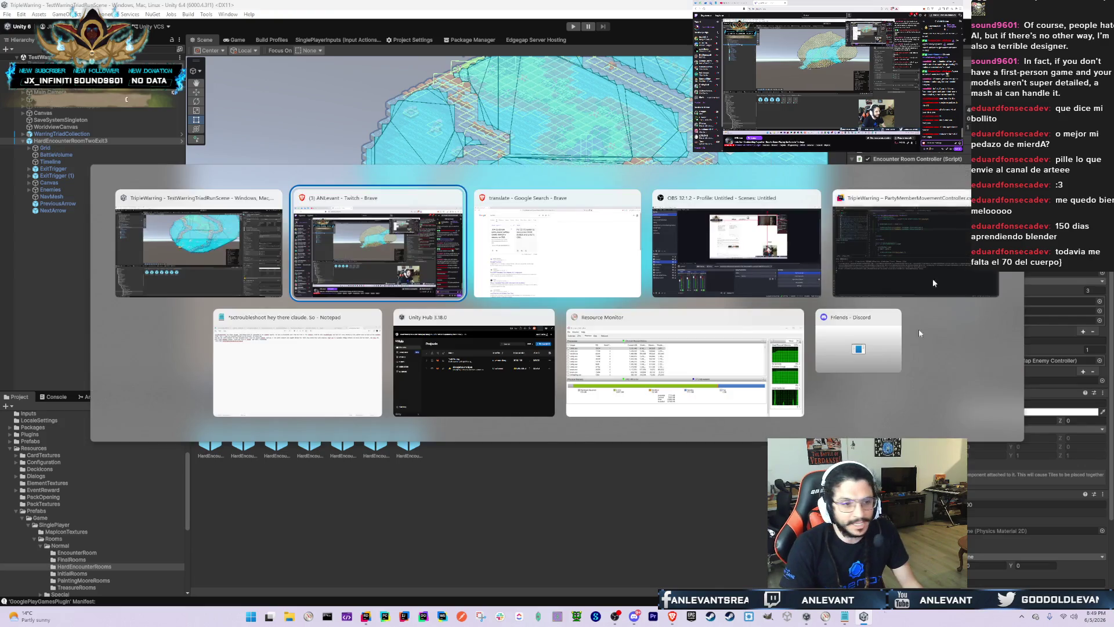
Step: Switch to Discord, maximize it, and open the #arte channel
key("alt+Tab")
key("alt+Tab")
key("alt+Tab")
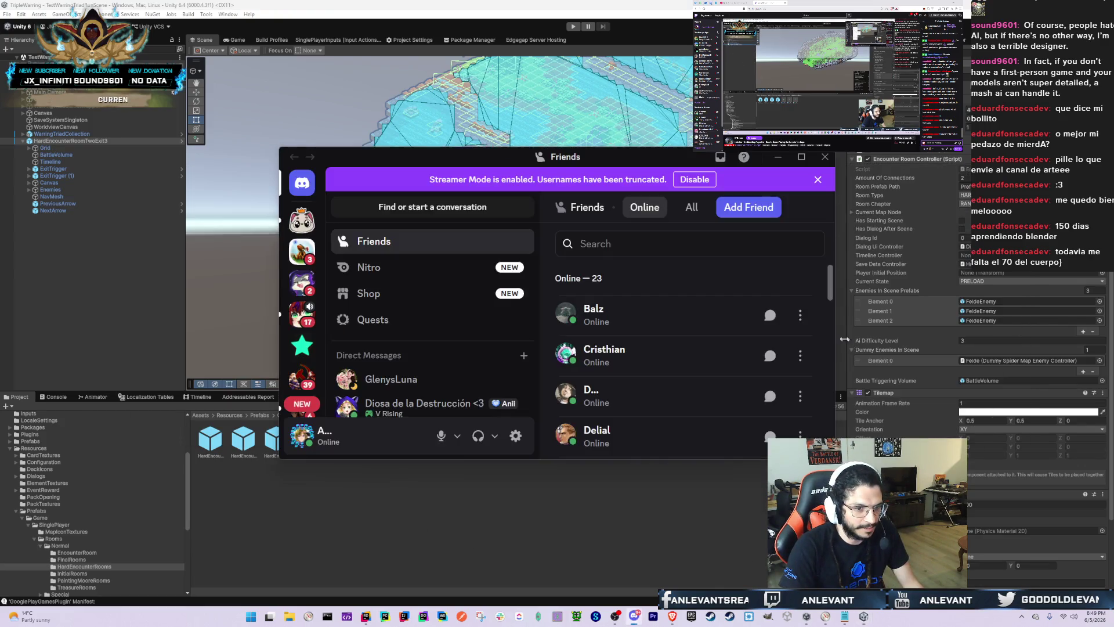
left_click(802, 156)
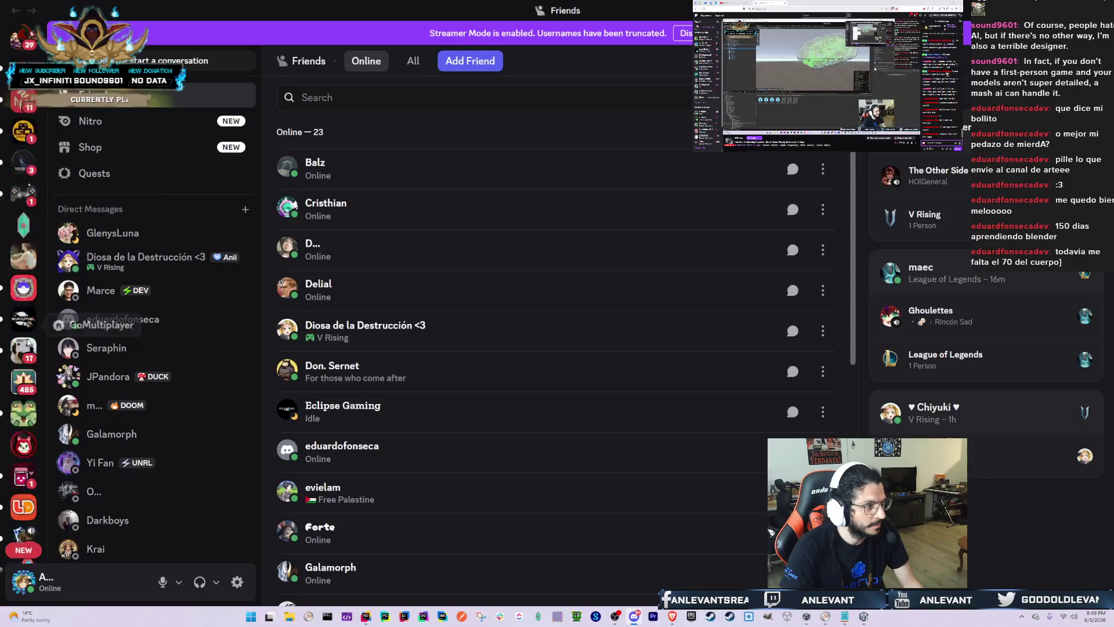
scroll(6, 442, "down", 5)
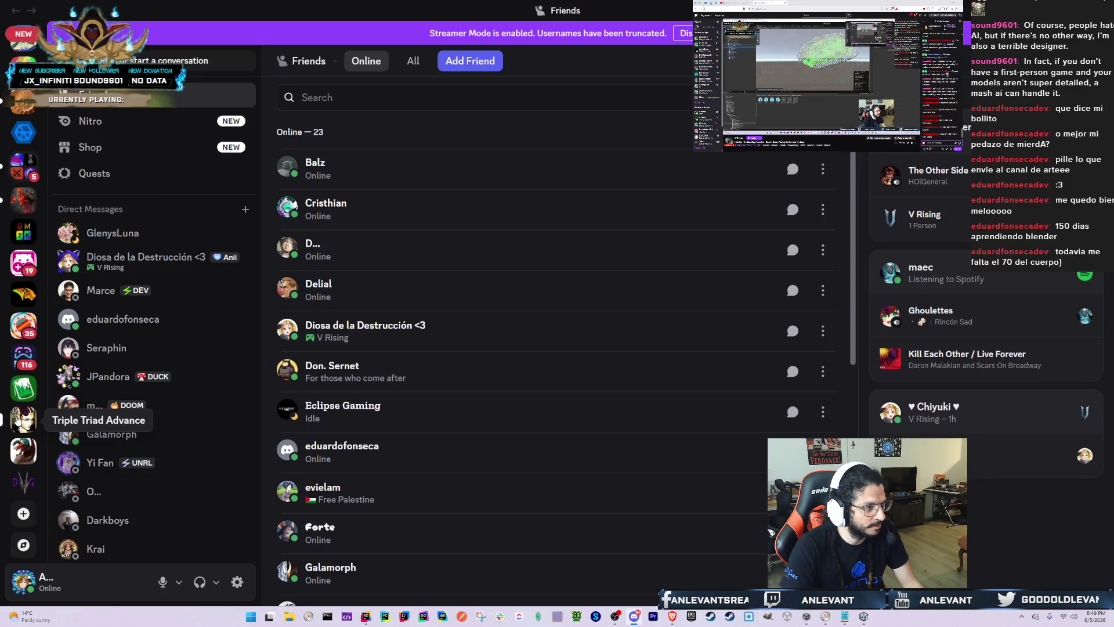
left_click(23, 200)
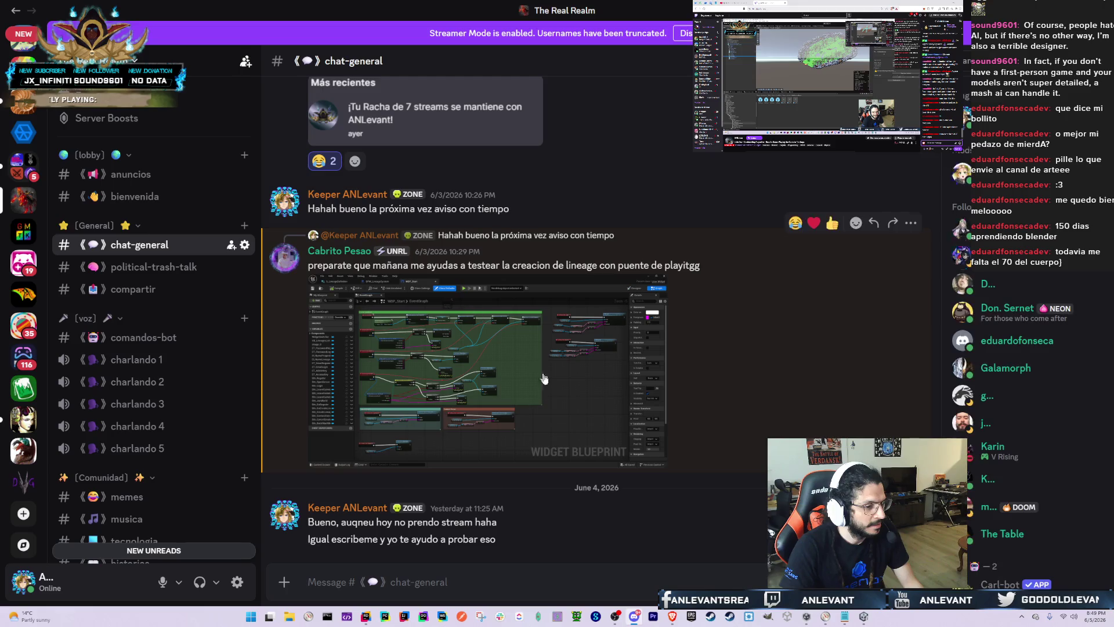
scroll(162, 233, "down", 7)
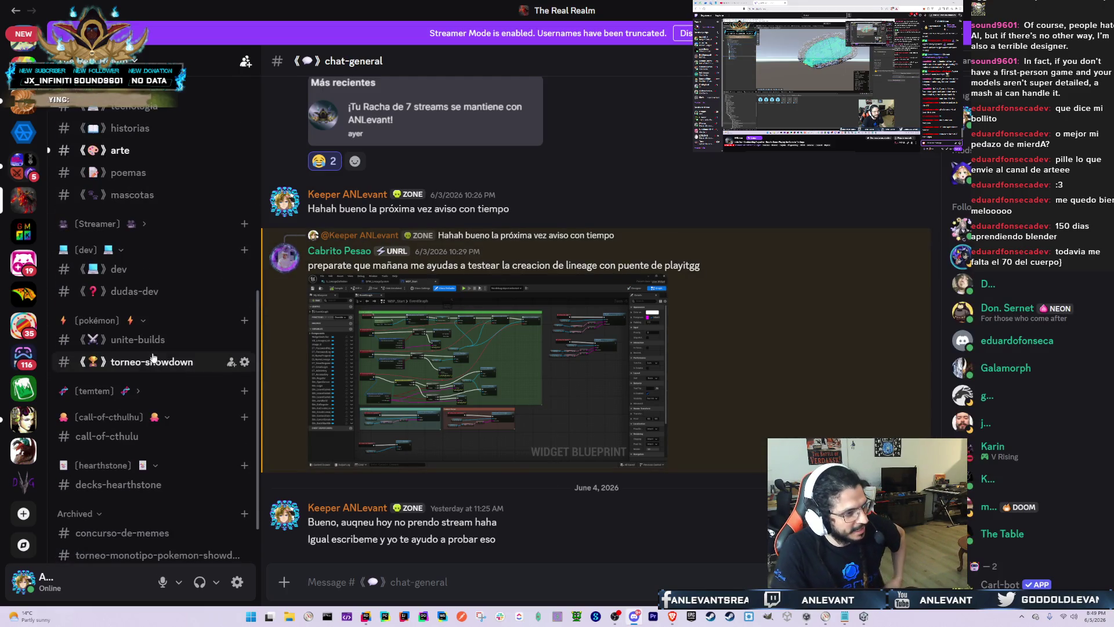
left_click(137, 150)
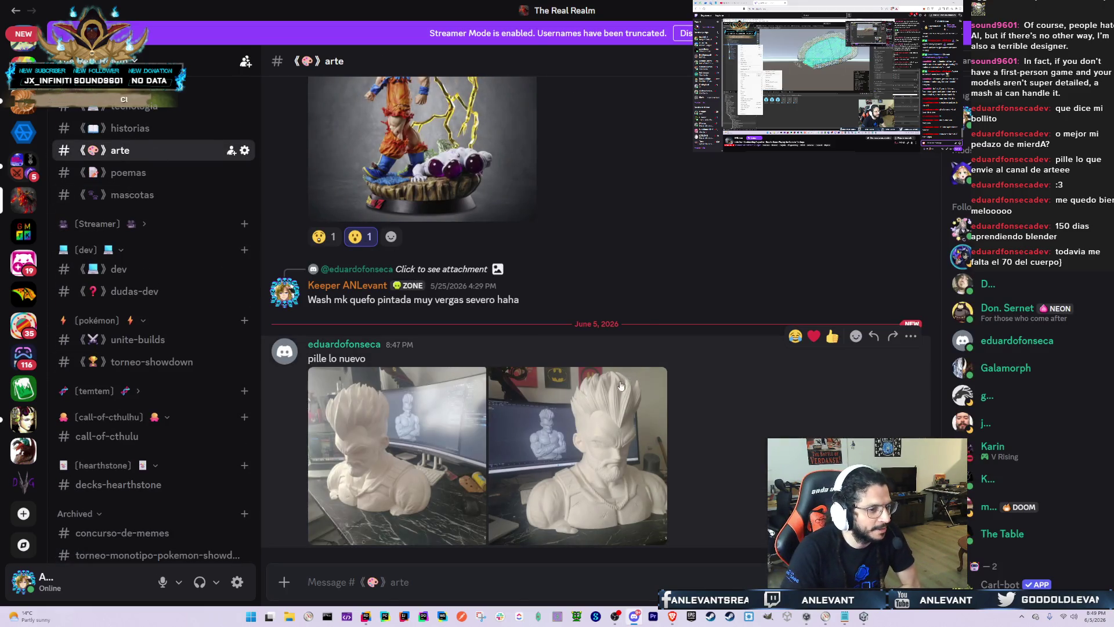
Step: View the bust photos full size, flipping between the two and ending on the second
left_click(436, 442)
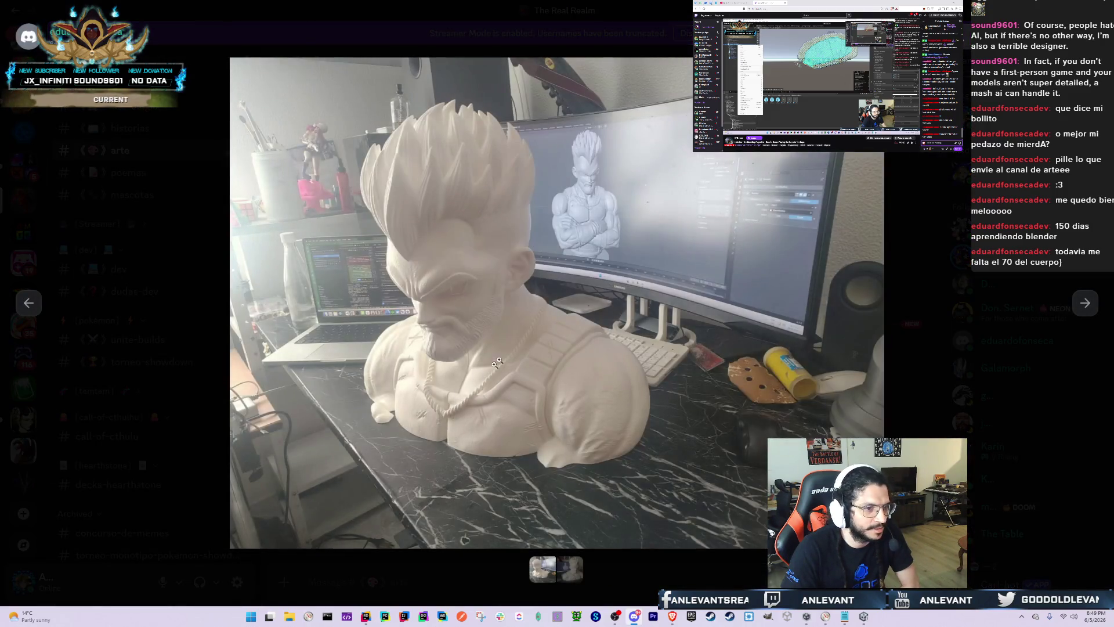
key("Right")
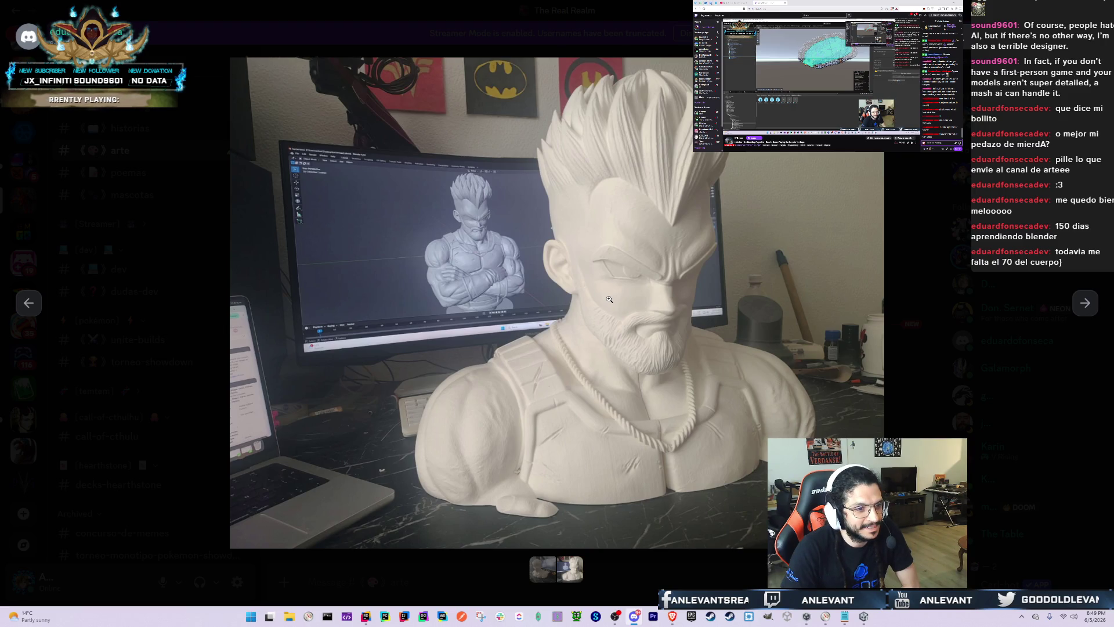
key("Left")
key("Right")
key("Left")
key("Right")
key("Left")
key("Right")
key("Left")
key("Right")
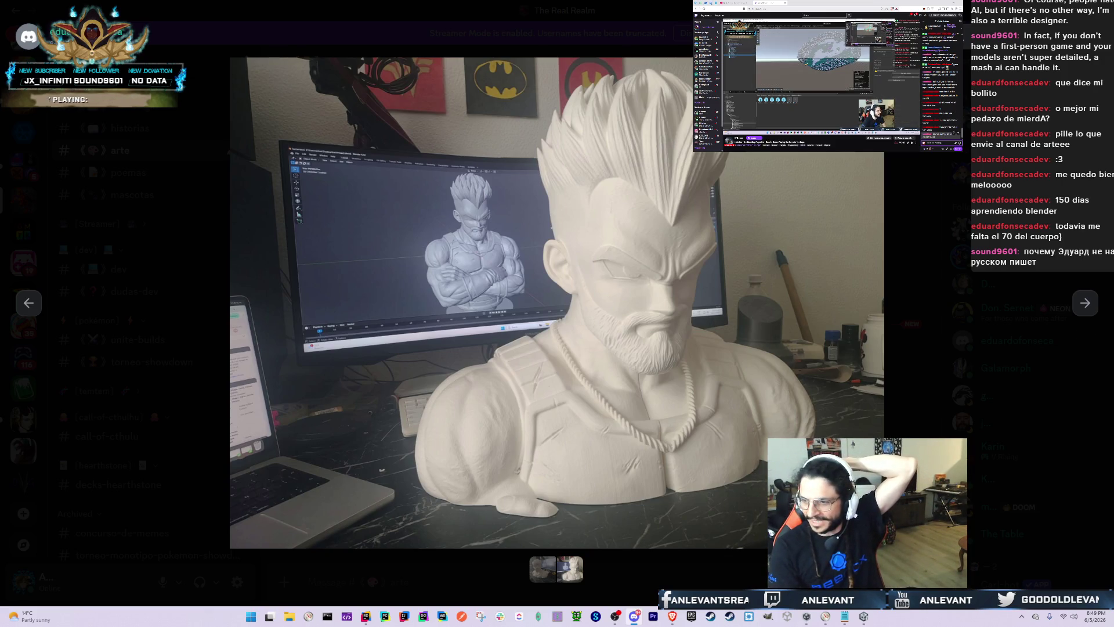
Step: Switch to the browser's Google Translate search page
key("alt+Tab")
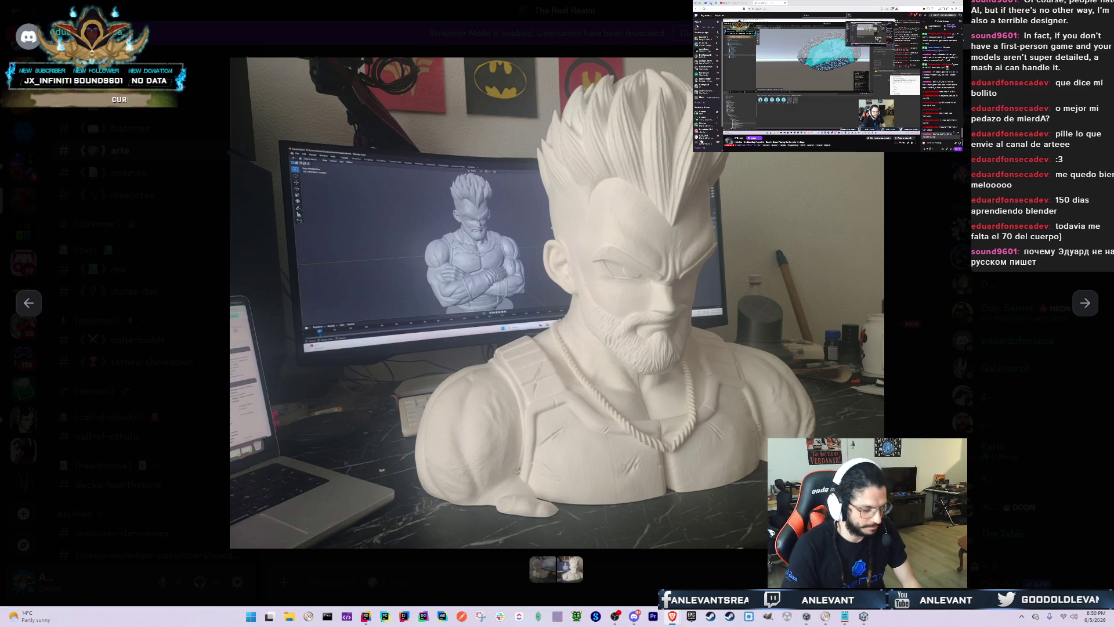
key("alt+Tab")
left_click(763, 239)
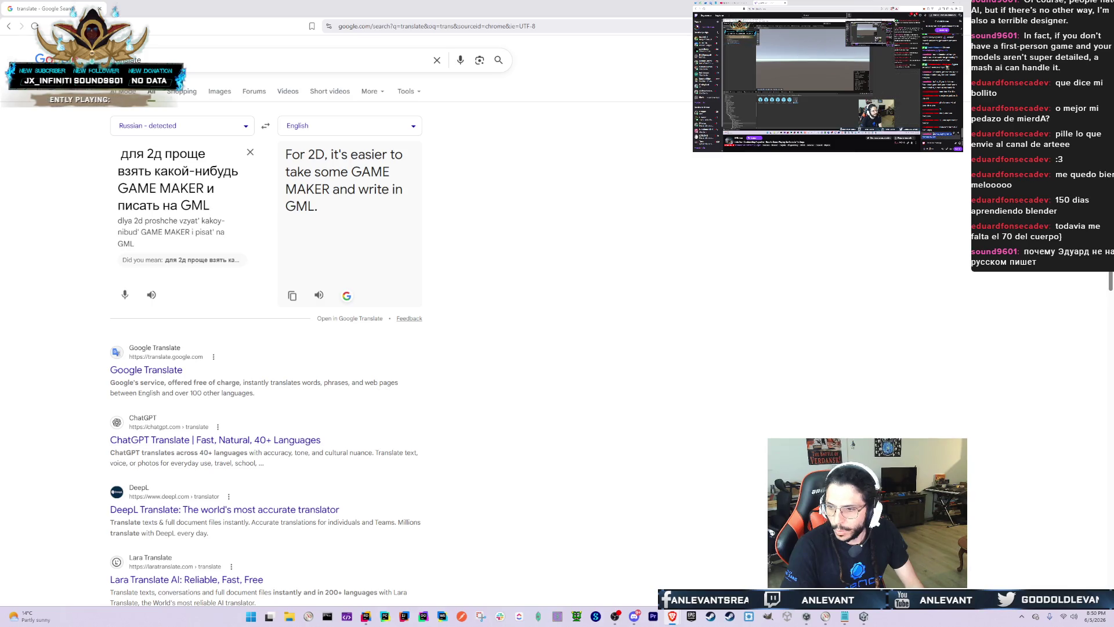
Step: Replace the translate box text with the pasted Russian chat message, then return to Unity
left_click(229, 182)
key("ctrl+a")
type("почему Эдуард не на русском пишет")
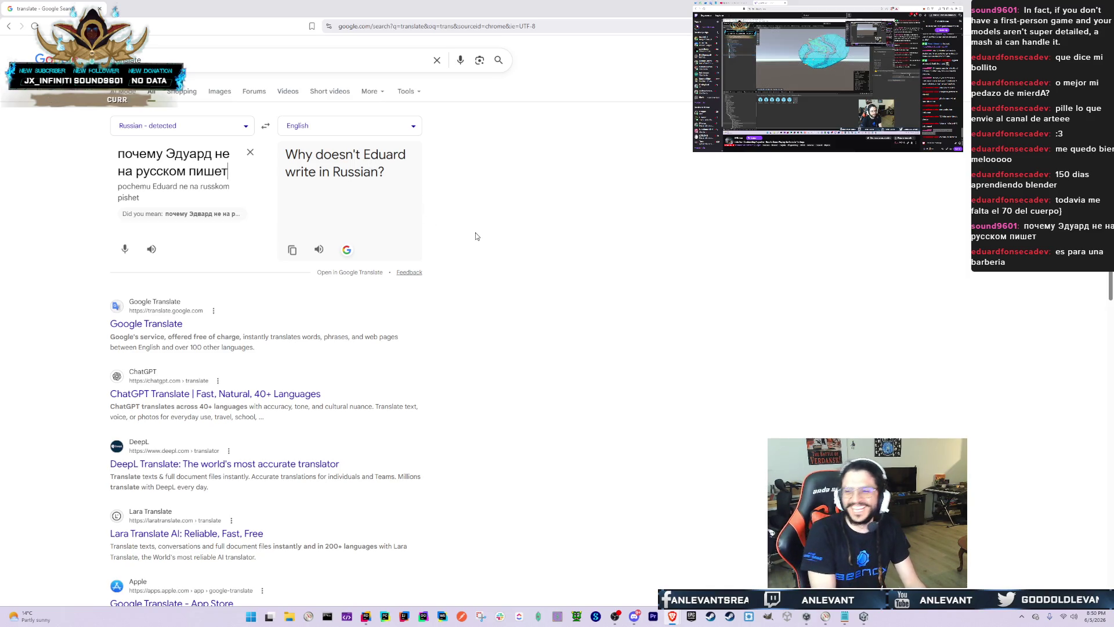
key("alt+Tab")
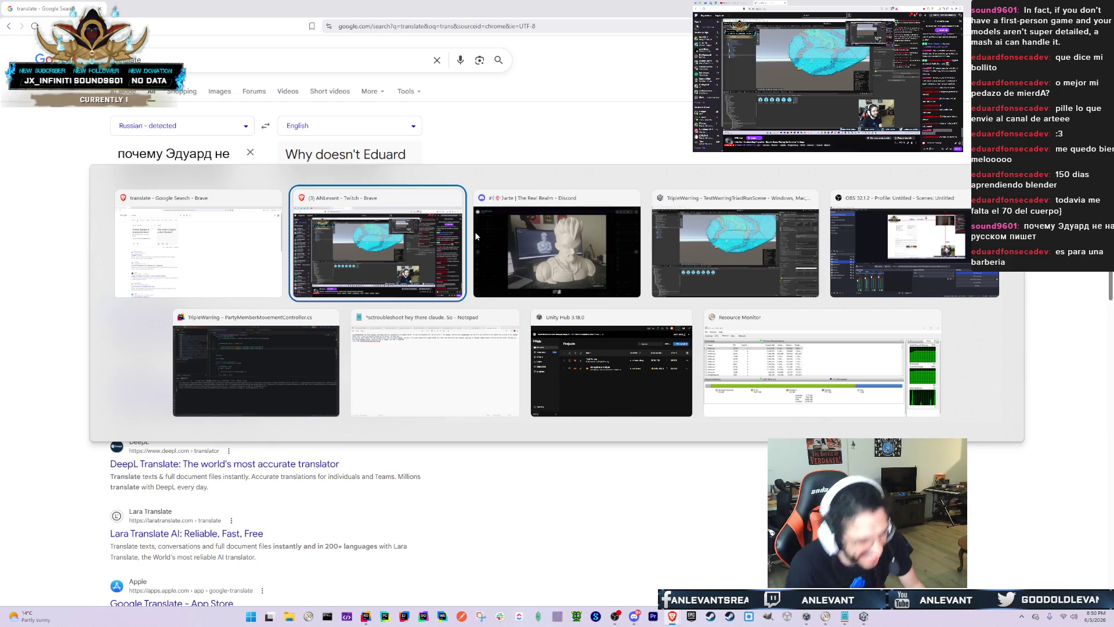
key("alt+Tab")
key("alt+Tab")
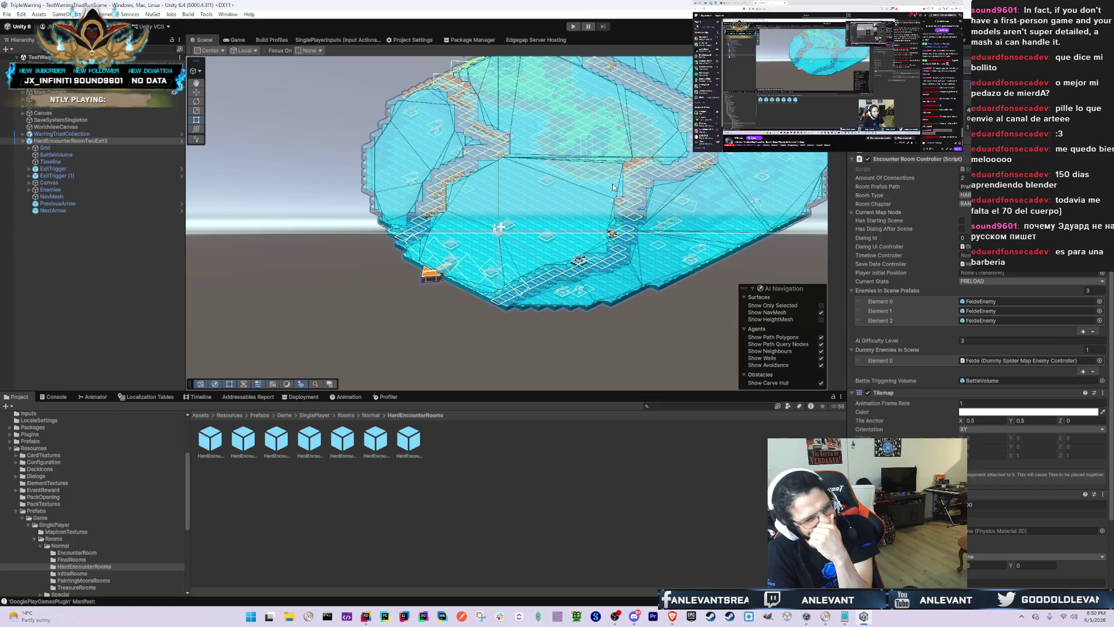
Step: Inspect the room's navmesh and first dummy enemy, then glance at a bust photo in Discord
left_click_drag(621, 193, 583, 238)
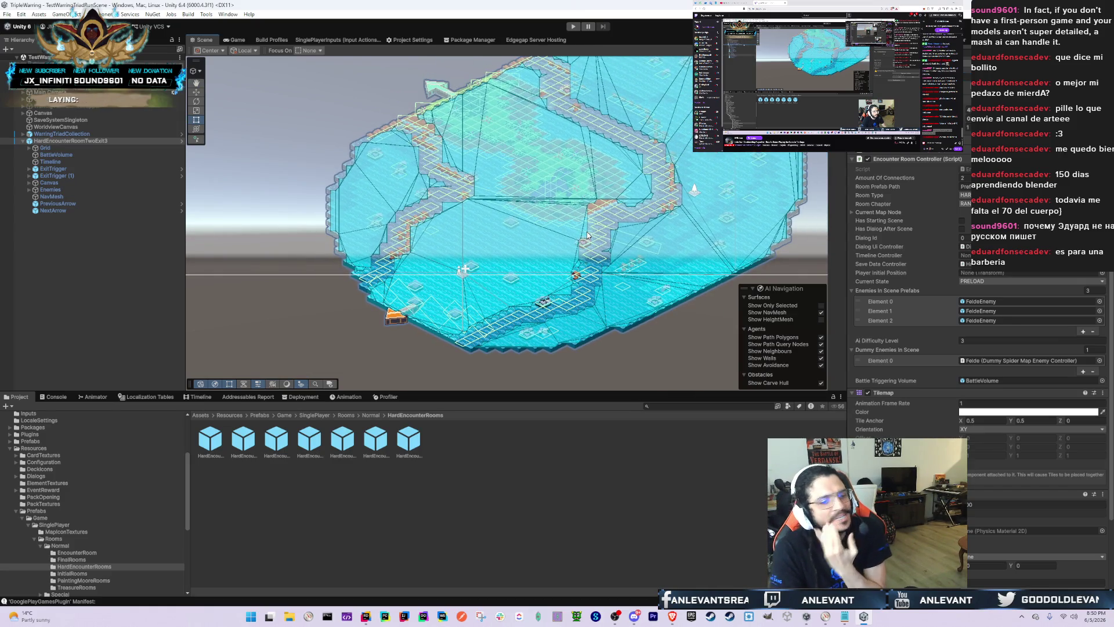
left_click(1076, 365)
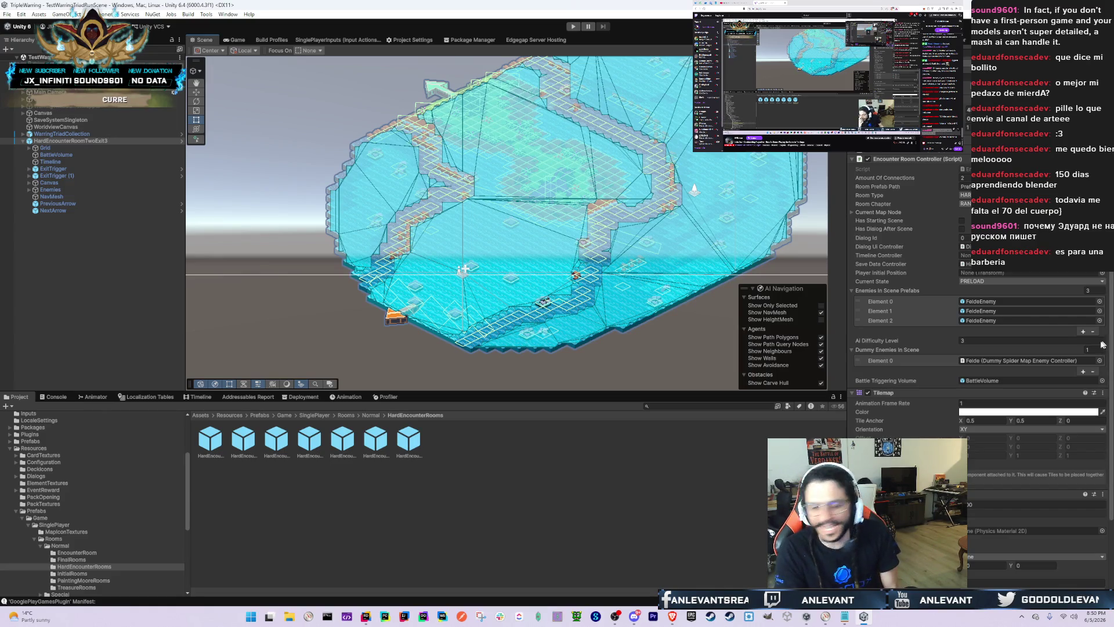
key("alt+Tab")
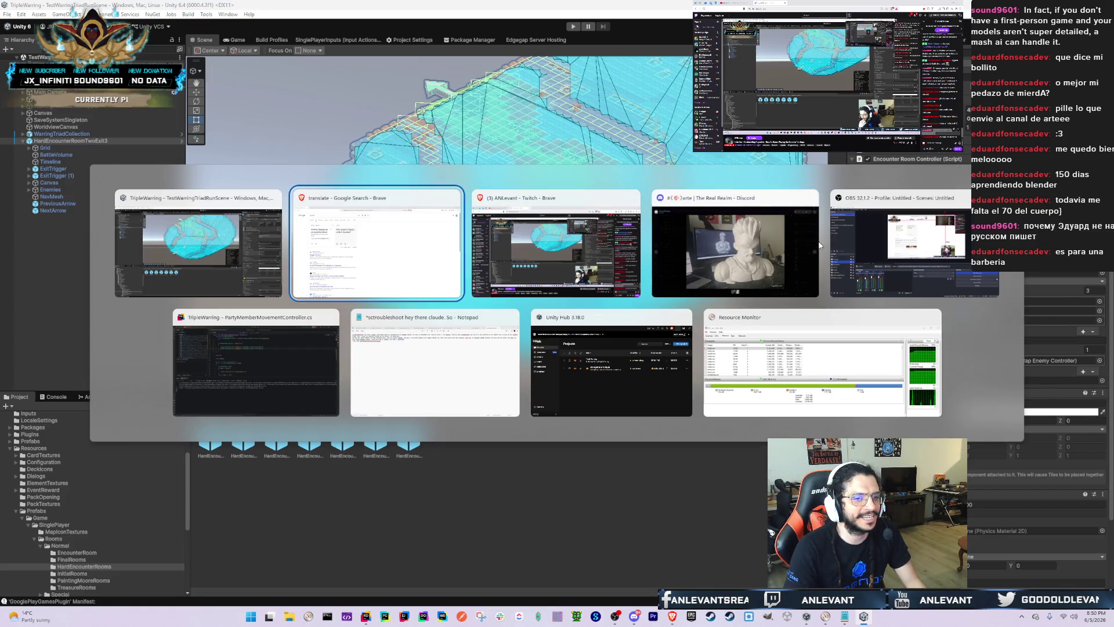
left_click(726, 250)
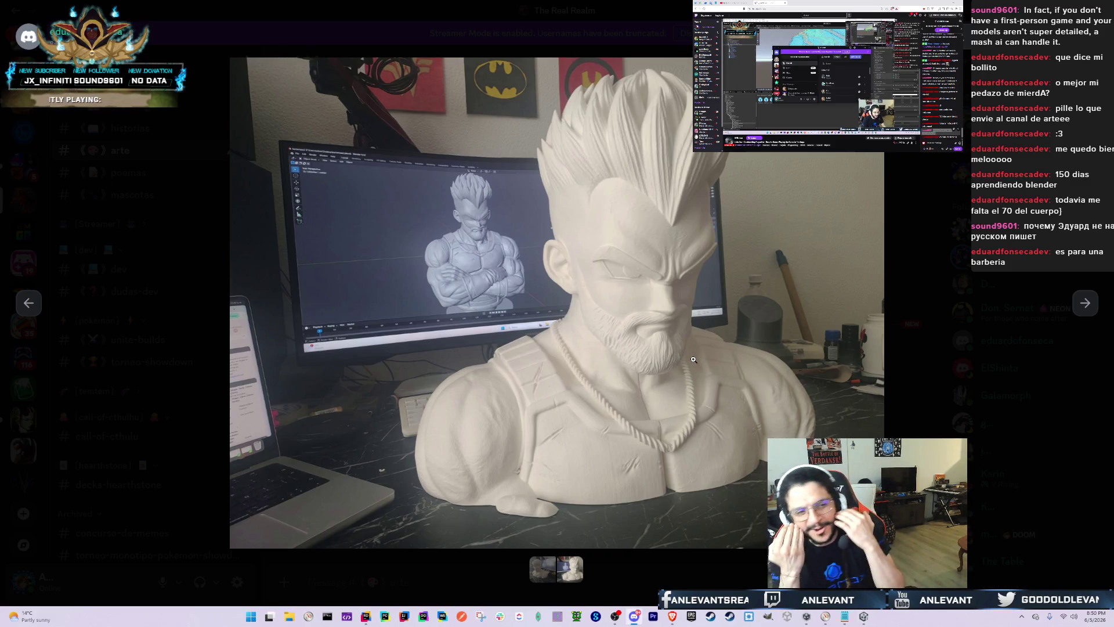
key("alt+Tab")
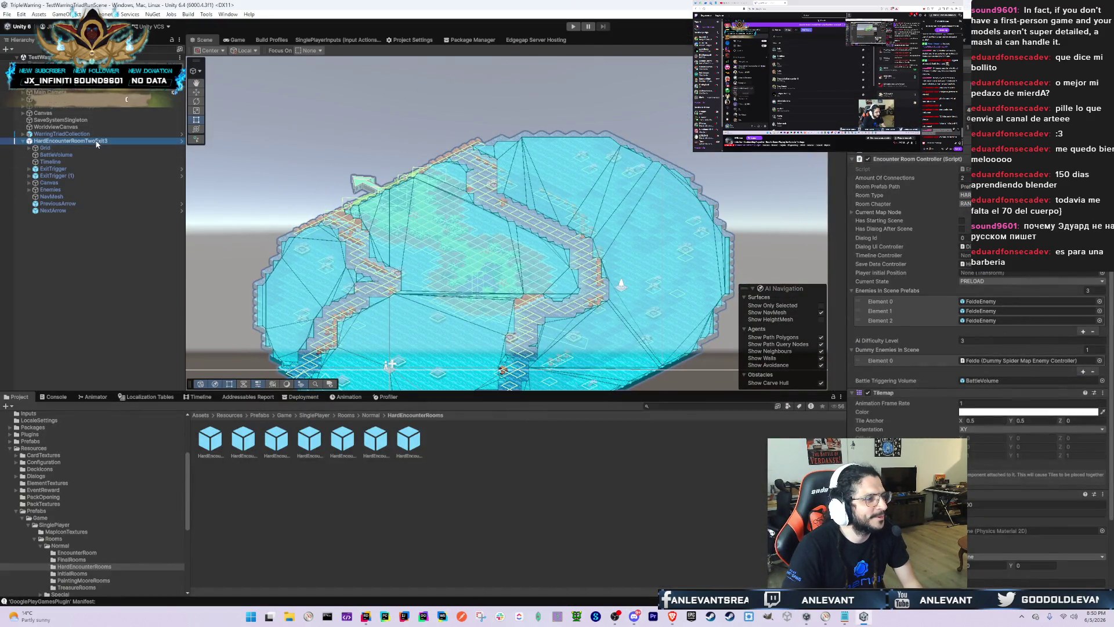
Step: Open the HardEncounterRoomTwoExit3 prefab in isolation, return to the scene, and delete the room instance
right_click(96, 141)
mouse_move(122, 287)
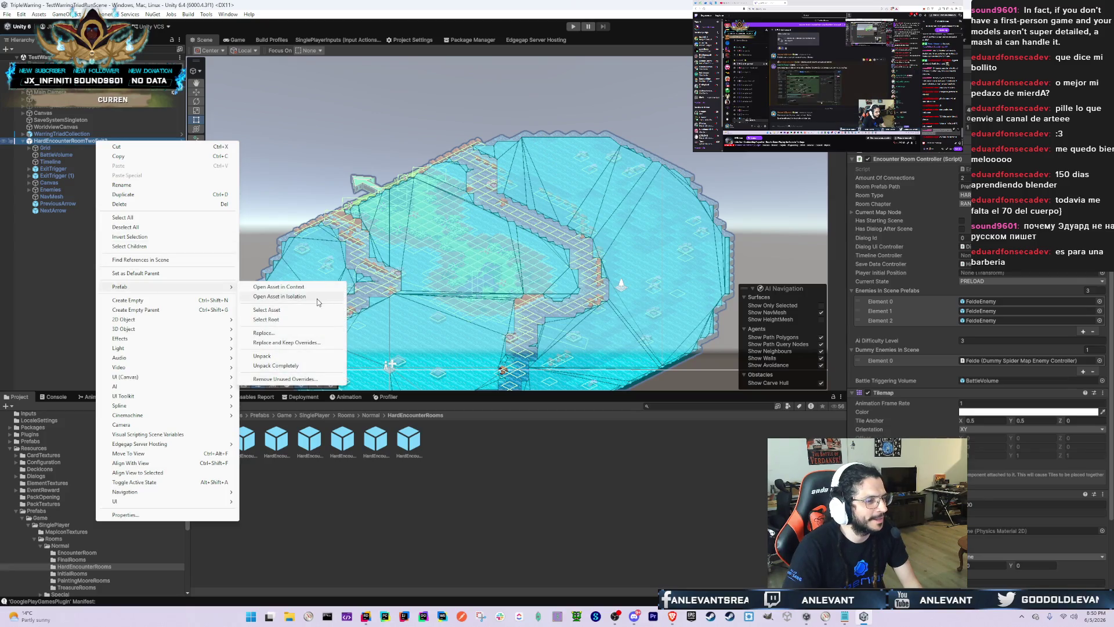
left_click(273, 296)
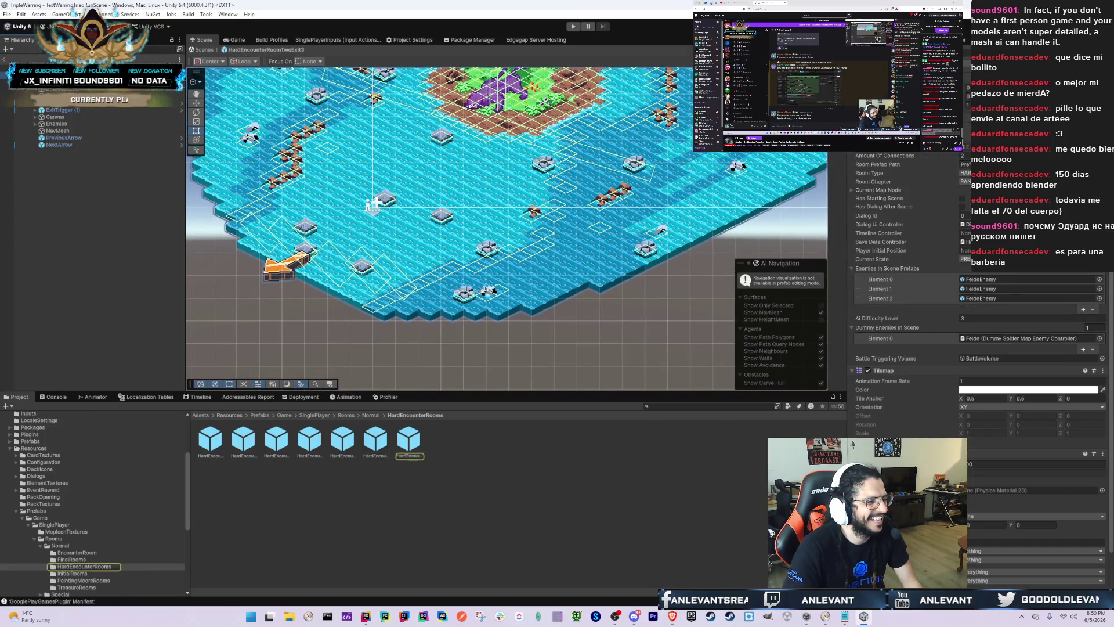
left_click(5, 60)
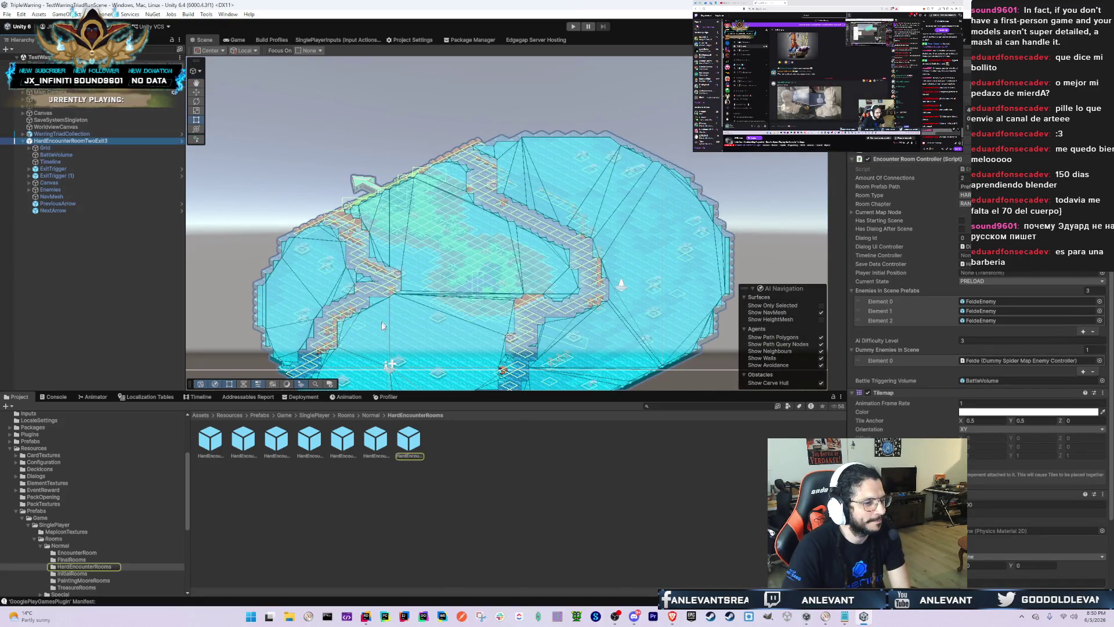
key("Delete")
left_click(72, 547)
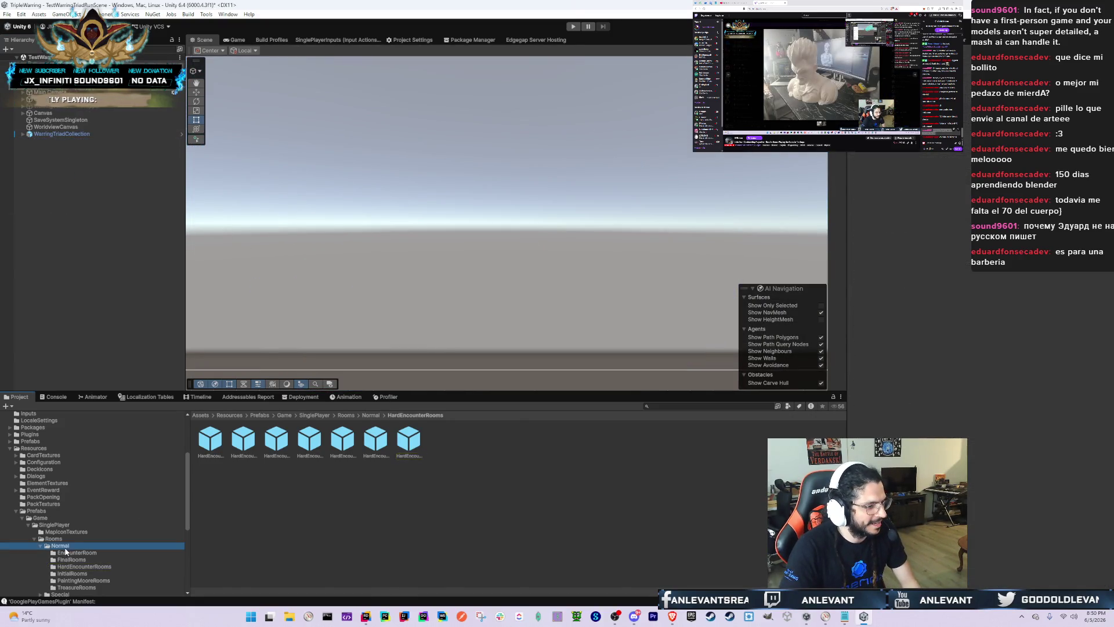
Step: Place an initial room prefab from InitialRooms into the scene and bake its NavMesh
key("Down")
key("Down")
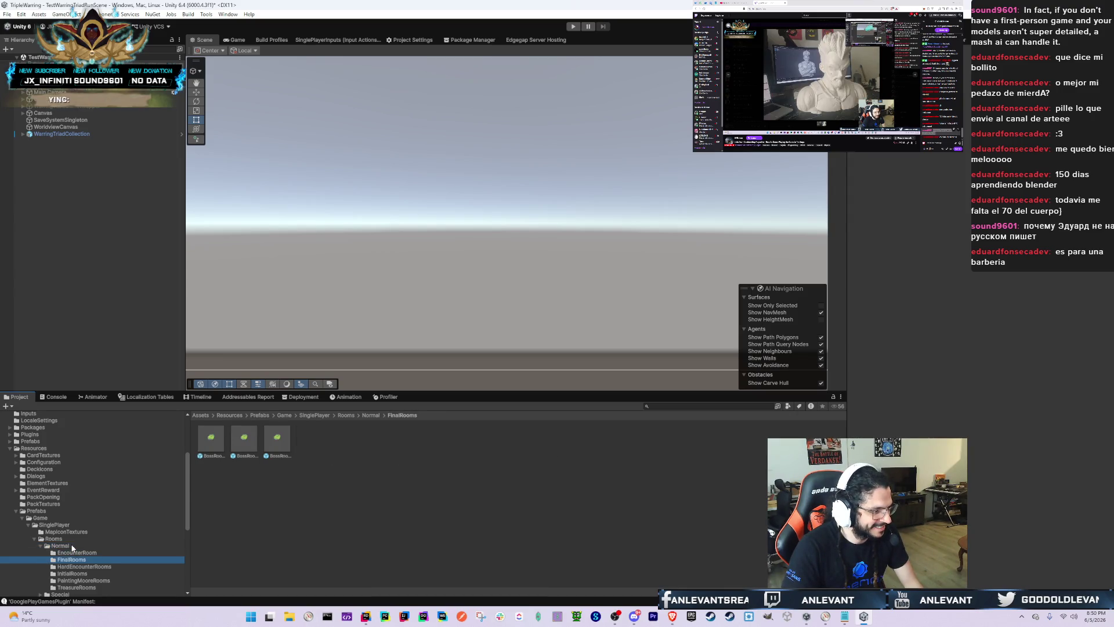
key("Down")
key("Down")
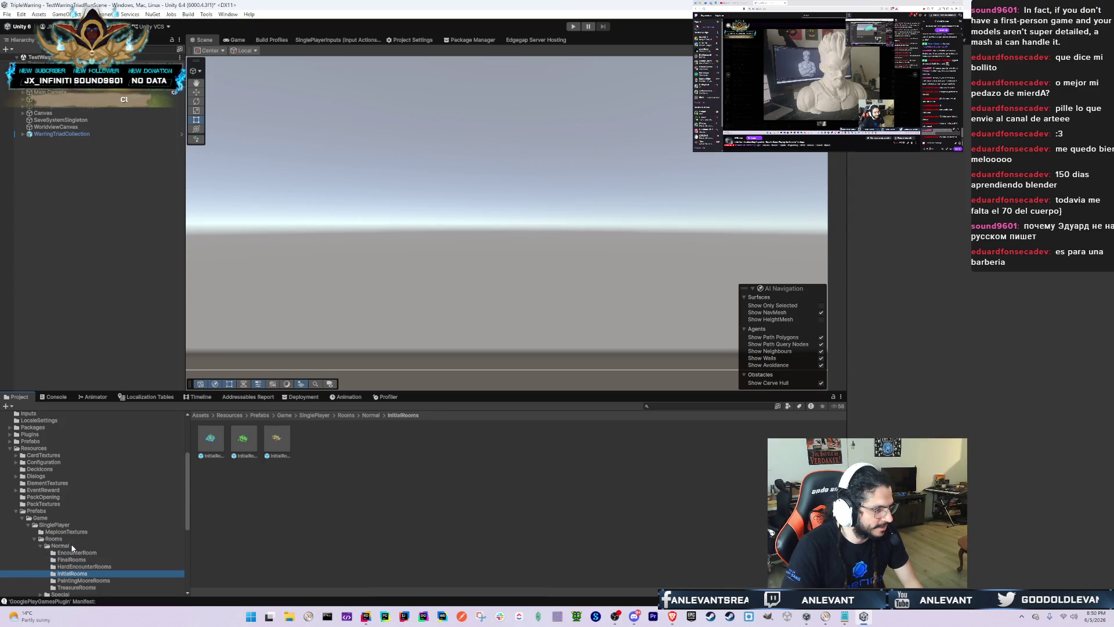
mouse_move(244, 449)
left_mouse_down()
mouse_move(116, 413)
mouse_move(74, 259)
left_mouse_up()
key("Right")
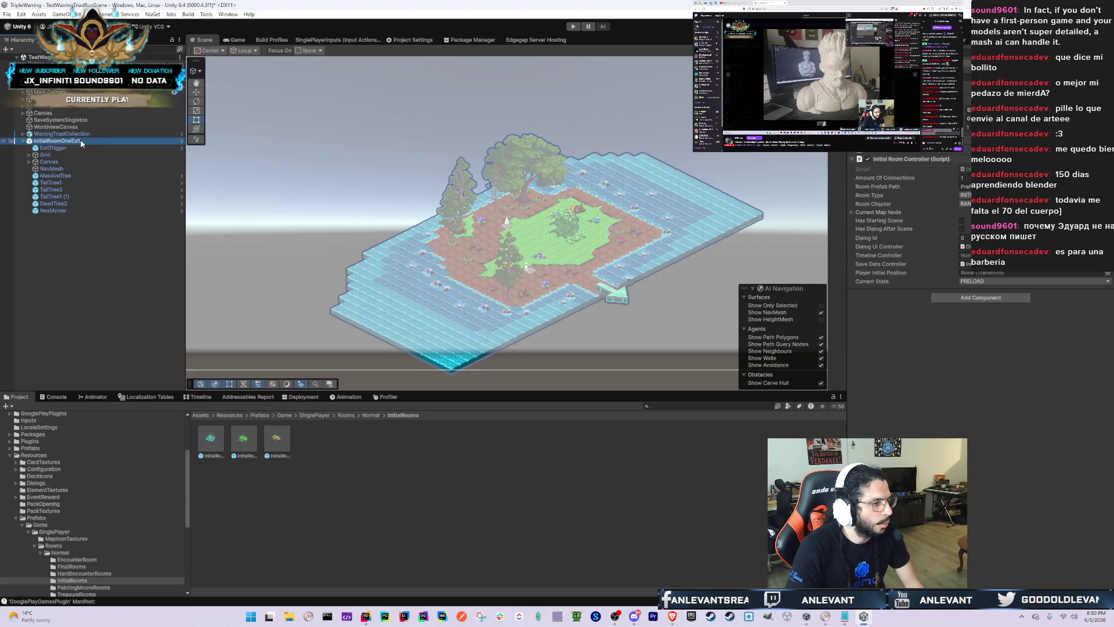
key("Down")
key("Down")
key("Down")
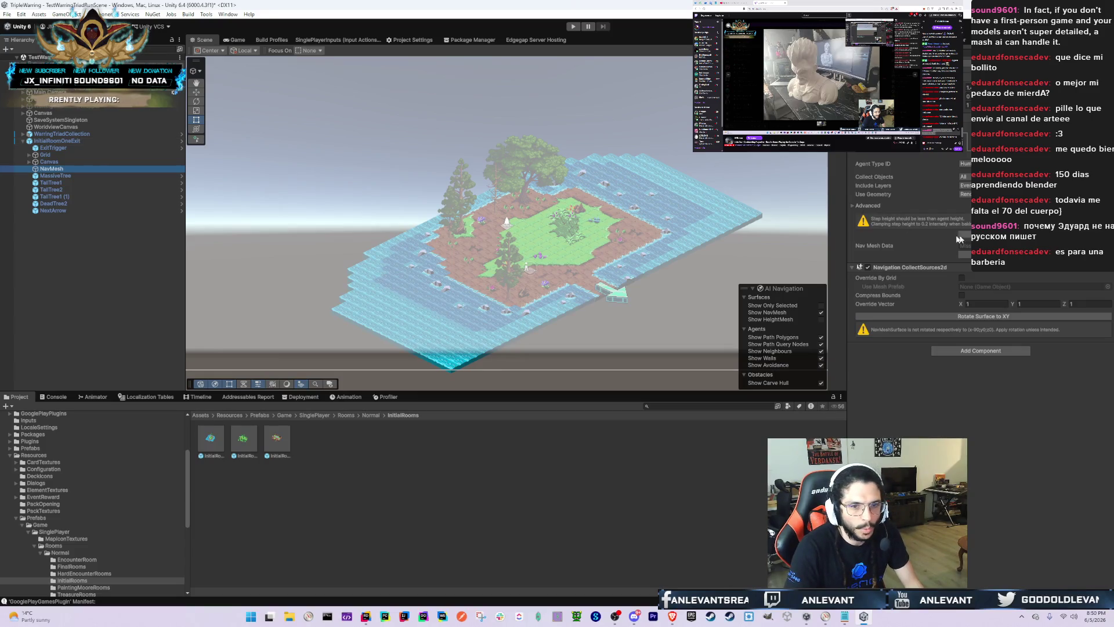
left_click(1045, 256)
mouse_move(594, 233)
left_mouse_down()
mouse_move(668, 255)
mouse_move(890, 247)
left_mouse_up()
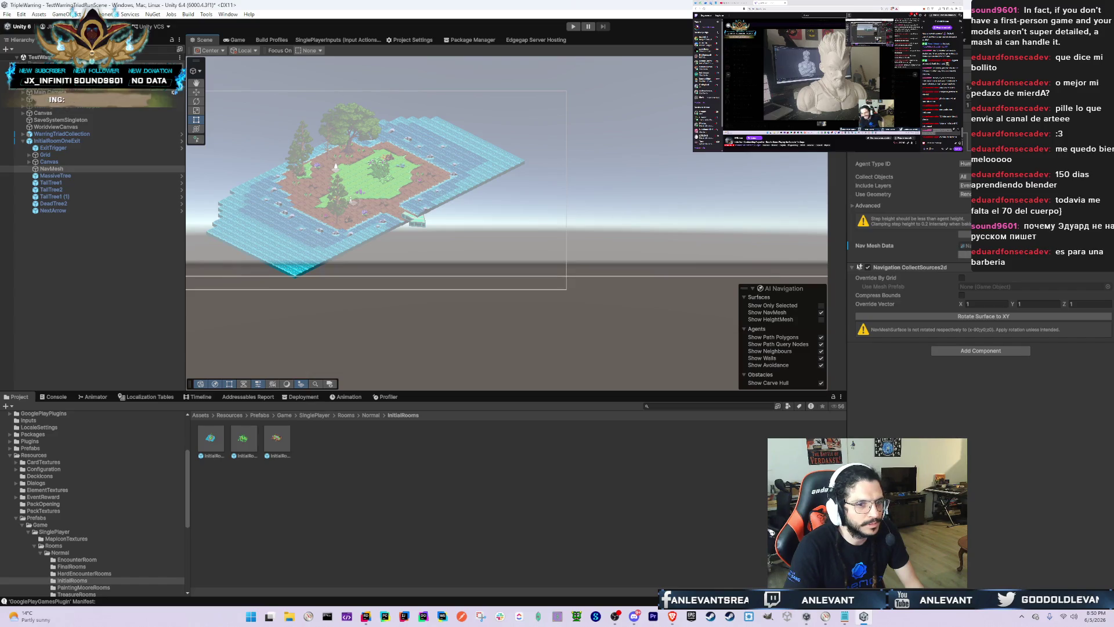
Step: Inspect the Grid's ground tilemaps and make the Ground Obstacles Level Tilemap render in the scene
left_click(29, 154)
left_click(65, 162)
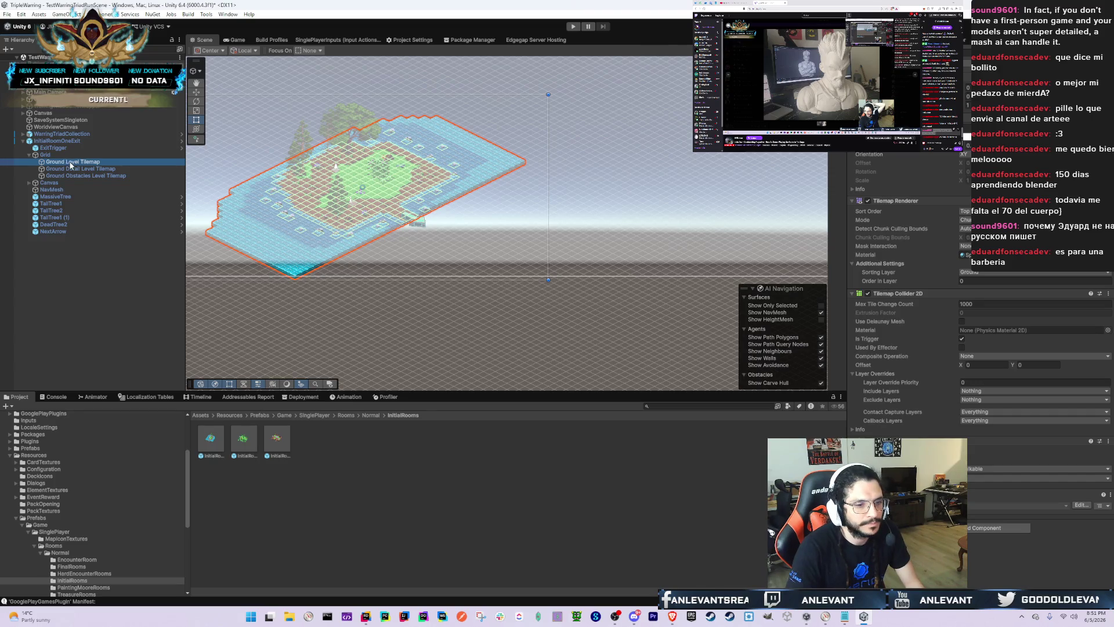
left_click(96, 176)
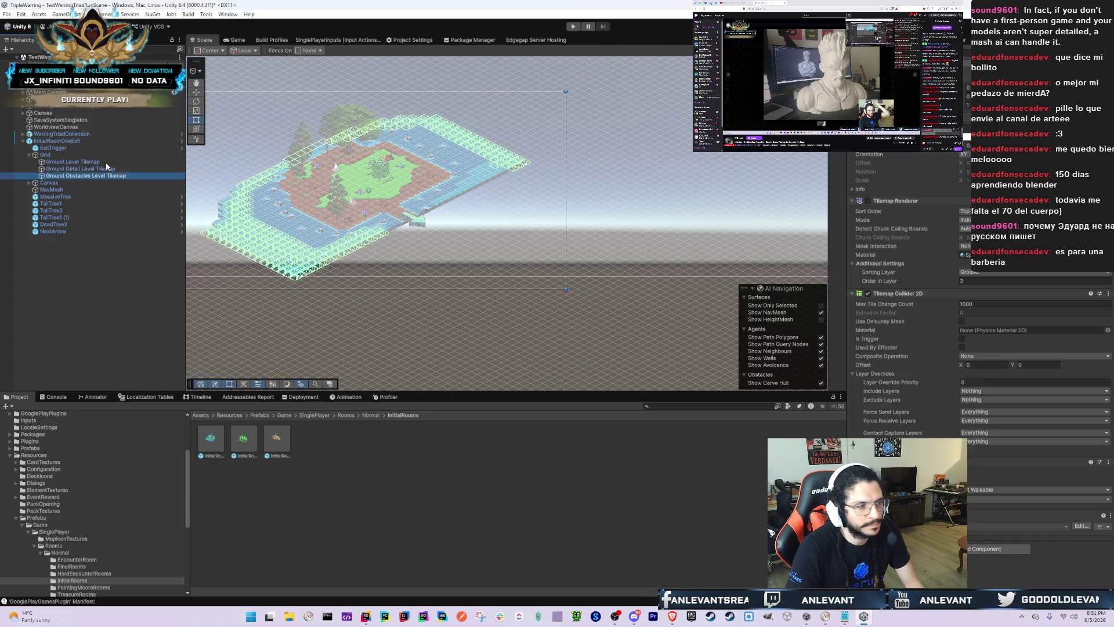
left_click(106, 169)
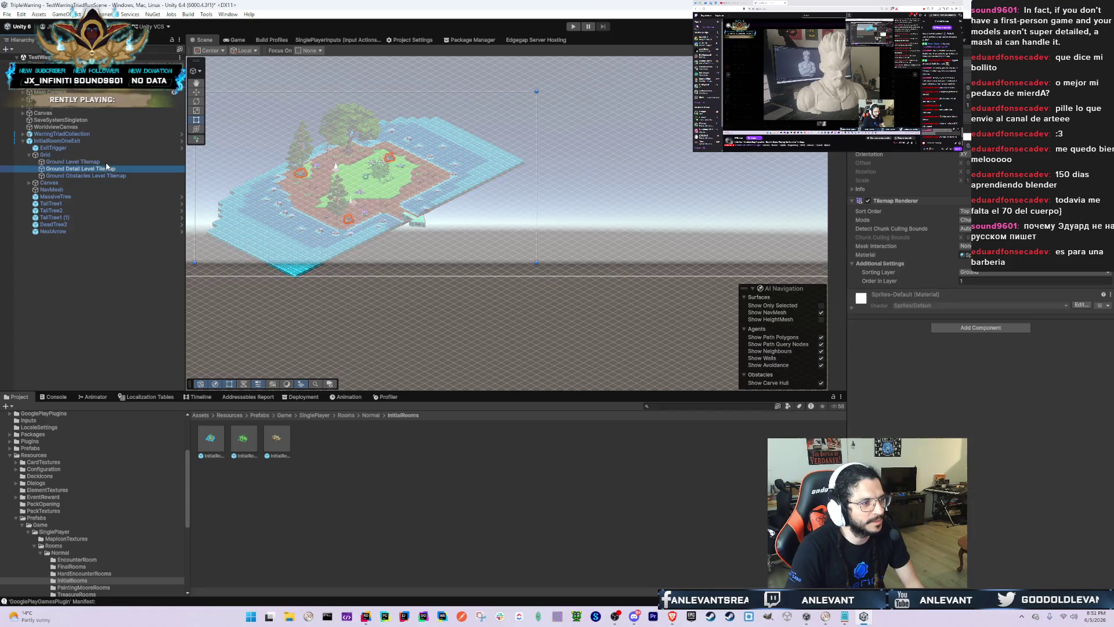
left_click(87, 175)
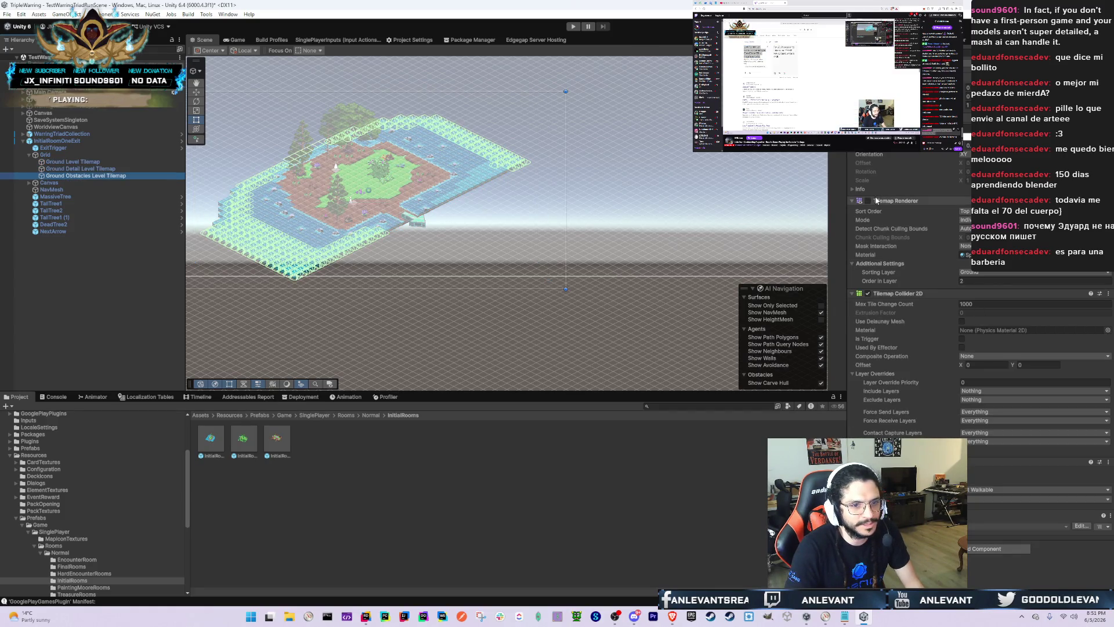
left_click(869, 201)
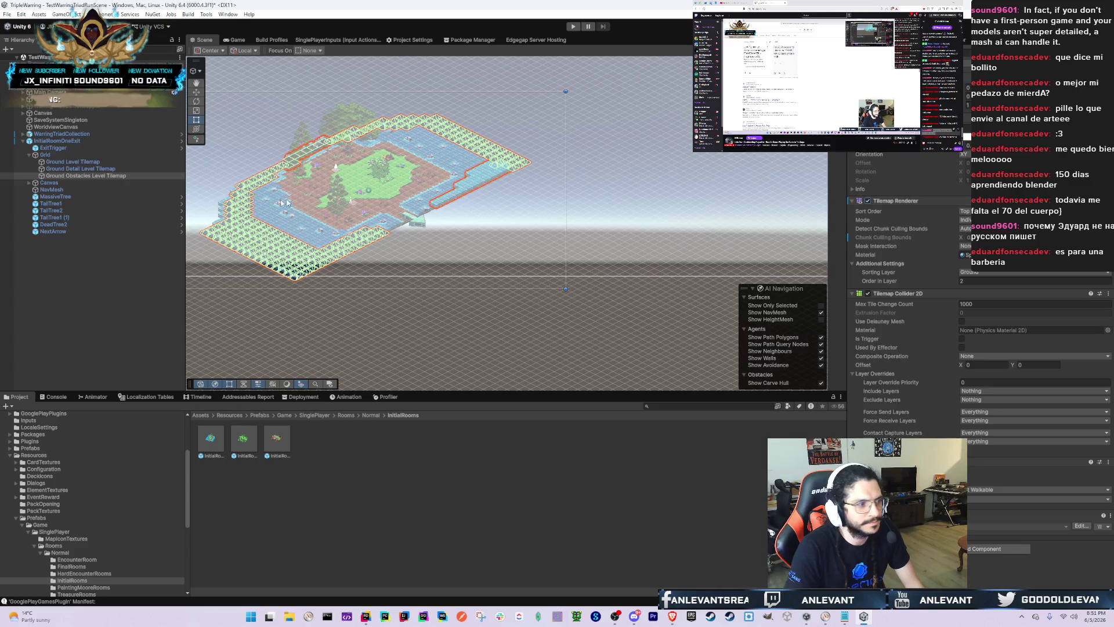
Step: Rebake the initial room's NavMesh and select the InitialRoomOneExit room root
left_click(70, 195)
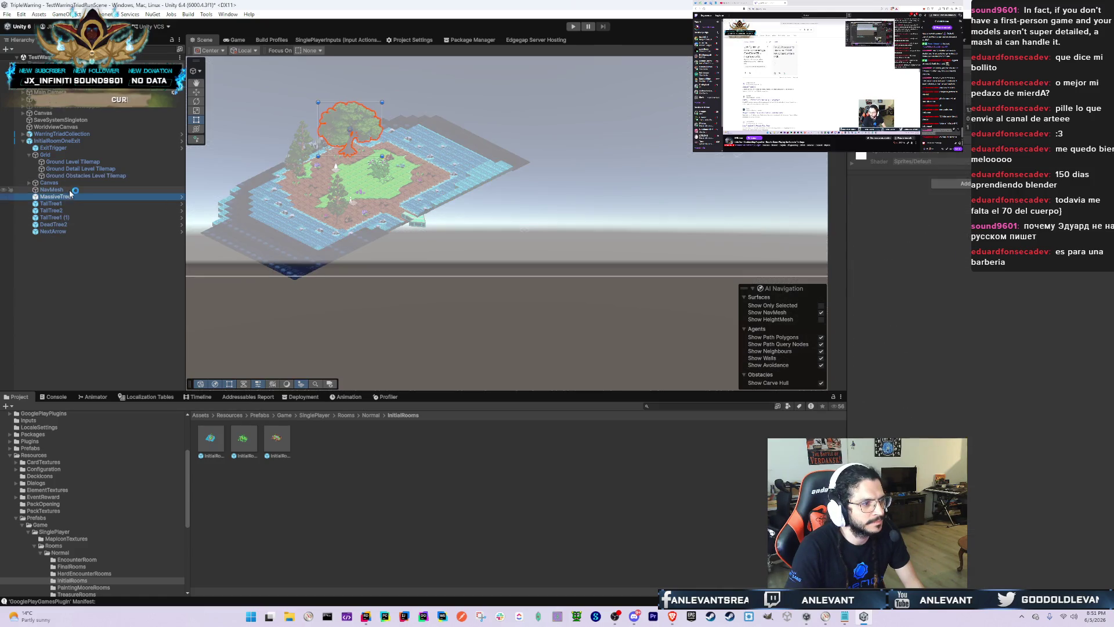
left_click(58, 190)
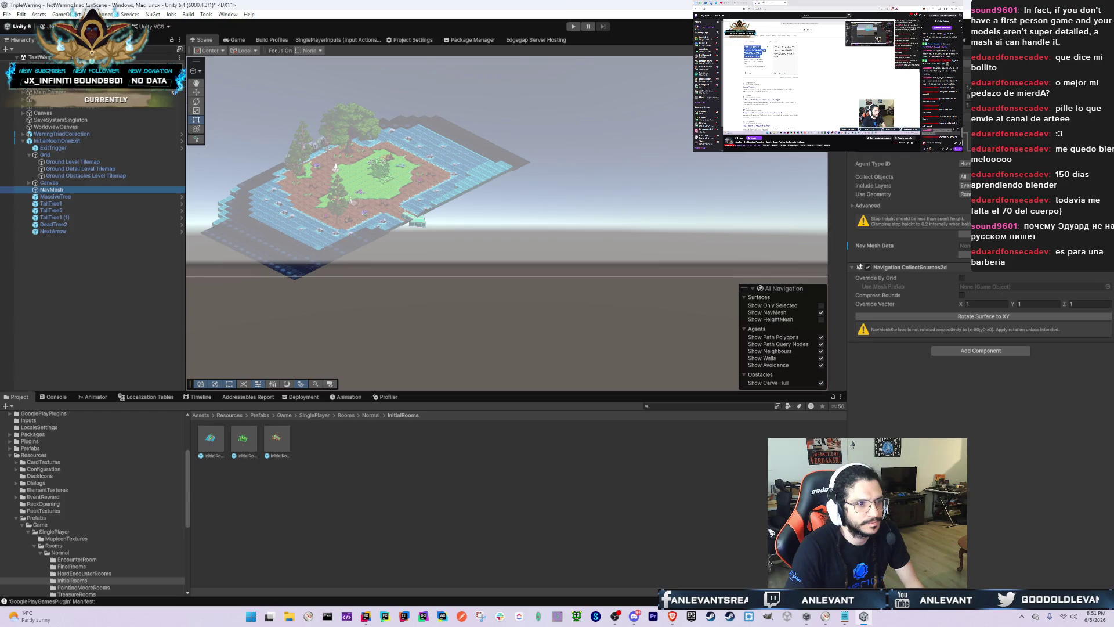
left_click(1039, 255)
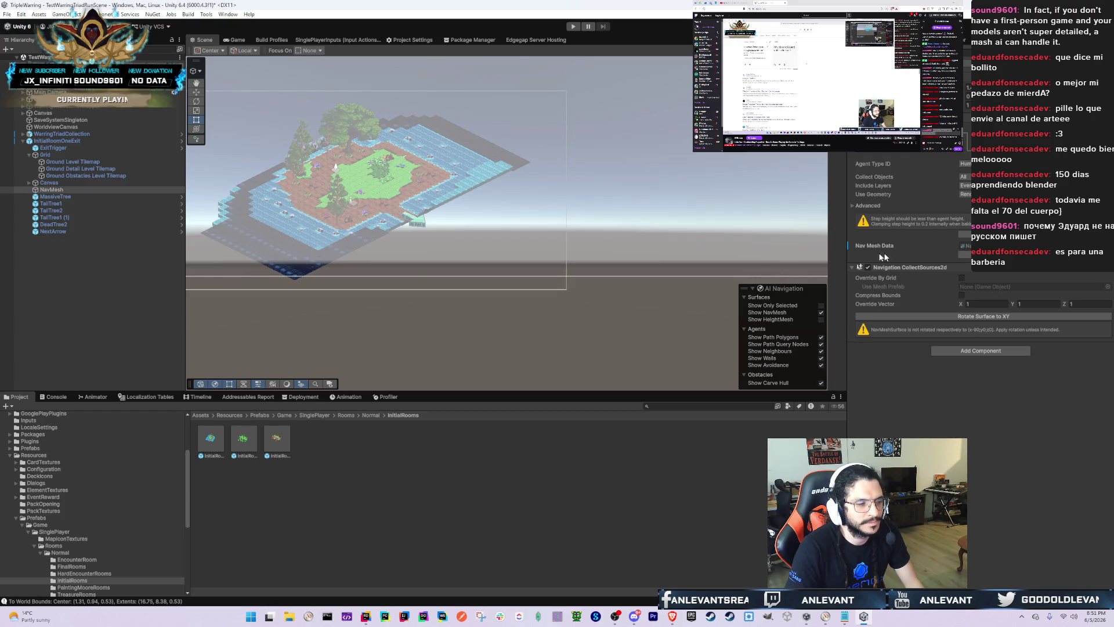
left_click(73, 162)
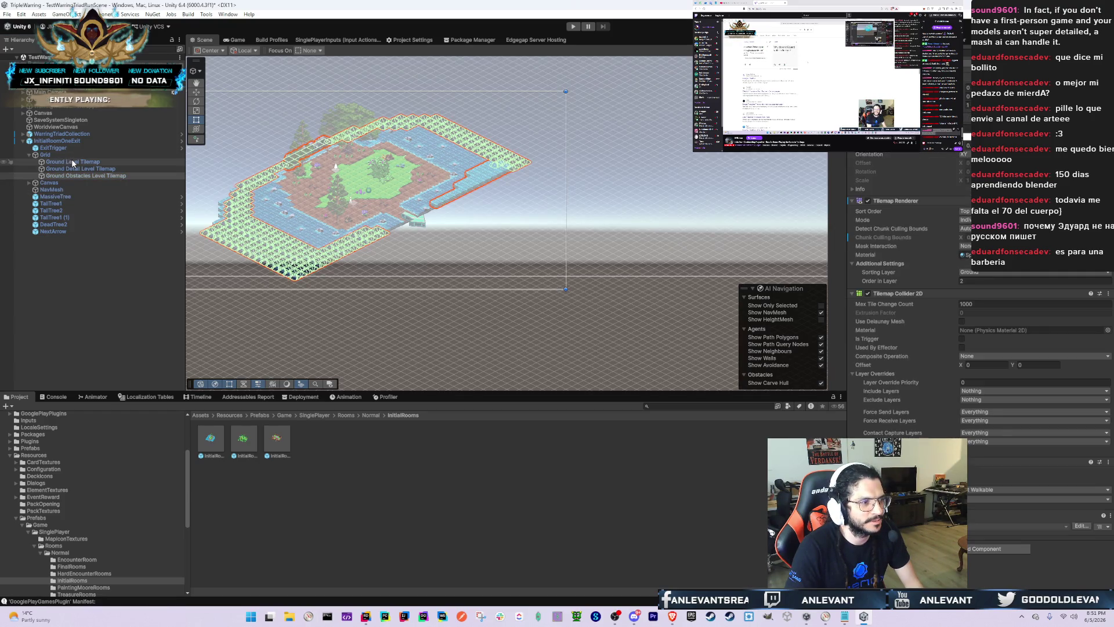
left_click(80, 168)
left_click(57, 141)
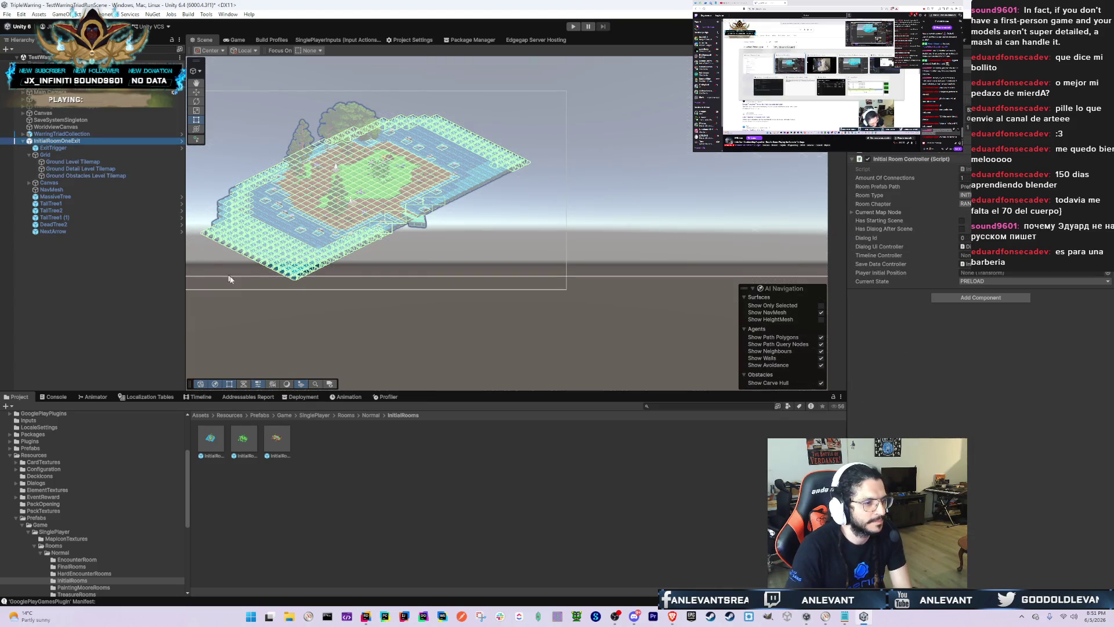
double_click(242, 438)
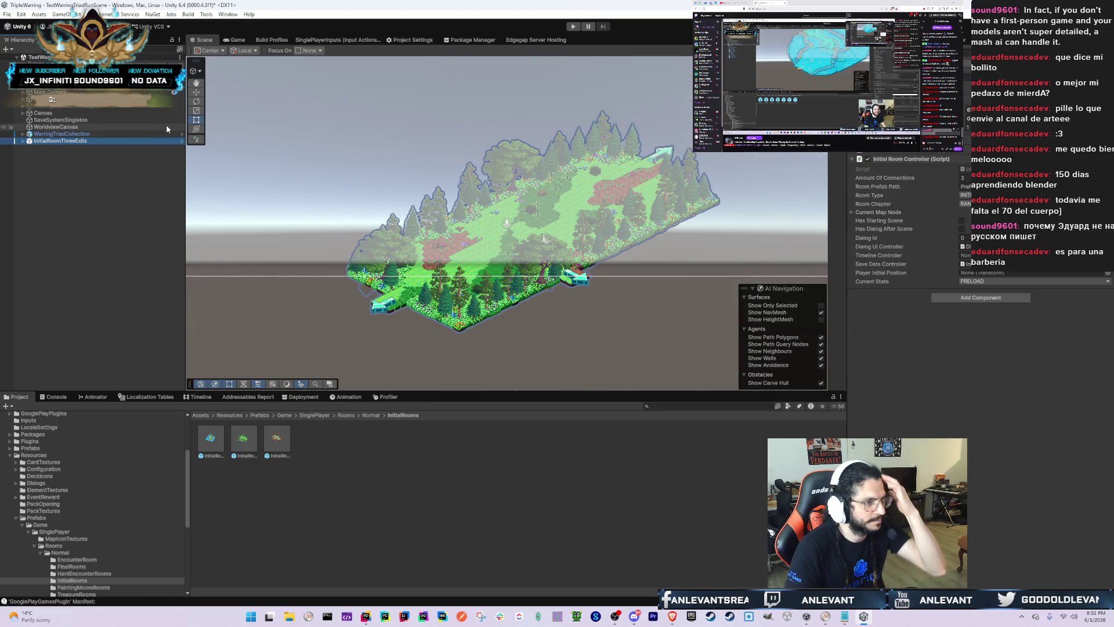
Step: Apply InitialRoomThreeExits' baked Nav Mesh Data to its prefab and delete the room
key("Down")
key("Down")
key("Down")
key("Up")
key("Up")
key("Down")
key("Down")
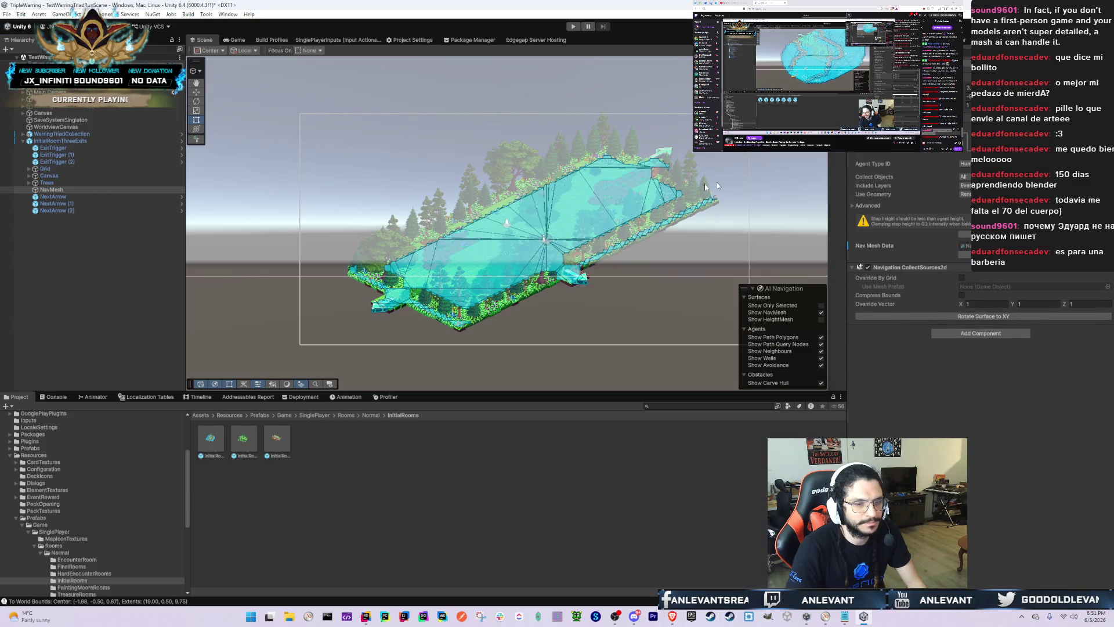
right_click(946, 246)
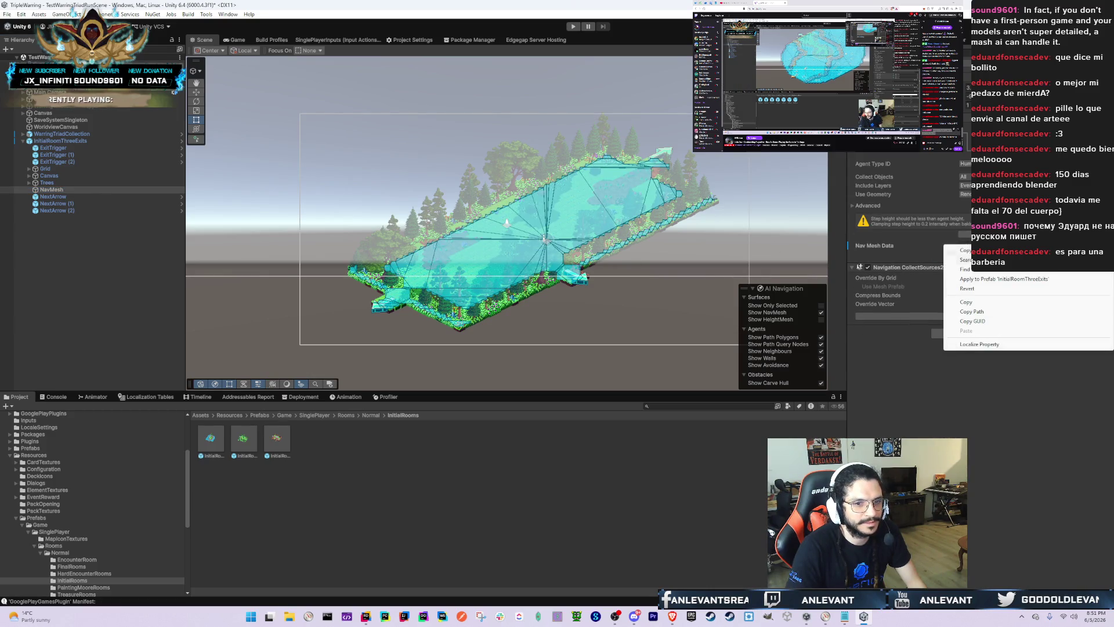
left_click(1019, 279)
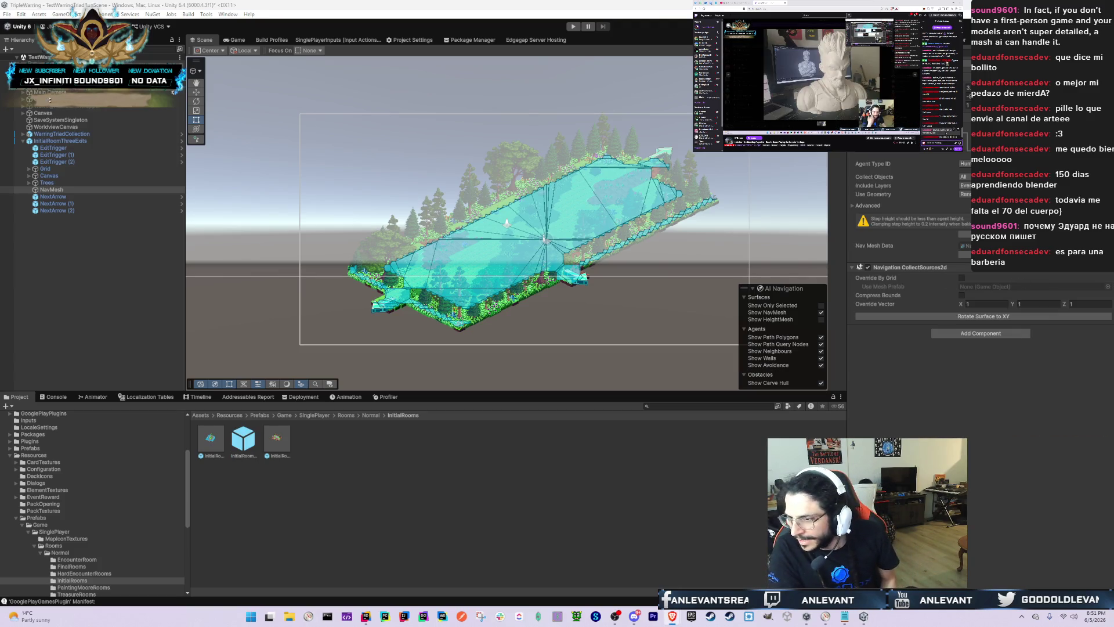
left_click(91, 140)
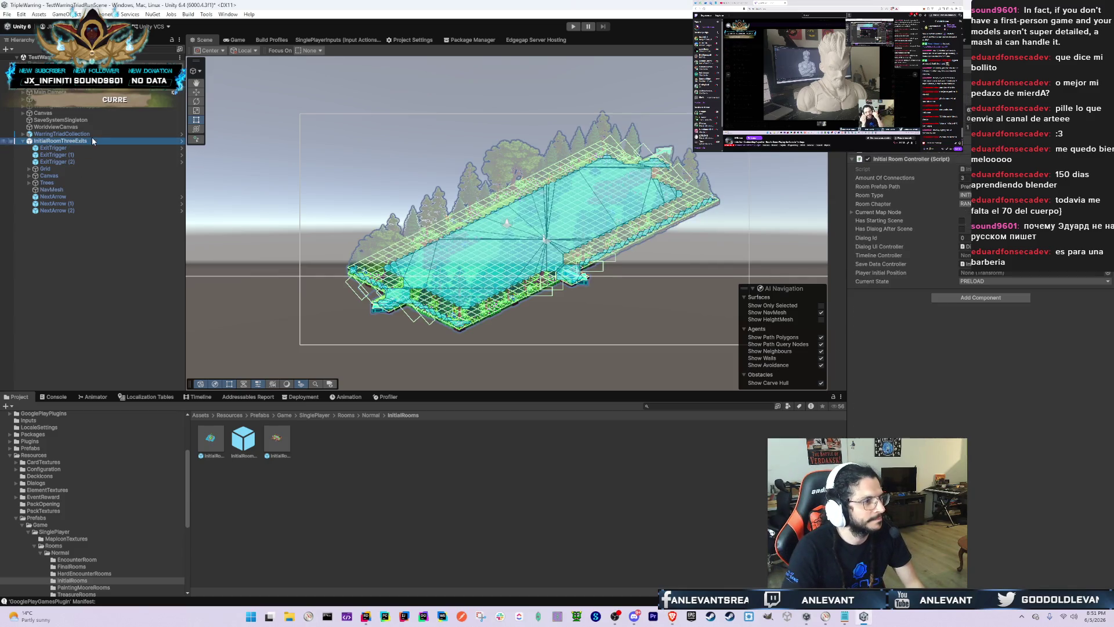
key("Delete")
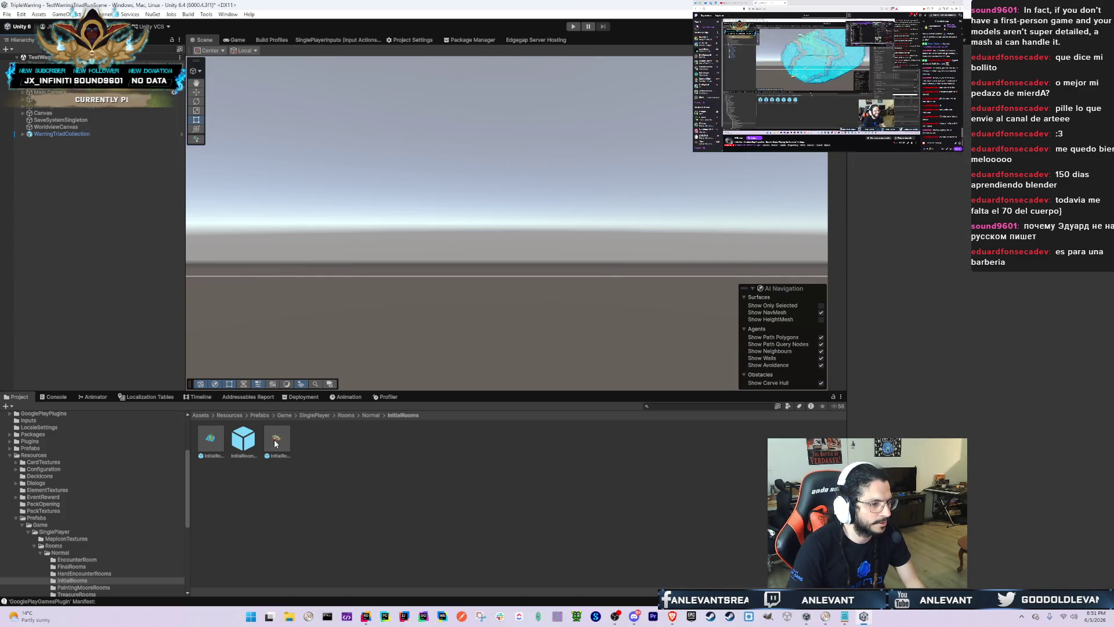
Step: Place InitialRoomTwoExits in the scene, bake its NavMesh, and clear the bake error in the Console
left_click_drag(276, 438, 102, 179)
key("Right")
key("Down")
key("Down")
key("Down")
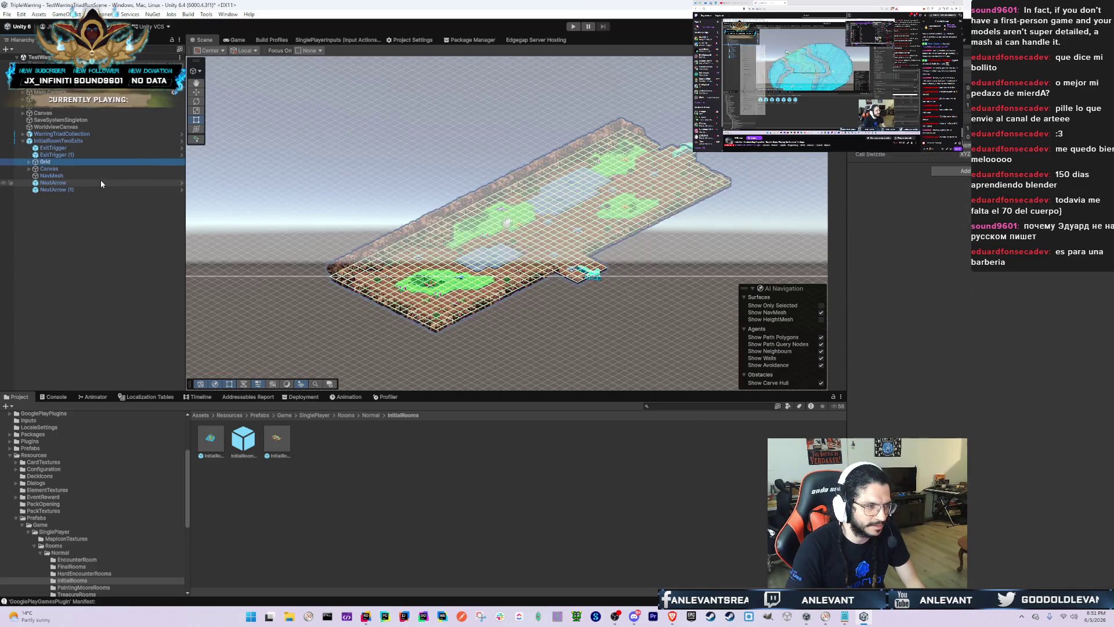
key("Down")
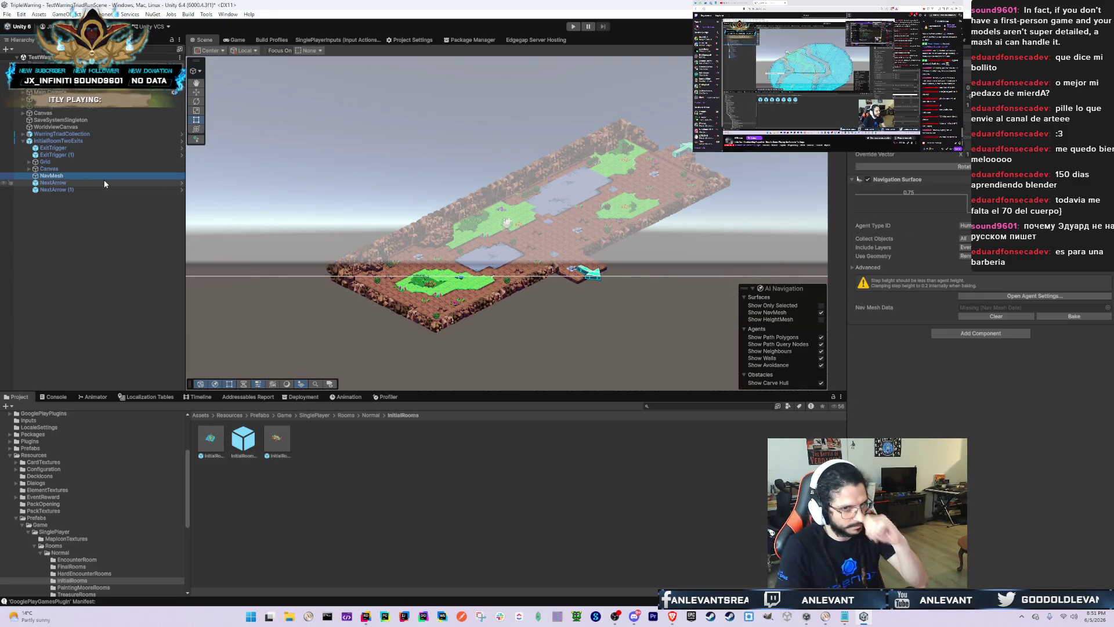
left_click(1090, 318)
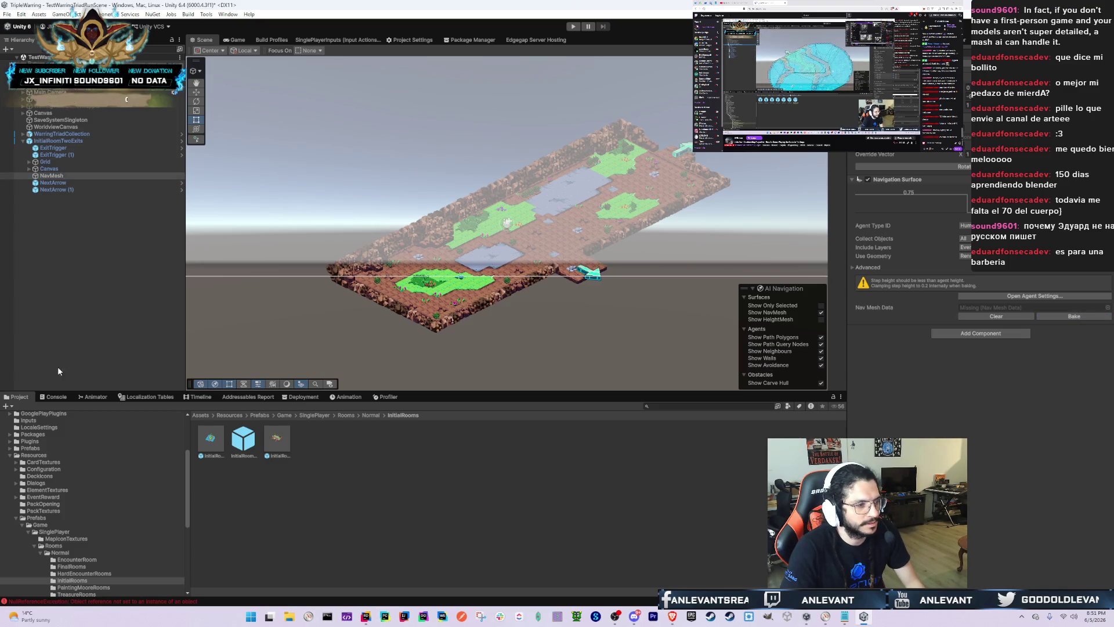
left_click(49, 398)
left_click(8, 406)
right_click(75, 143)
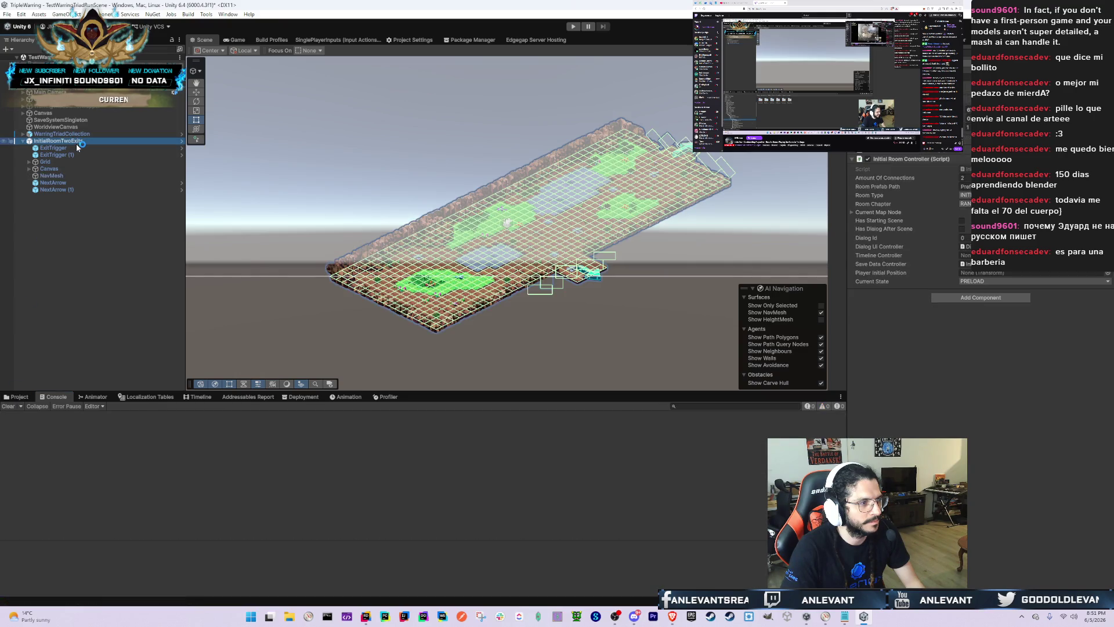
Step: Open the InitialRoomTwoExits prefab in isolation and inspect its box-collider and canvas children
mouse_move(116, 290)
left_click(255, 300)
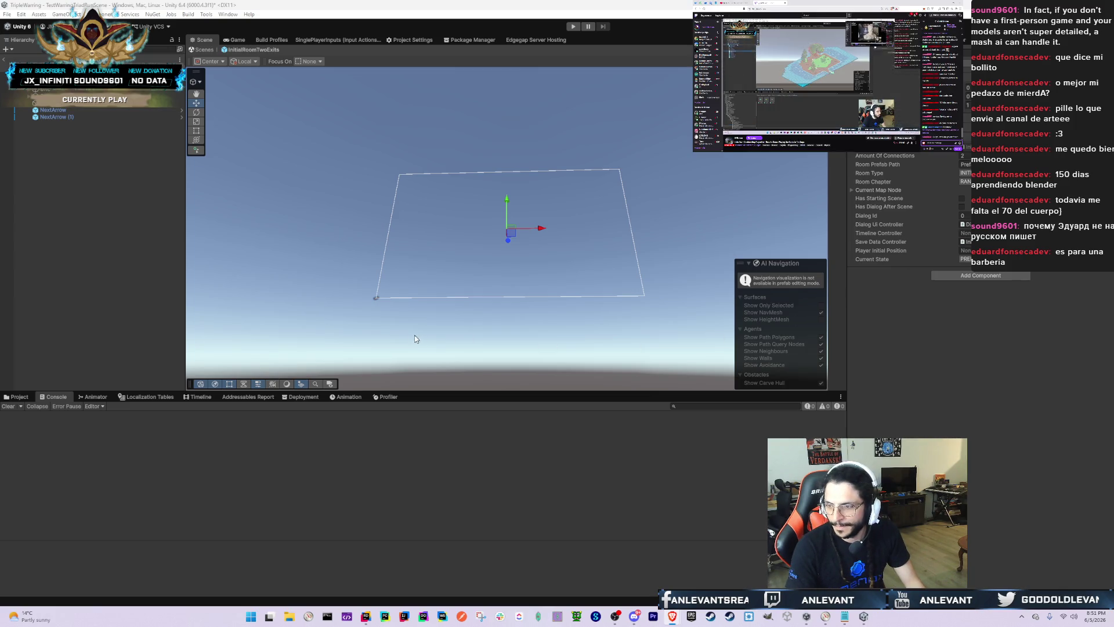
left_click(10, 96)
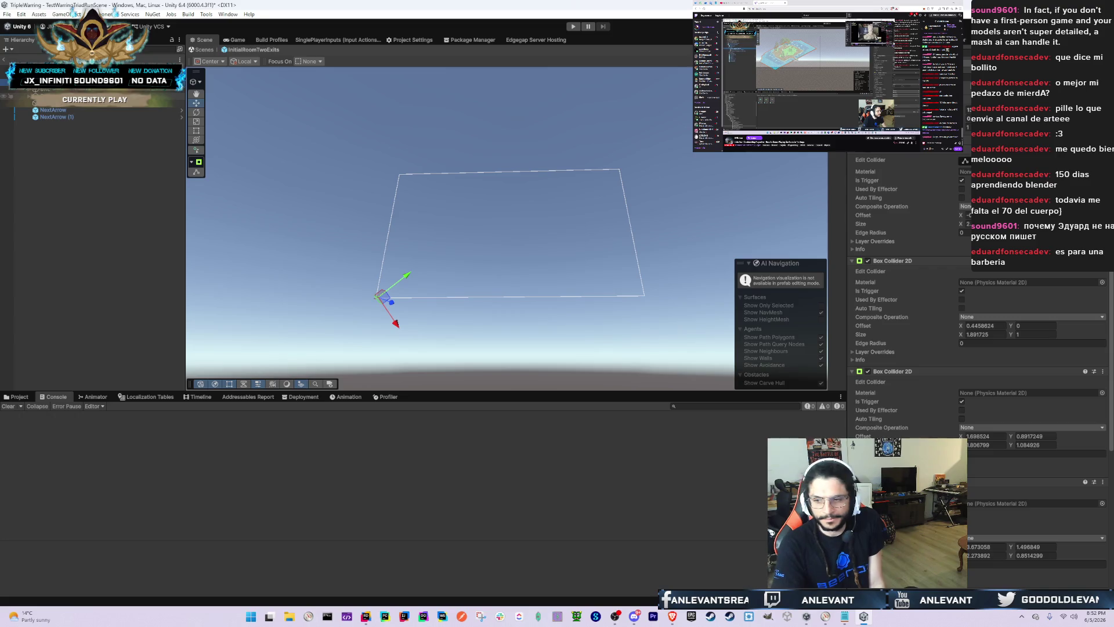
left_click(35, 95)
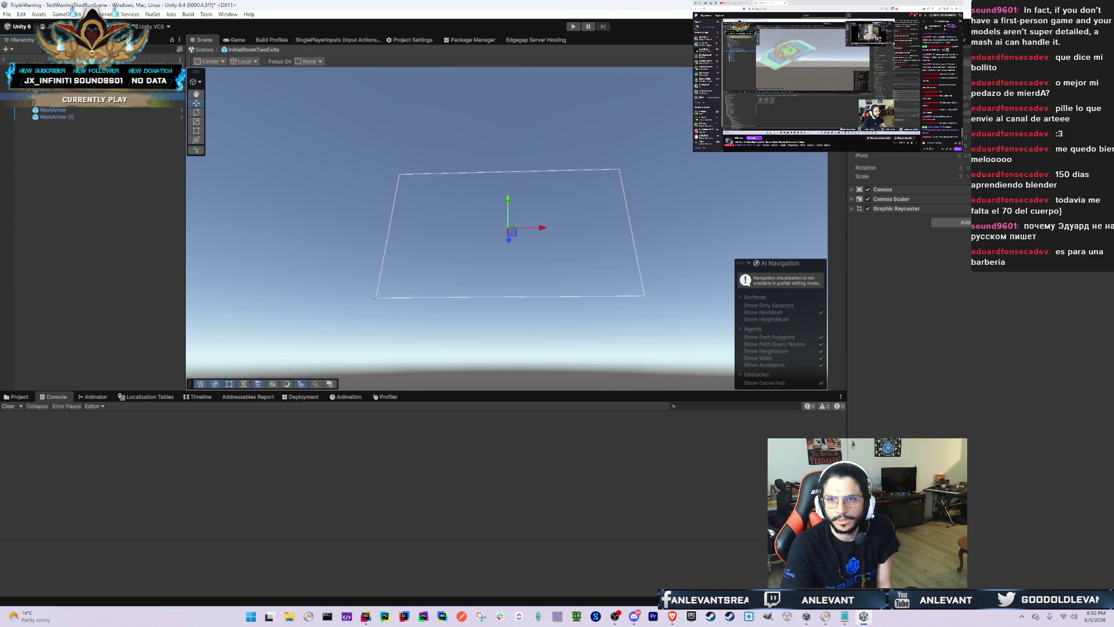
left_click_drag(754, 0, 567, 5)
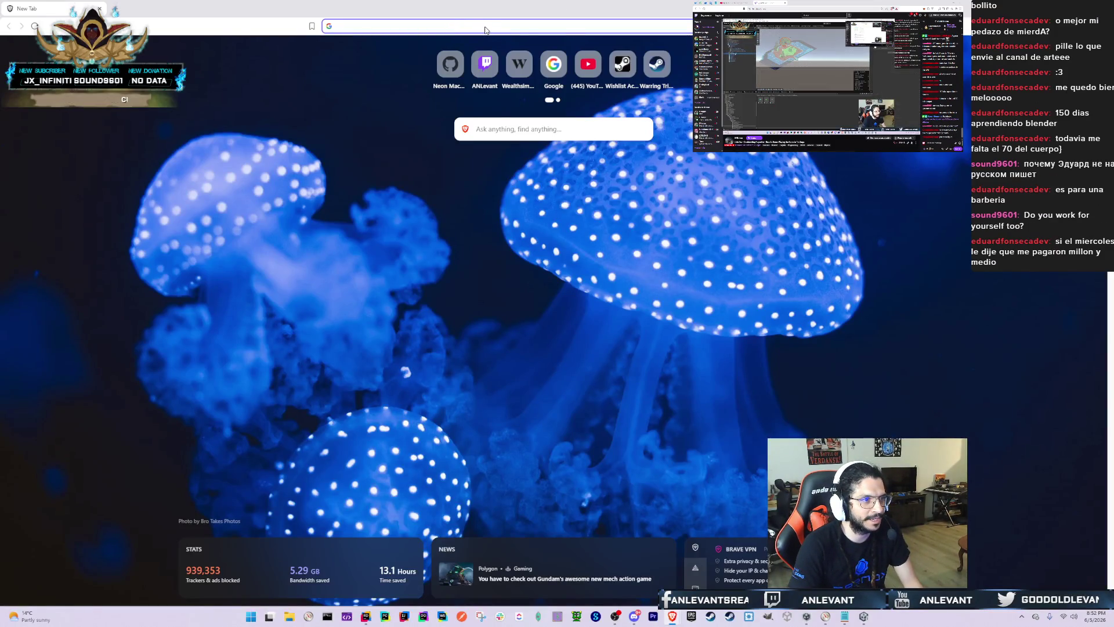
Step: Visit shrapnel.com, scroll through its homepage, and return to Unity
type("shrapnel.com")
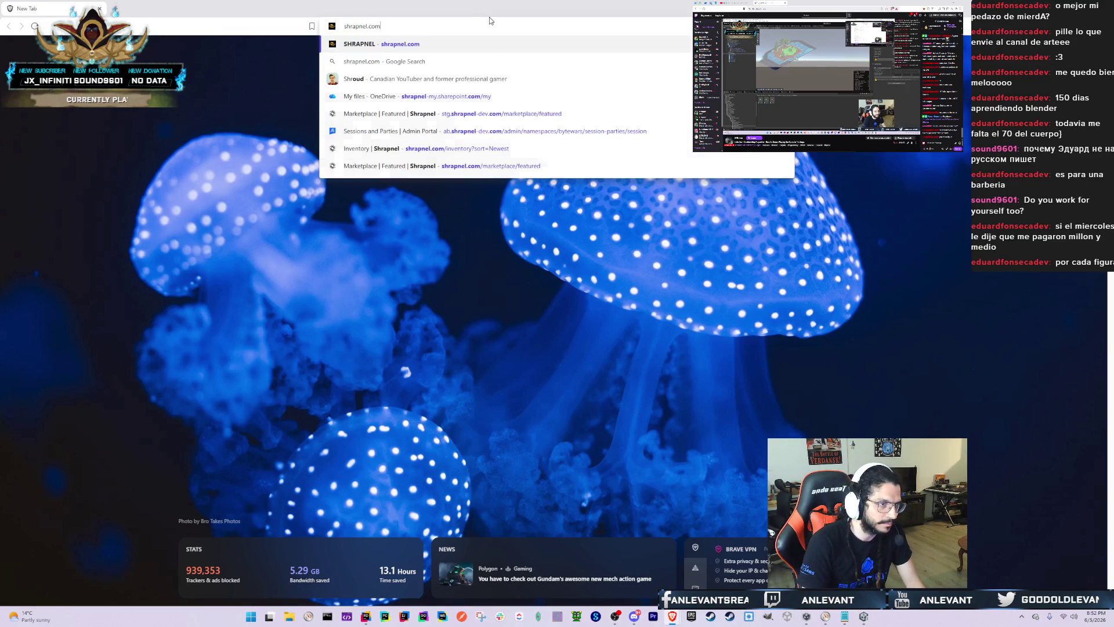
key("Return")
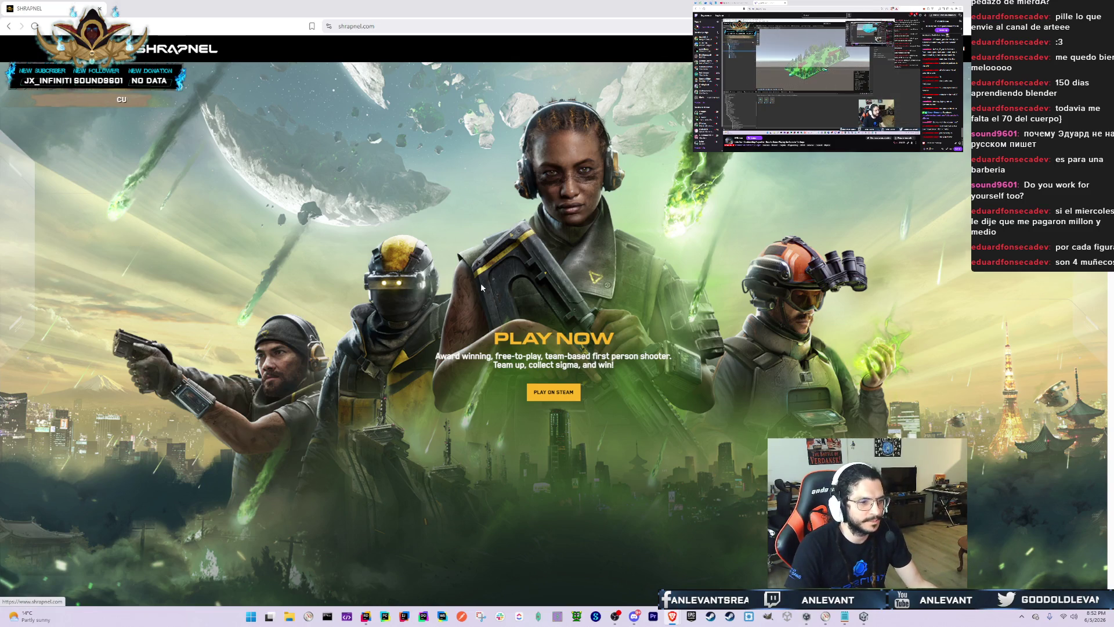
scroll(482, 287, "down", 15)
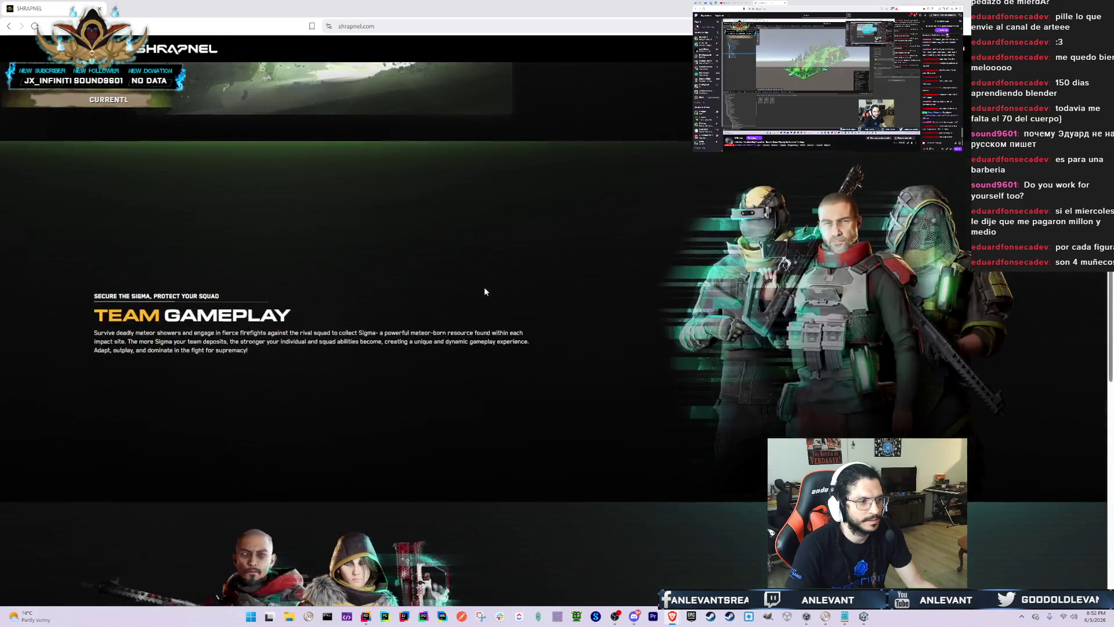
scroll(485, 288, "down", 15)
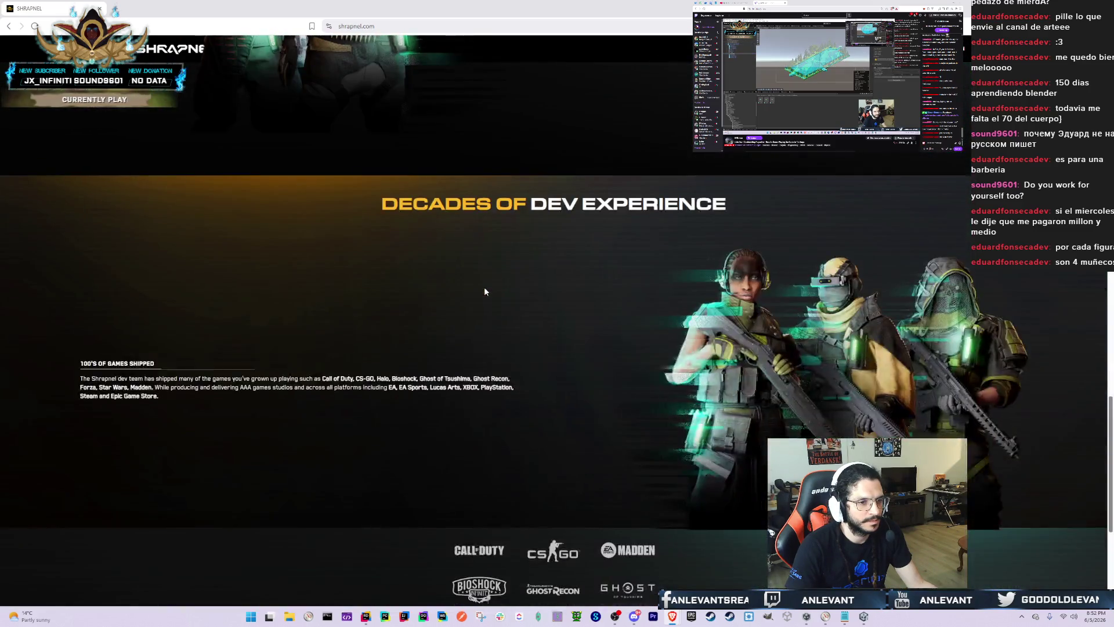
scroll(485, 291, "down", 5)
scroll(485, 291, "up", 4)
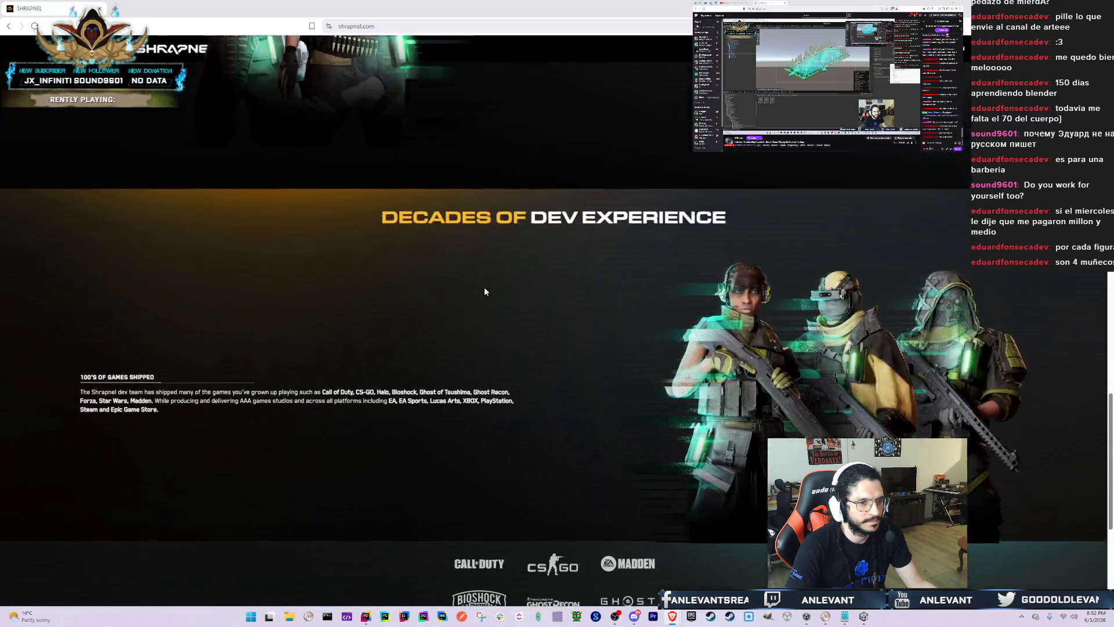
scroll(484, 289, "up", 20)
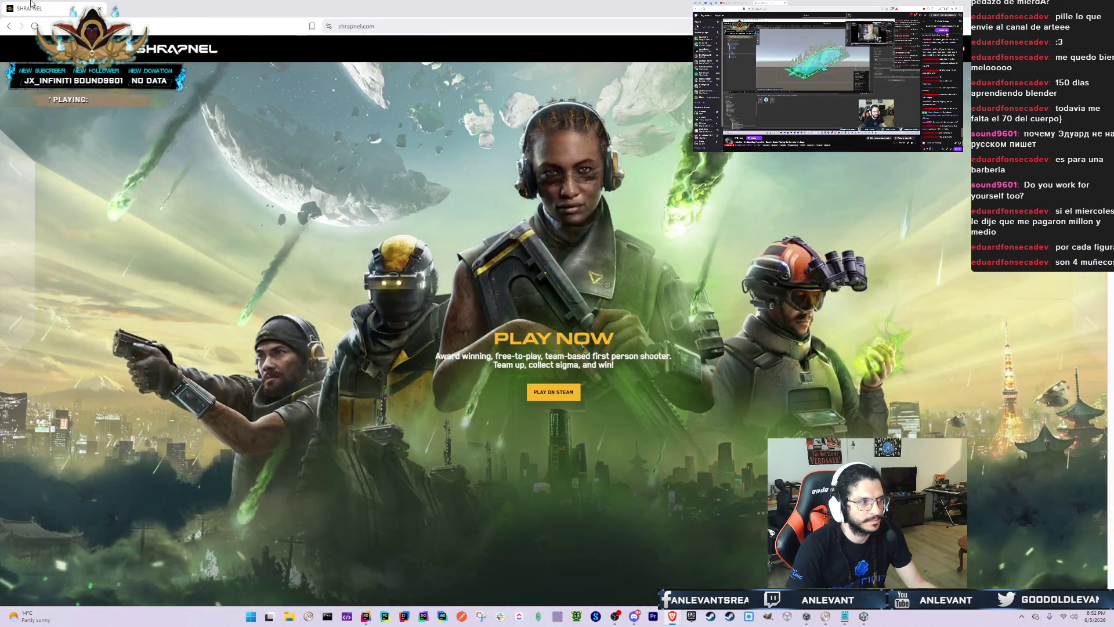
key("alt+Tab")
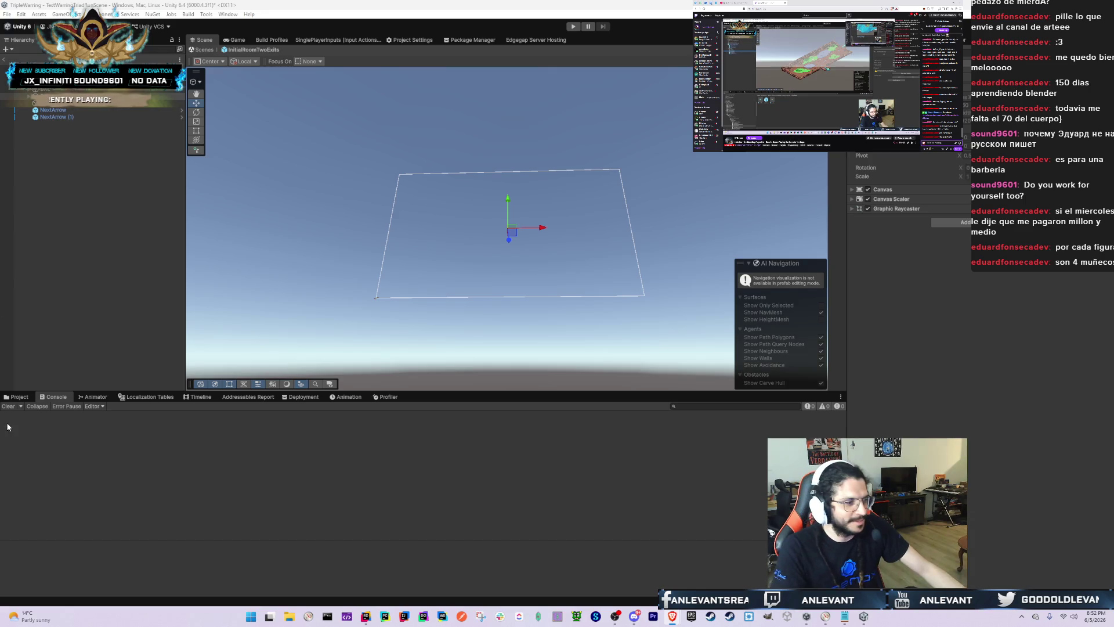
Step: Browse to the PaintingMooreRooms folder, exit prefab mode, and delete InitialRoomTwoExits from the scene
left_click(17, 396)
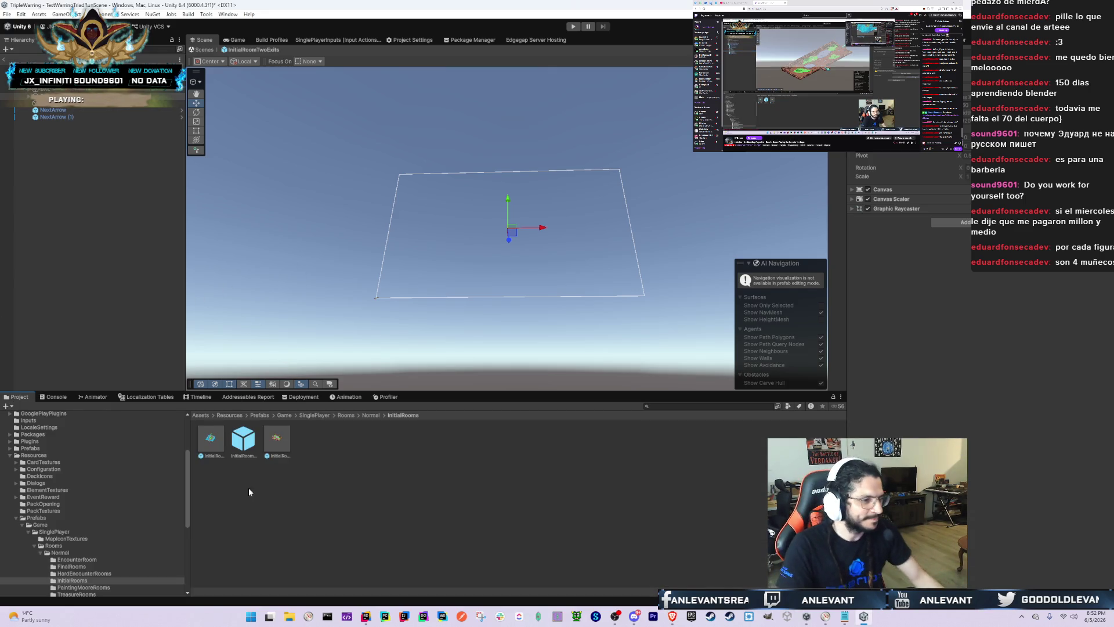
left_click(269, 451)
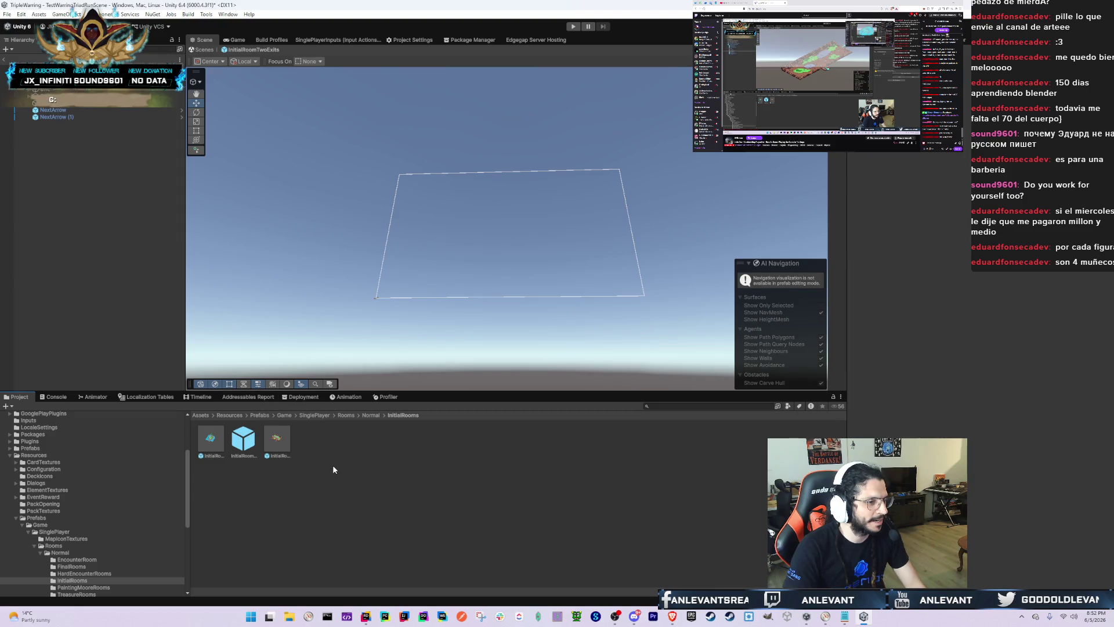
scroll(116, 541, "down", 3)
left_click(92, 510)
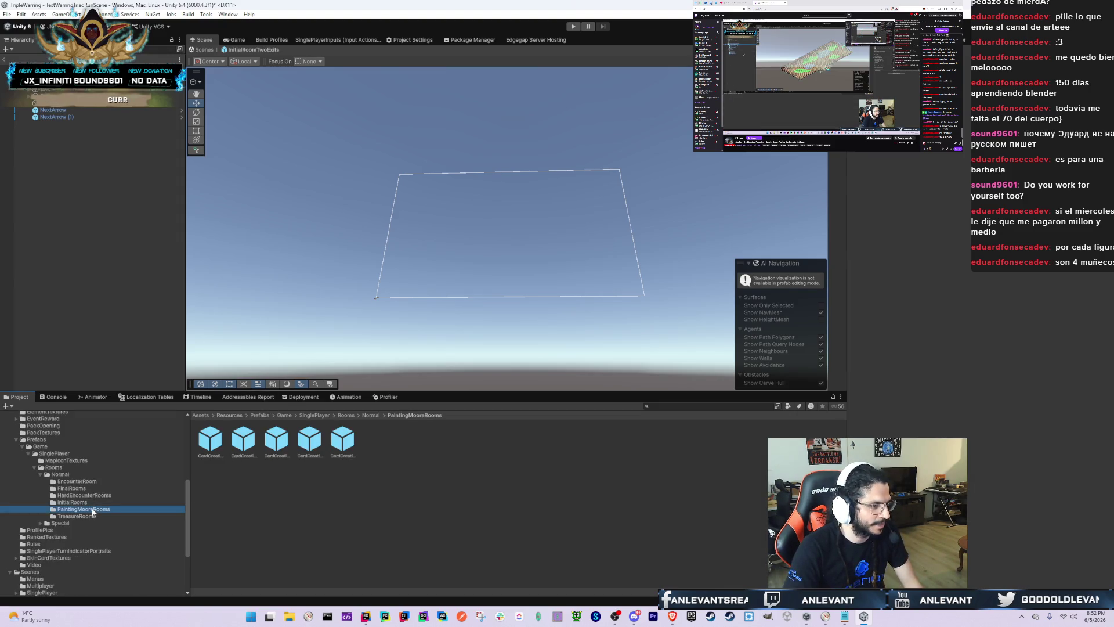
mouse_move(210, 445)
left_mouse_down()
mouse_move(197, 406)
mouse_move(76, 252)
left_mouse_up()
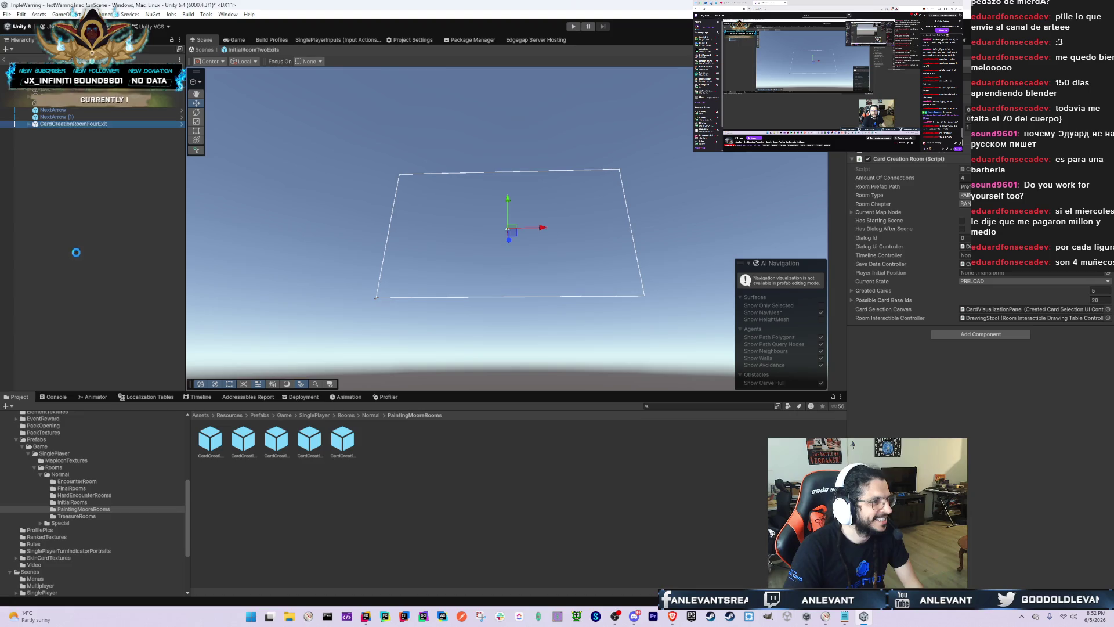
key("ctrl+z")
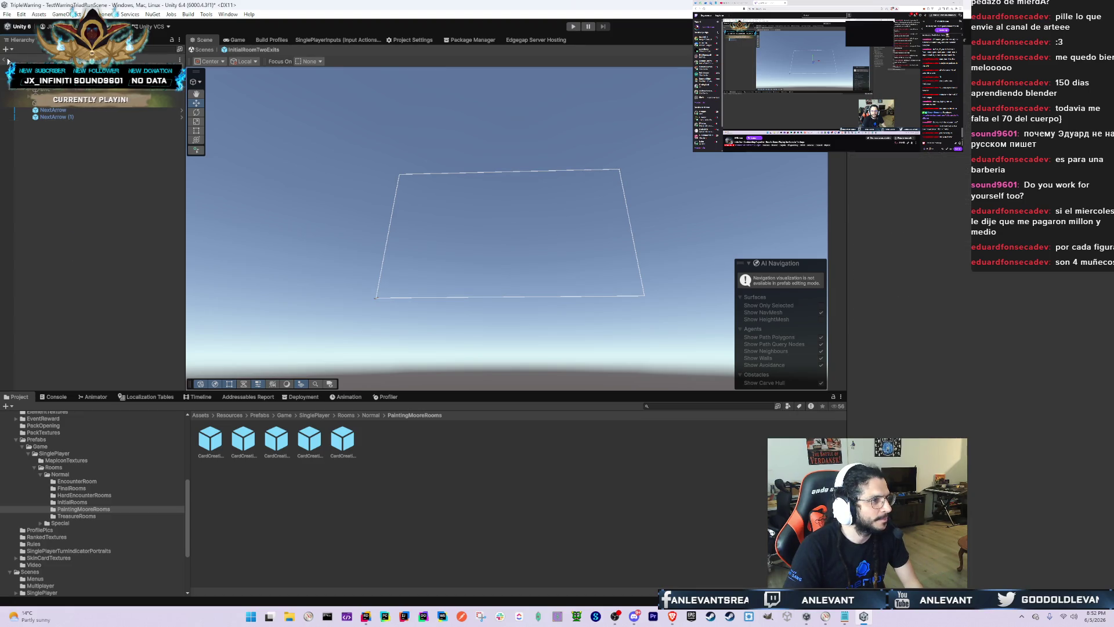
left_click(4, 61)
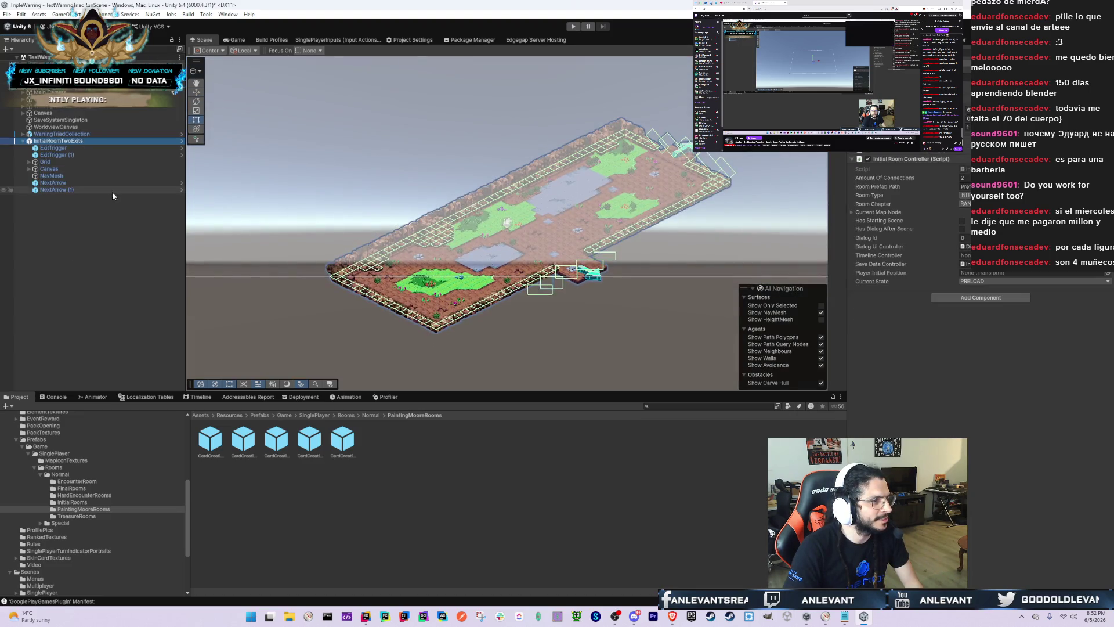
key("Delete")
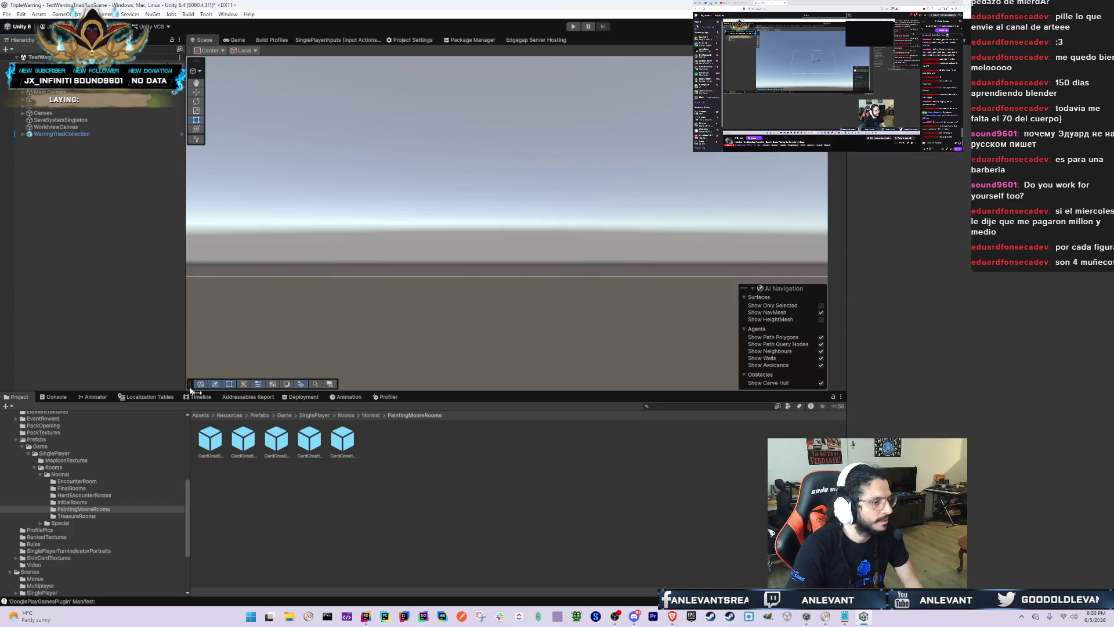
Step: Bake CardCreationRoomFourExit's NavMesh, apply it to the prefab, and swap in CardCreationRoomOneExit
left_click_drag(210, 440, 81, 242)
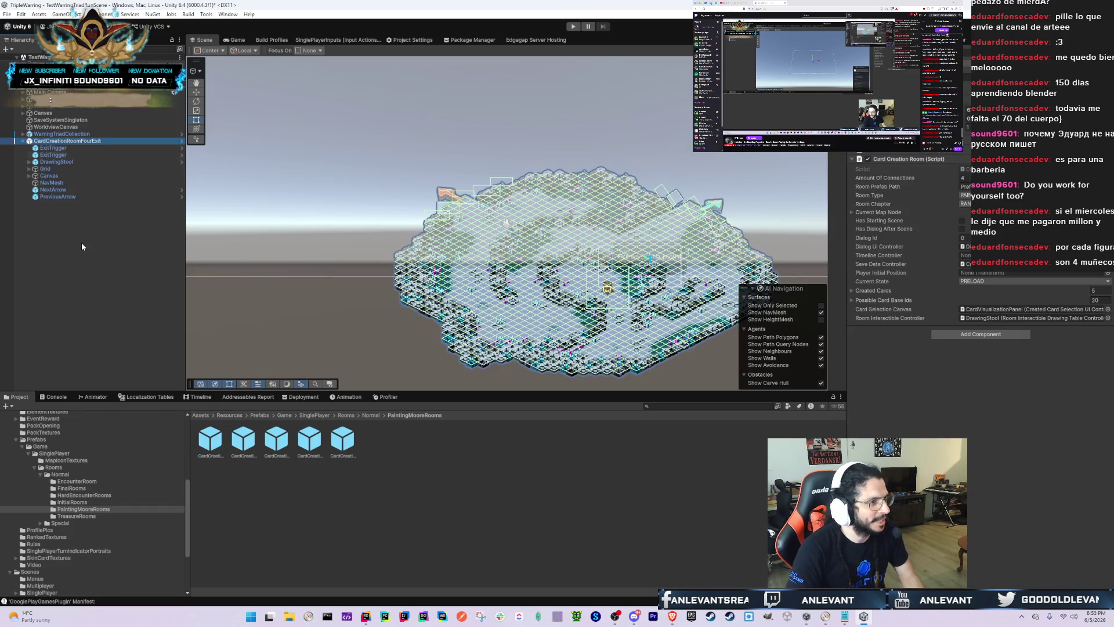
key("Down")
key("Down")
key("Down")
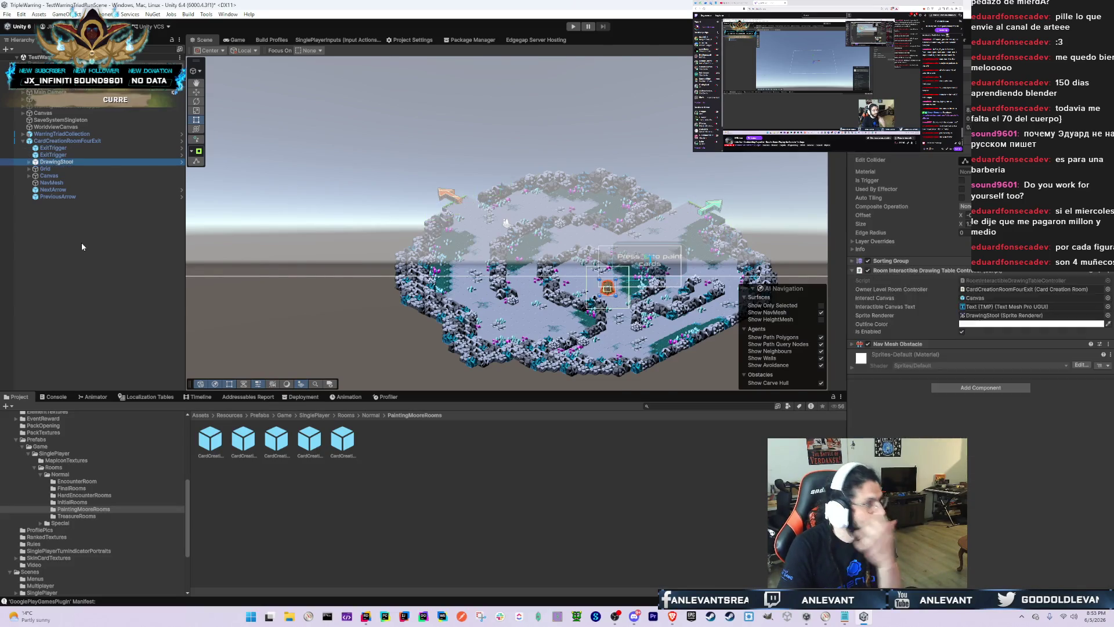
left_click(1045, 255)
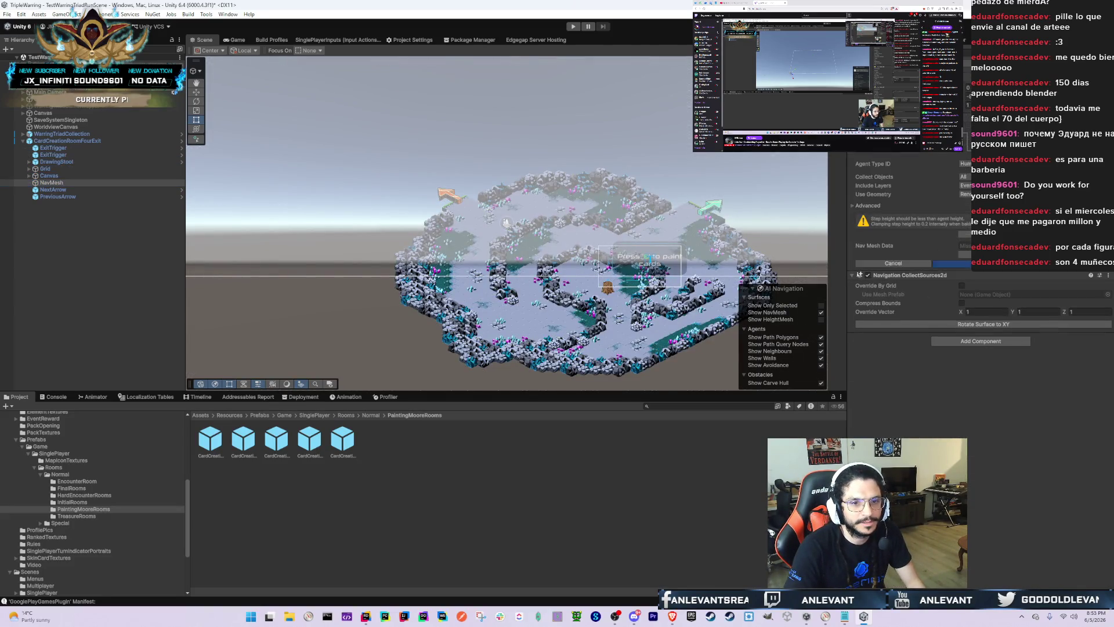
right_click(1007, 247)
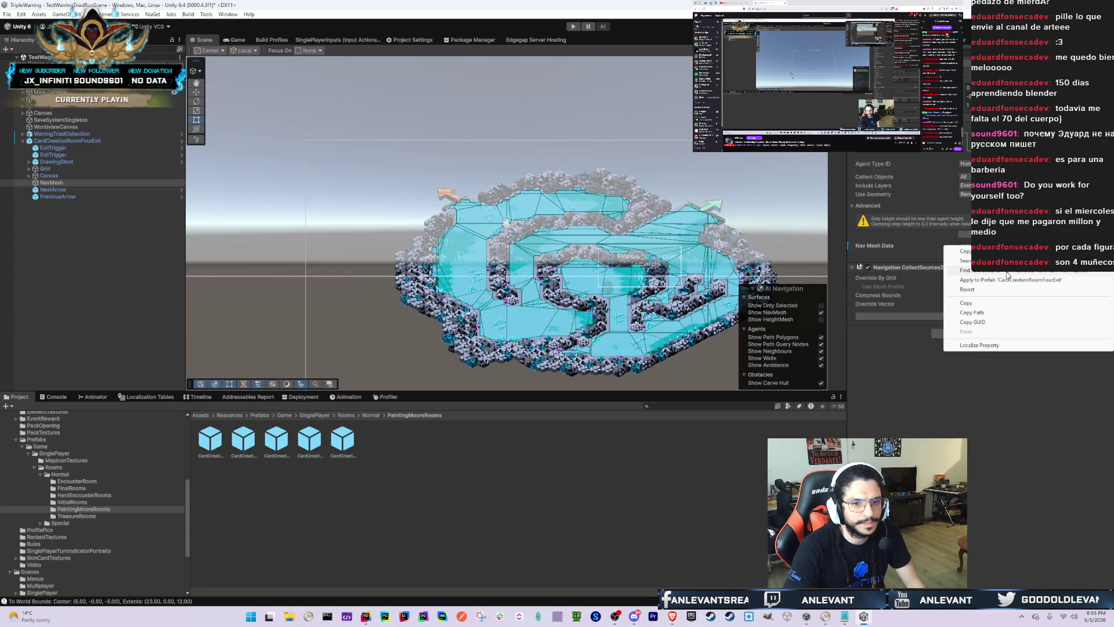
left_click(978, 281)
left_click(78, 139)
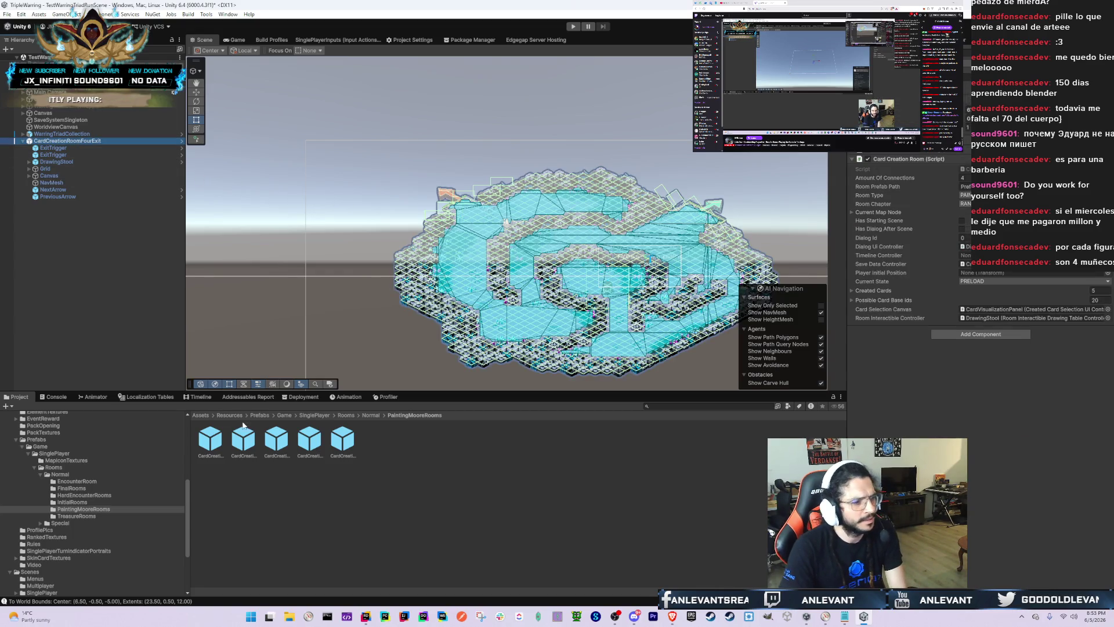
key("Delete")
mouse_move(243, 440)
left_mouse_down()
mouse_move(29, 224)
mouse_move(77, 177)
left_mouse_up()
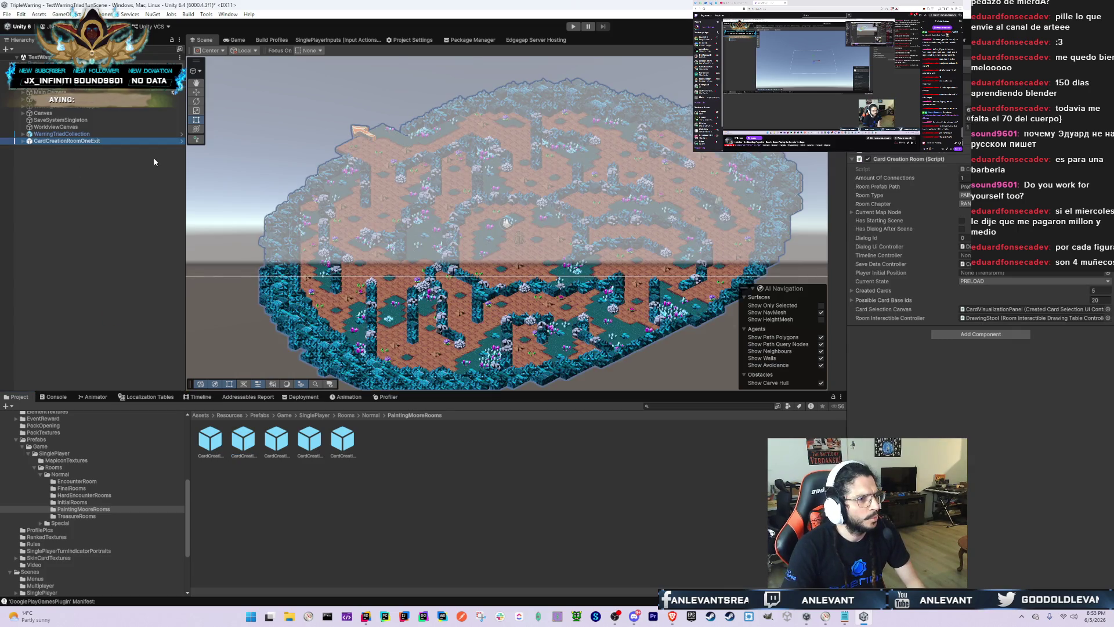
Step: Bake CardCreationRoomOneExit's NavMesh and remove the room from the scene
key("Right")
key("Down")
key("Down")
key("Down")
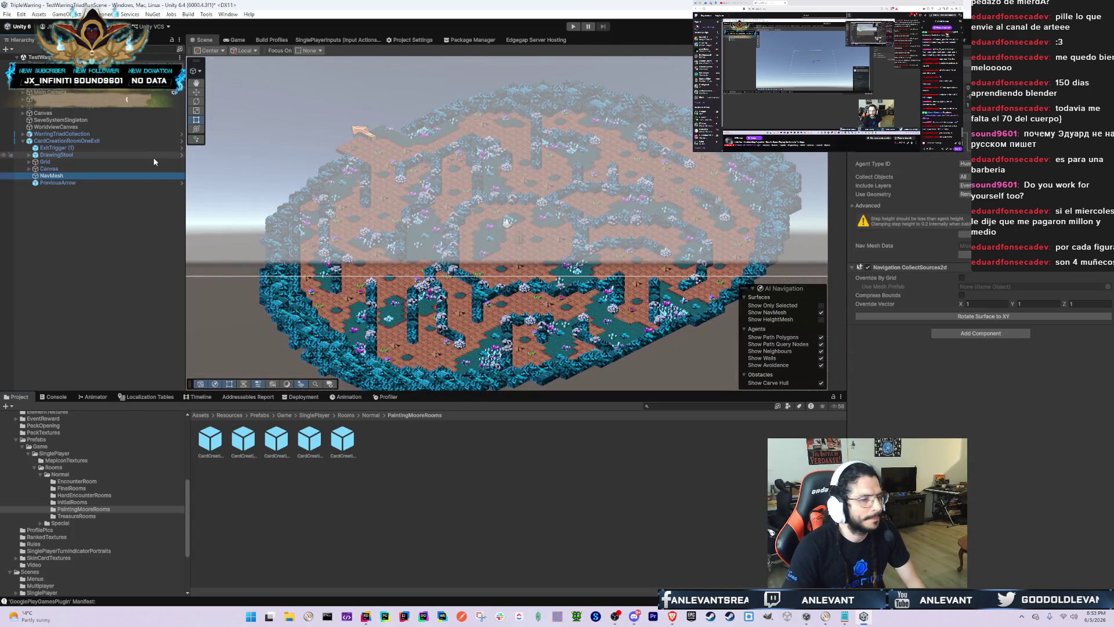
left_click(1045, 254)
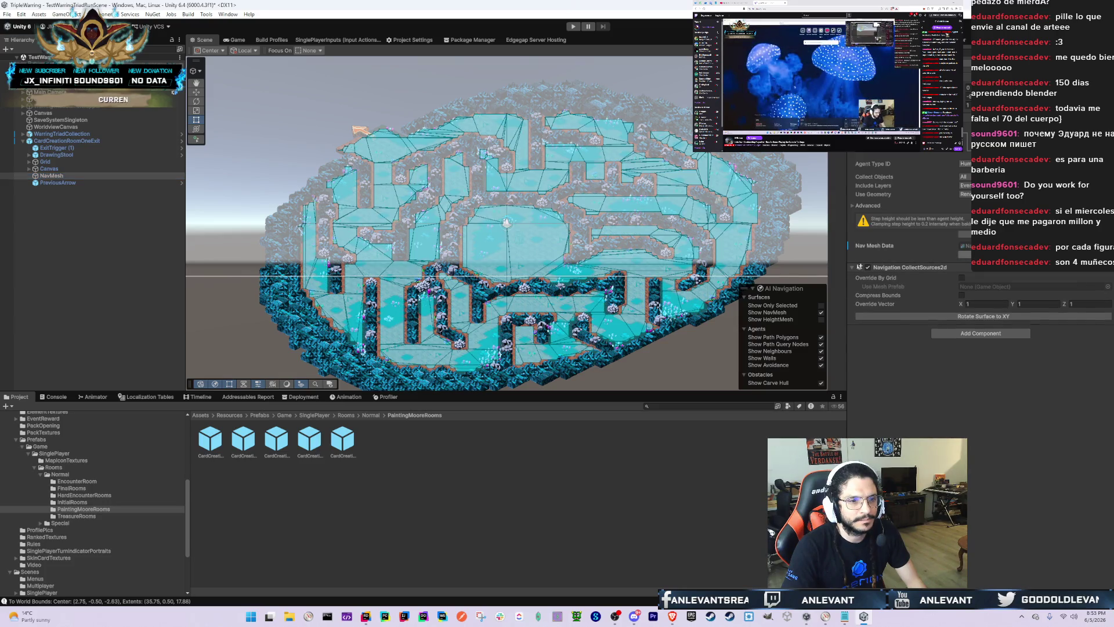
left_click(108, 141)
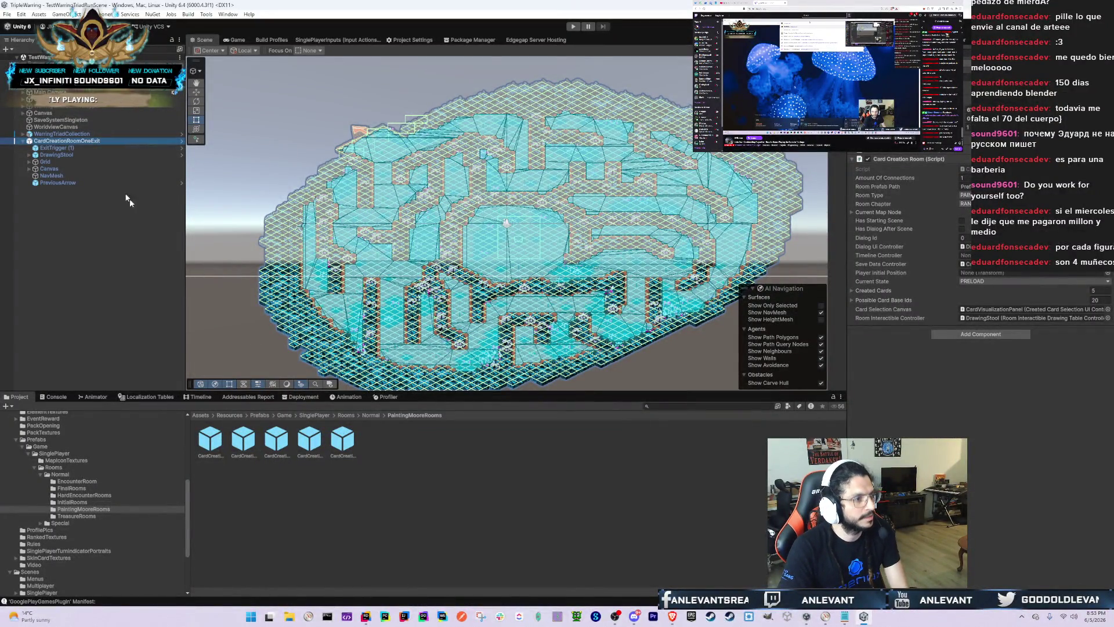
key("Delete")
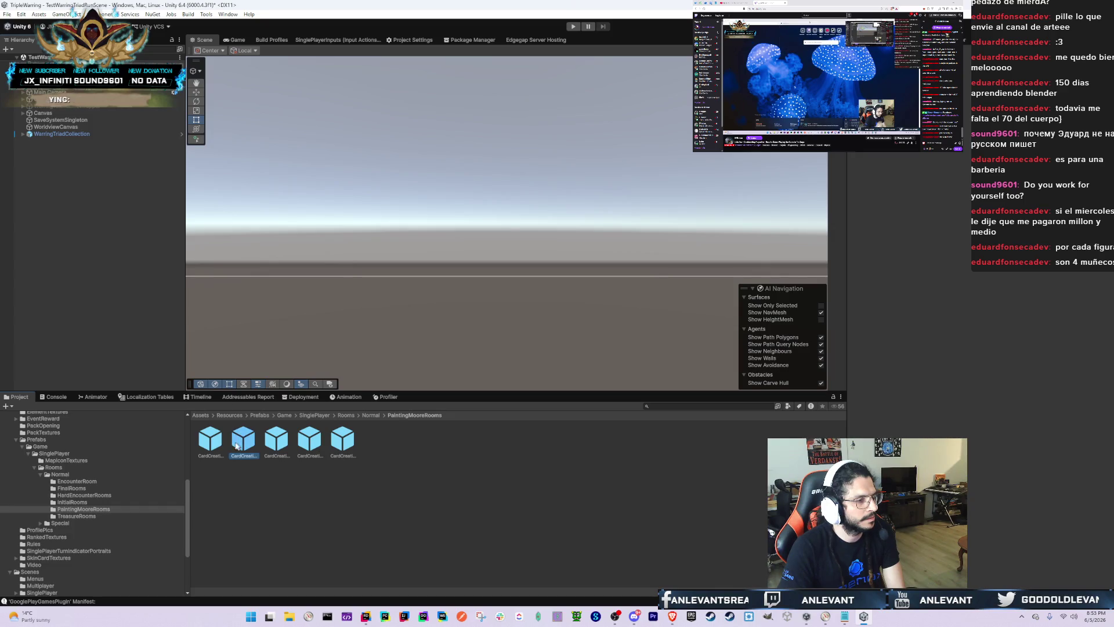
key("ctrl+z")
key("ctrl+y")
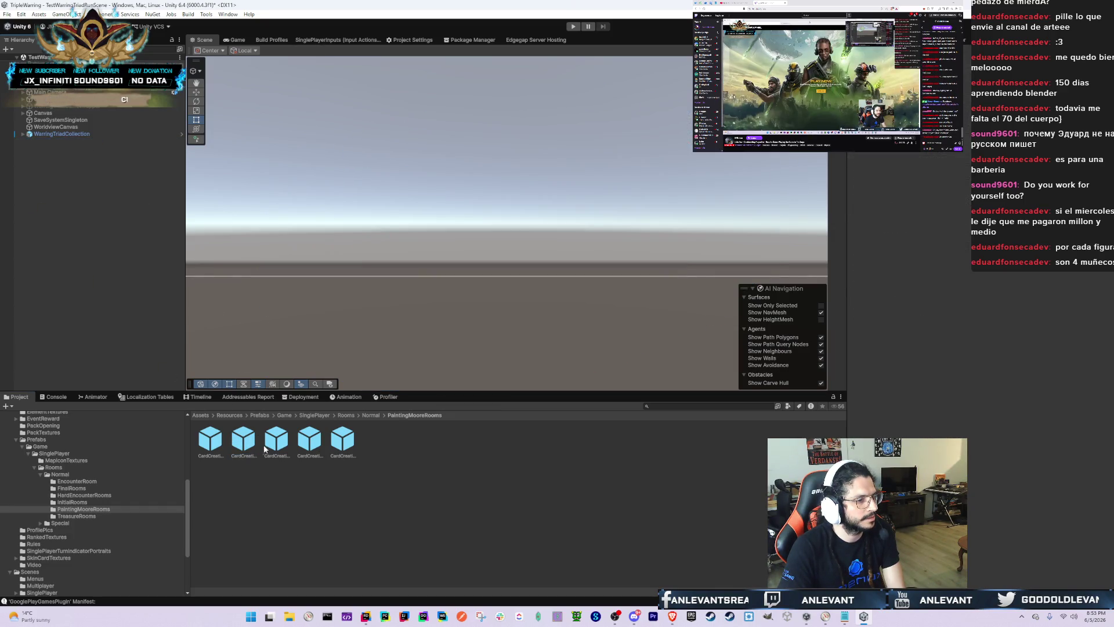
Step: Bake CardCreationRoomThreeExit's NavMesh, apply it to the prefab, and swap in CardCreationRoomTwoExit
left_click_drag(121, 273, 86, 163)
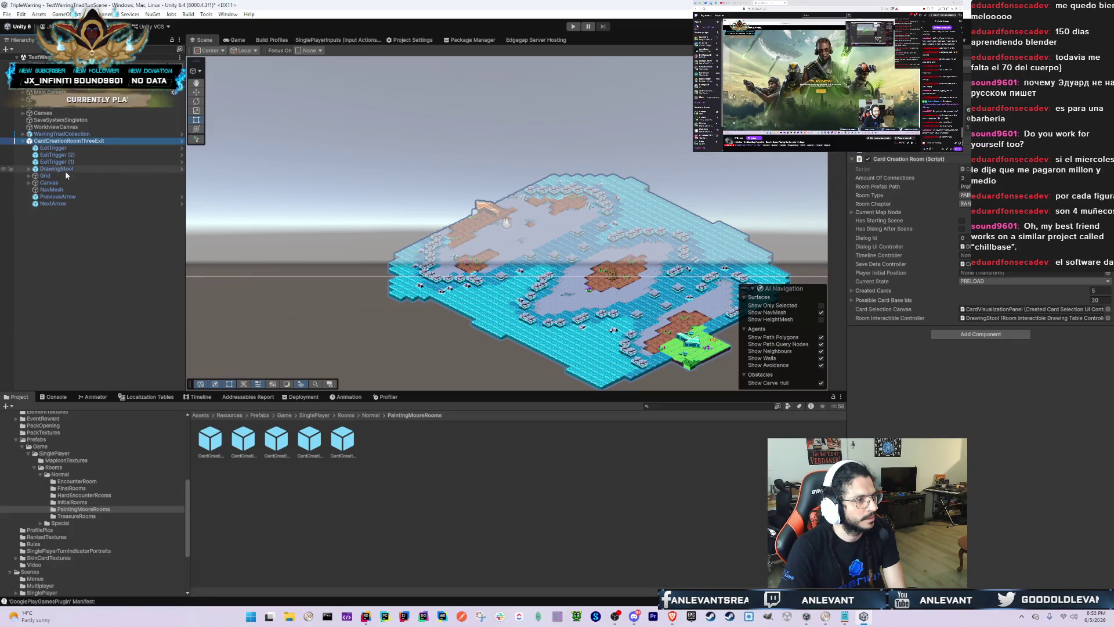
left_click(60, 190)
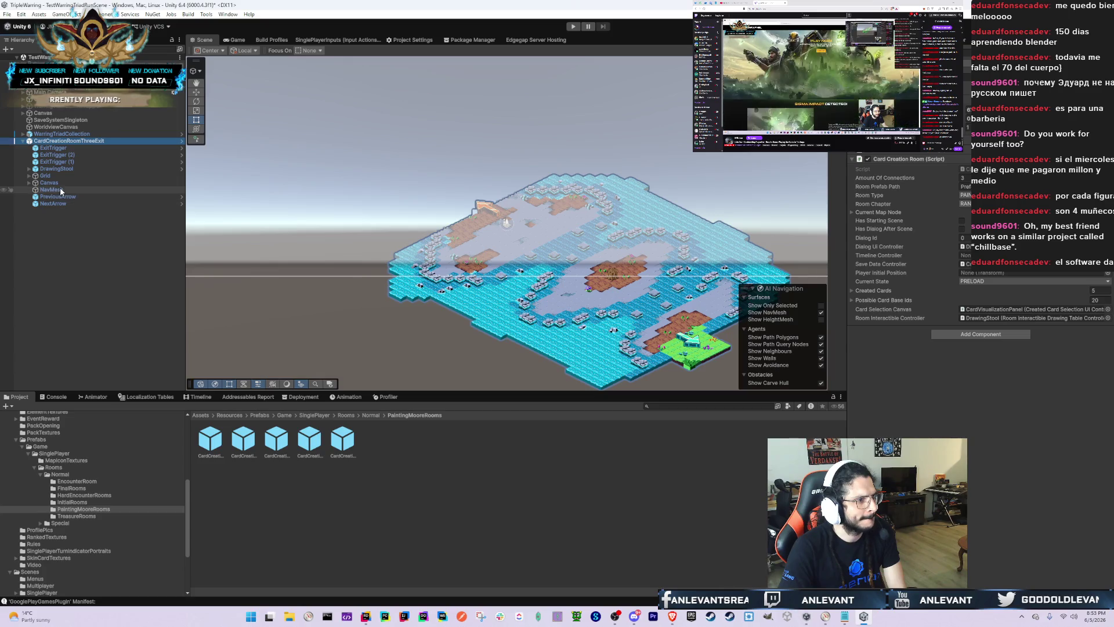
left_click(965, 255)
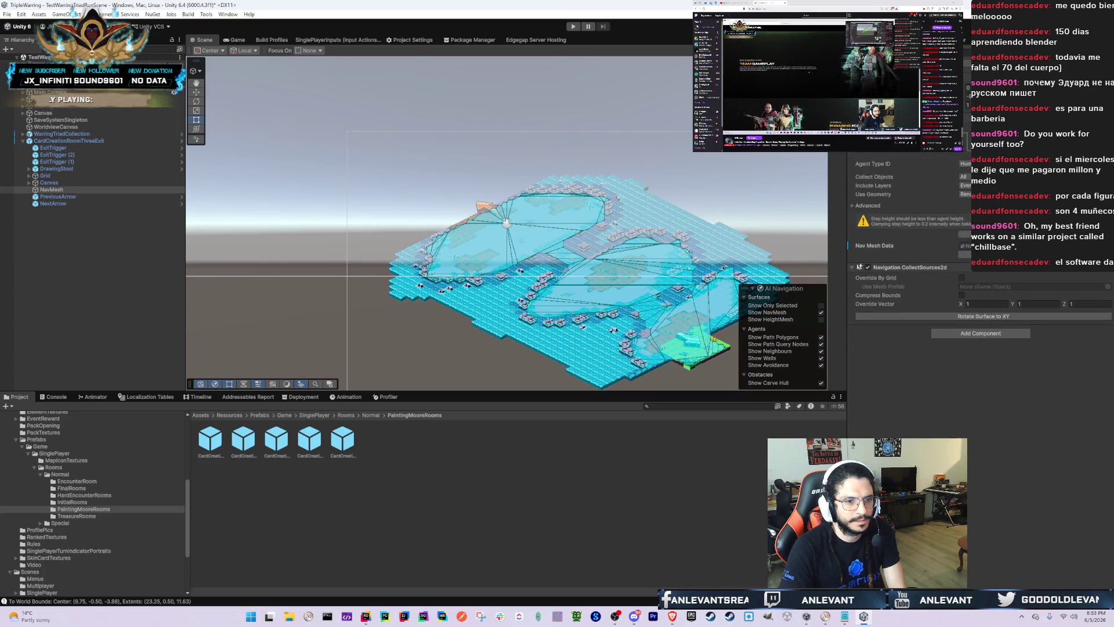
right_click(964, 246)
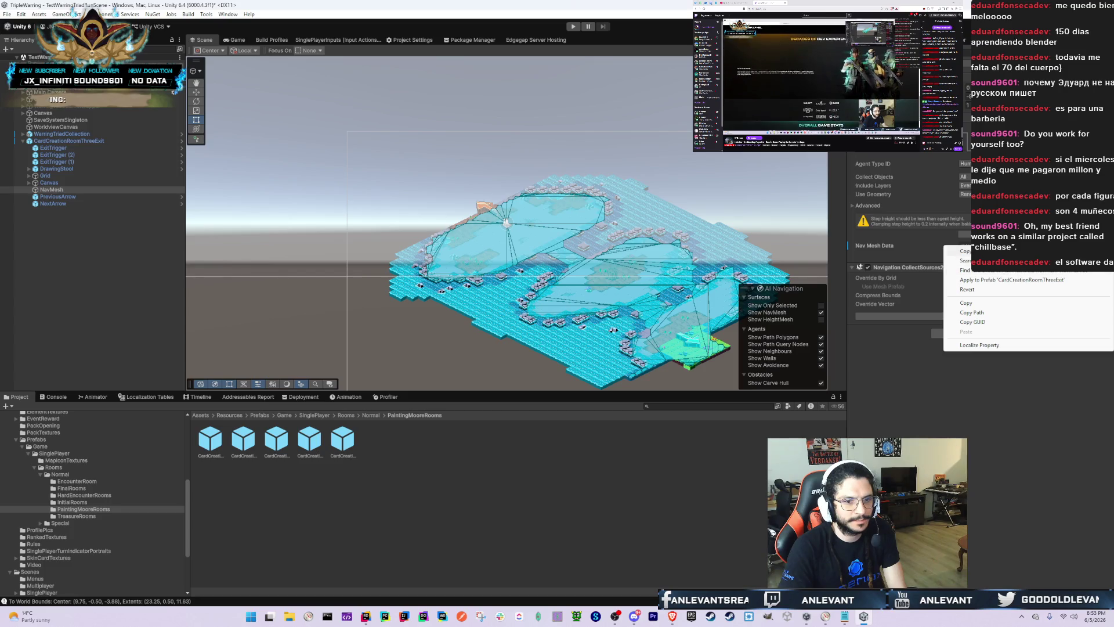
left_click(1006, 281)
left_click(107, 189)
key("Left")
key("Left")
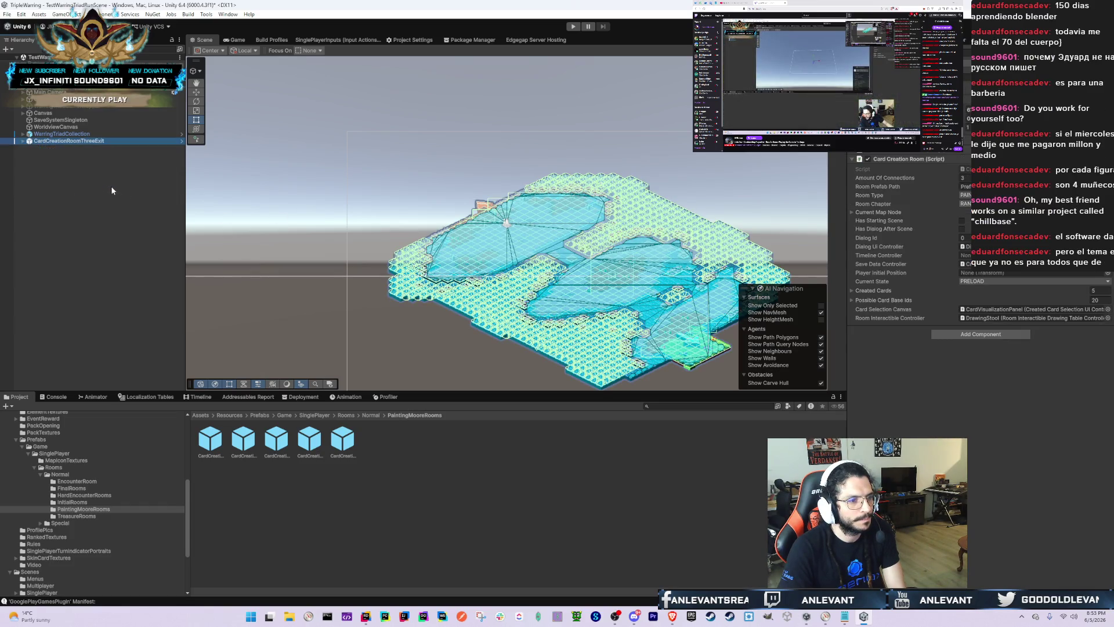
key("Delete")
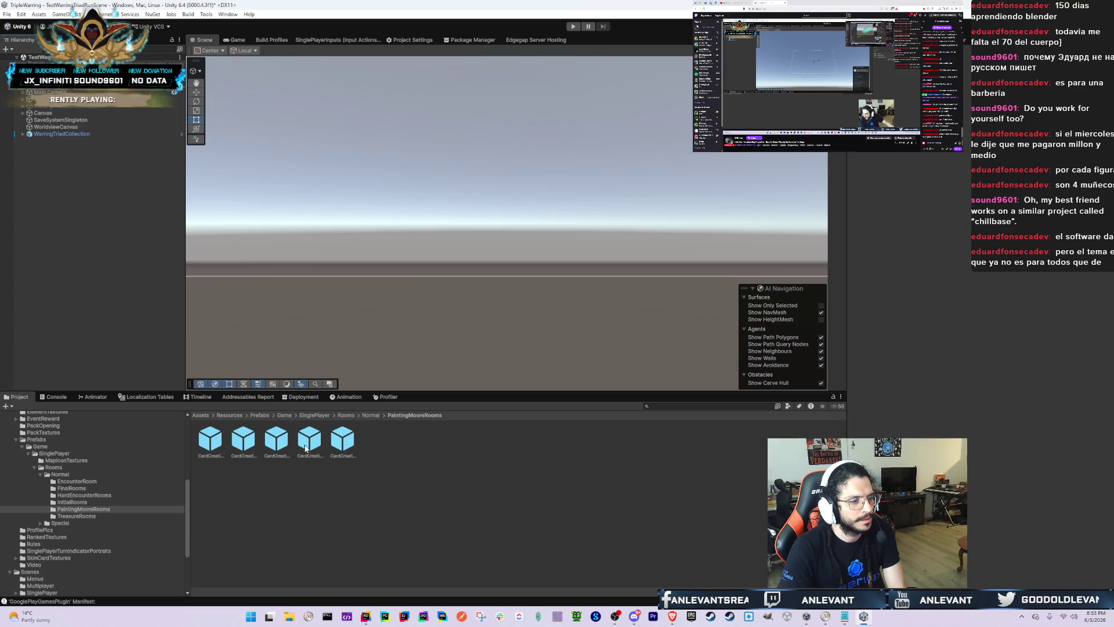
left_click_drag(305, 445, 129, 269)
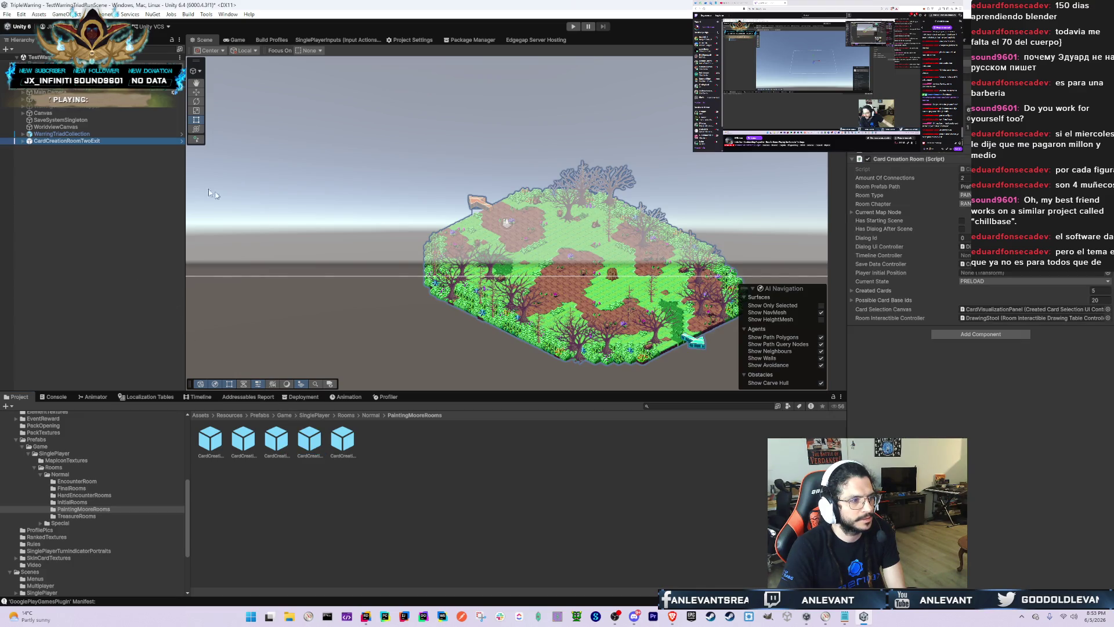
Step: Select the room's Trees child, then search Google for 'chillbase' in a new browser tab
key("Down")
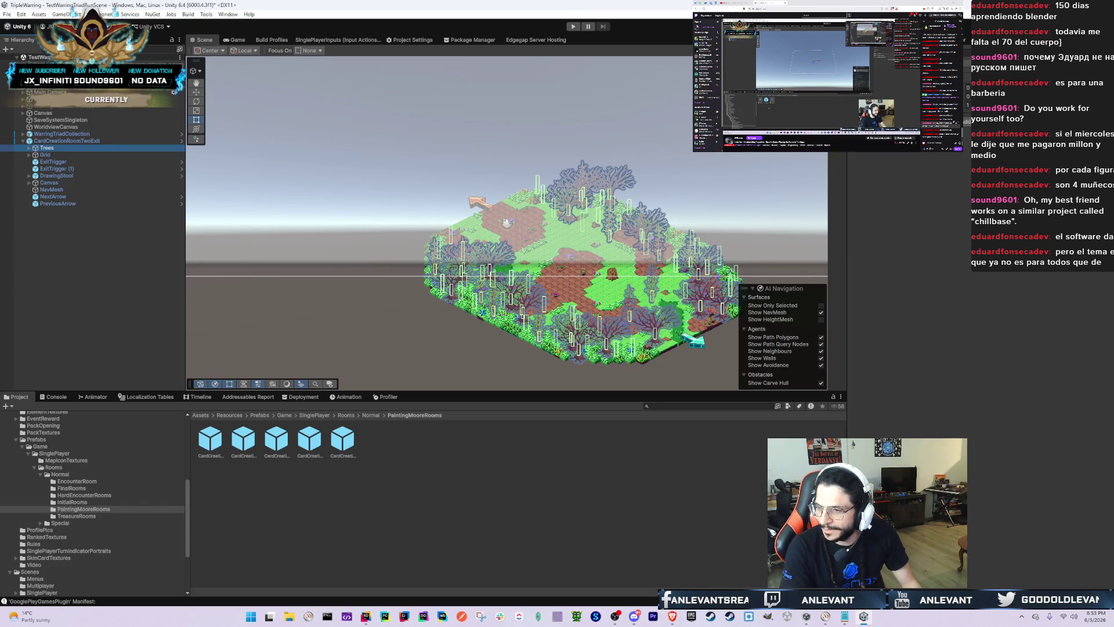
key("alt+Tab")
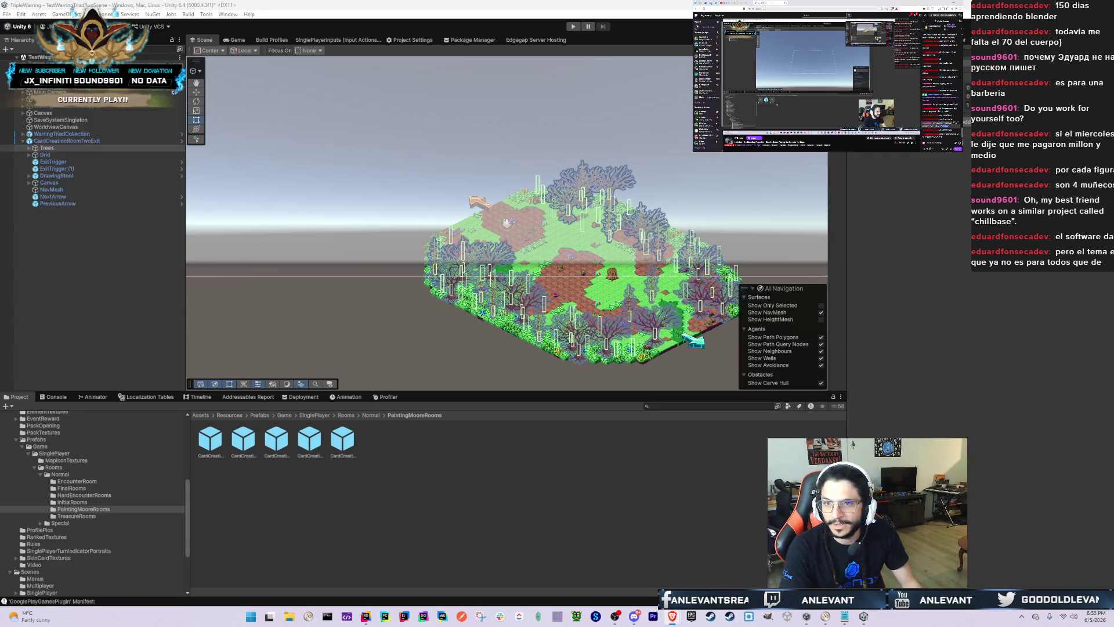
key("ctrl+t")
type("chillbase")
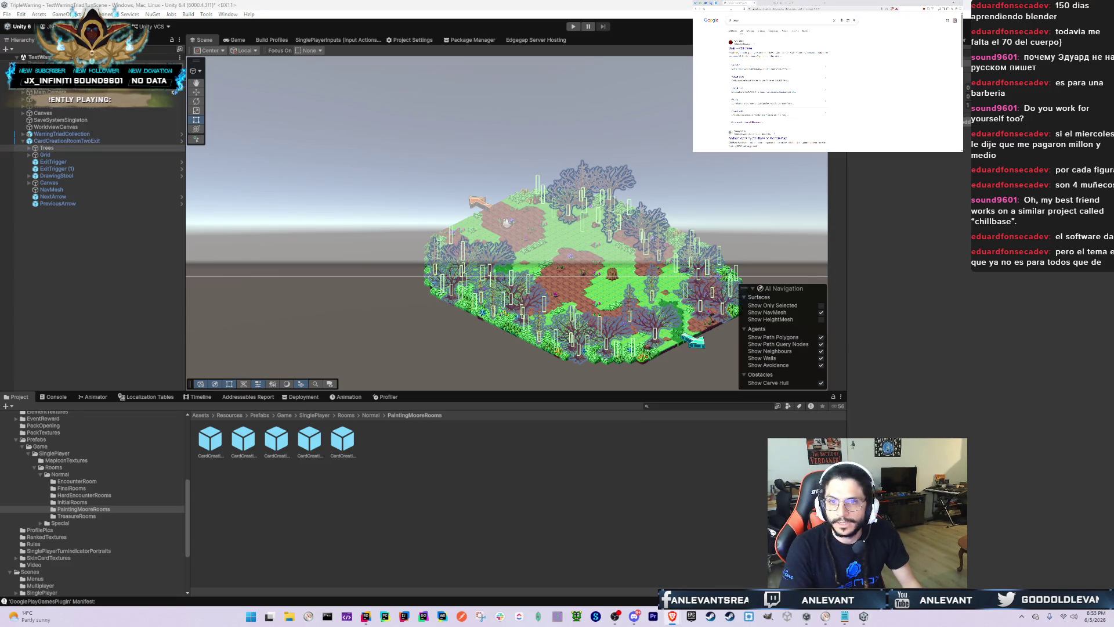
key("Return")
left_click_drag(269, 4, 269, 3)
Step: Open chillbase.net from the results, scroll through the homepage and its menu, then return to Unity
left_click(151, 144)
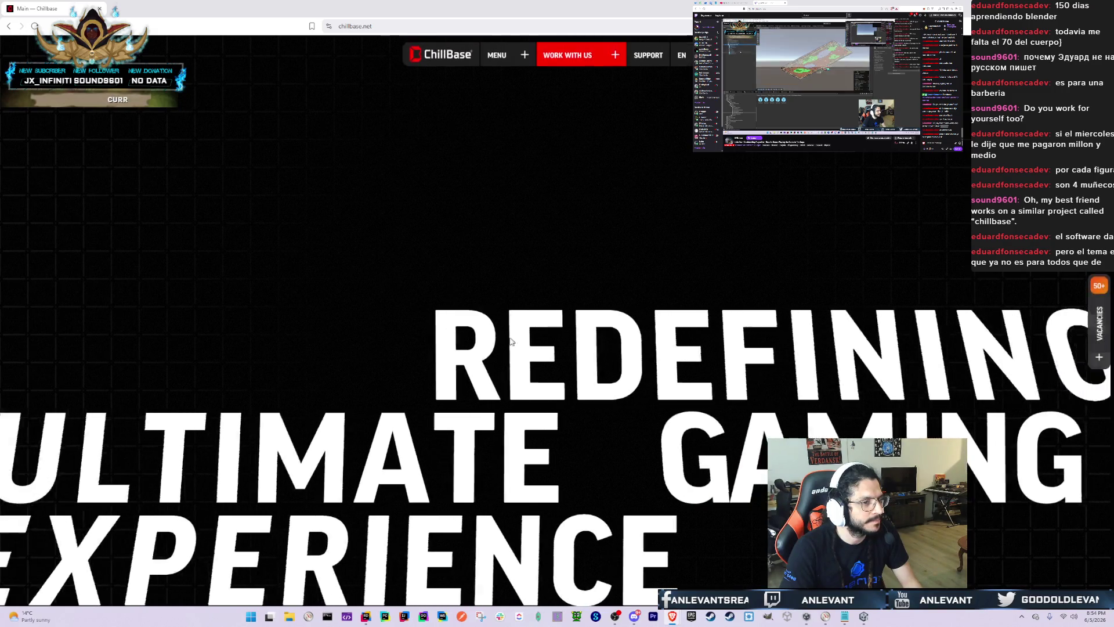
scroll(577, 332, "down", 10)
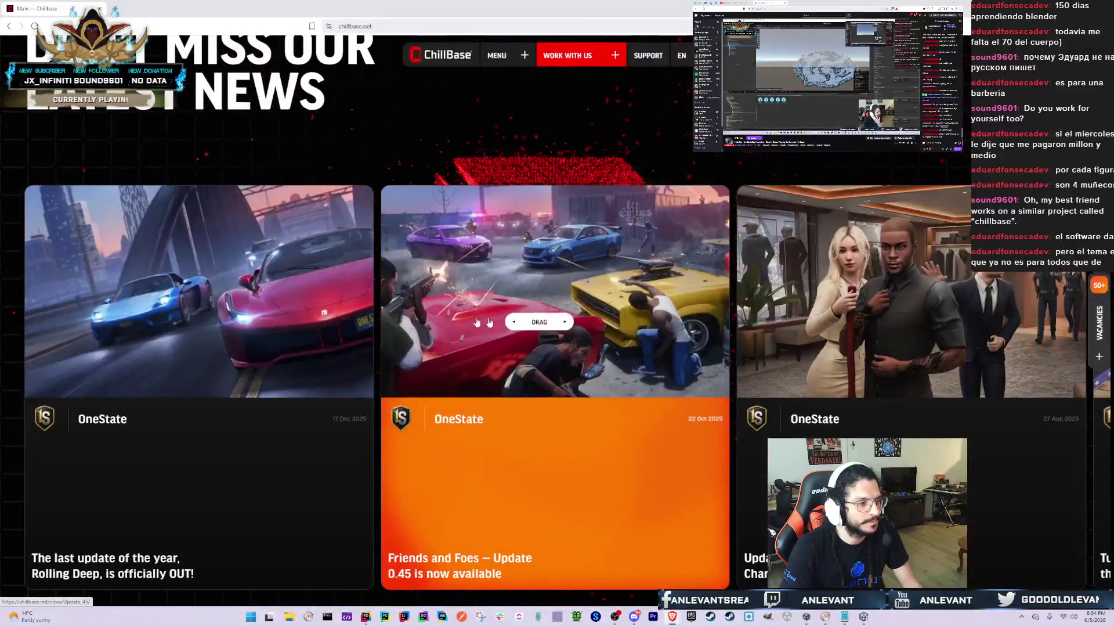
scroll(418, 325, "down", 5)
scroll(426, 332, "down", 3)
scroll(499, 187, "up", 5)
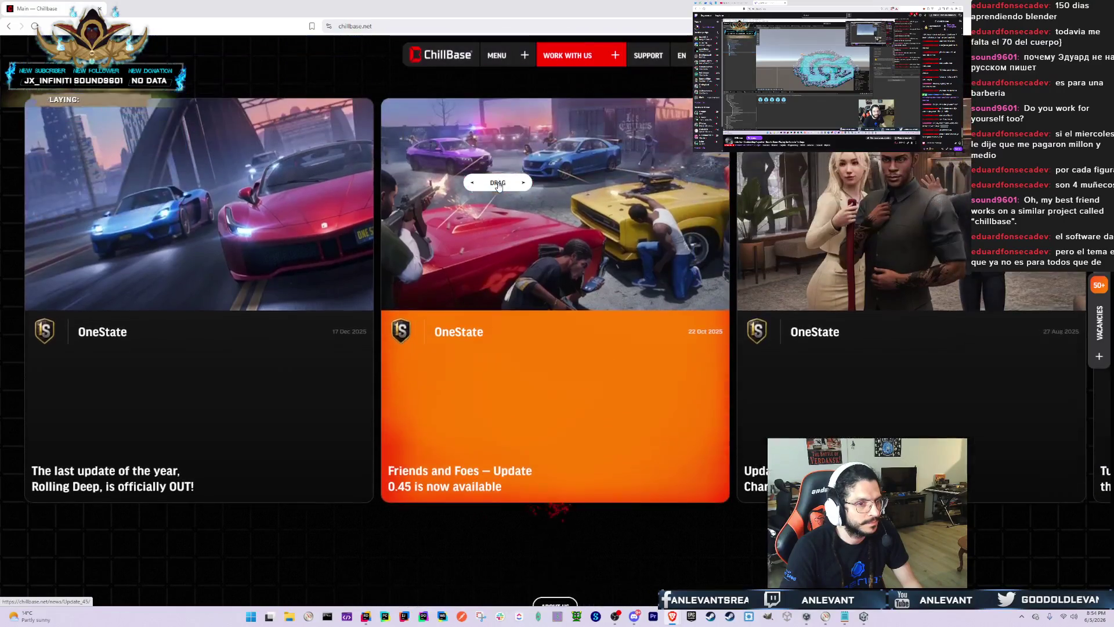
scroll(200, 430, "down", 3)
scroll(201, 431, "down", 10)
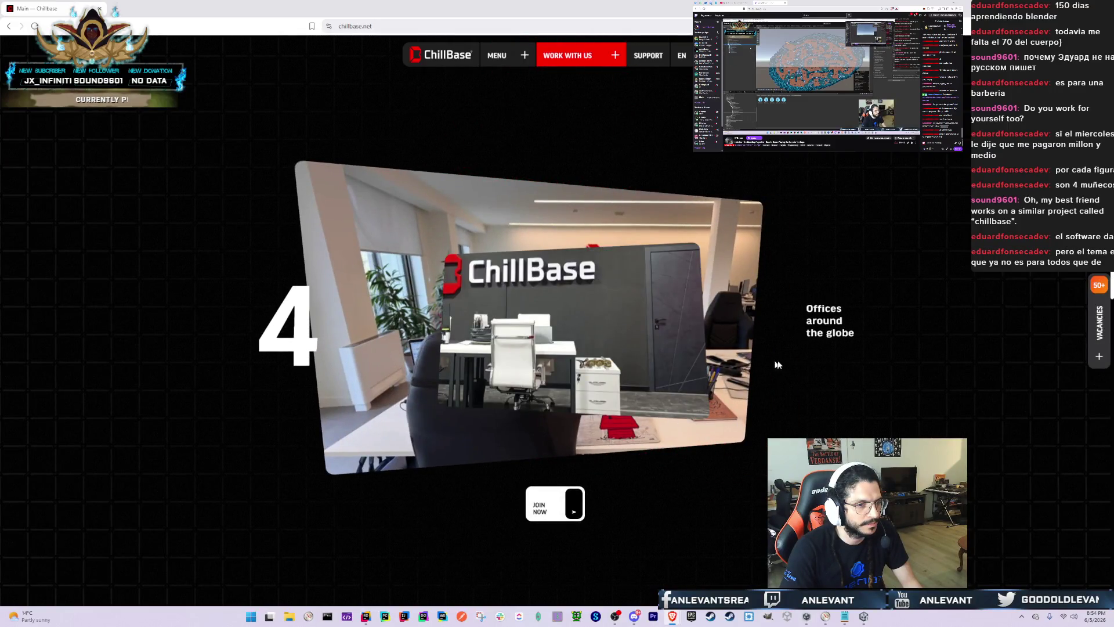
scroll(766, 364, "up", 2)
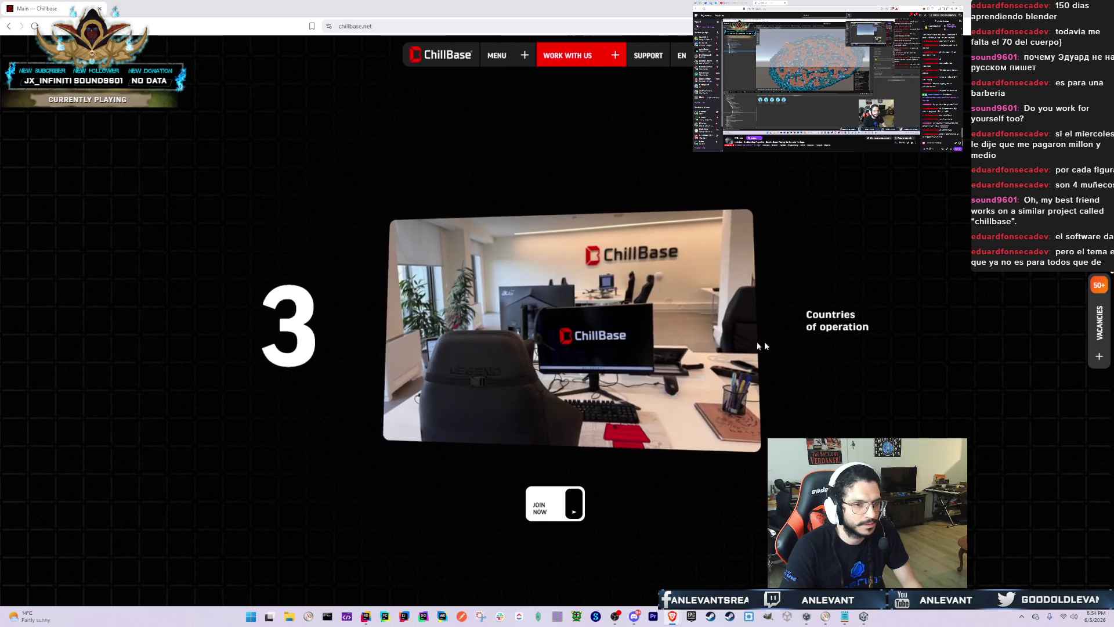
scroll(904, 371, "up", 3)
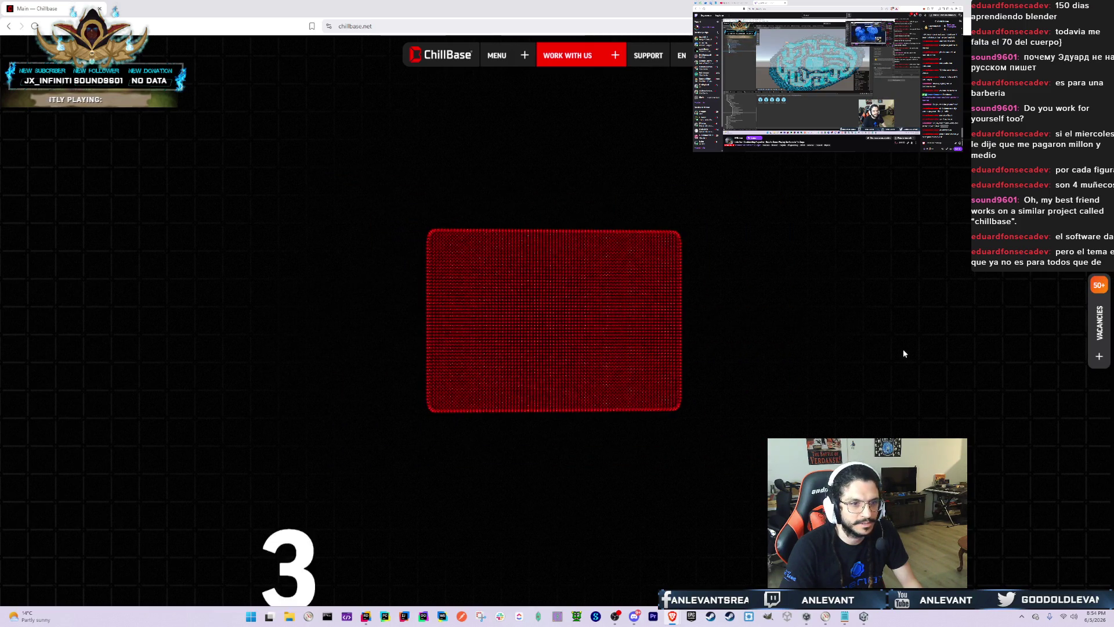
scroll(903, 353, "up", 10)
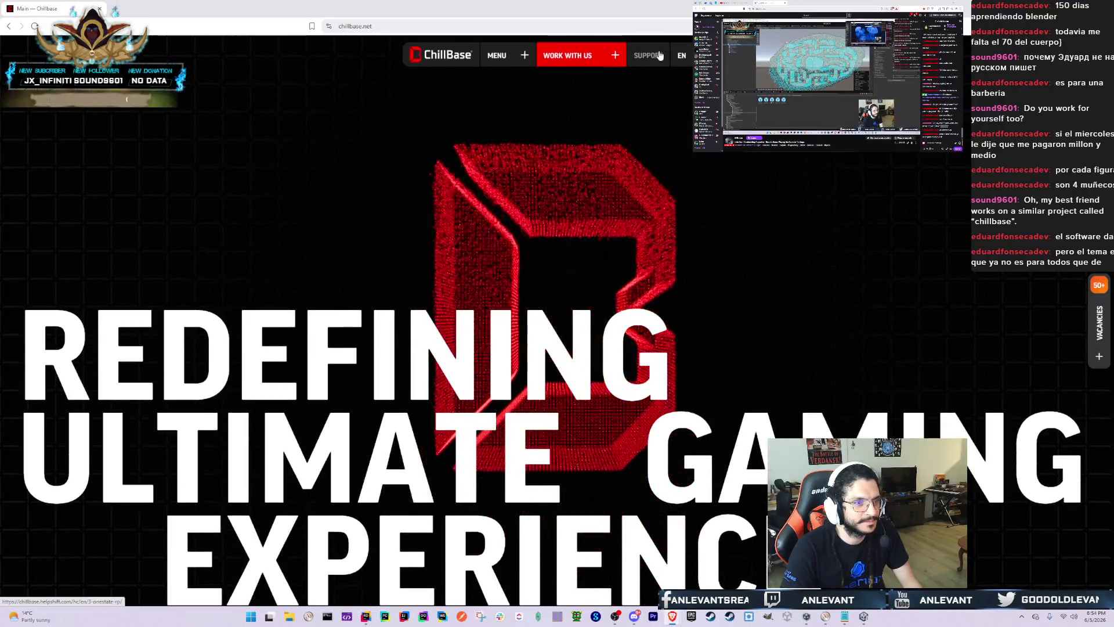
left_click(498, 55)
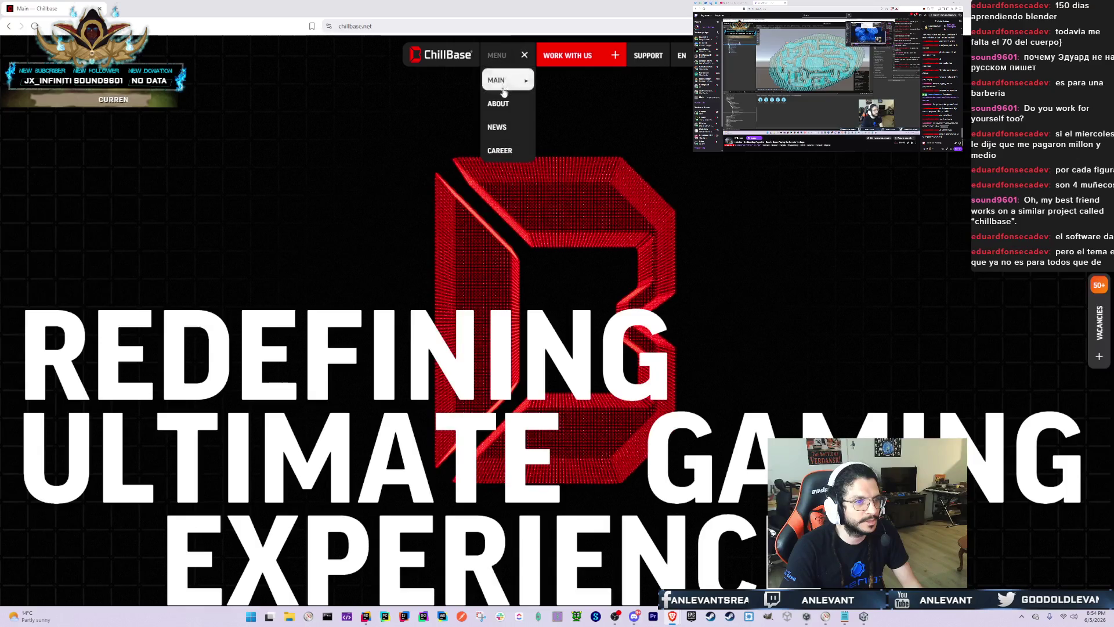
key("alt+Tab")
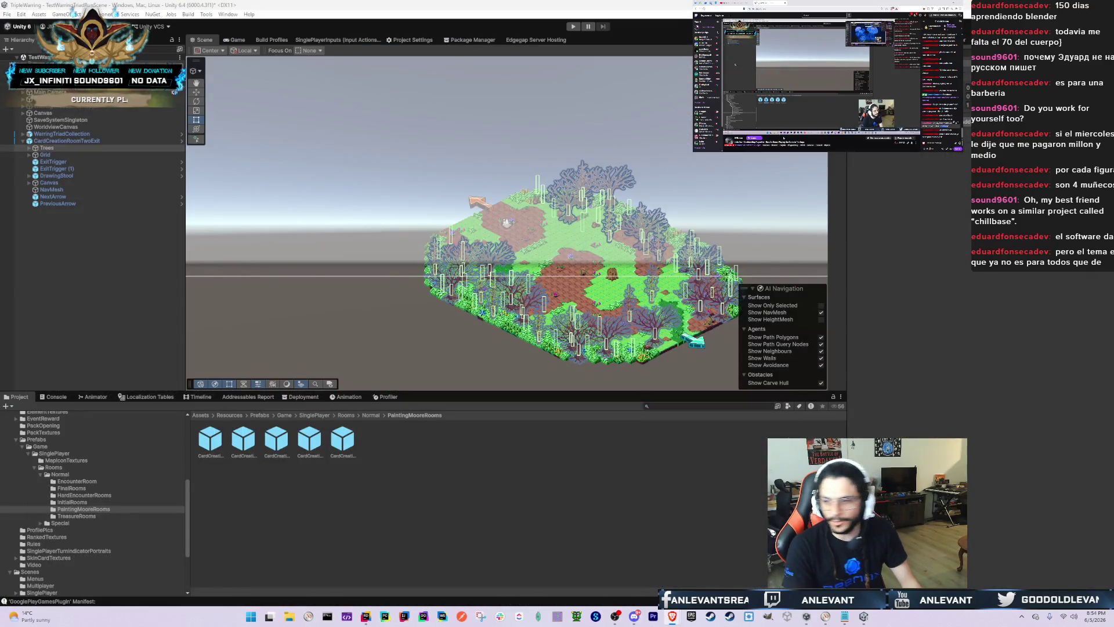
scroll(544, 243, "up", 5)
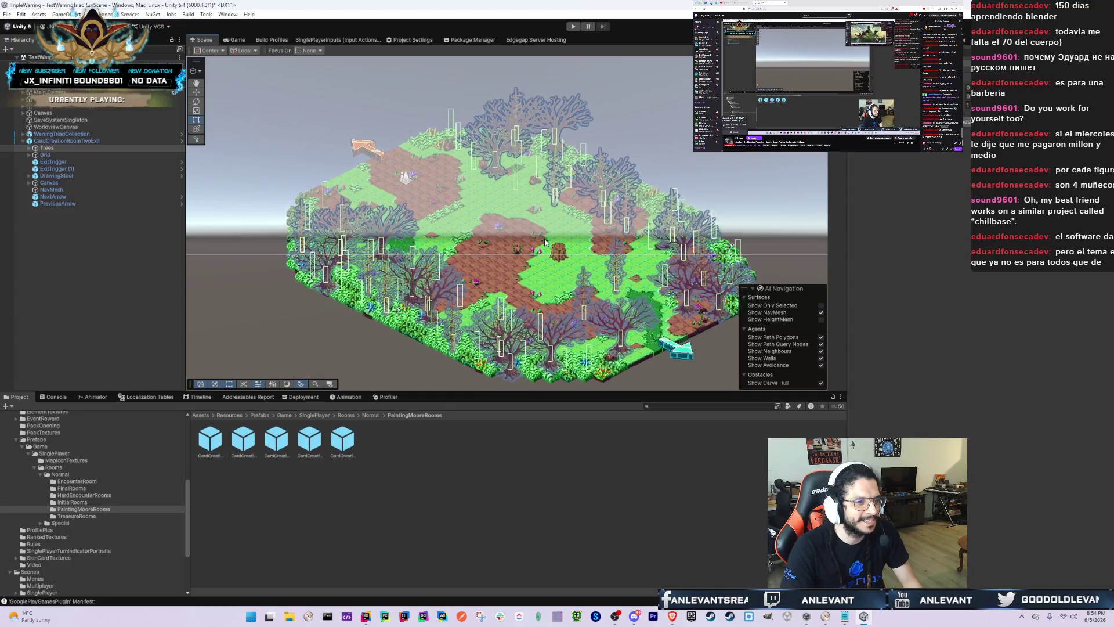
scroll(544, 243, "up", 2)
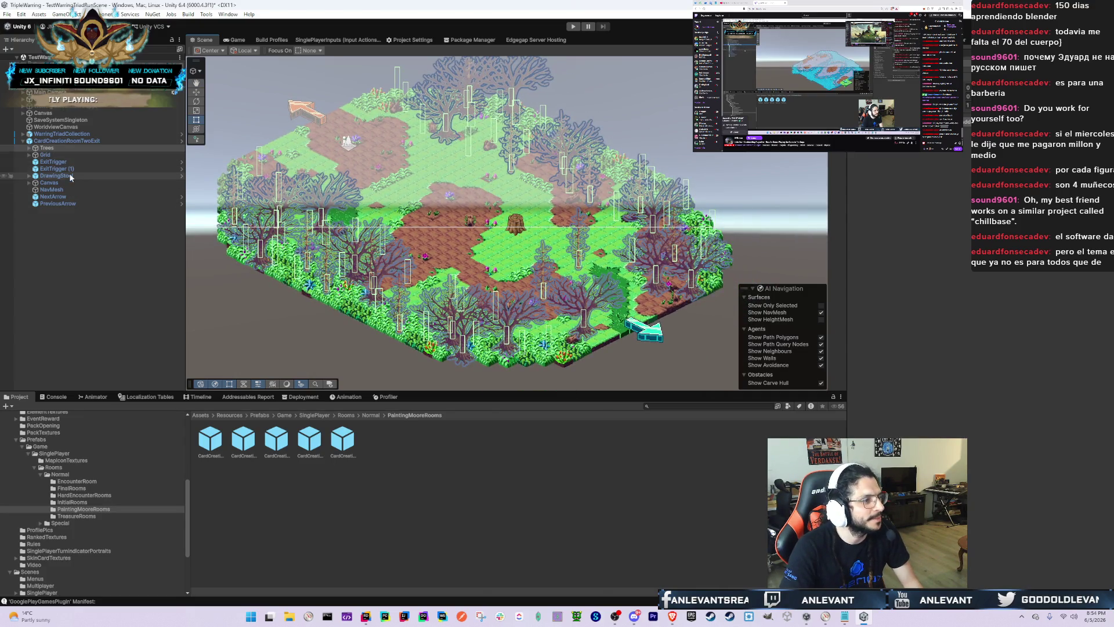
left_click(56, 176)
left_click(51, 189)
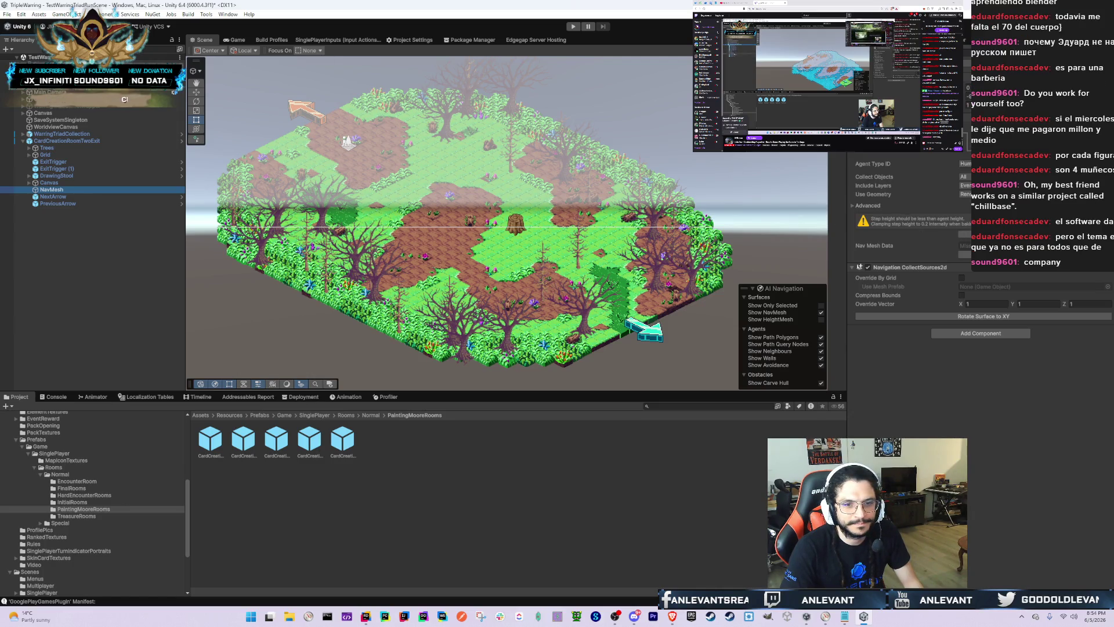
left_click(1074, 256)
right_click(944, 246)
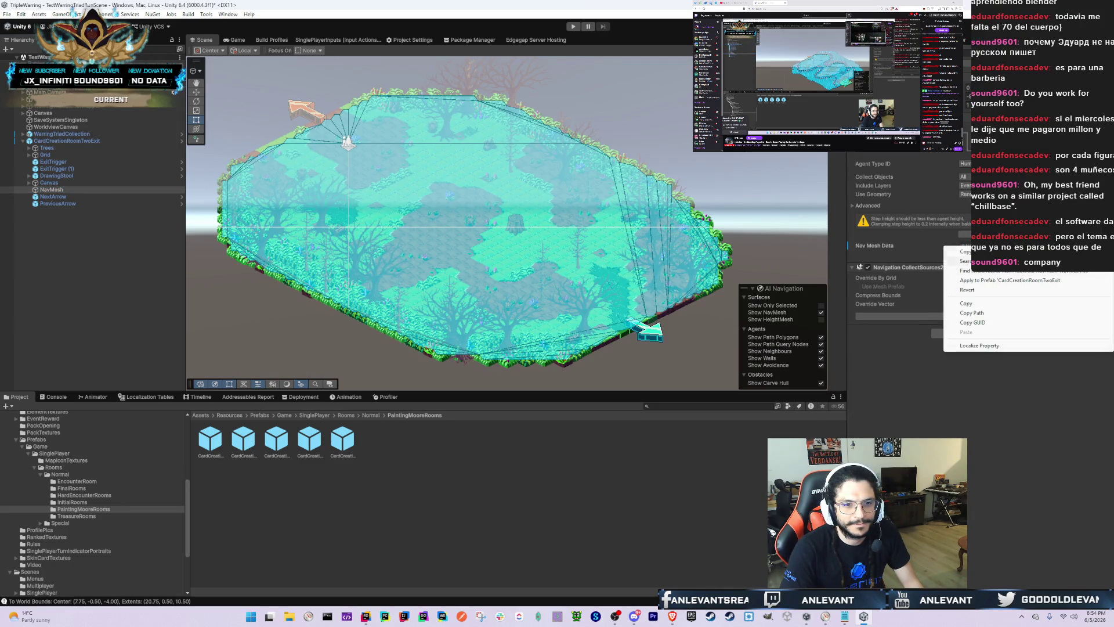
left_click(1011, 281)
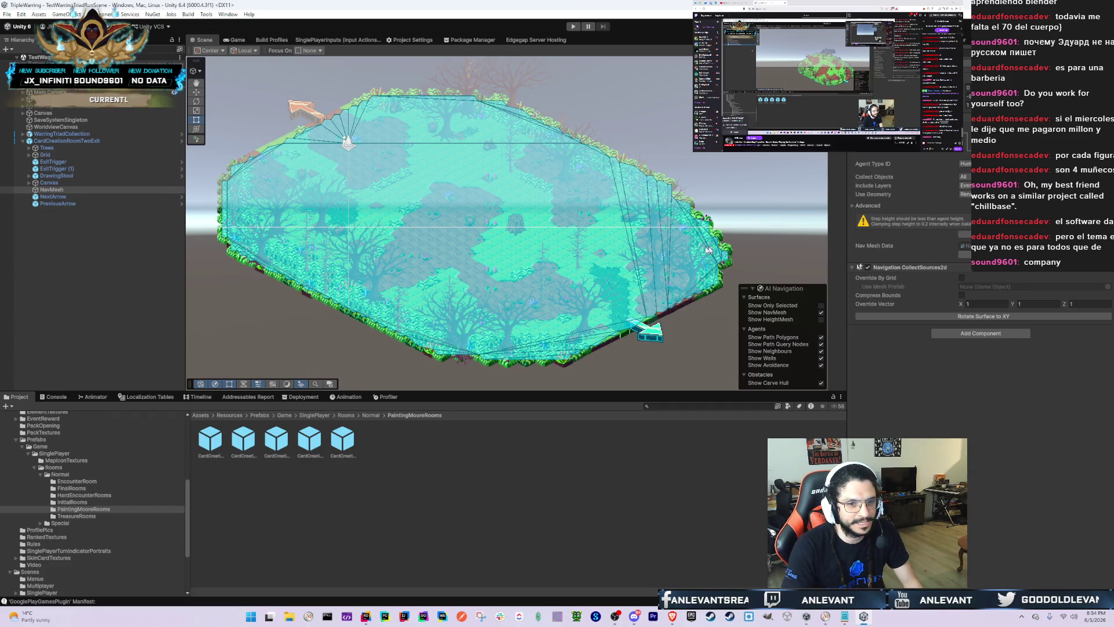
right_click(64, 143)
mouse_move(108, 294)
left_click(269, 308)
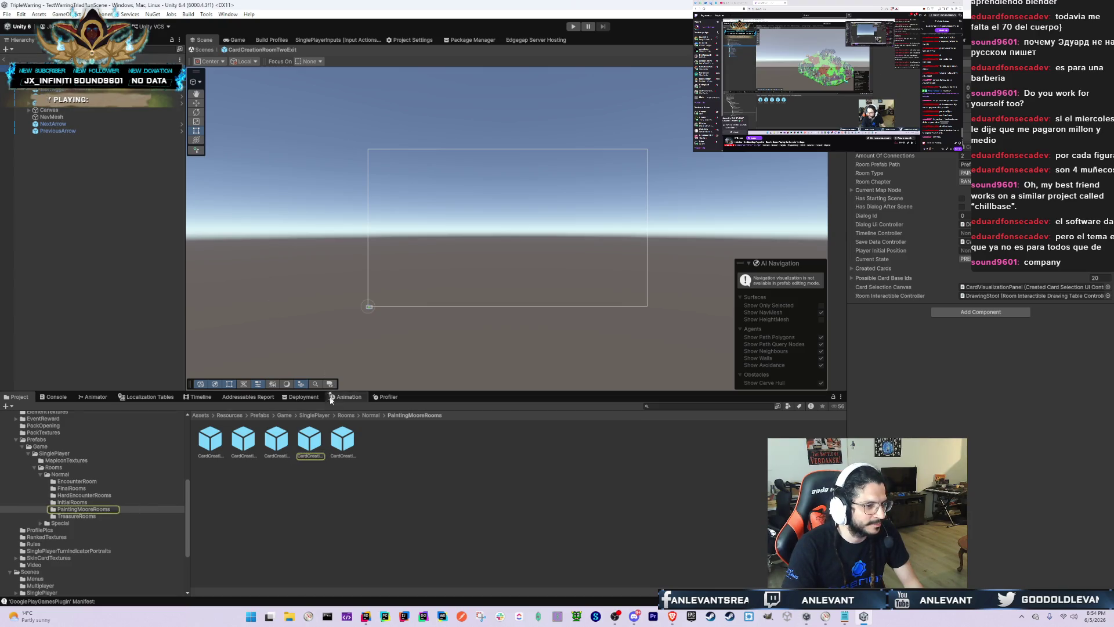
left_click(4, 60)
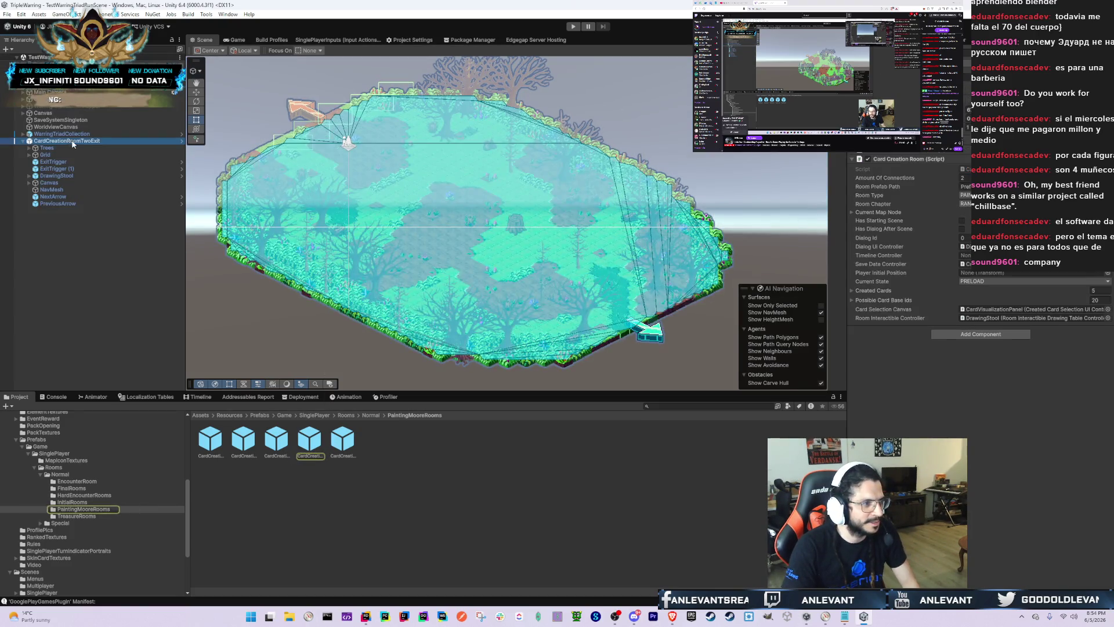
key("Delete")
Step: Place CardCreationRoomTwoExit2, bake its NavMesh, then delete the room from the scene
mouse_move(342, 439)
left_mouse_down()
mouse_move(174, 318)
mouse_move(90, 235)
left_mouse_up()
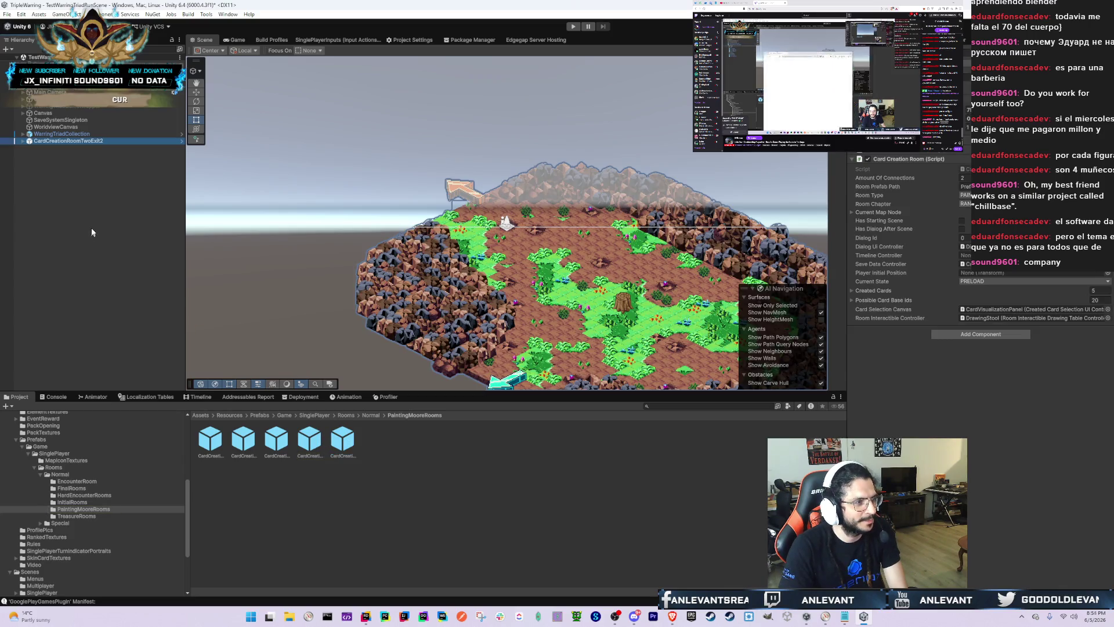
key("Right")
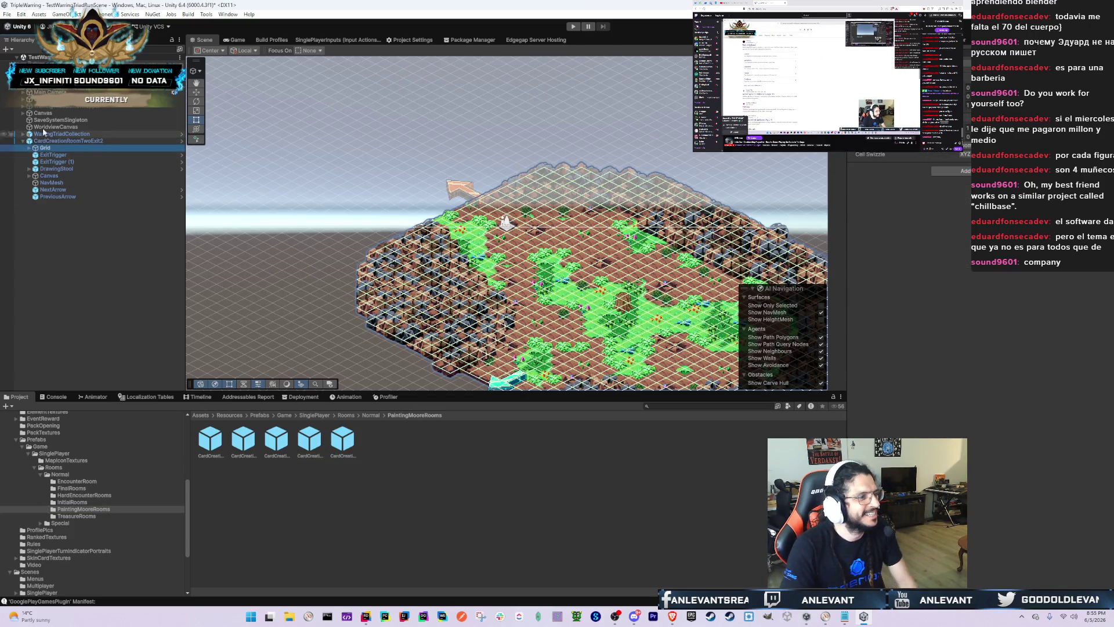
left_click(70, 182)
left_click(963, 256)
right_click(945, 246)
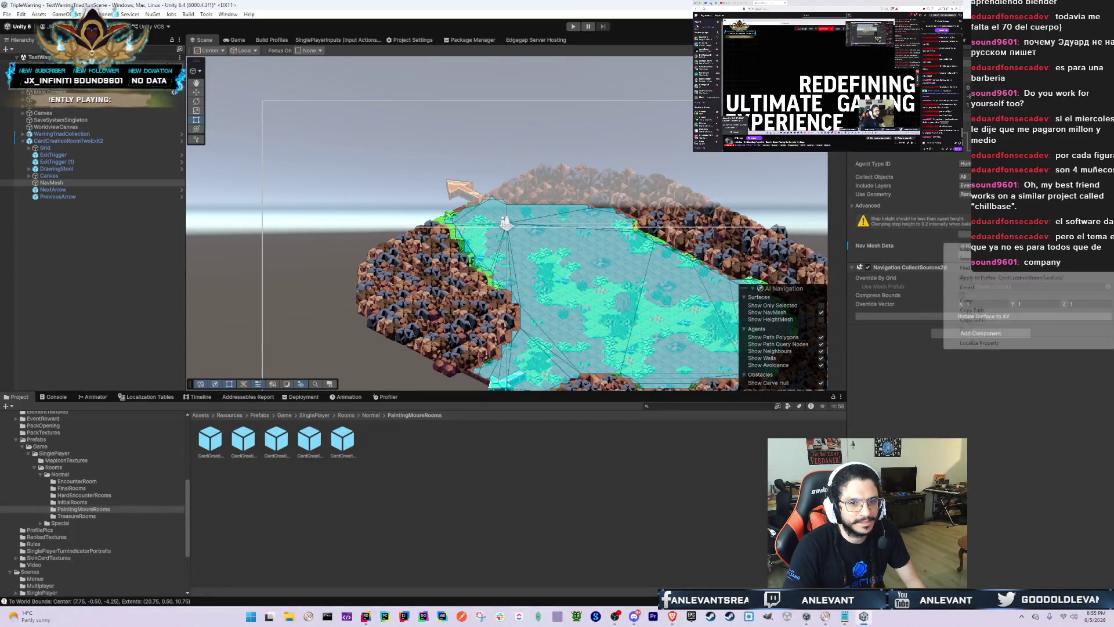
key("Escape")
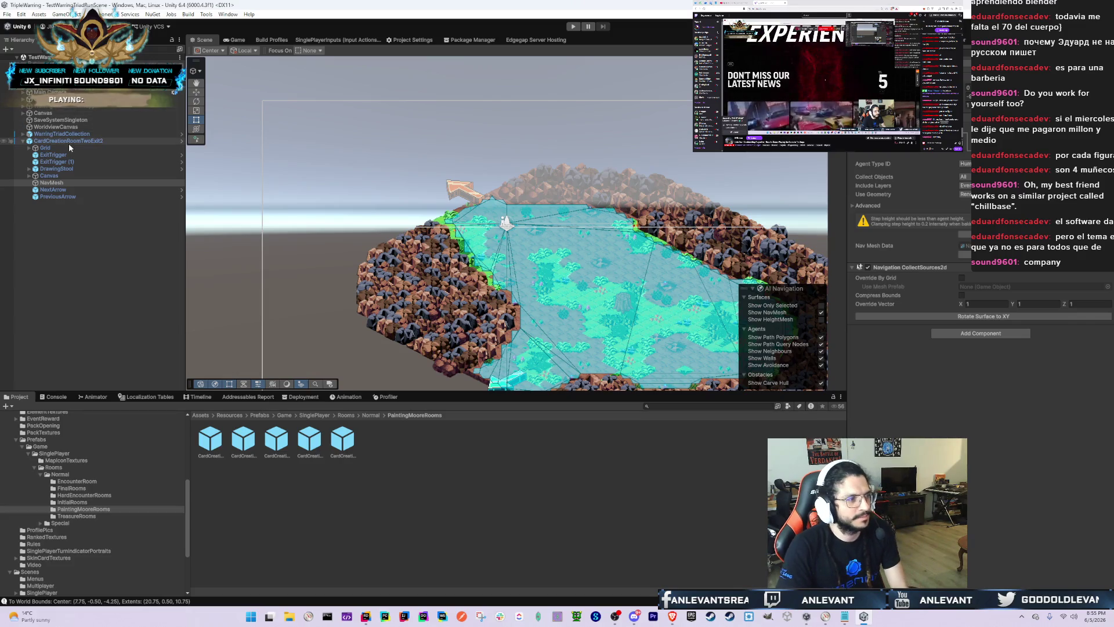
left_click(68, 143)
key("Left")
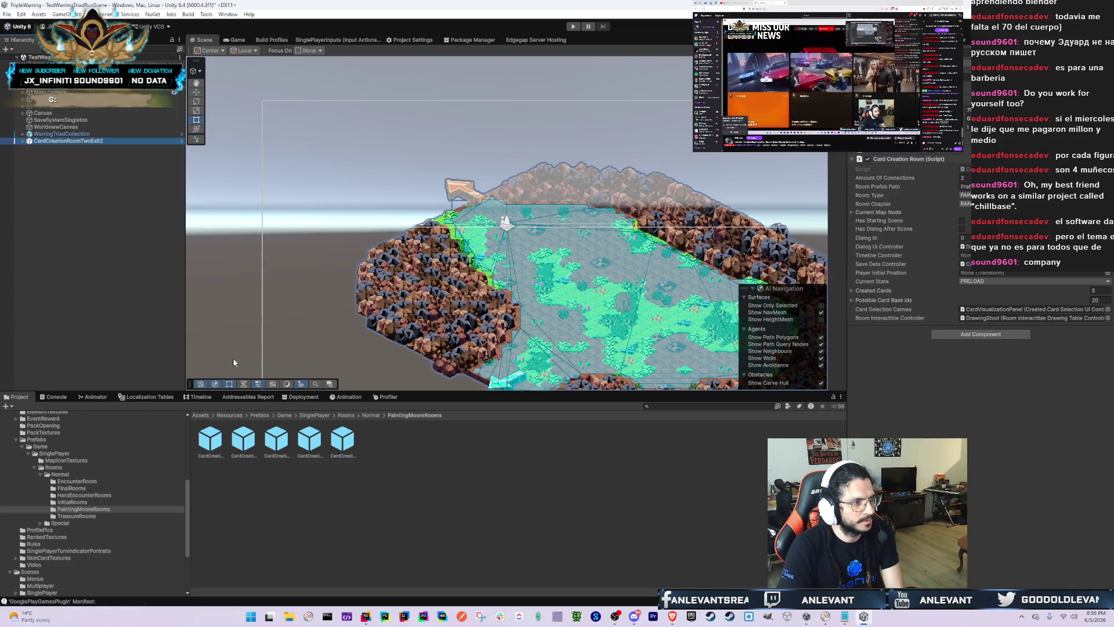
key("Delete")
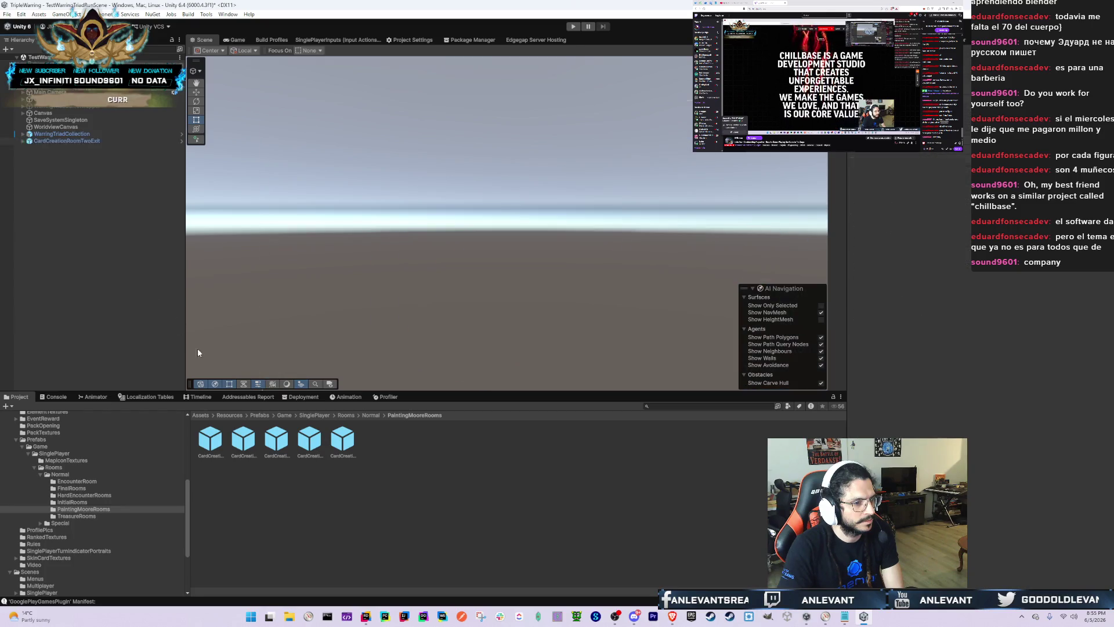
Step: Place the InitialRoomOneExit prefab from Rooms > Normal > InitialRooms into the scene
mouse_move(243, 442)
left_mouse_down()
mouse_move(119, 300)
mouse_move(209, 466)
left_mouse_up()
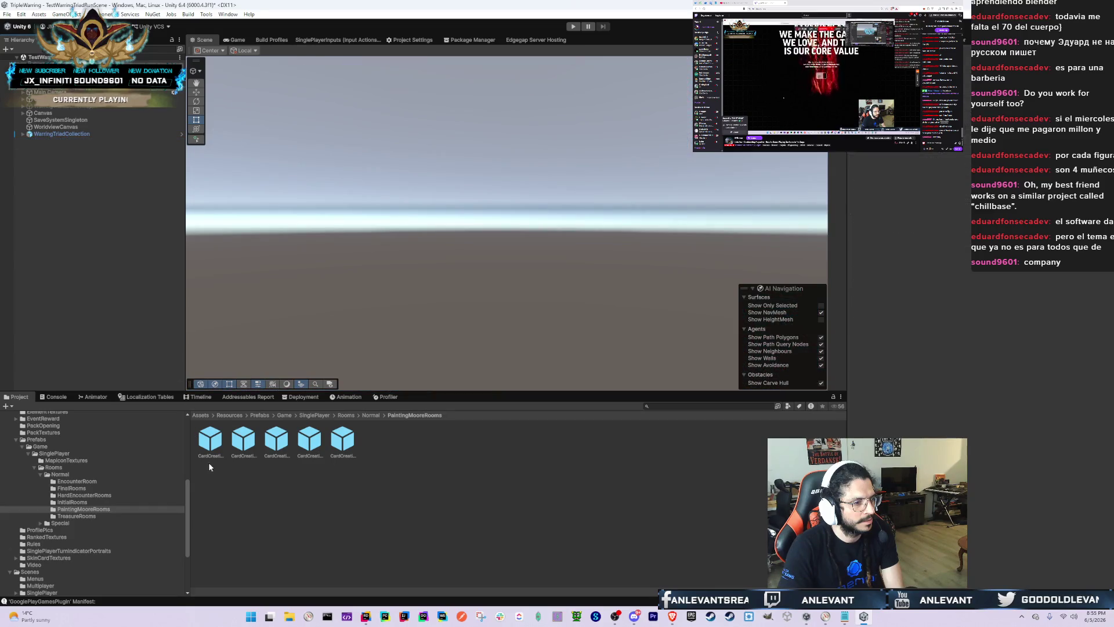
mouse_move(79, 246)
left_mouse_down()
mouse_move(92, 244)
mouse_move(144, 452)
left_mouse_up()
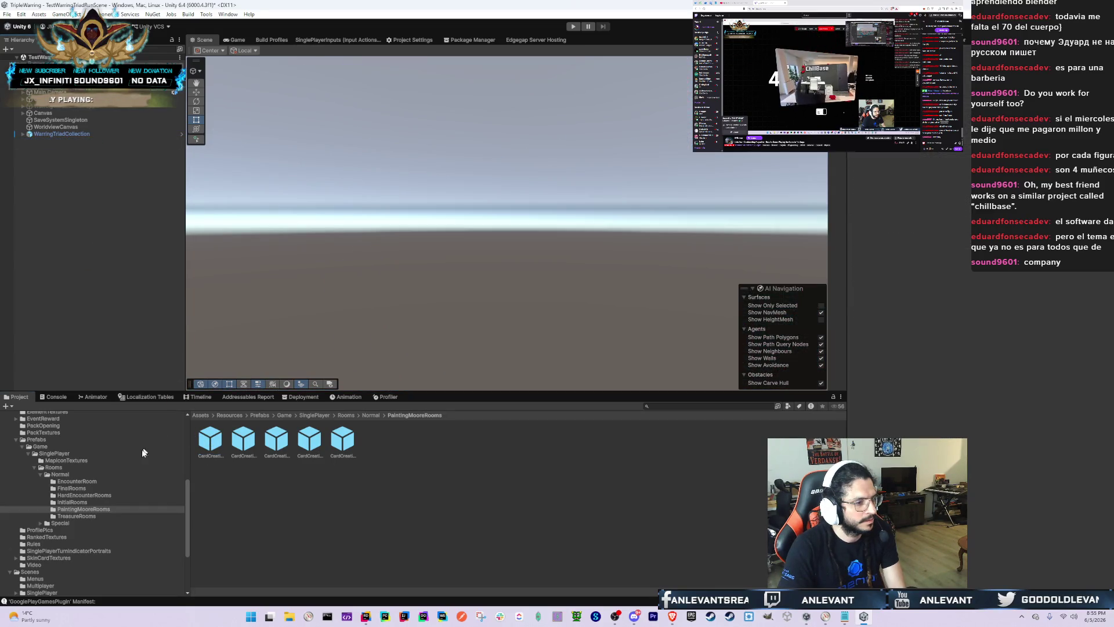
left_click(86, 516)
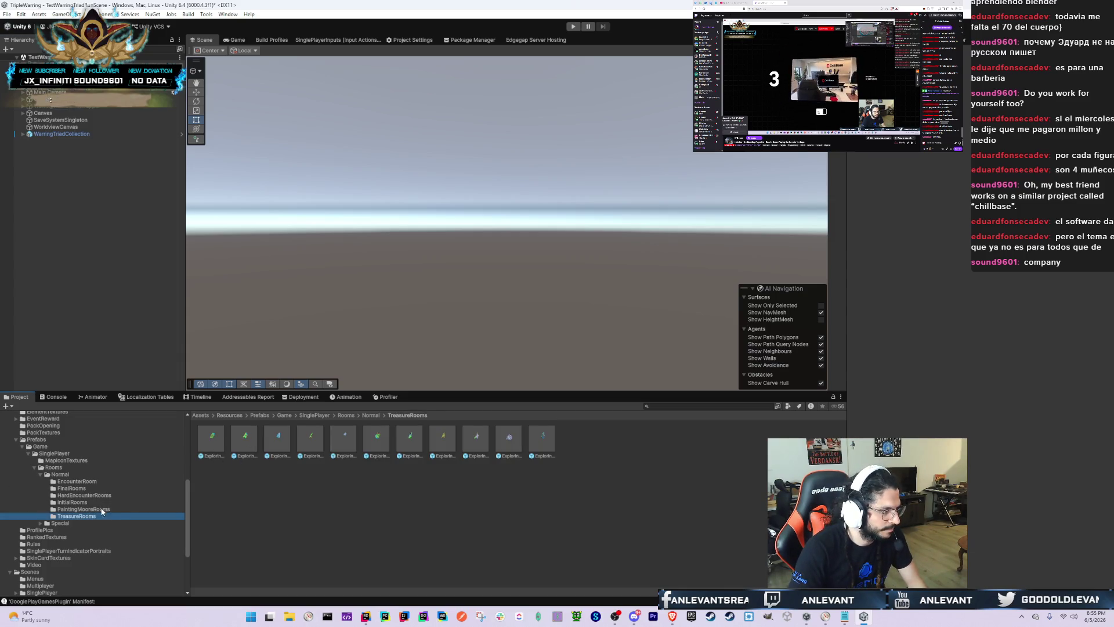
left_click(93, 503)
left_click_drag(223, 446, 138, 300)
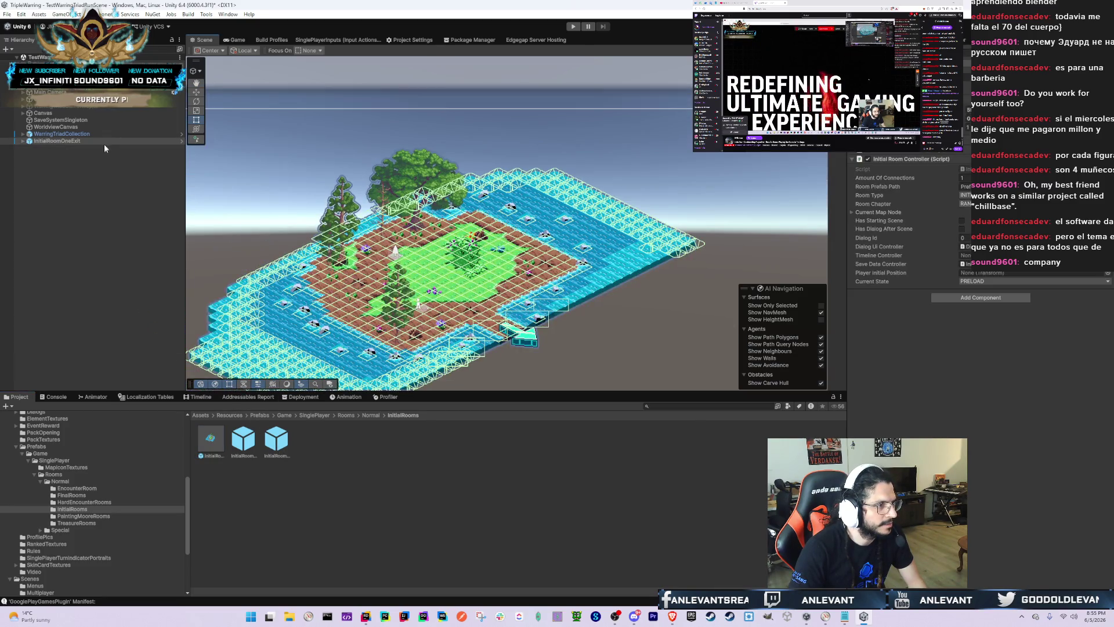
Step: Open InitialRoomOneExit in prefab context and frame its collider tilemap
right_click(111, 140)
mouse_move(160, 292)
left_click(301, 298)
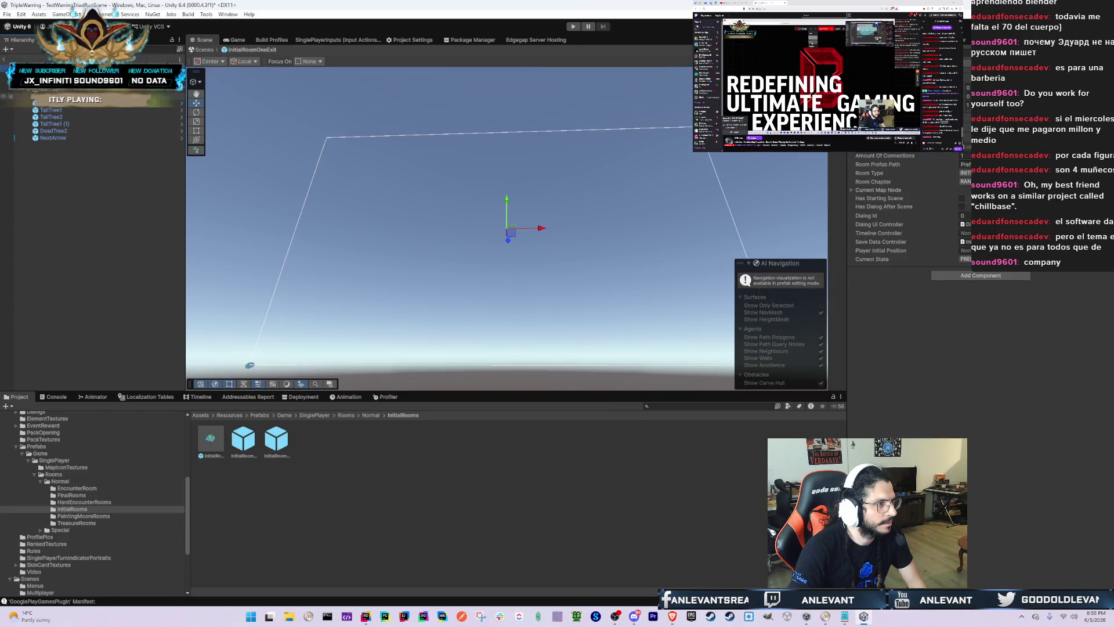
left_click(74, 91)
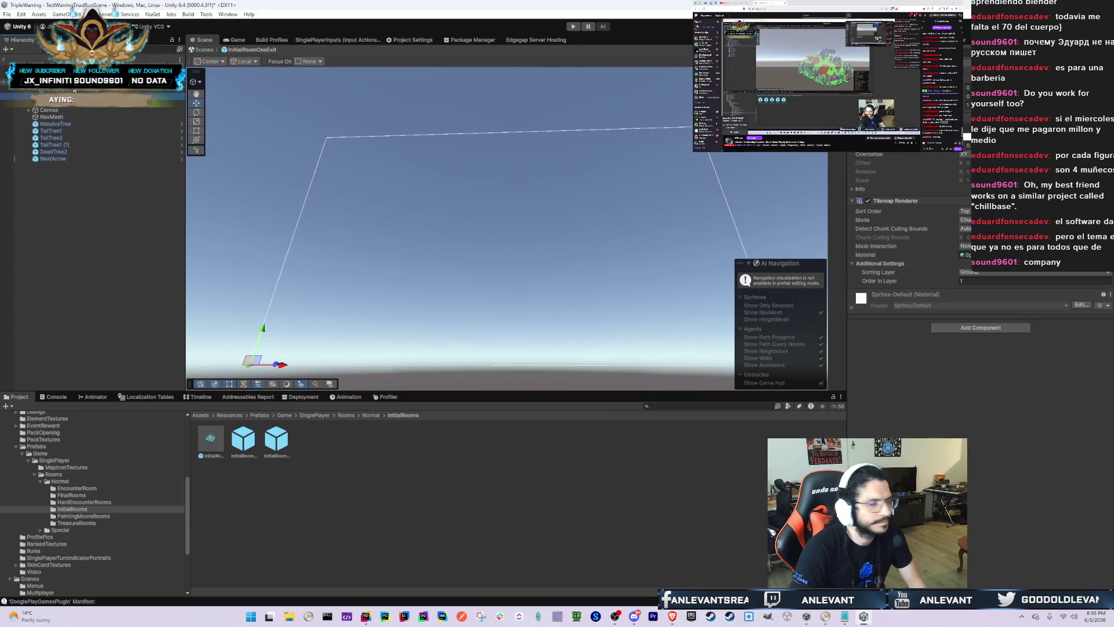
left_click(551, 208)
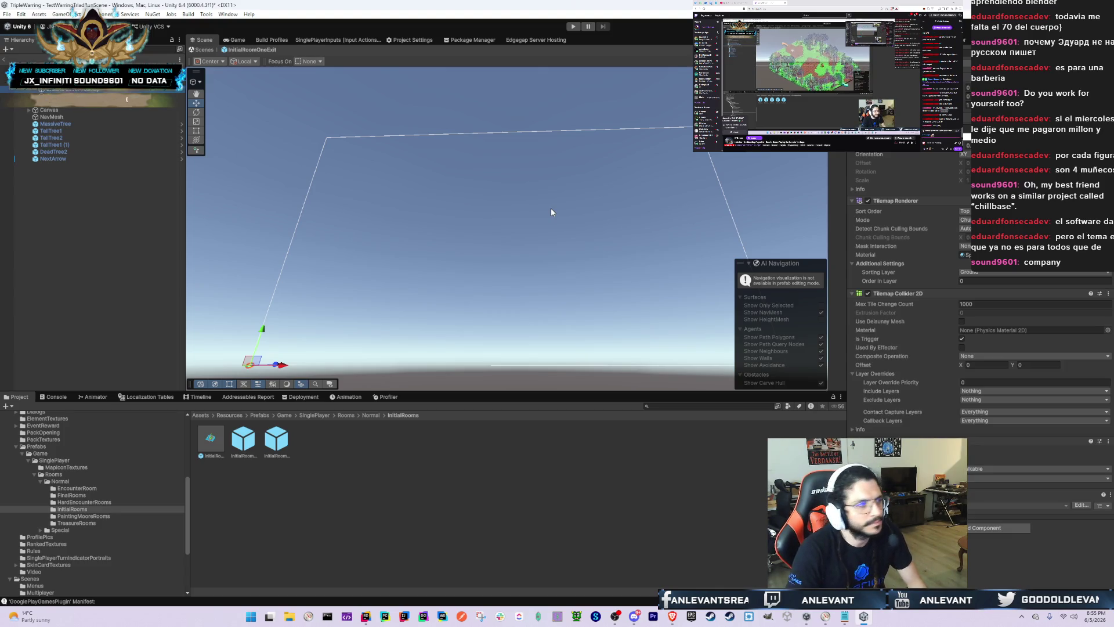
key("f")
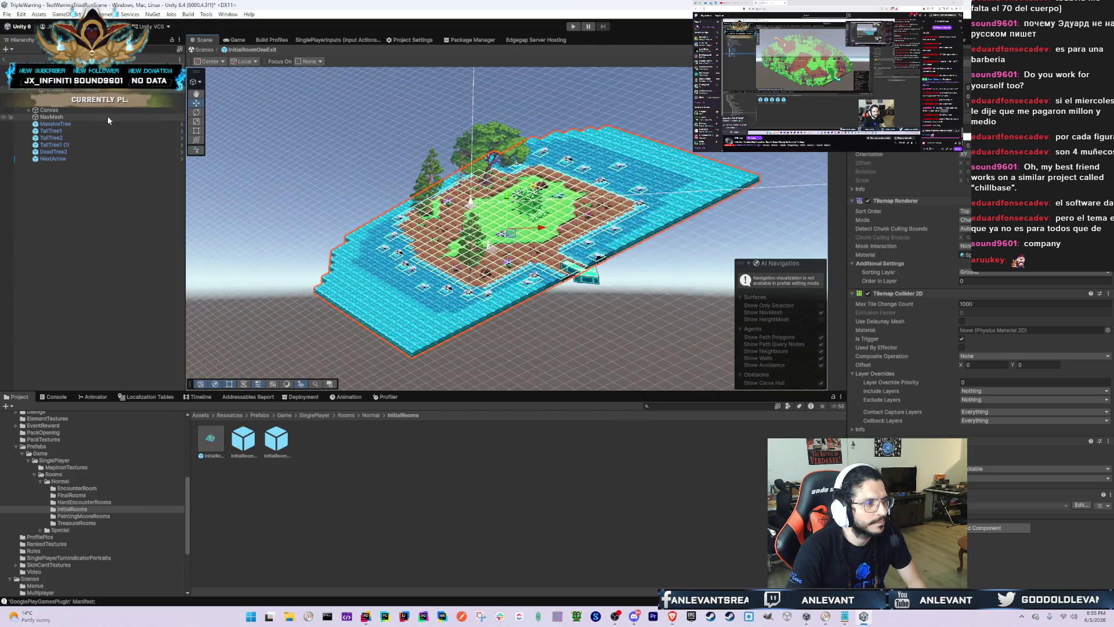
Step: Move NavMesh to the last child, bake its NavMeshSurface, and return to the scene
left_click(67, 118)
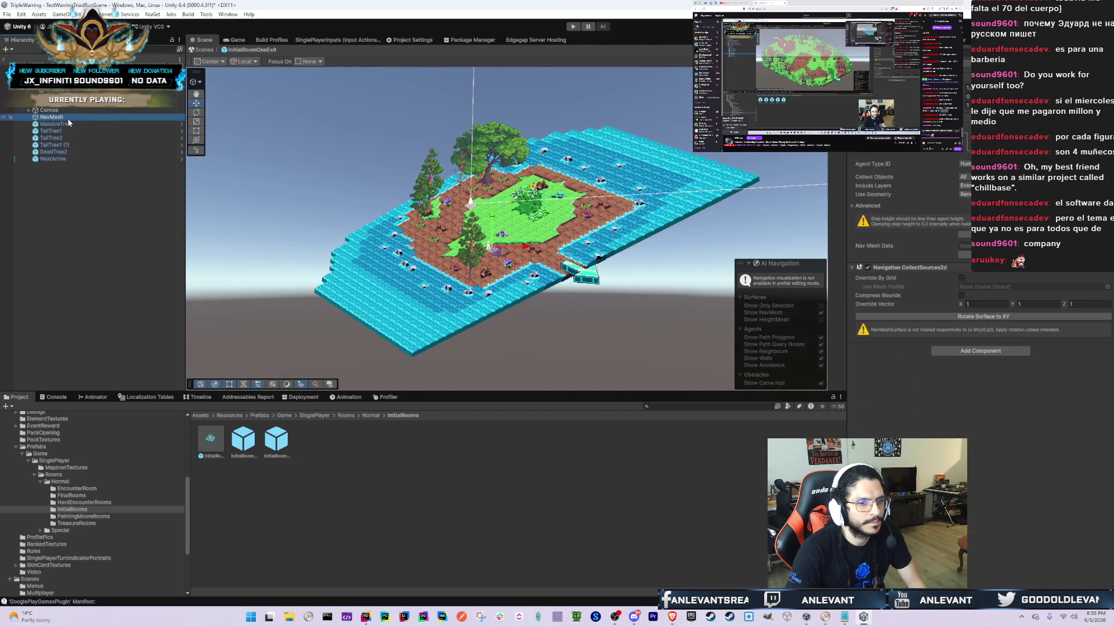
left_click_drag(69, 120, 69, 162)
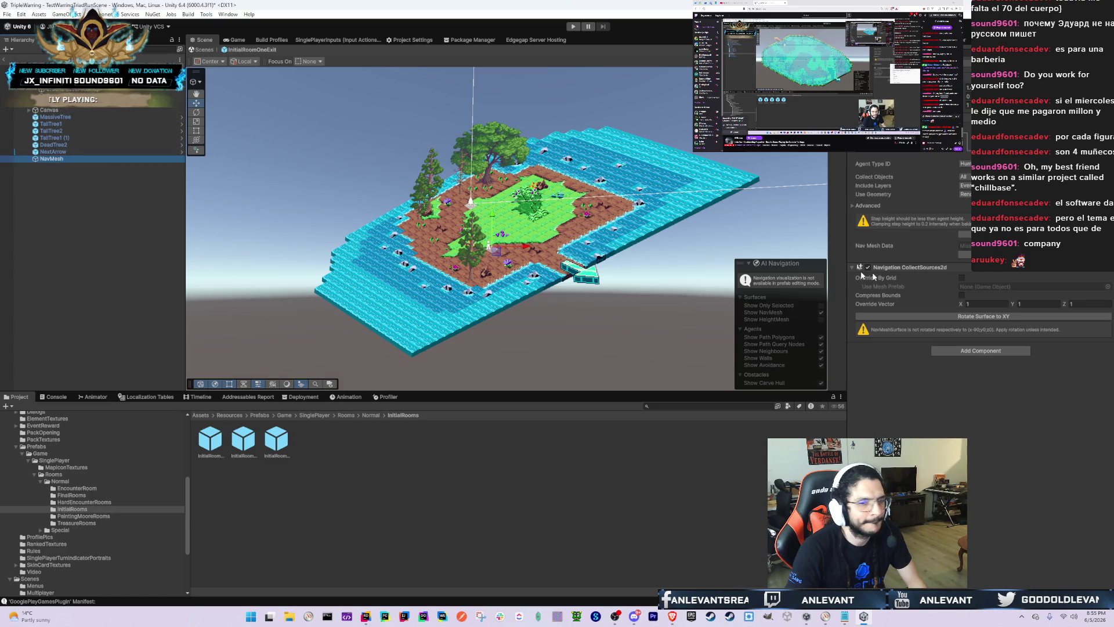
left_click(965, 254)
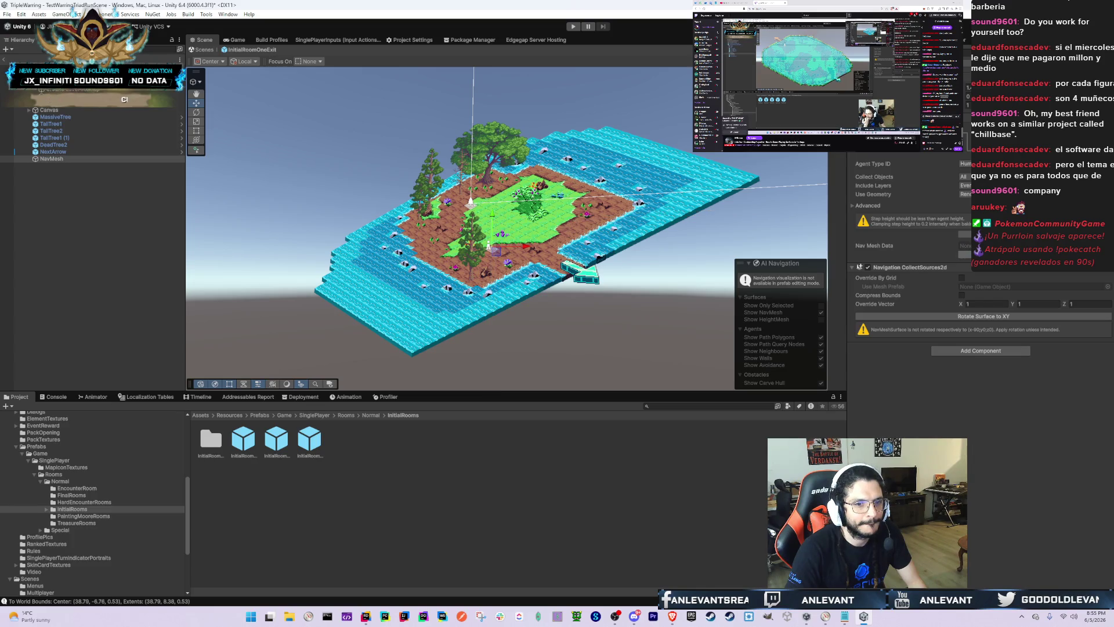
left_click(3, 62)
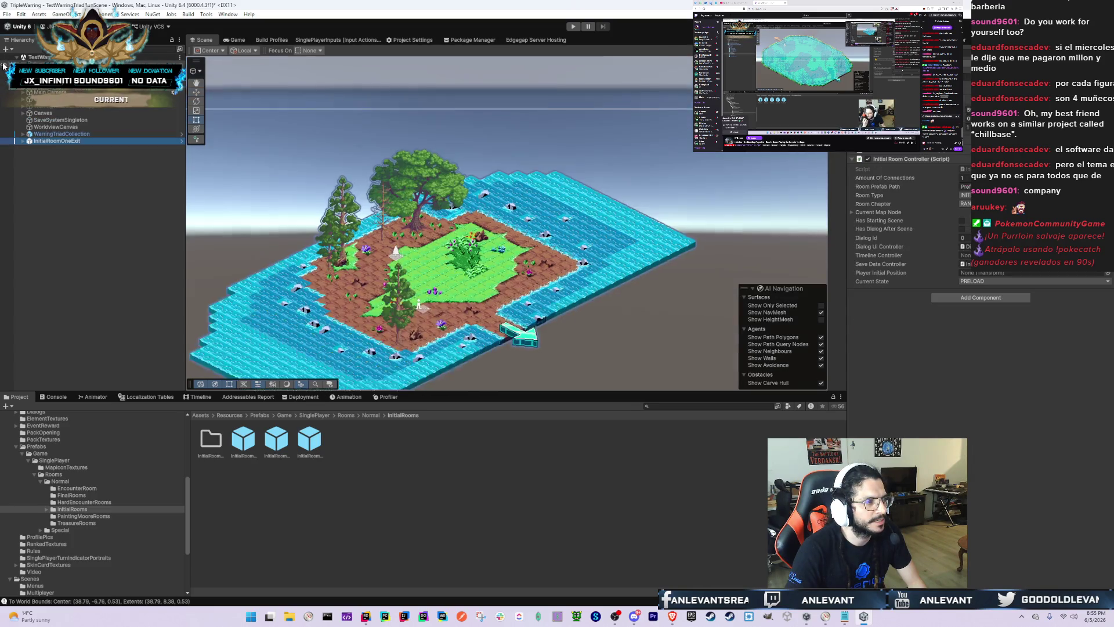
left_click(718, 223)
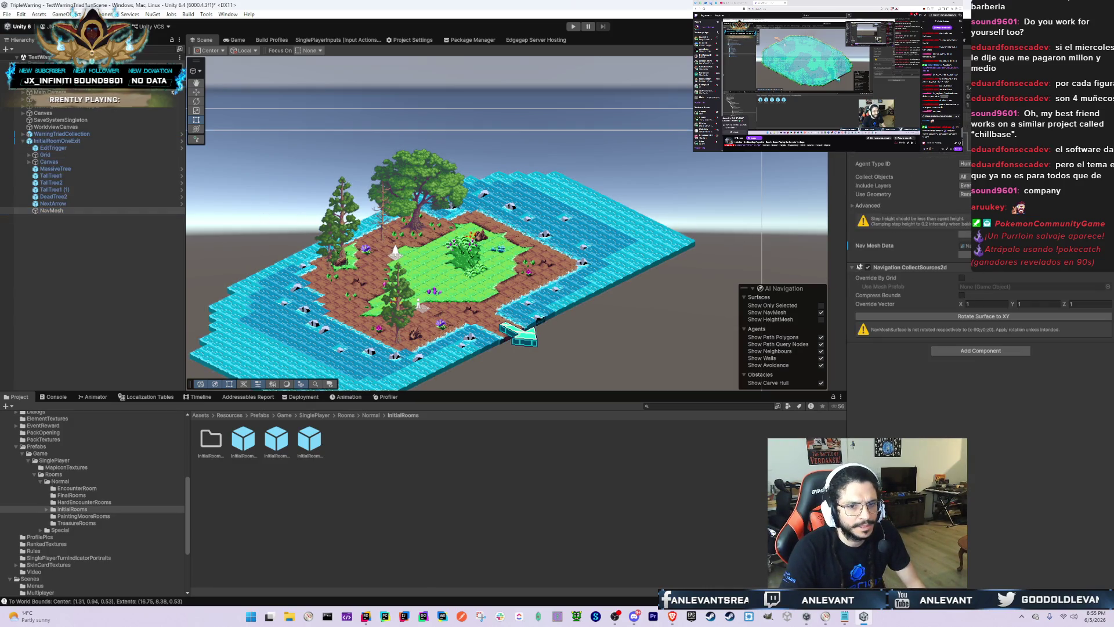
scroll(593, 265, "down", 5)
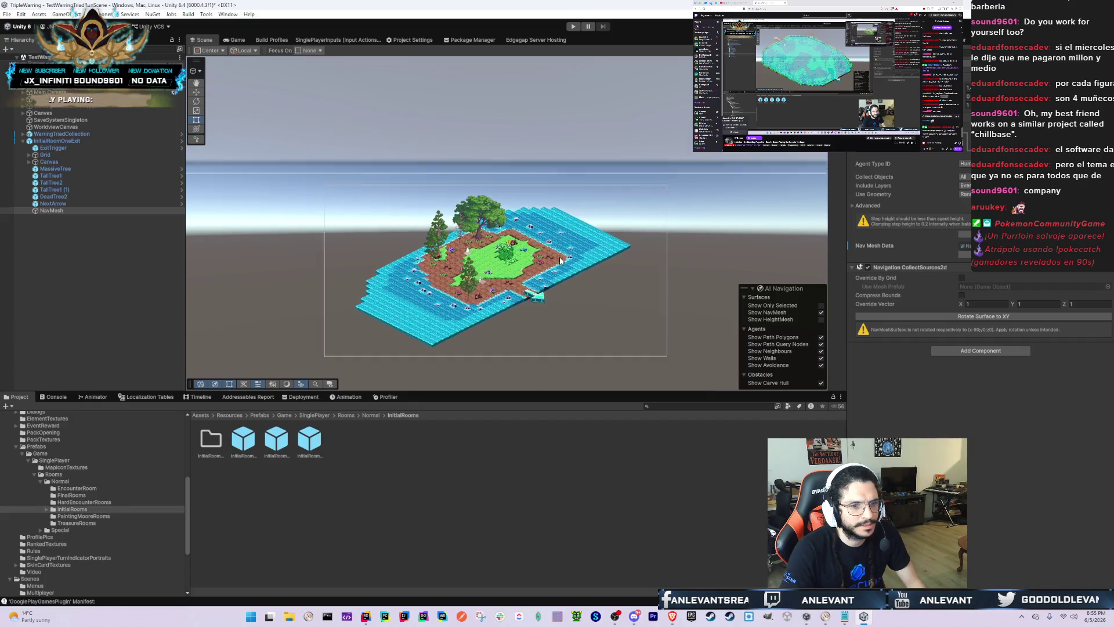
scroll(594, 264, "up", 1)
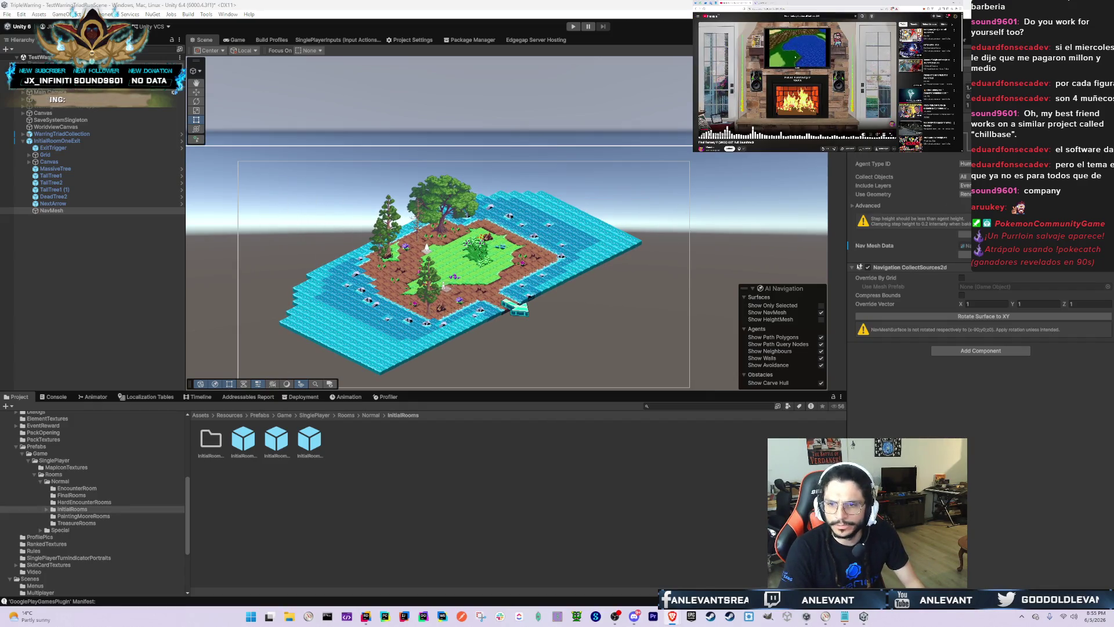
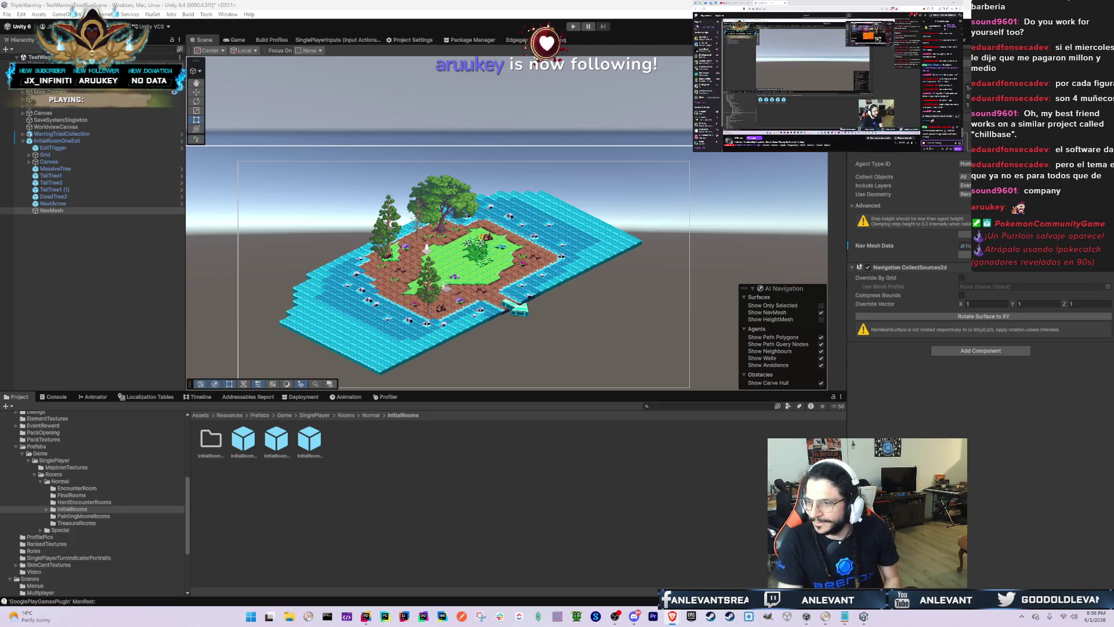
Step: Check OBS Studio, then come back to the Unity editor
key("alt+Tab")
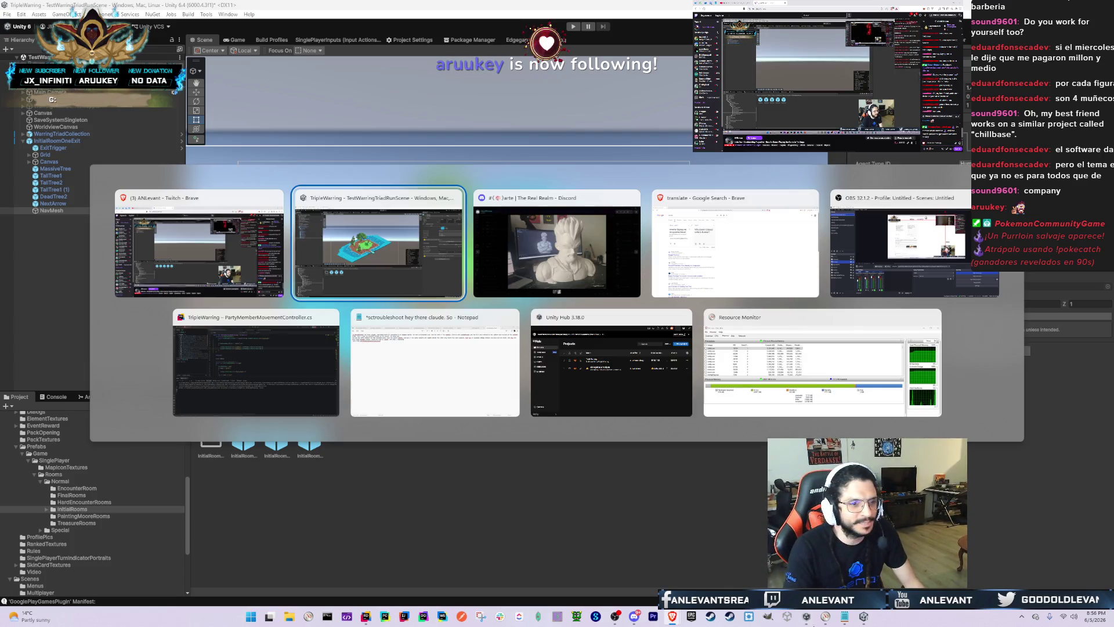
left_click(833, 209)
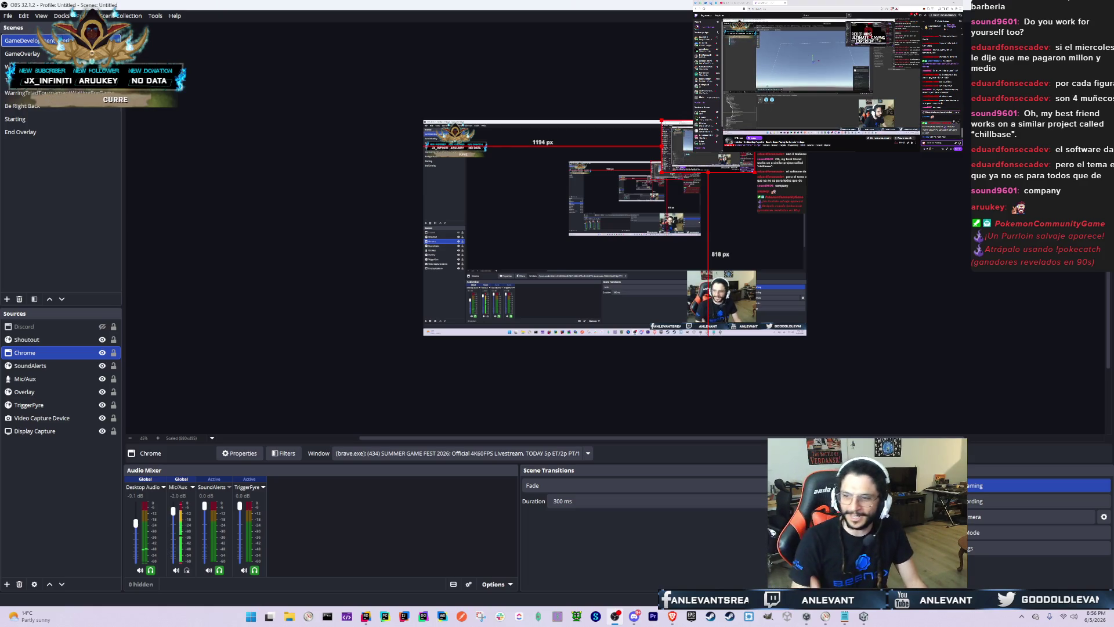
key("alt+Tab")
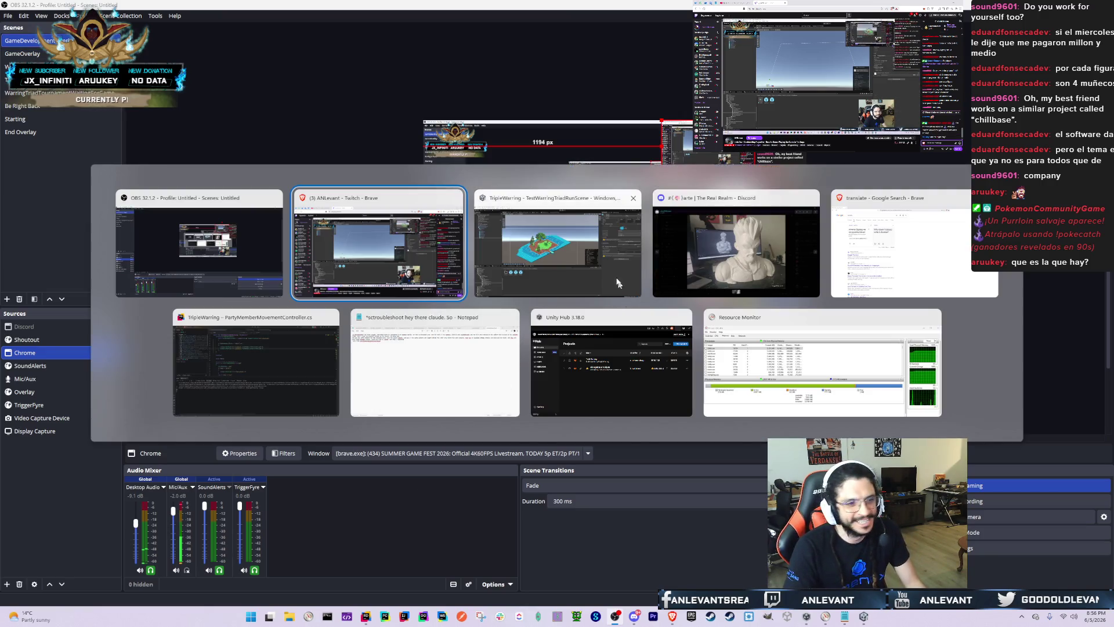
Step: Frame the island, inspect ExitTrigger's colliders, then select parent room InitialRoomOneExit
key("f")
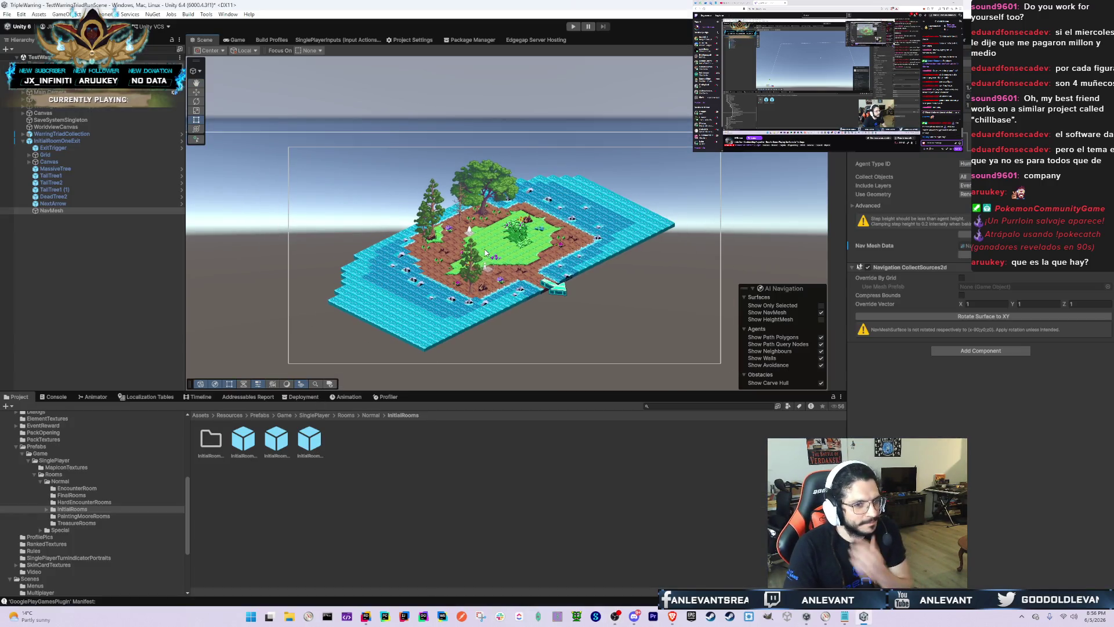
scroll(505, 223, "up", 5)
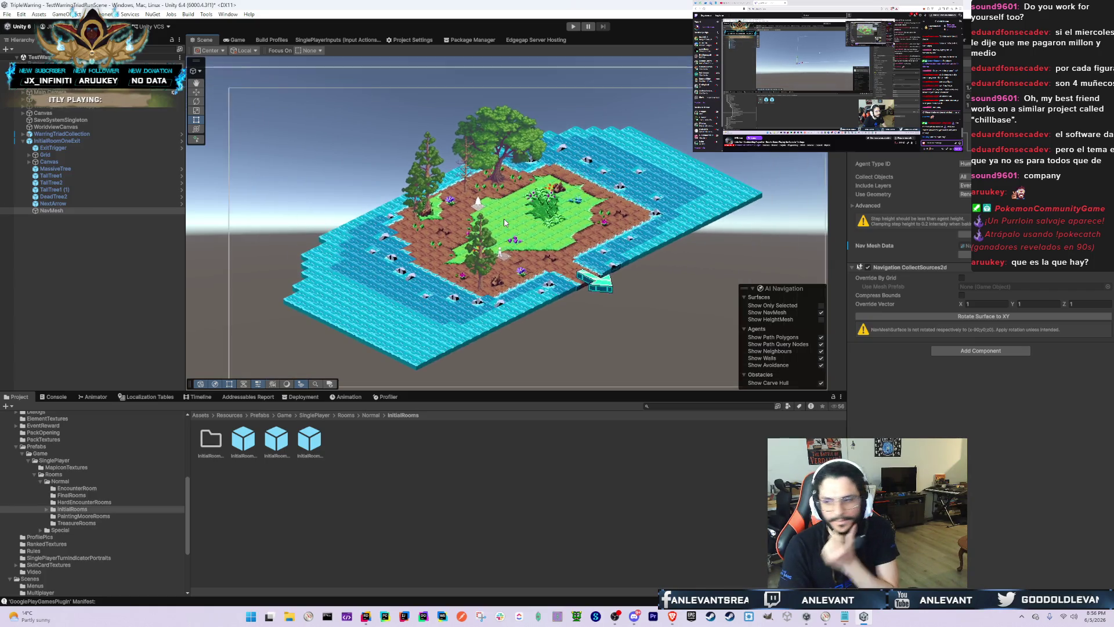
scroll(504, 216, "up", 1)
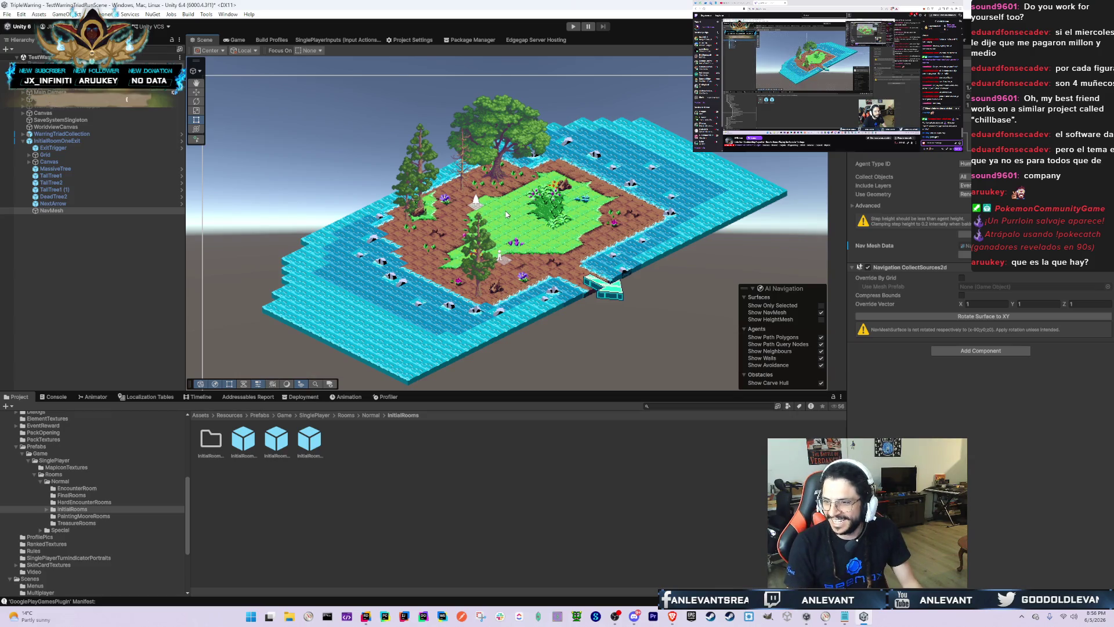
left_click(151, 147)
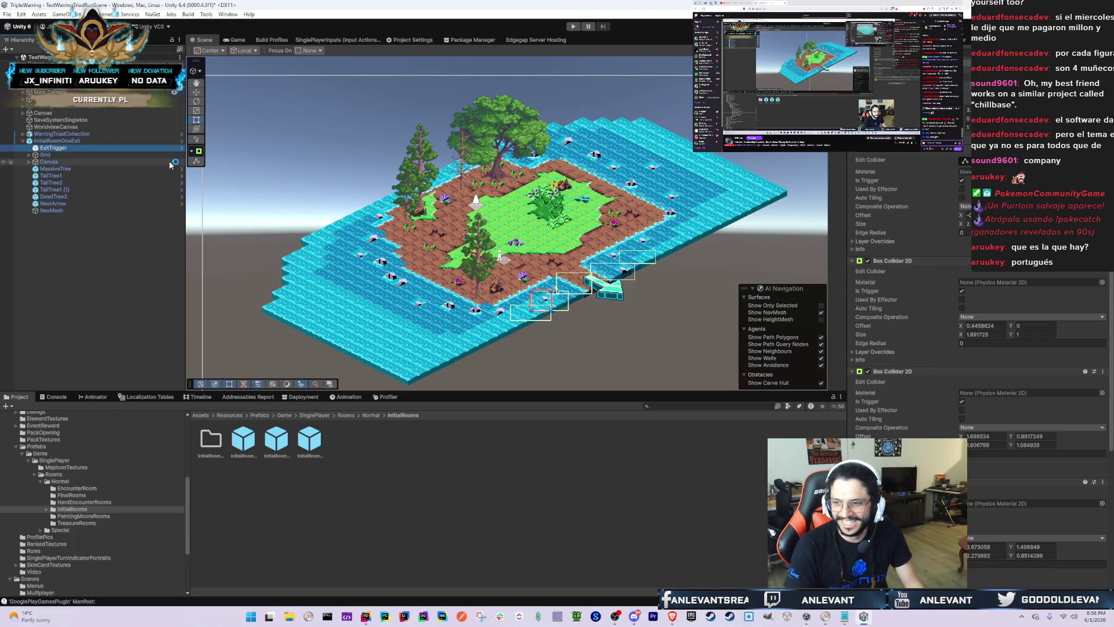
key("Up")
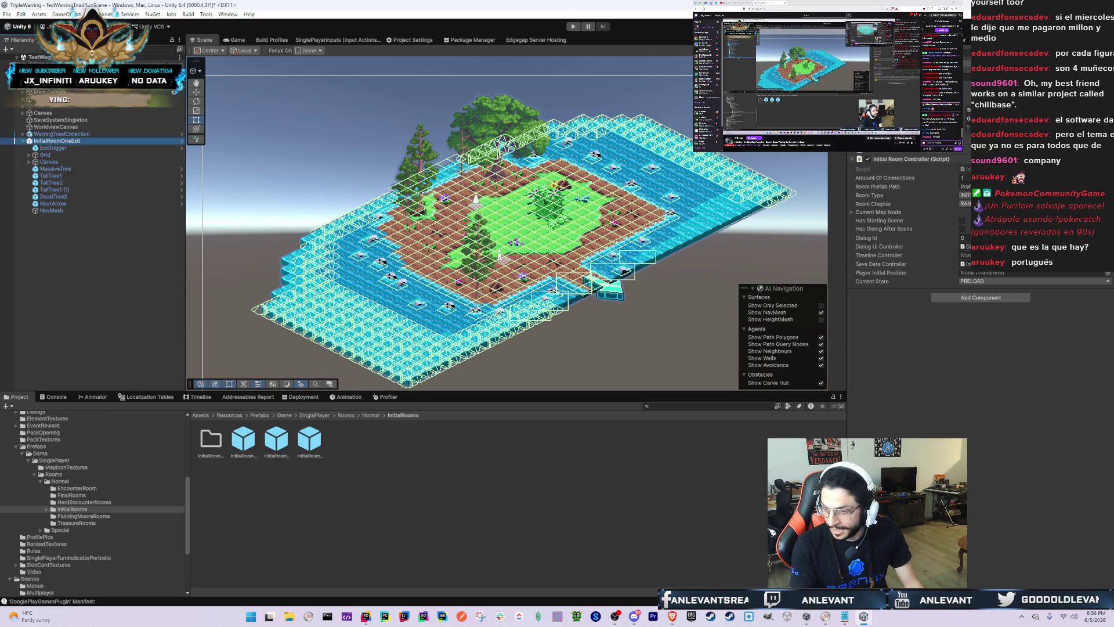
Step: In the browser translator, swap languages and play the pronunciation of здаровы
key("alt+Tab")
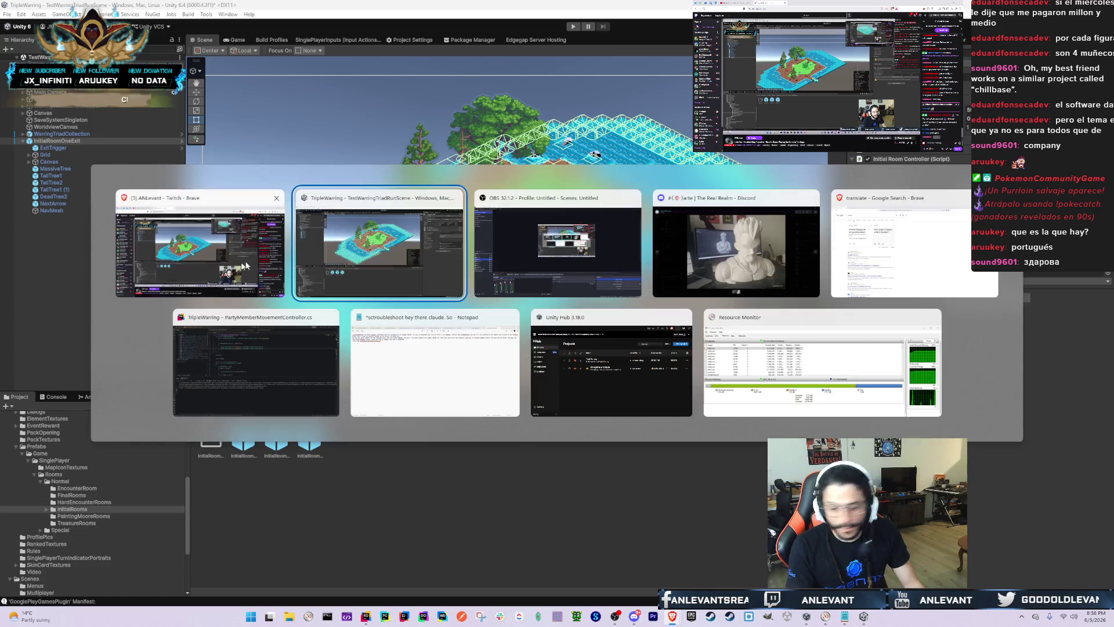
left_click(870, 247)
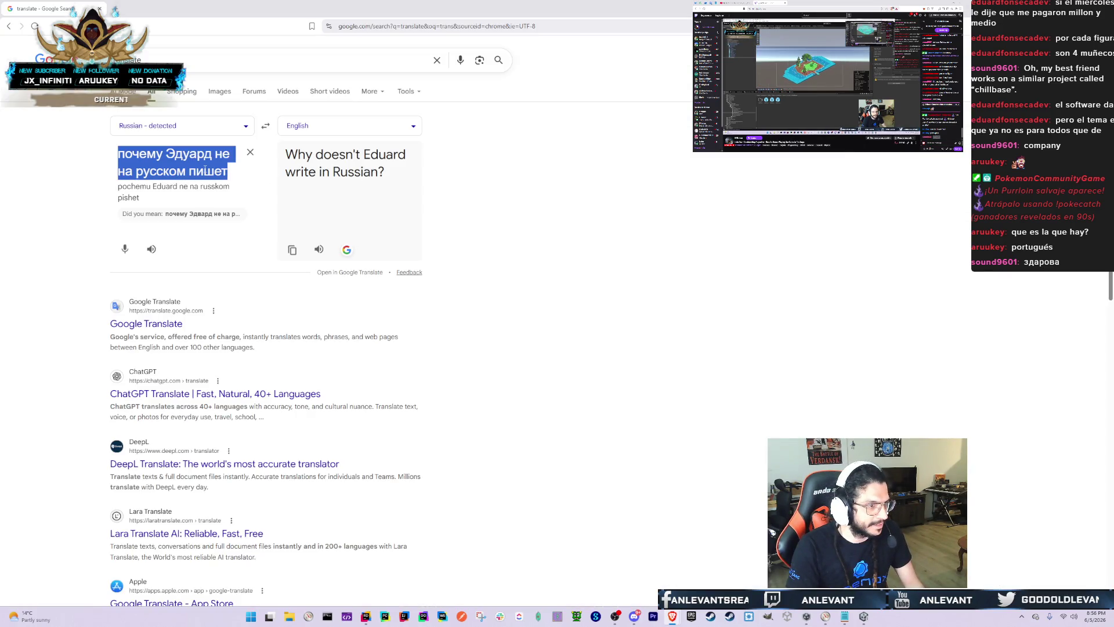
type("здарова")
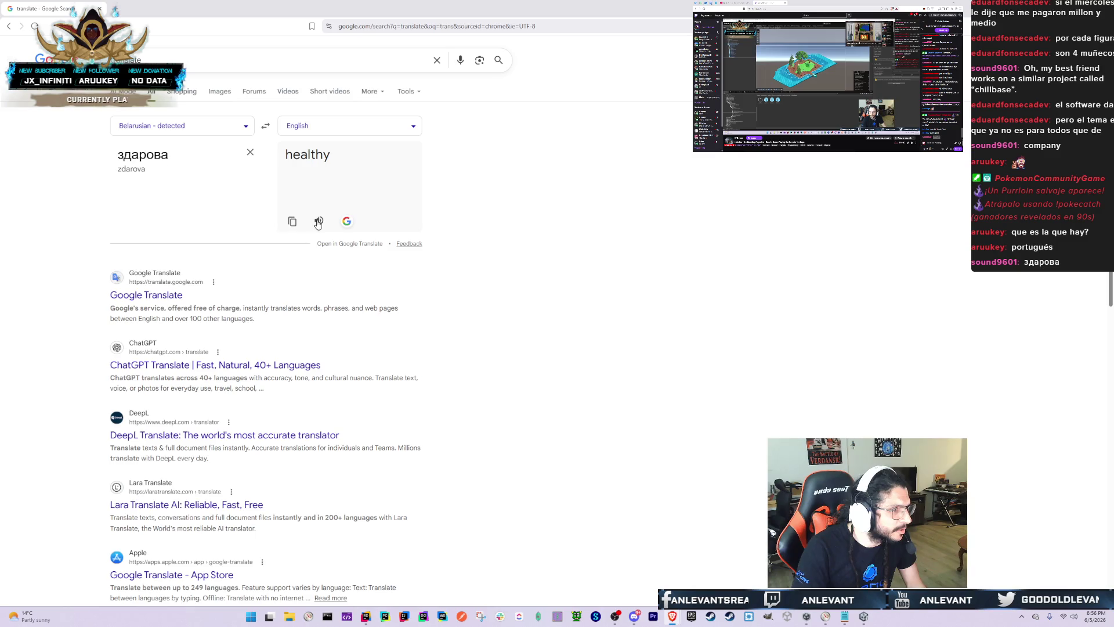
left_click(265, 126)
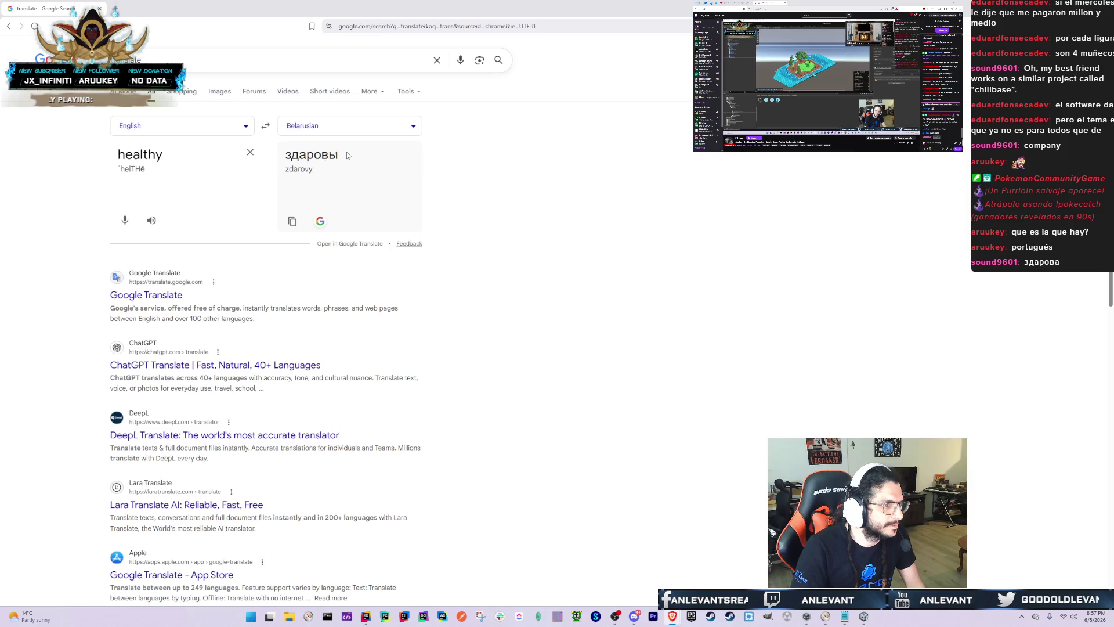
left_click_drag(314, 155, 280, 158)
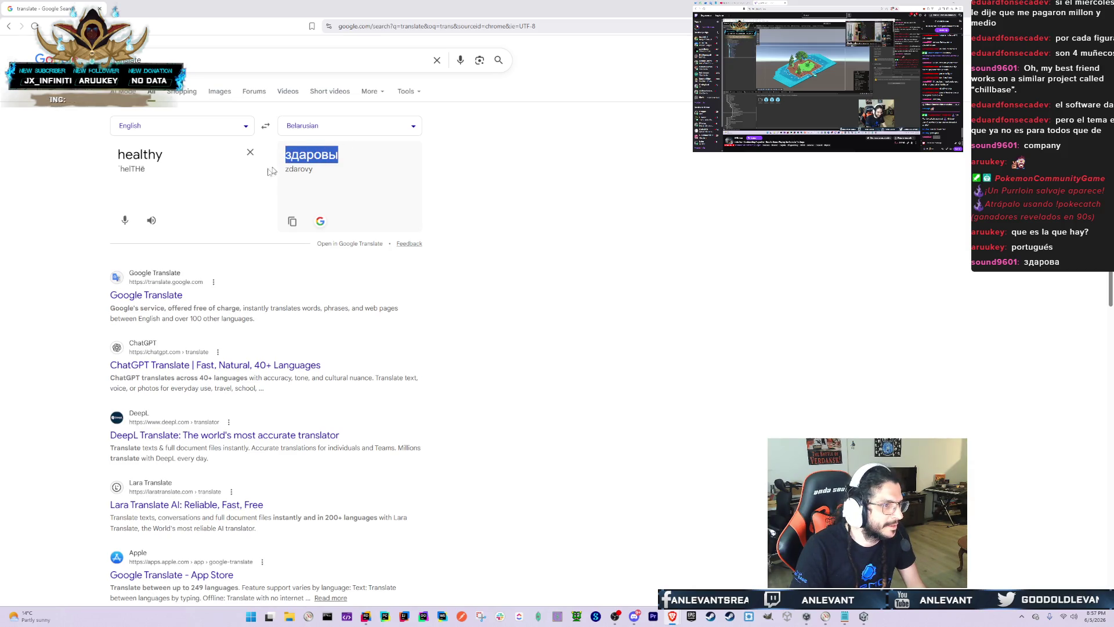
left_click(153, 225)
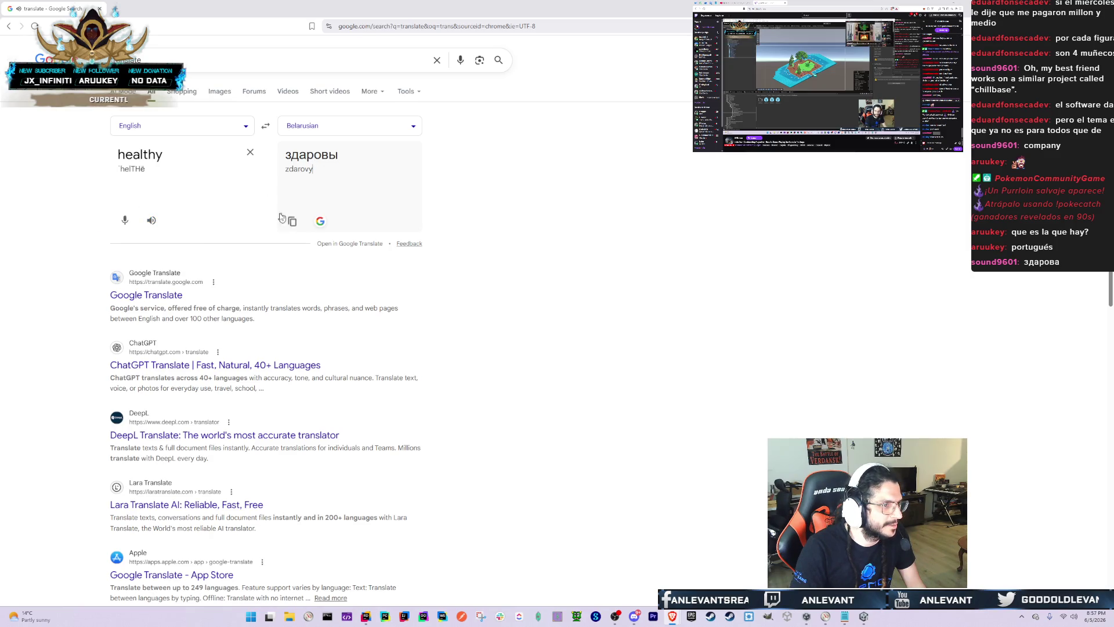
Step: Swap back to Belarusian→English, select the word здаровы, and return to Unity
left_click(266, 126)
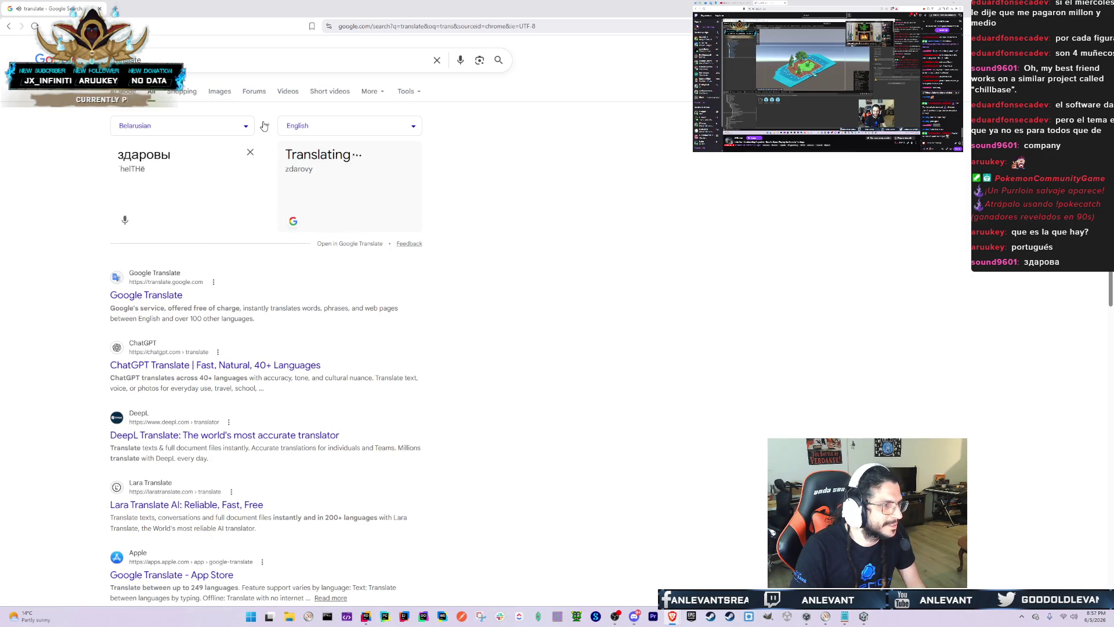
double_click(145, 155)
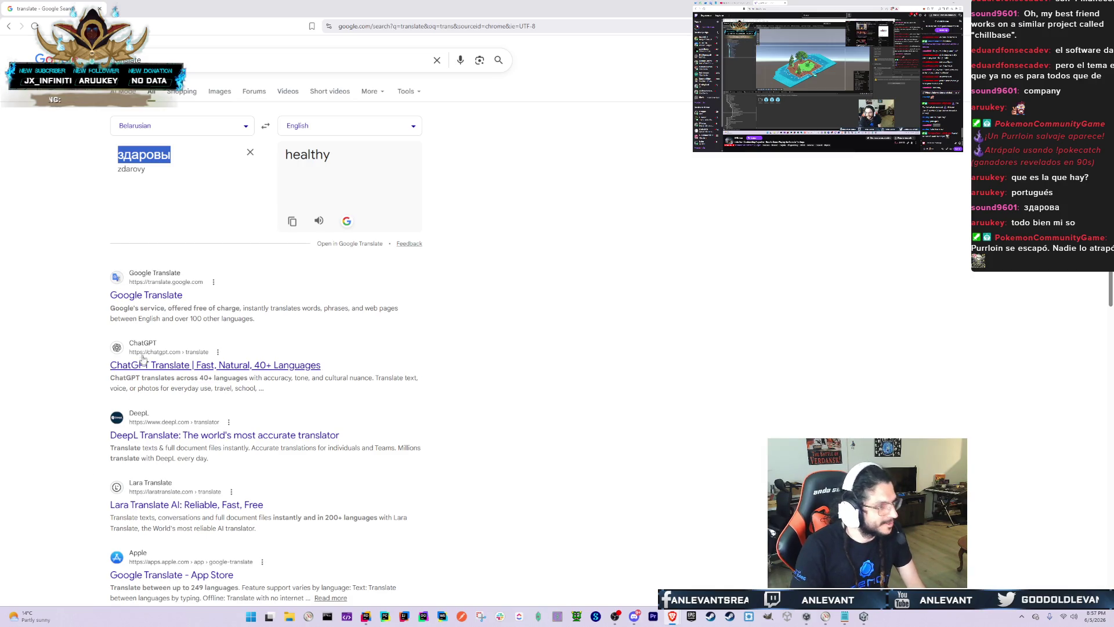
key("alt+Tab")
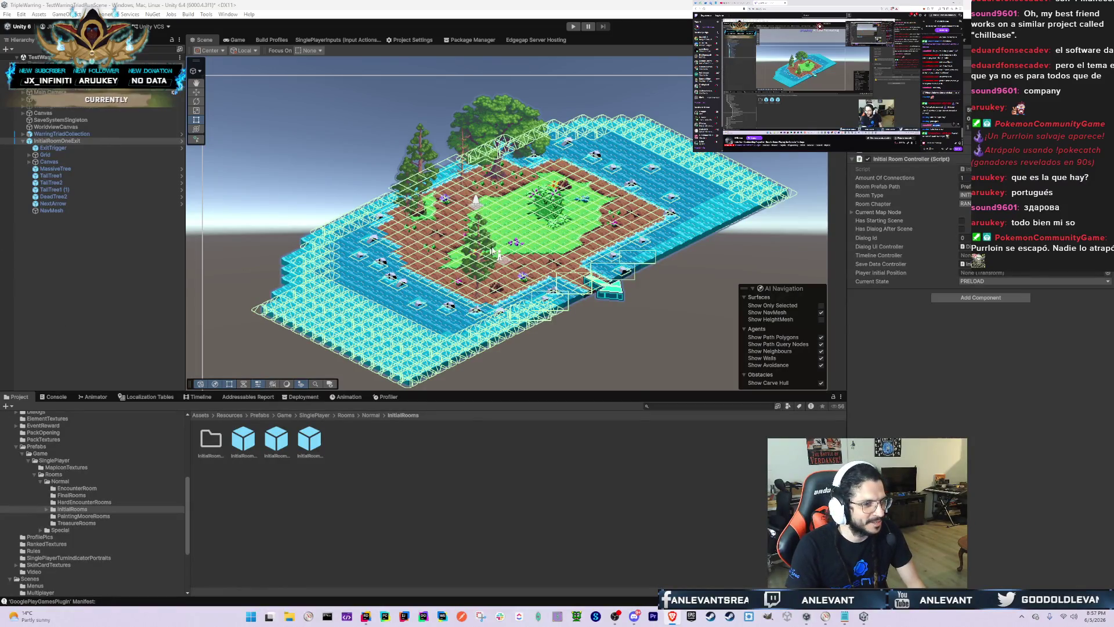
Step: Delete the extra folder inside InitialRooms
left_click(211, 440)
key("Delete")
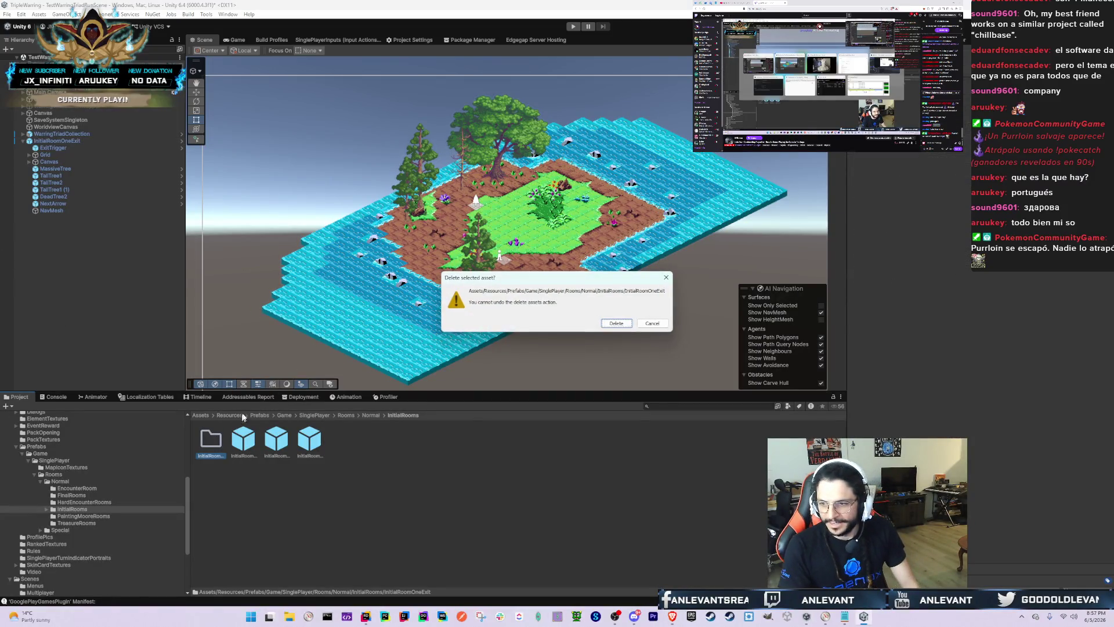
left_click(616, 323)
scroll(473, 329, "up", 3)
scroll(473, 329, "up", 2)
Step: Rotate the room's NavMesh surface onto the XY plane
left_click(92, 162)
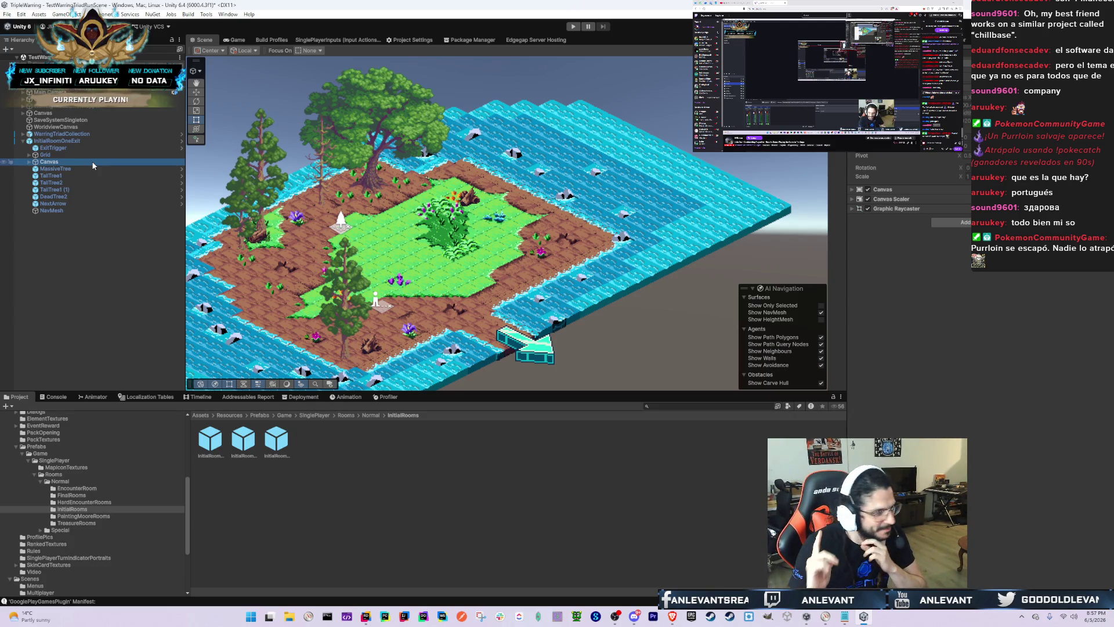
scroll(512, 217, "down", 5)
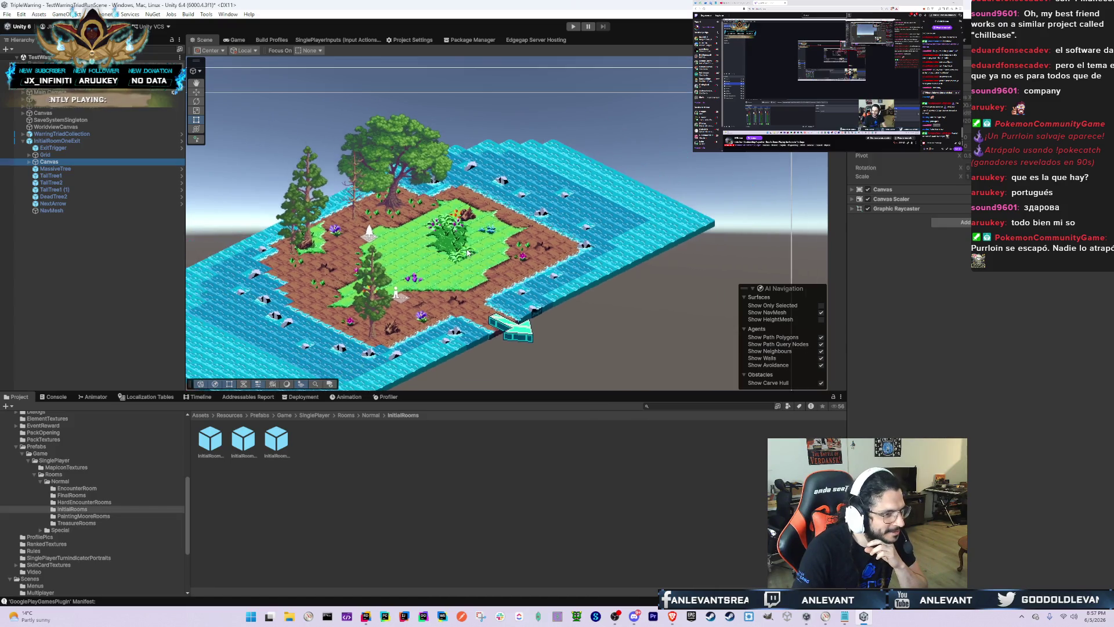
scroll(511, 217, "down", 1)
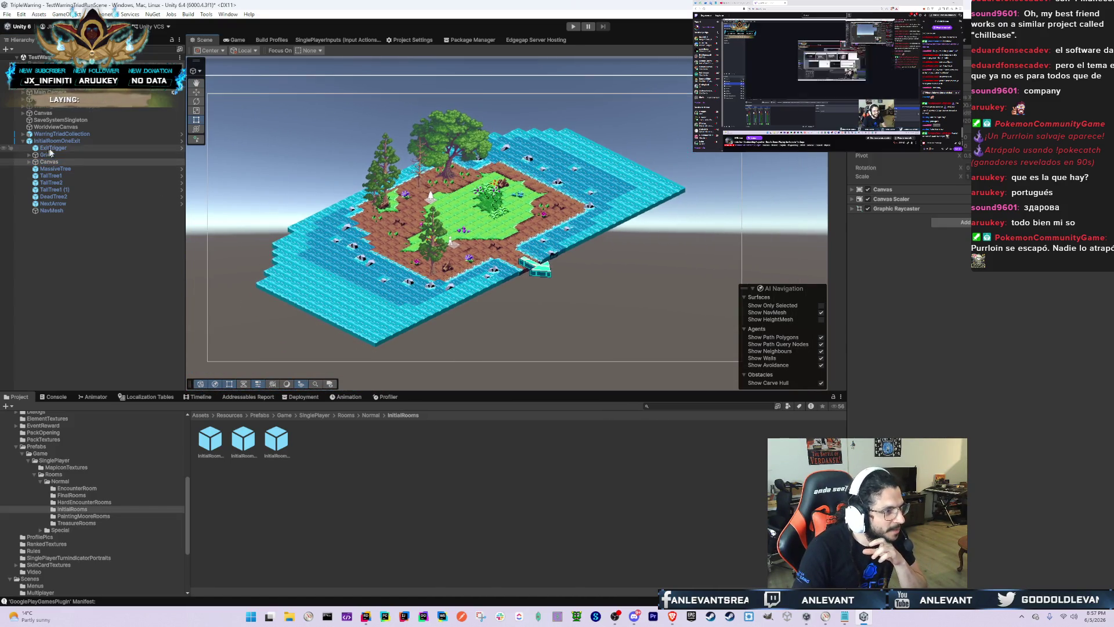
left_click(85, 183)
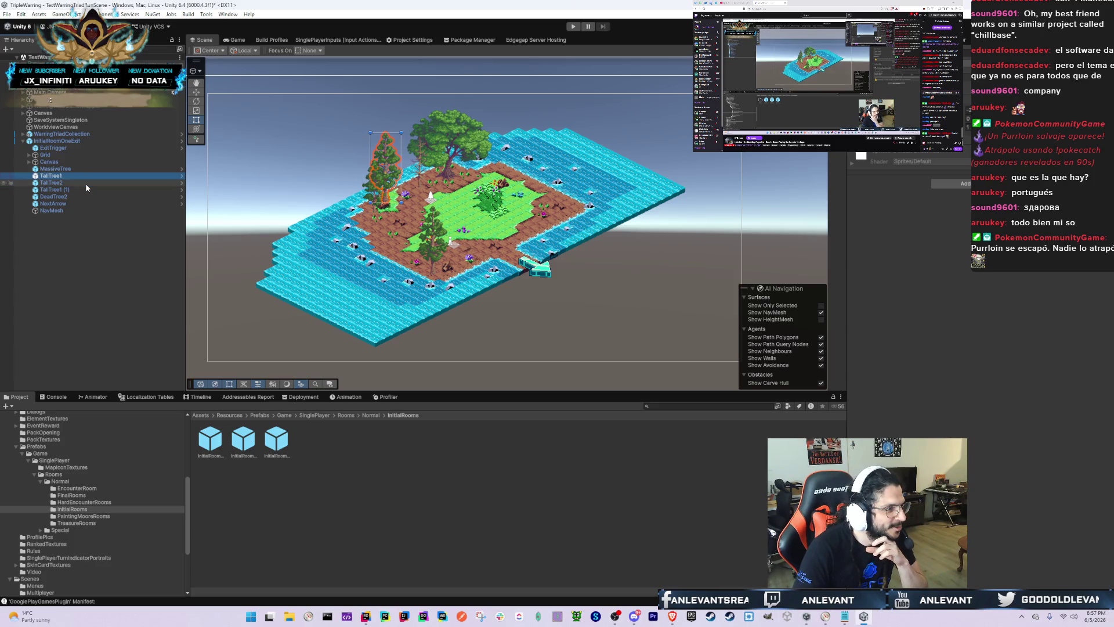
key("Down")
key("Down")
key("Down")
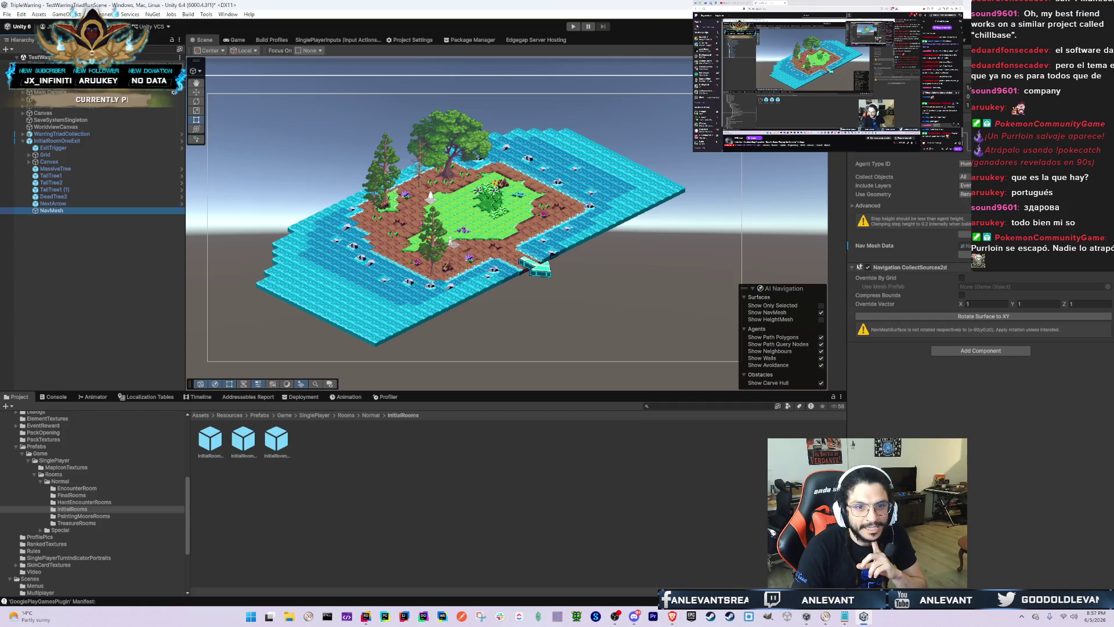
left_click(966, 318)
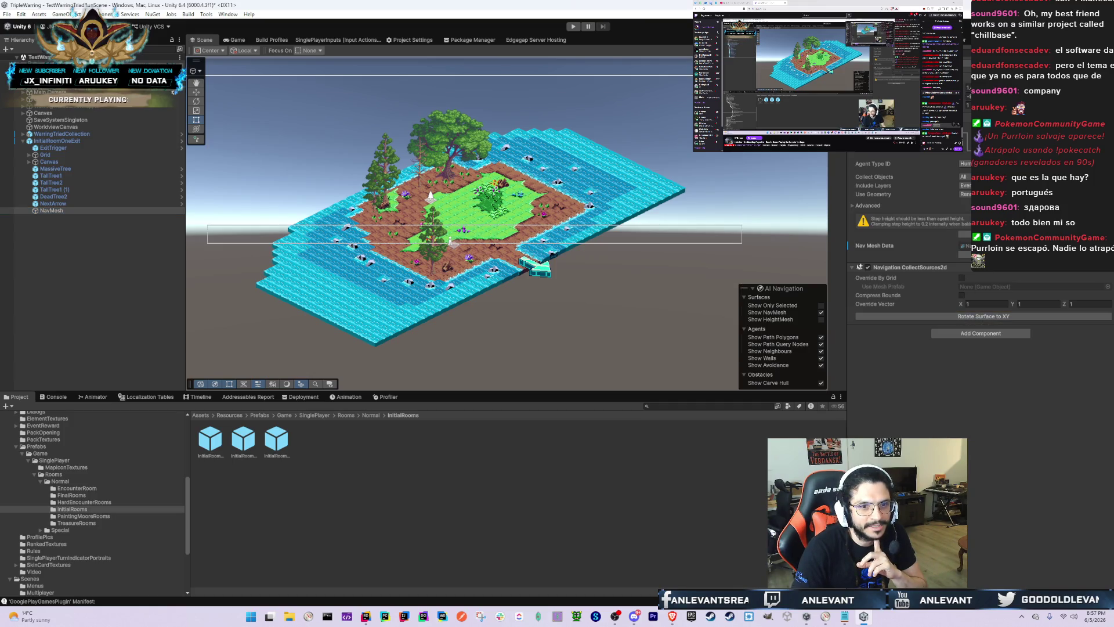
Step: Open the InitialRoomOneExit prefab in isolation
key("Up")
right_click(73, 142)
mouse_move(174, 289)
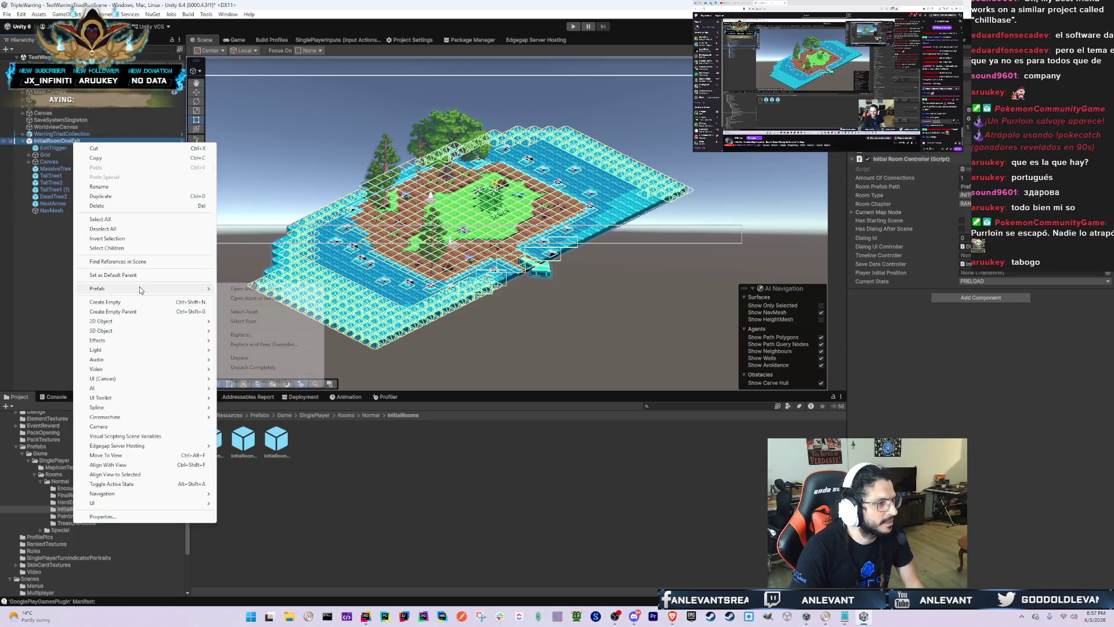
left_click(286, 299)
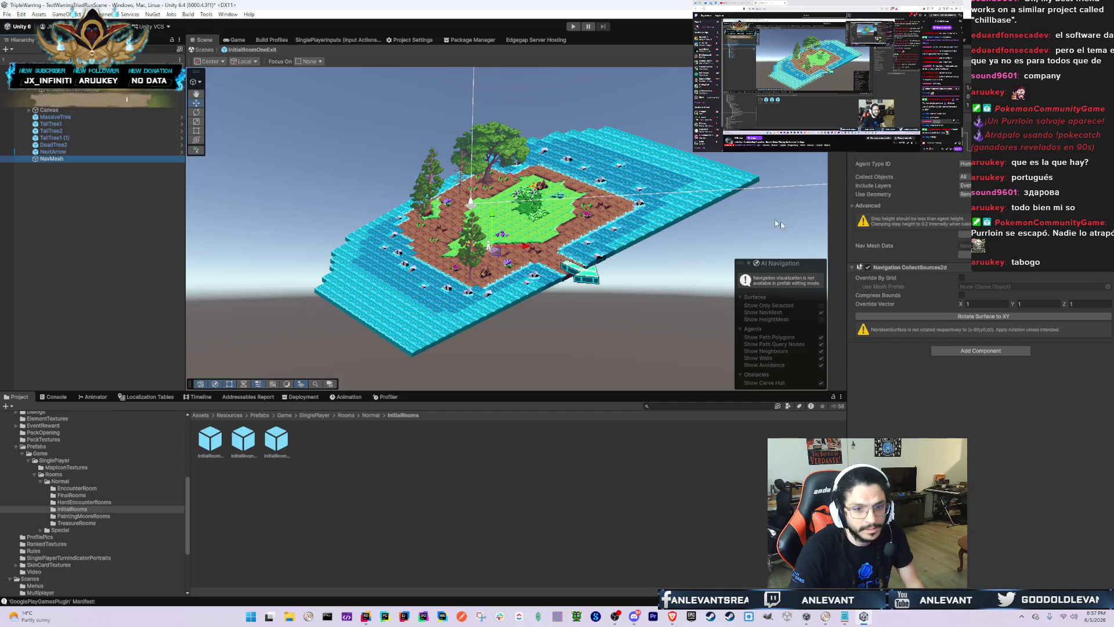
Step: Rotate the prefab's NavMesh surface to XY, return to the scene and select NavMesh
left_click(471, 202)
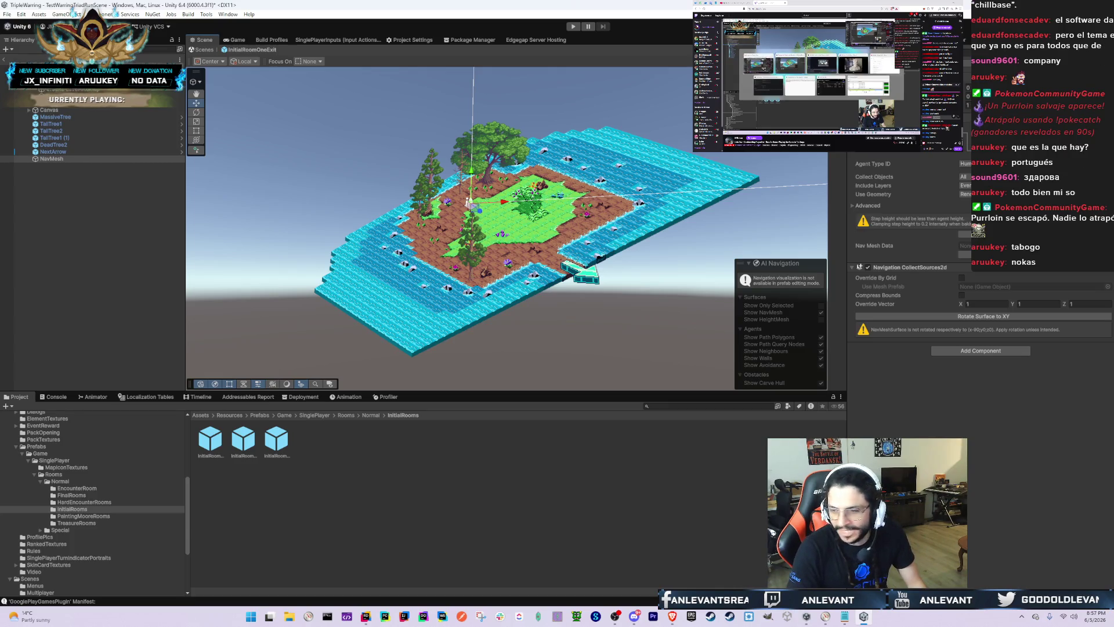
scroll(528, 235, "up", 1)
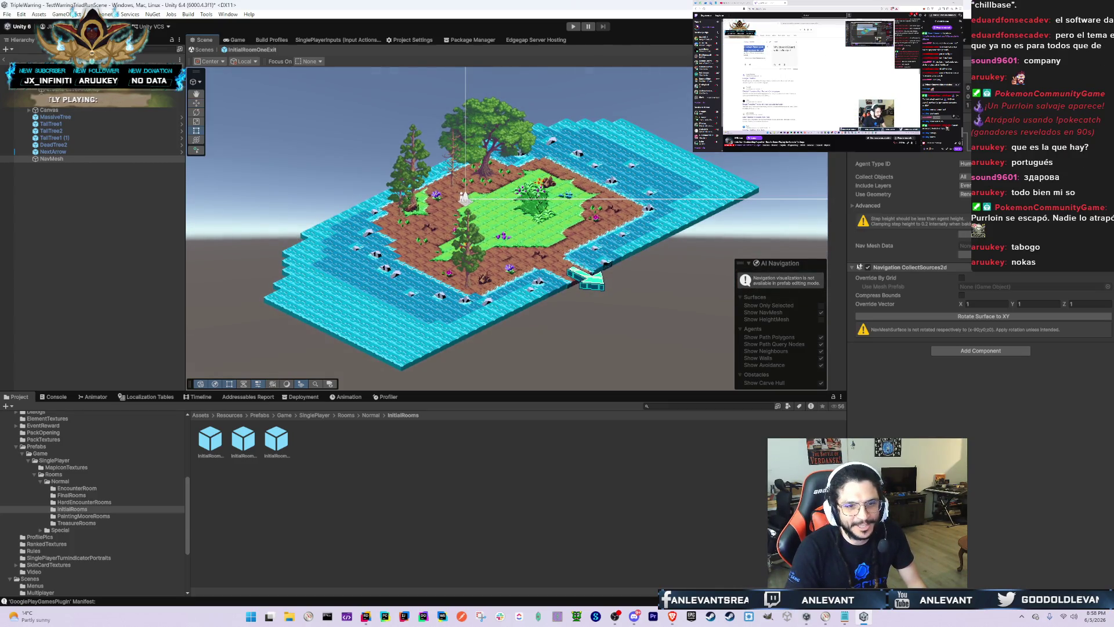
left_click(975, 317)
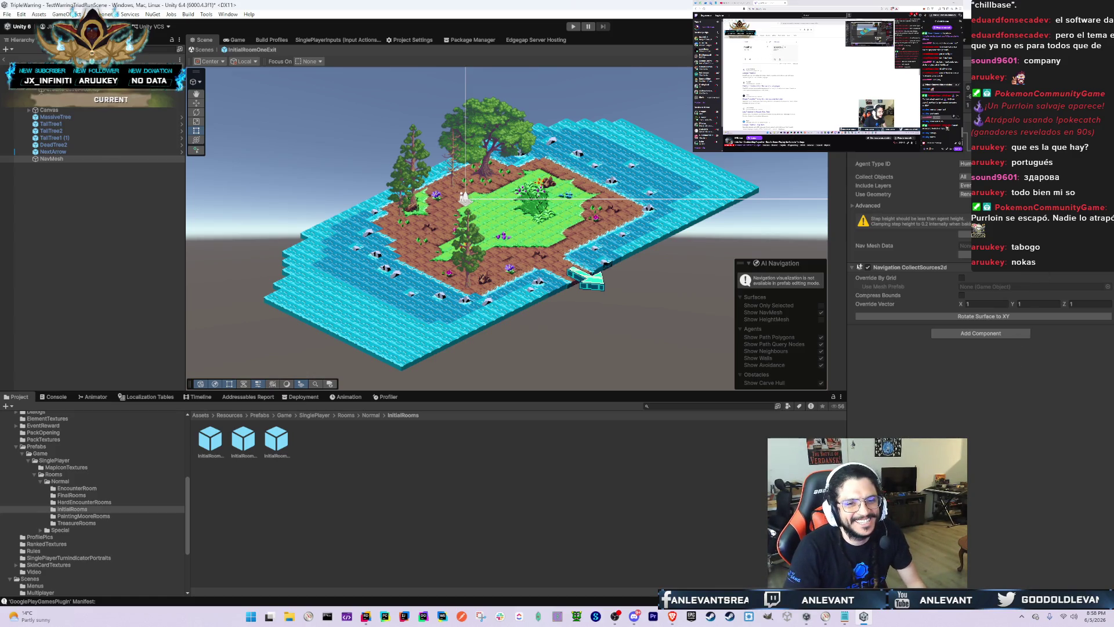
left_click(7, 61)
left_click(70, 209)
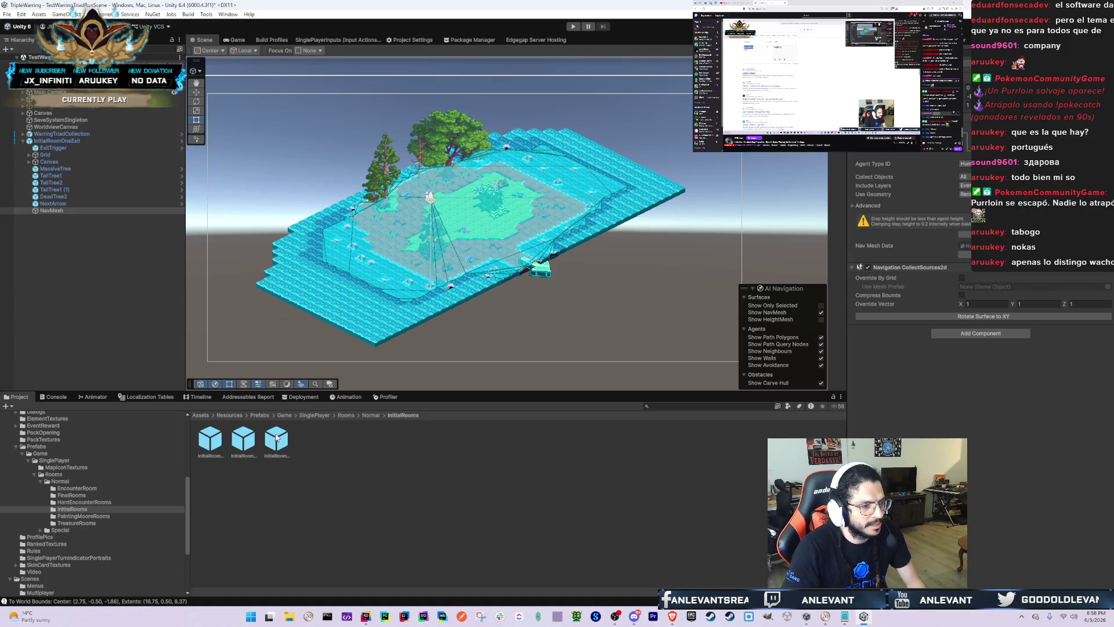
Step: Browse InitialRoomOneExit's children such as TallTree1 (1) and ExitTrigger, then open InitialRoomTwoExits
left_click(94, 140)
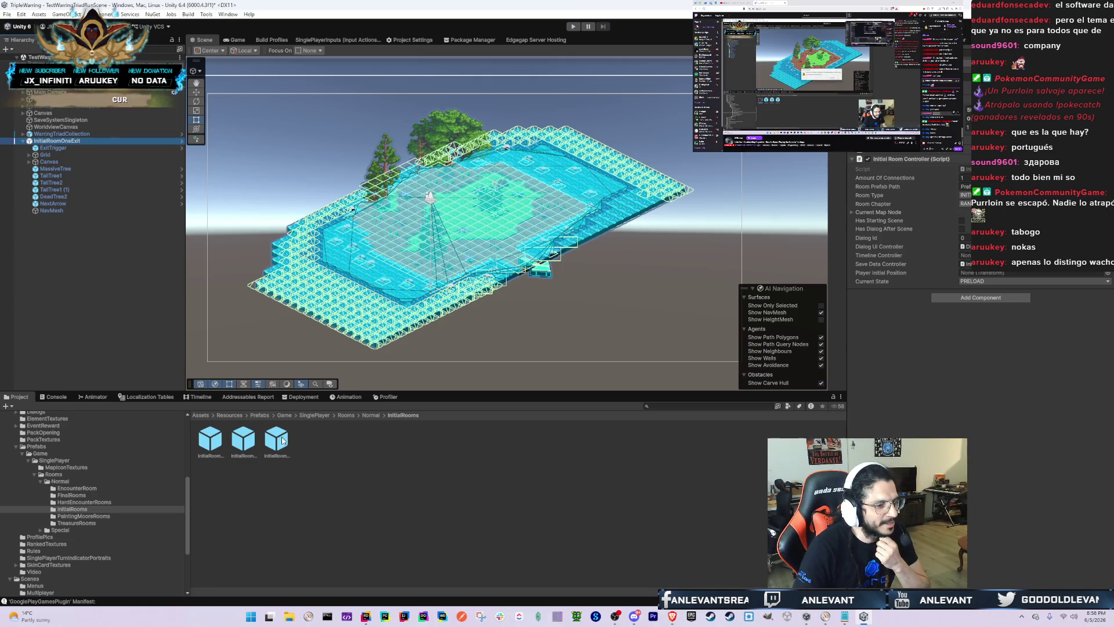
left_click(112, 191)
key("Left")
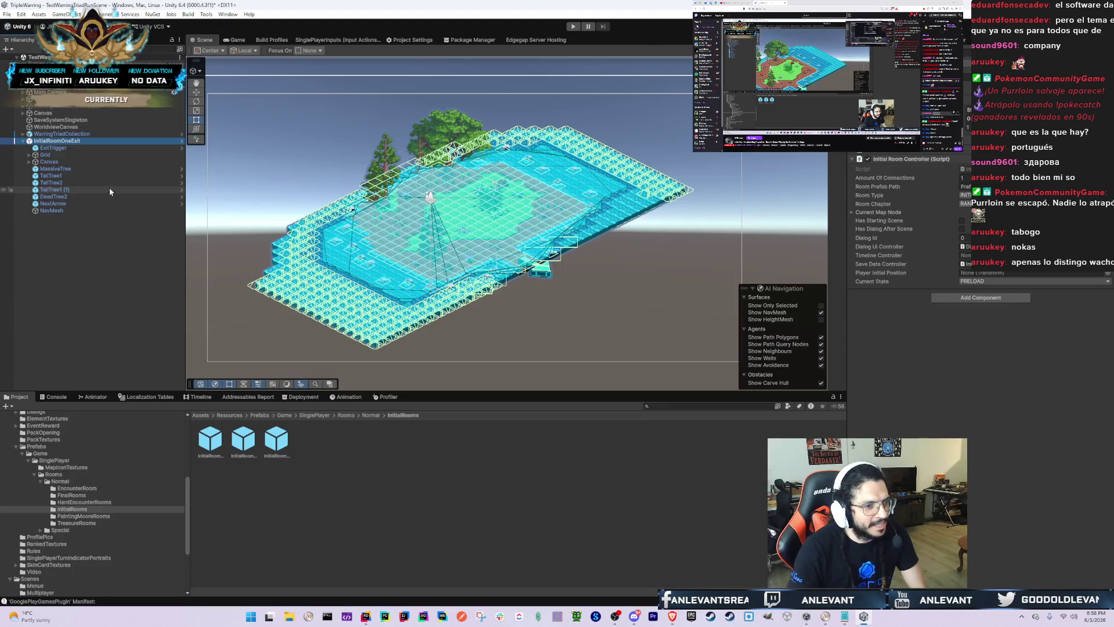
key("Left")
scroll(512, 286, "up", 2)
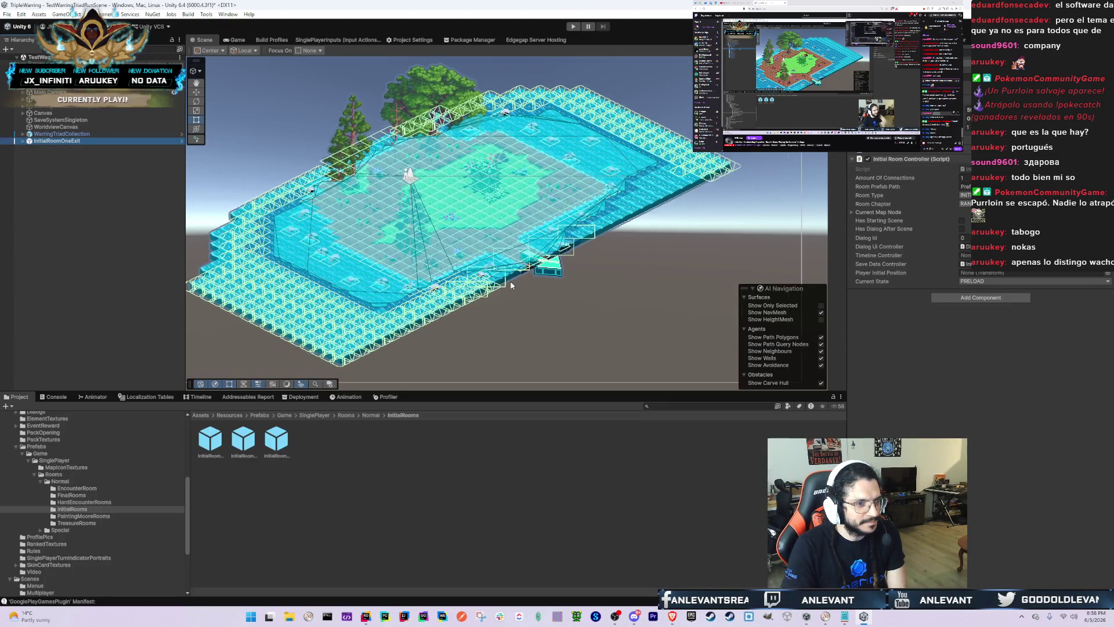
key("Right")
key("Down")
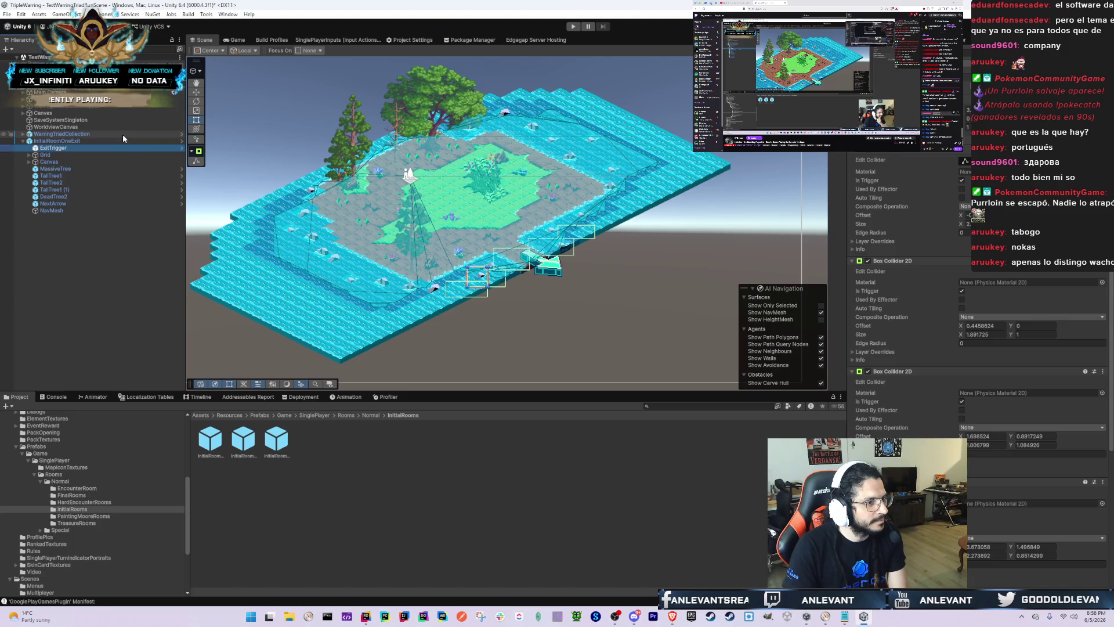
key("Up")
key("Down")
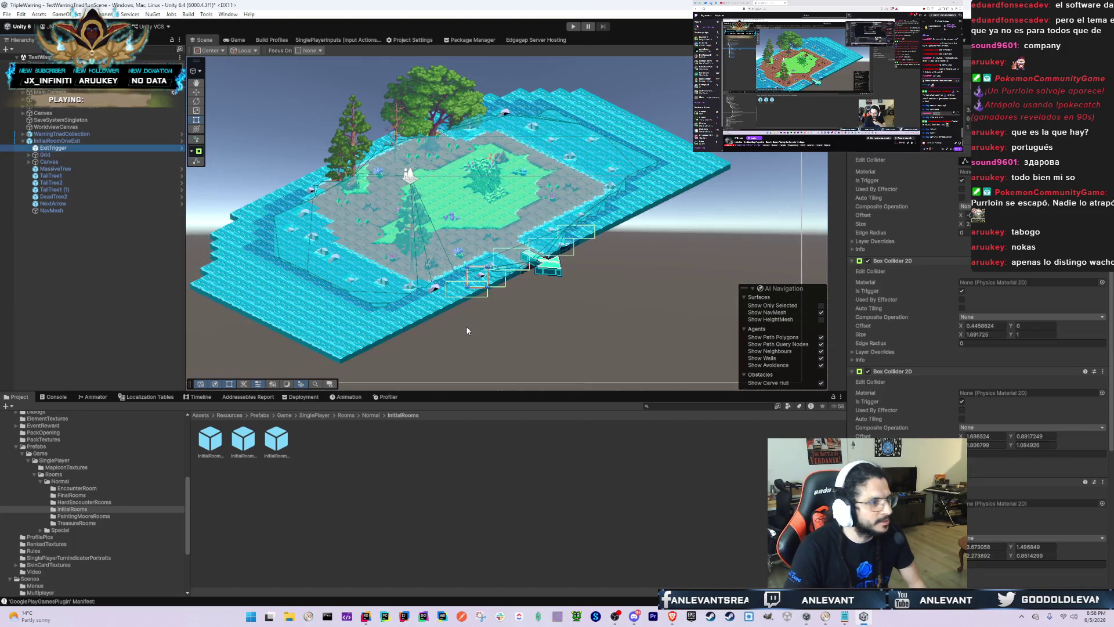
key("Up")
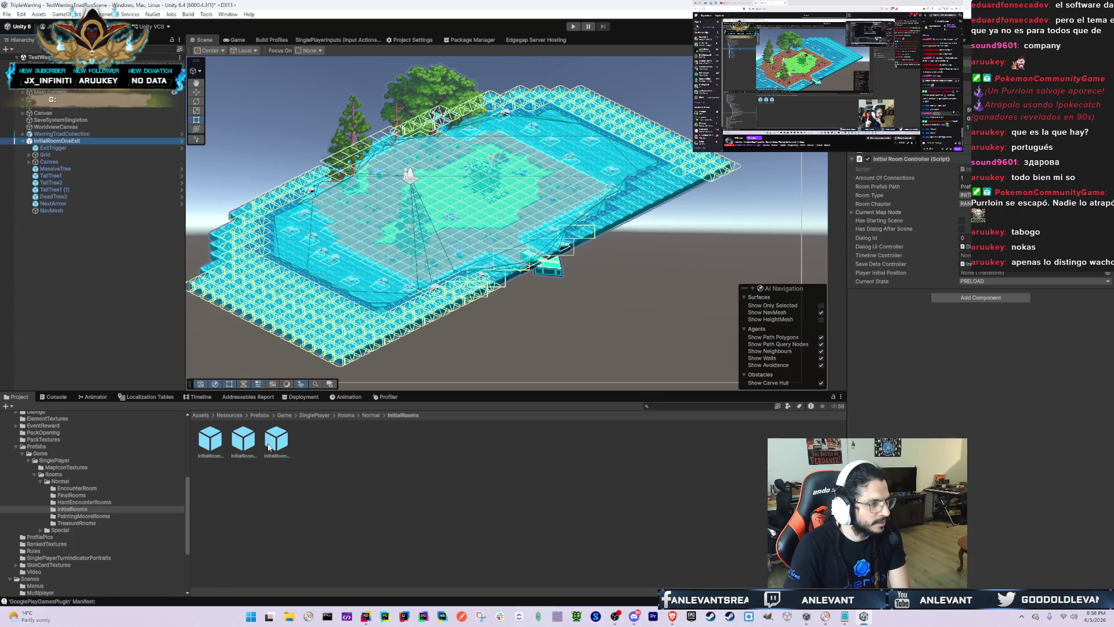
double_click(268, 447)
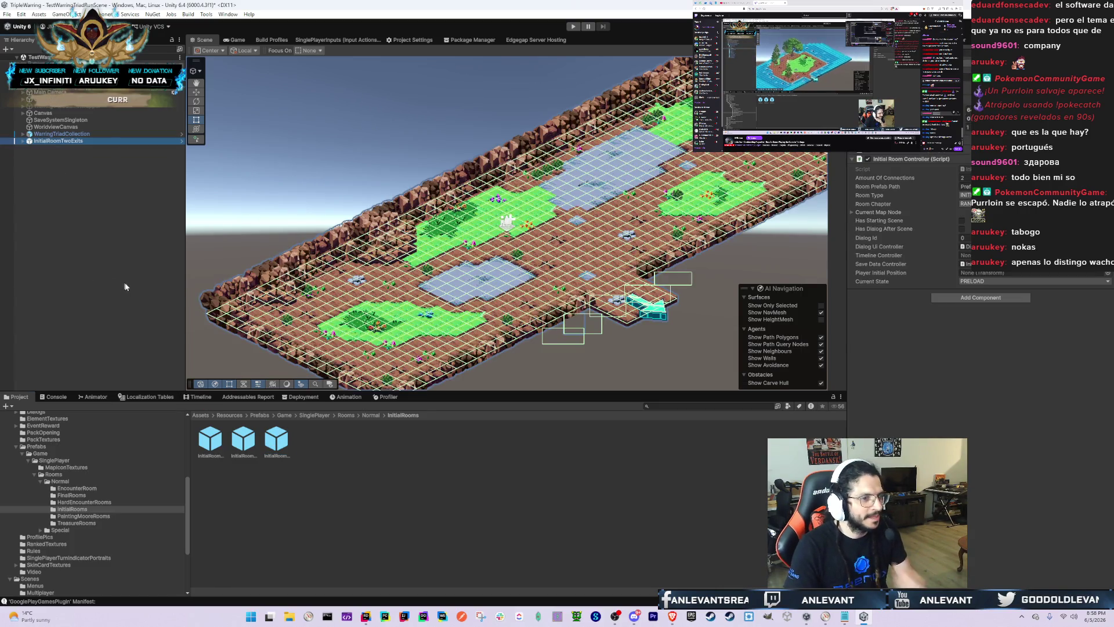
Step: Clear InitialRoomTwoExits' baked navigation data and open the prefab in isolation
key("Right")
key("Down")
key("Down")
key("Down")
key("Down")
key("Down")
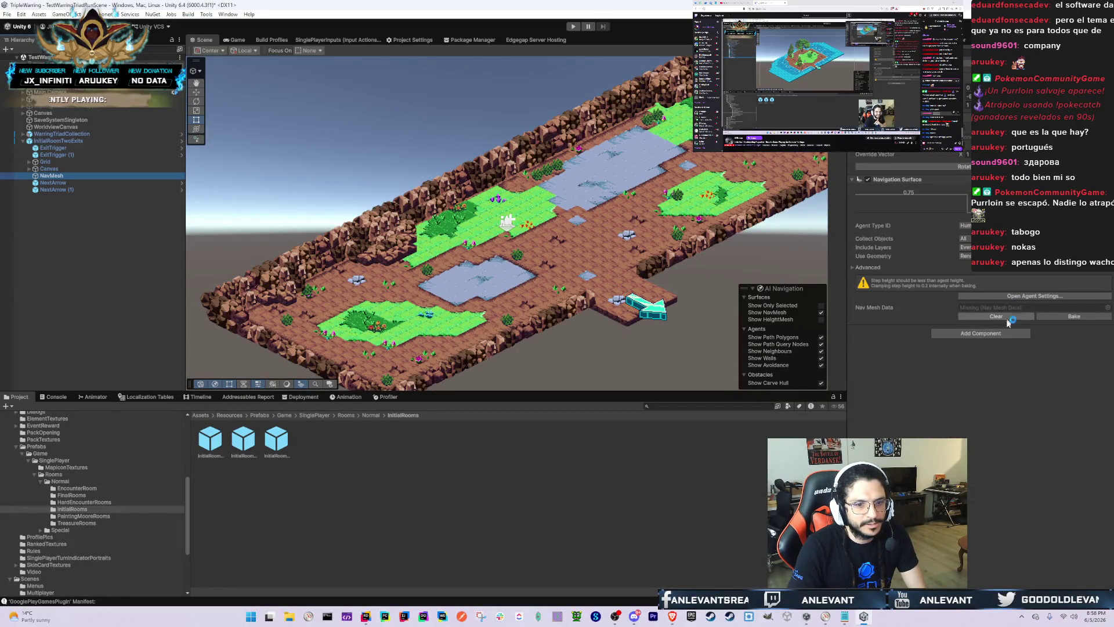
left_click(1031, 315)
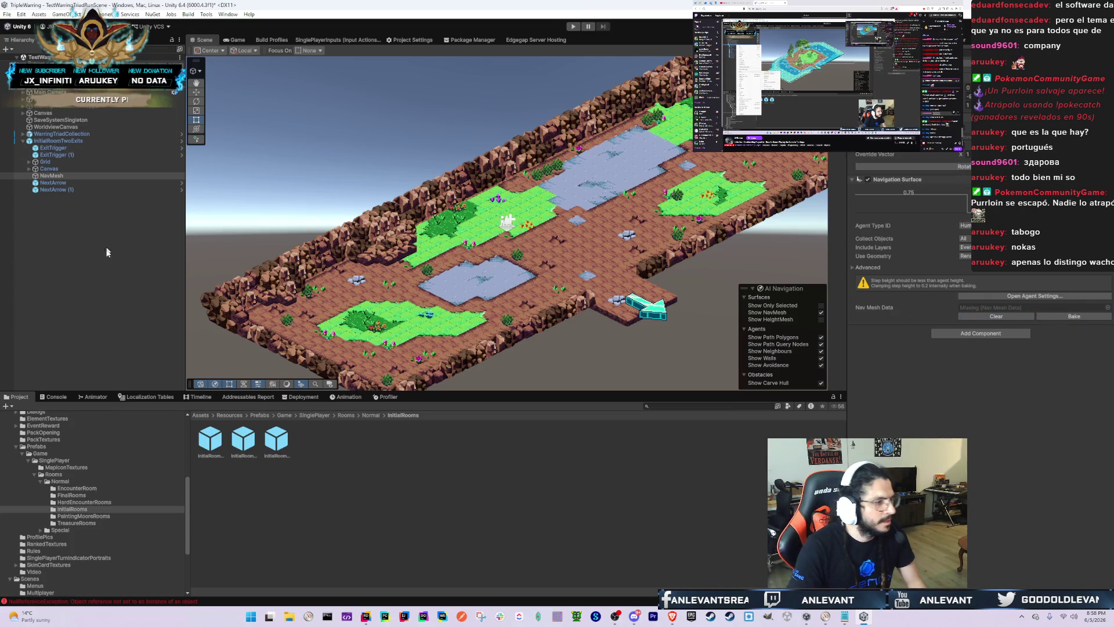
right_click(98, 141)
mouse_move(157, 290)
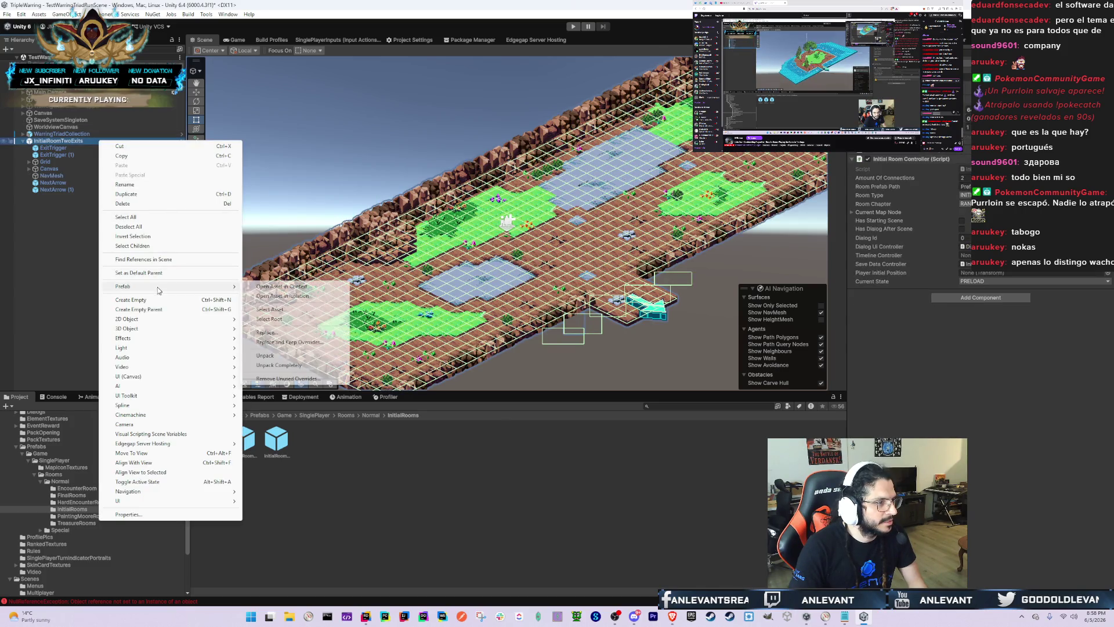
left_click(283, 296)
Step: Create a new empty child object named NavMesh in the prefab
left_click(105, 122)
right_click(97, 157)
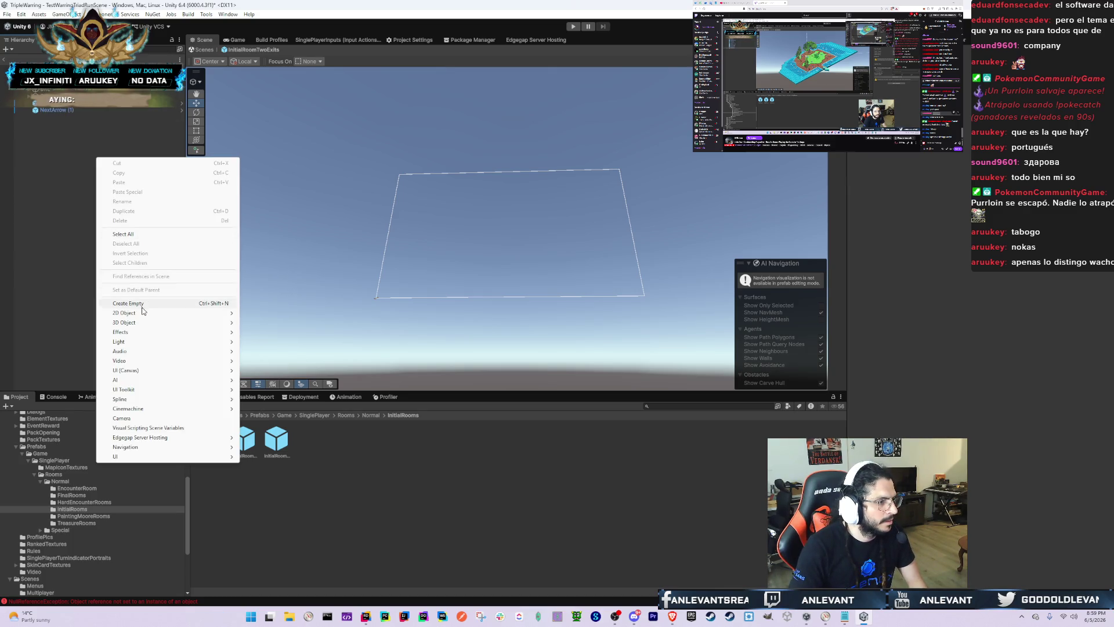
left_click(129, 303)
type("NavMesh")
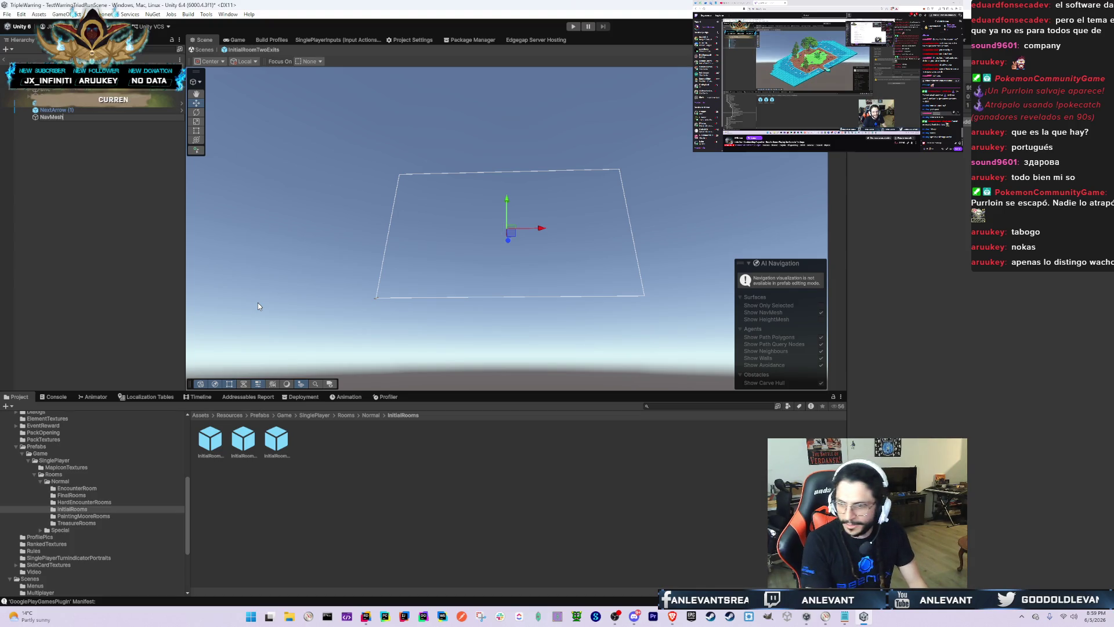
key("Return")
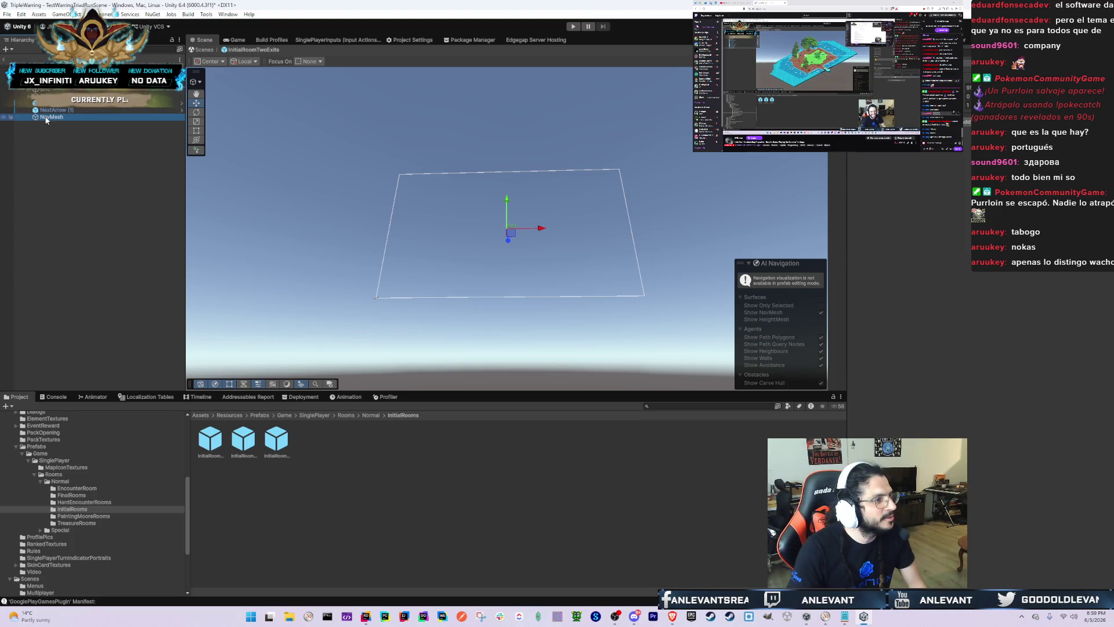
Step: Collapse the exit trigger's three Box Colliders and Room Exit Volume in the Inspector
left_click(63, 91)
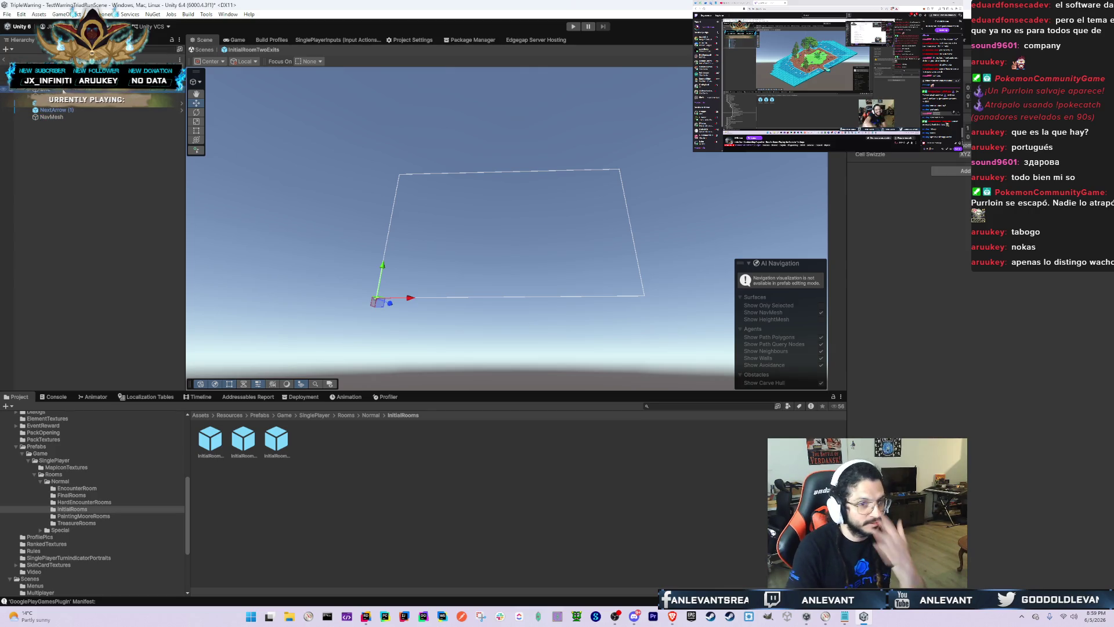
key("Down")
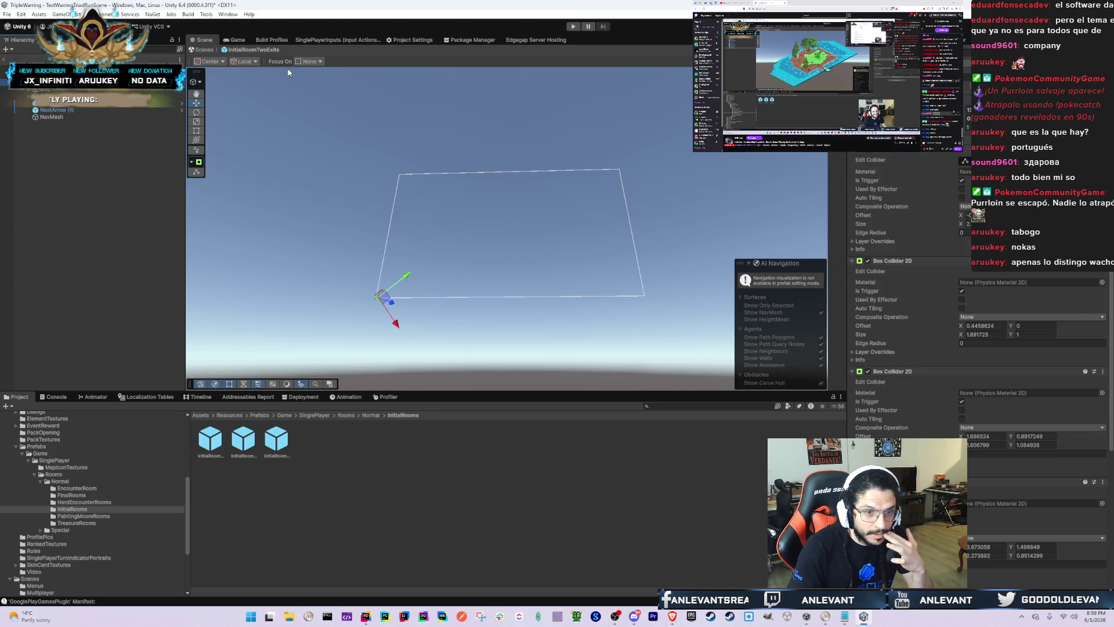
scroll(956, 164, "down", 5)
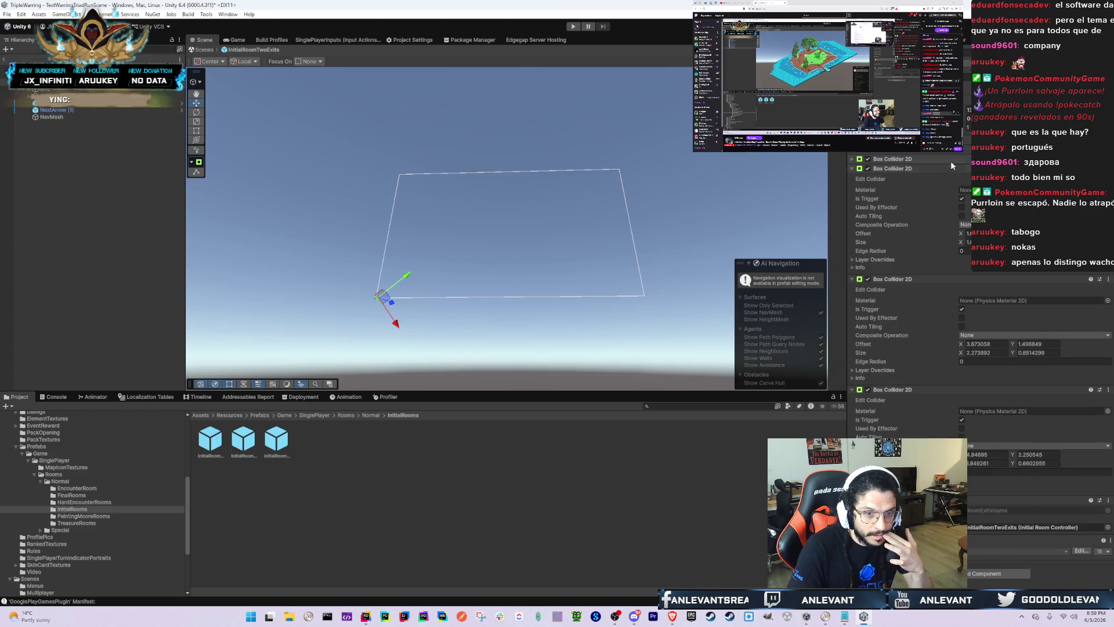
left_click(952, 166)
left_click(952, 178)
left_click(953, 187)
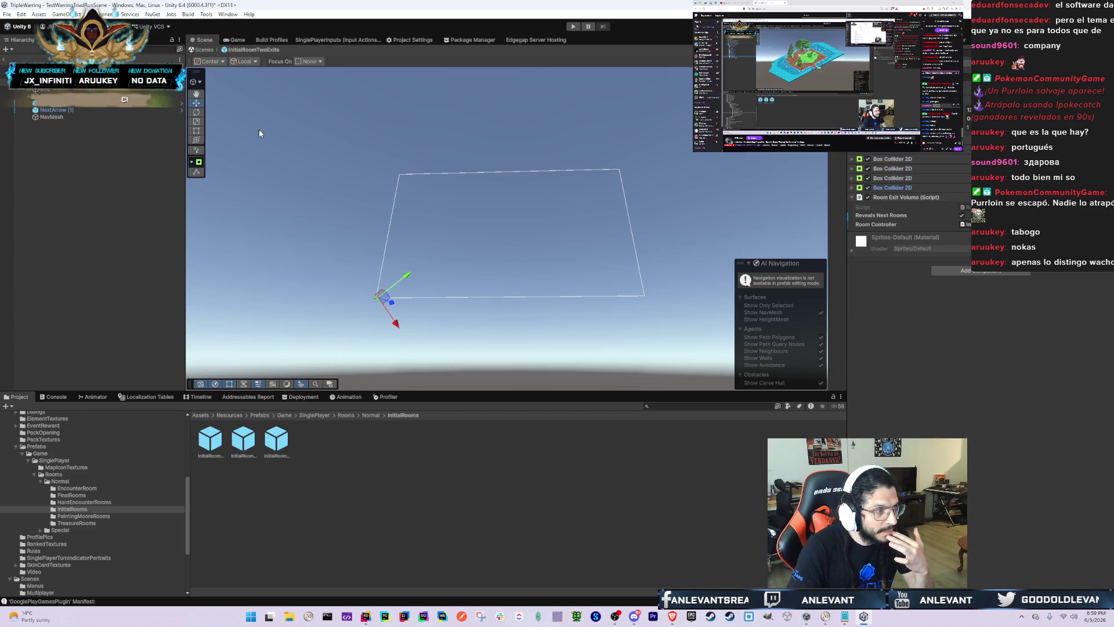
left_click(954, 197)
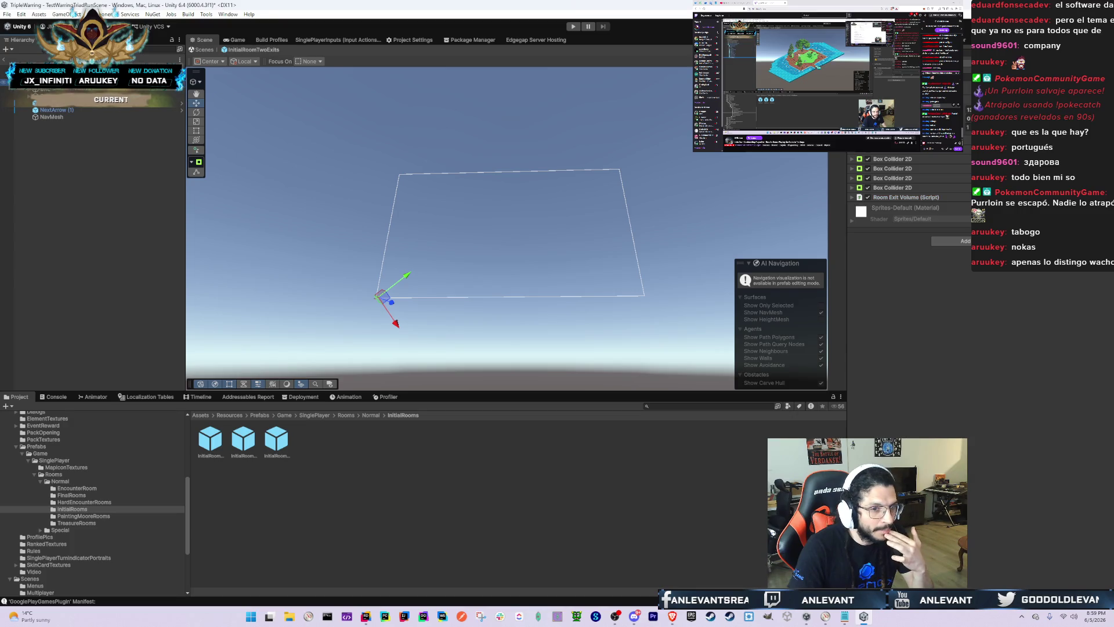
left_click(52, 95)
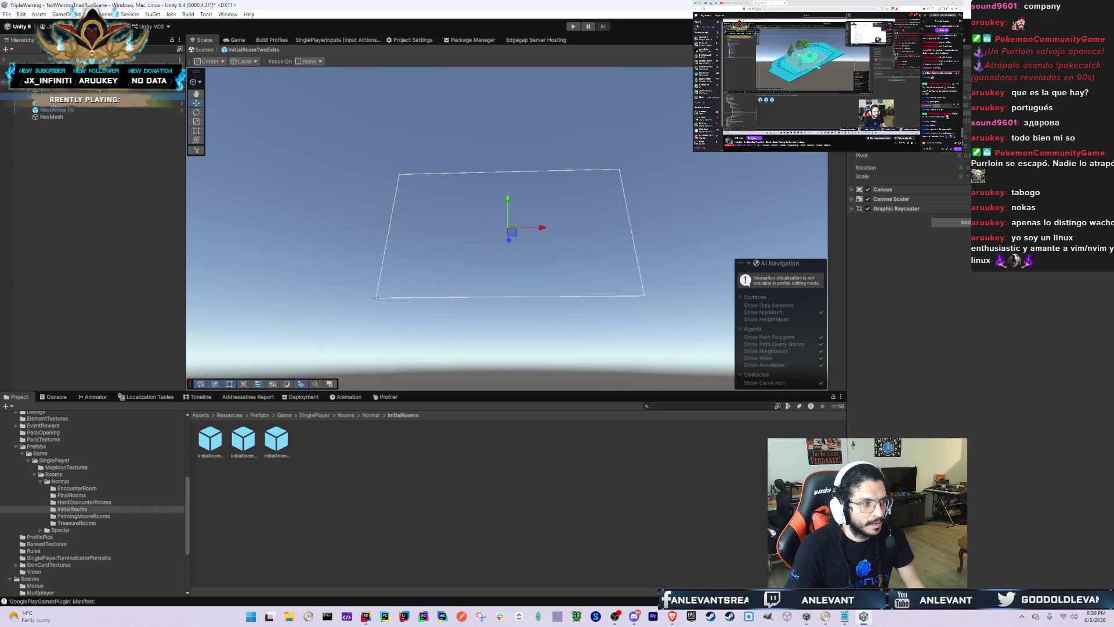
Step: Add a navigation component to NavMesh, then search components for 'vi' without adding another
left_click(51, 117)
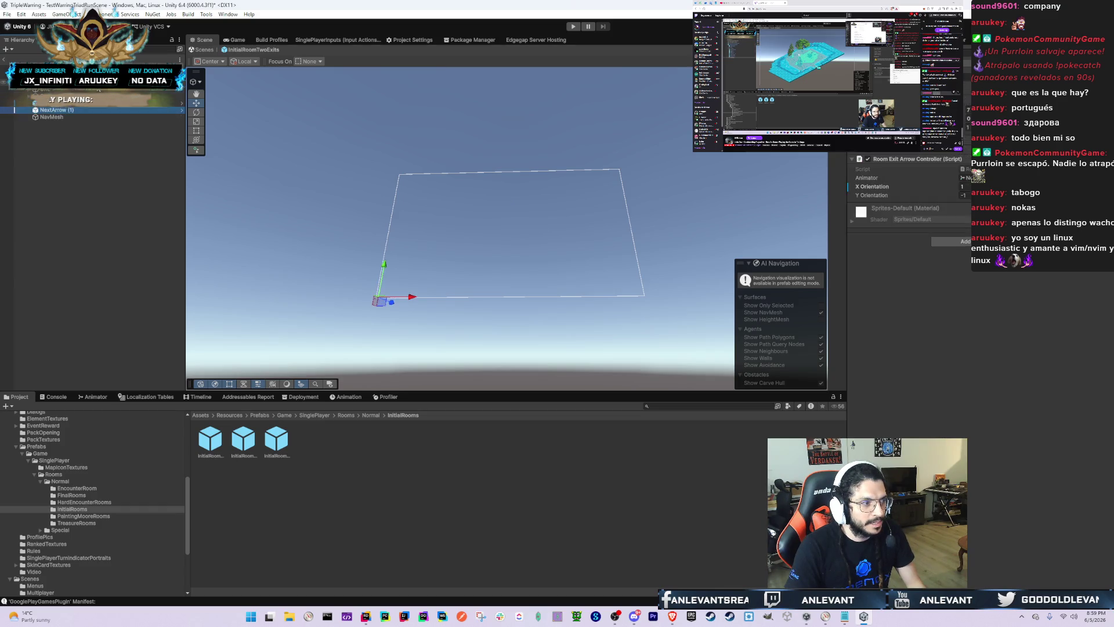
left_click(966, 122)
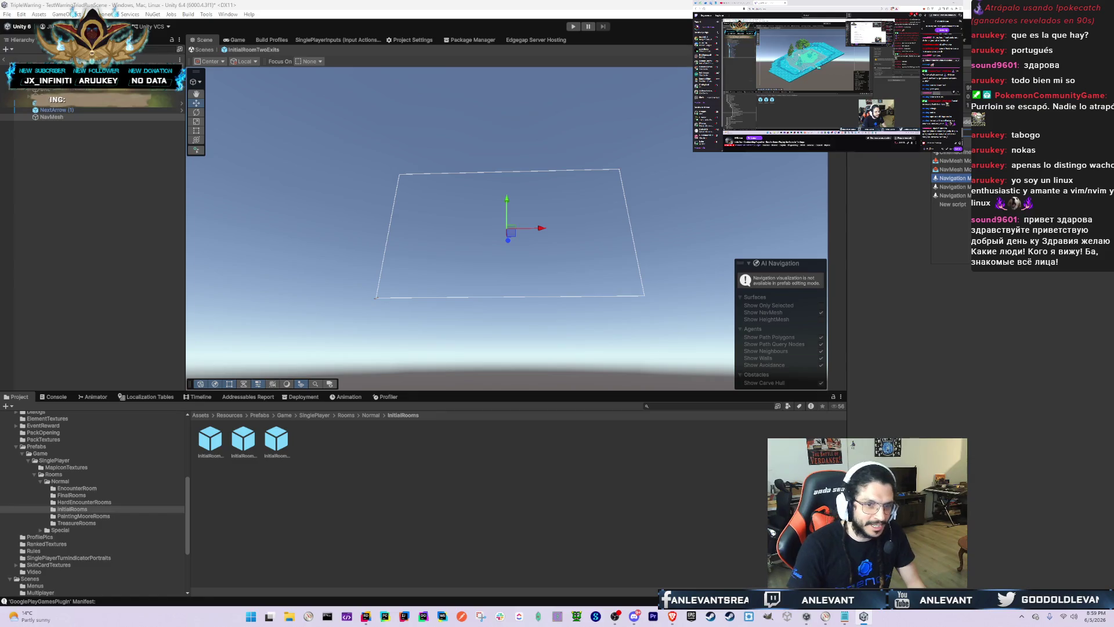
key("Return")
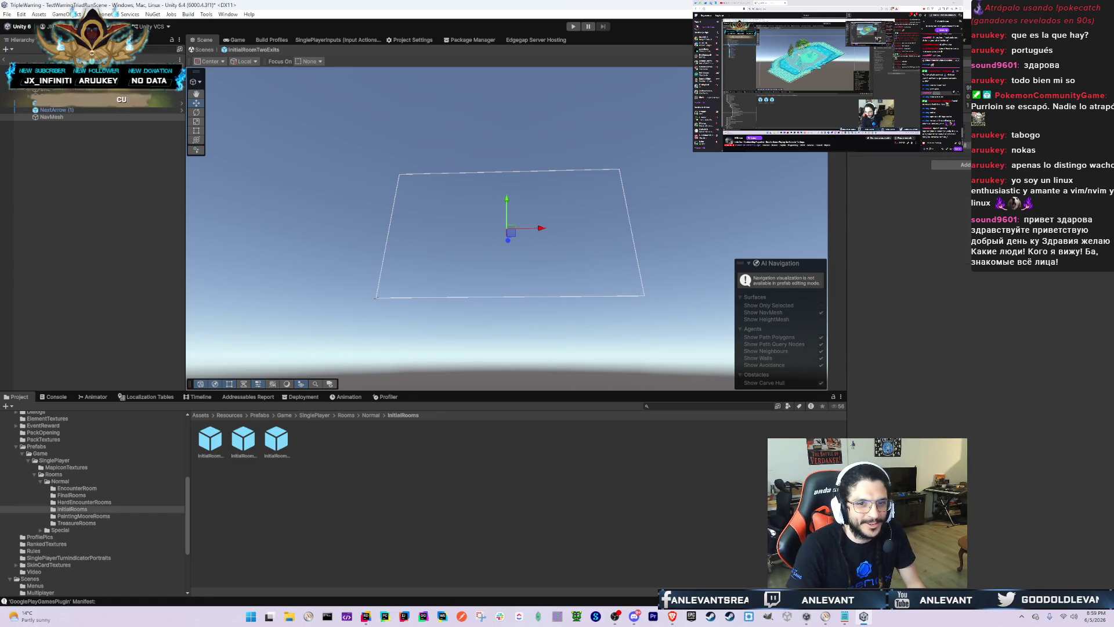
left_click(946, 165)
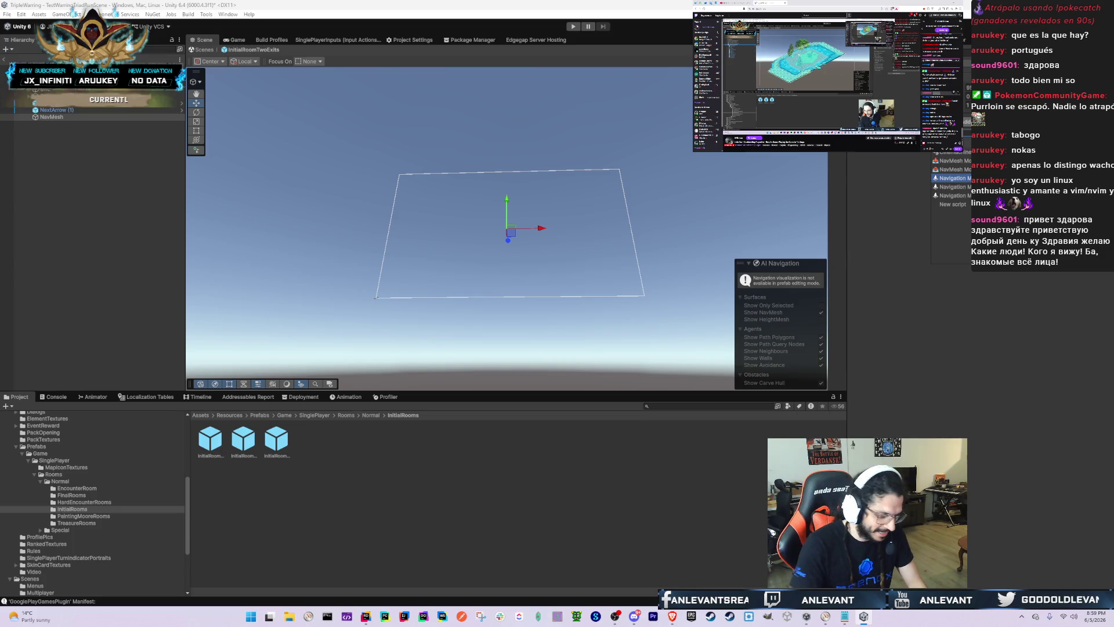
key("BackSpace")
type("vi")
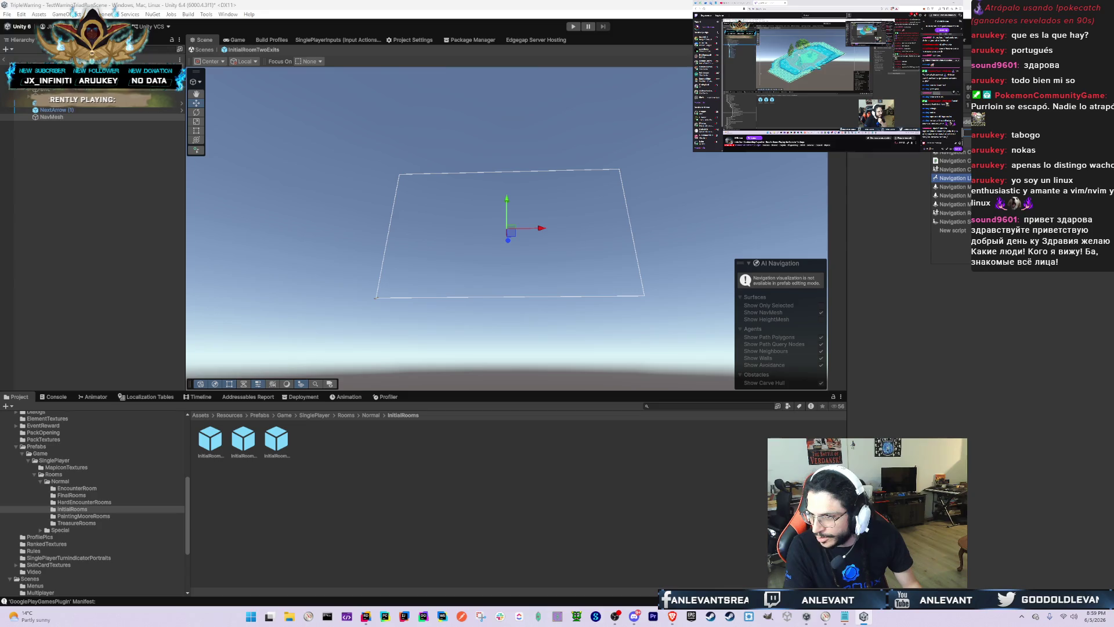
key("Return")
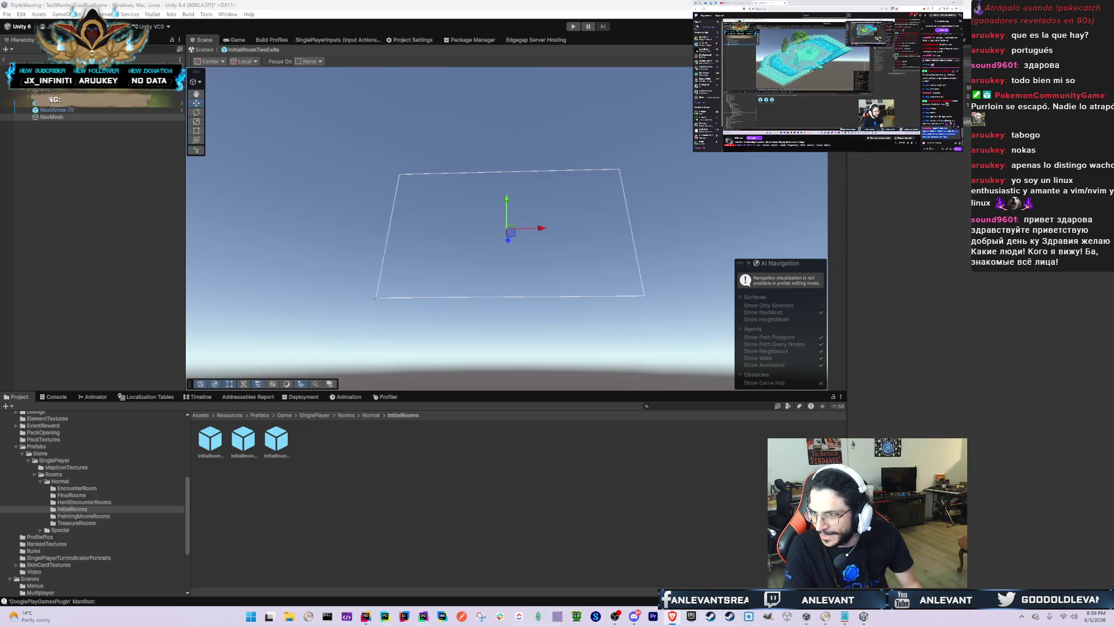
key("alt+Tab")
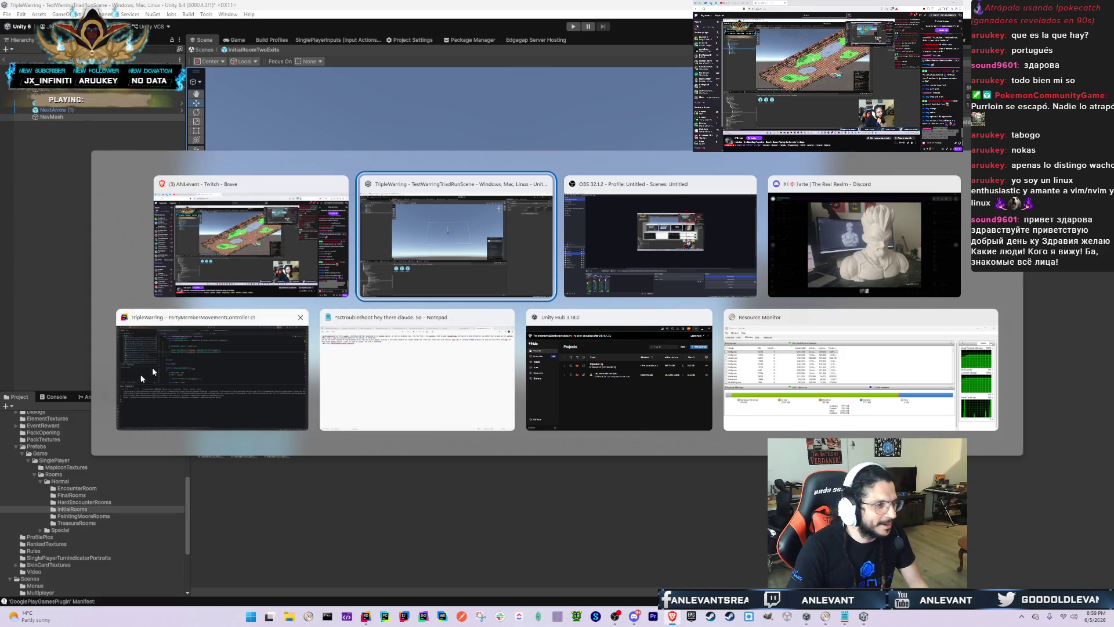
Step: Google 'translate' in Brave and paste the Russian chat greeting to read it in English
key("alt")
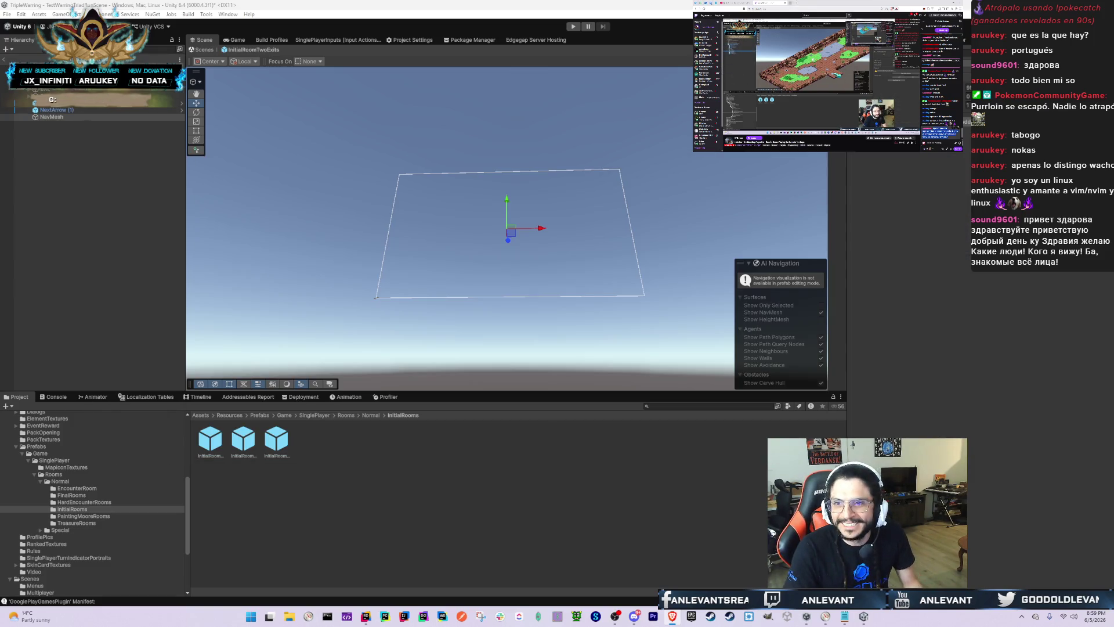
left_click(672, 617)
key("ctrl+v")
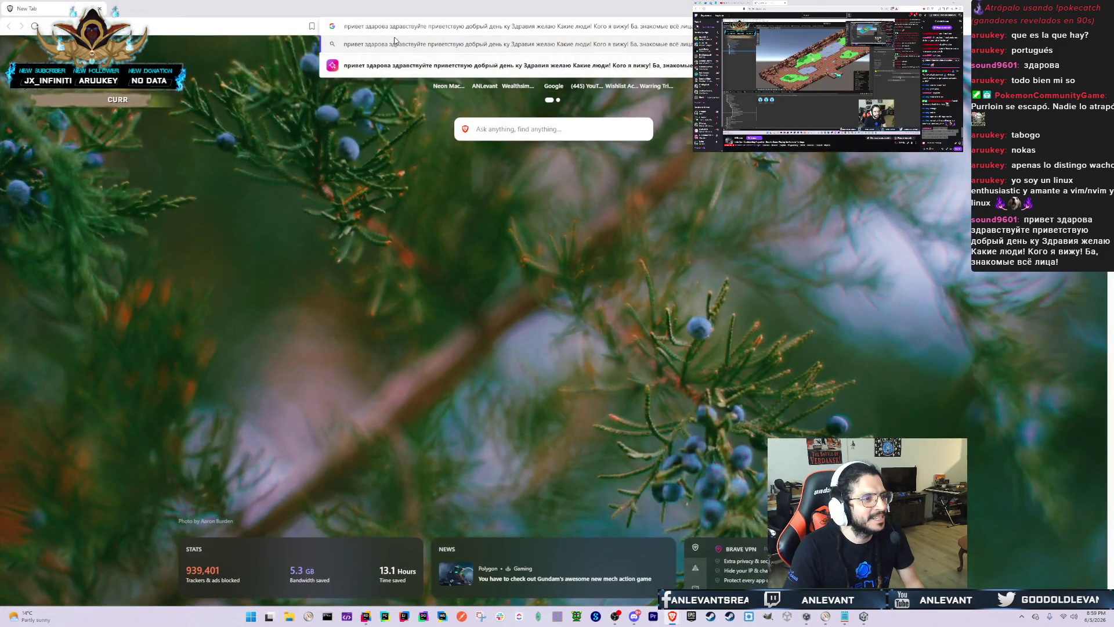
key("Escape")
type("tran")
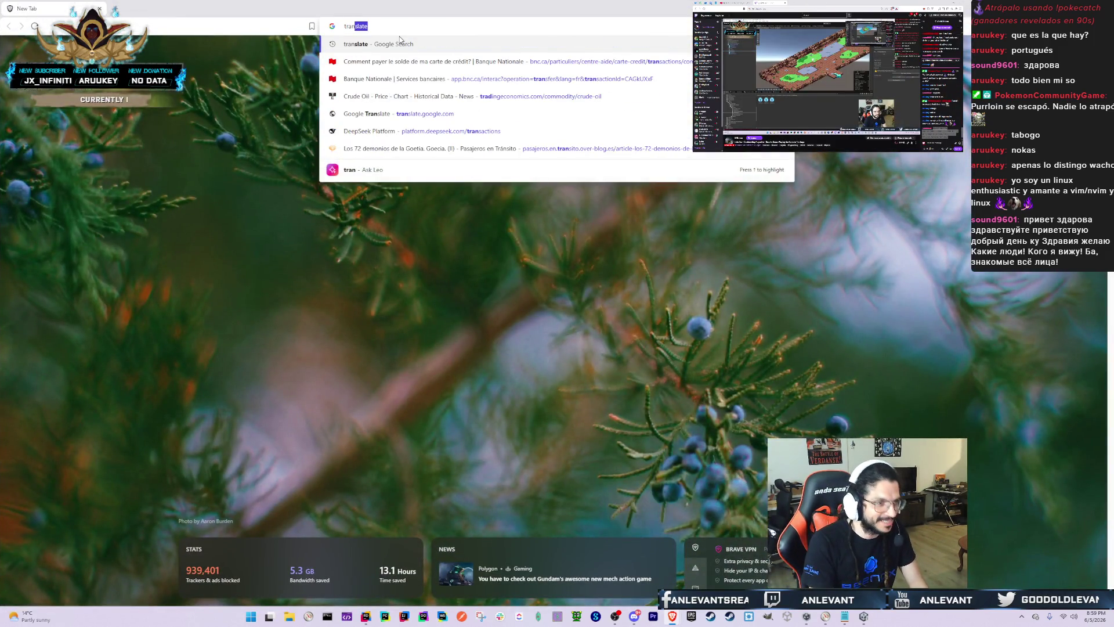
type("slate")
key("Return")
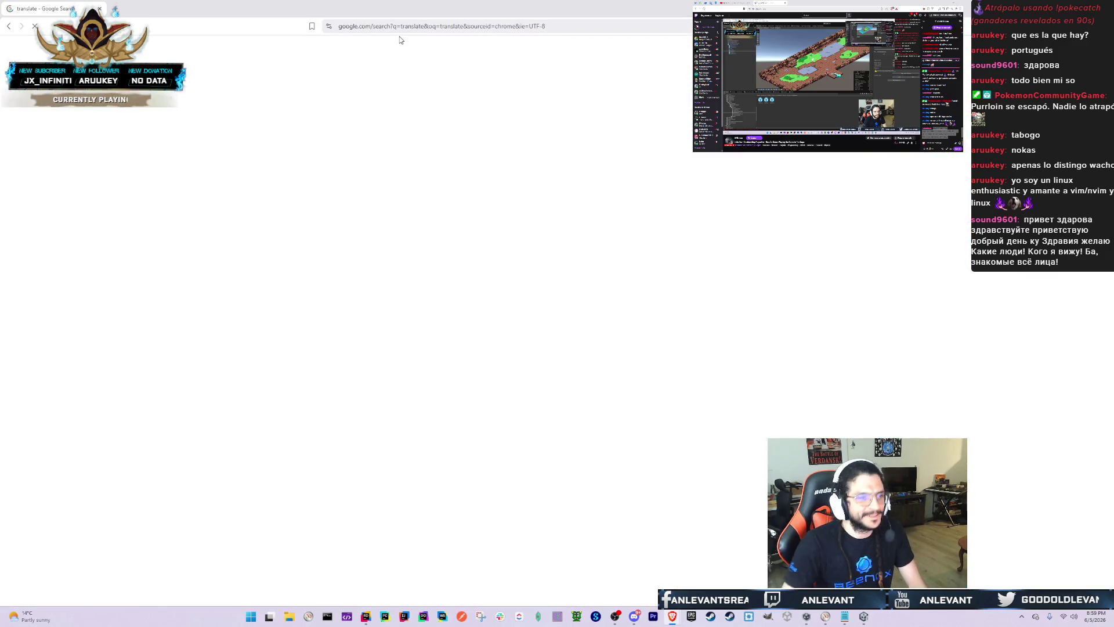
left_click(168, 168)
type("привет здарова здравствуйте приветствую добрый день ку Здравия желаю Какие люди! Кого я вижу! Ба, знакомые всё лица!")
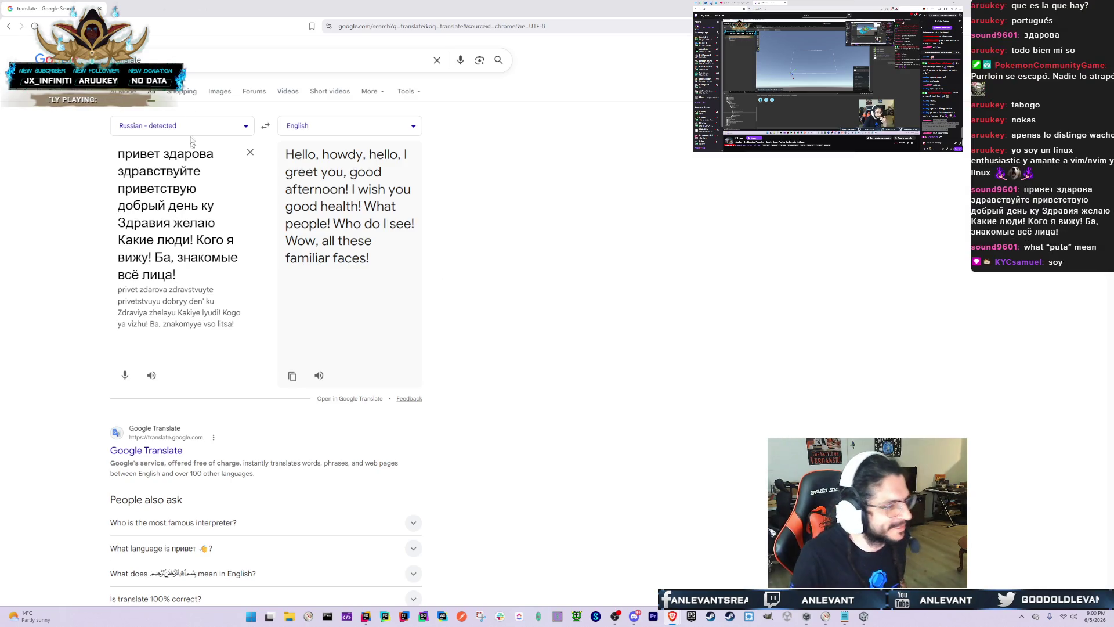
key("alt+Tab")
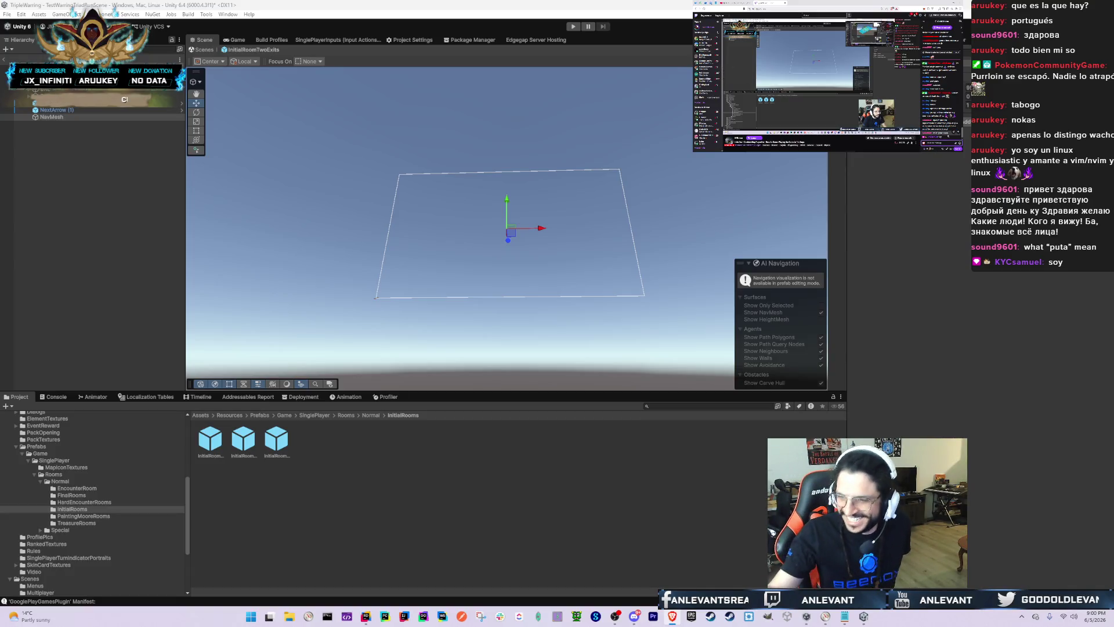
key("alt")
mouse_move(484, 199)
left_mouse_down()
mouse_move(511, 202)
mouse_move(510, 270)
mouse_move(517, 225)
left_mouse_up()
right_click(524, 255)
left_click(488, 242)
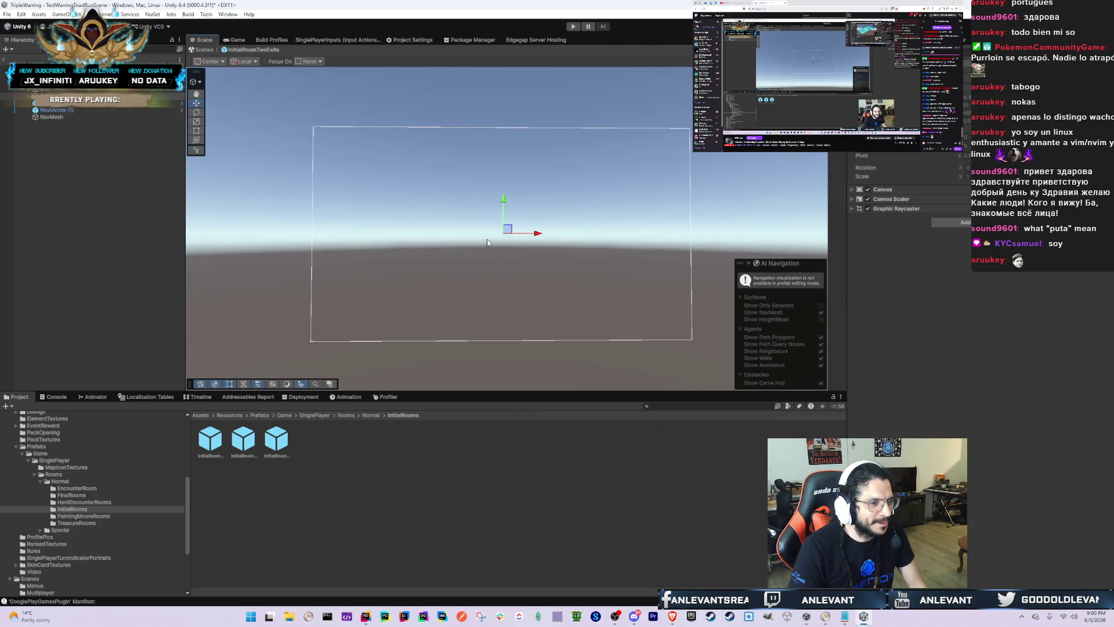
right_click(512, 229)
left_click(491, 202)
left_click(57, 396)
left_click(18, 410)
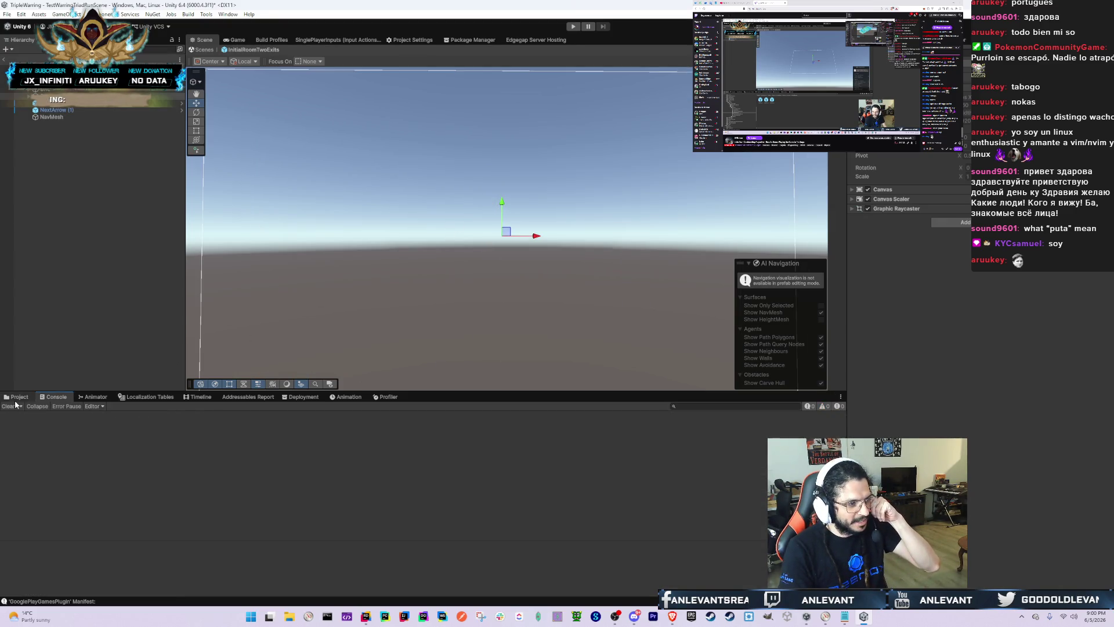
left_click(20, 397)
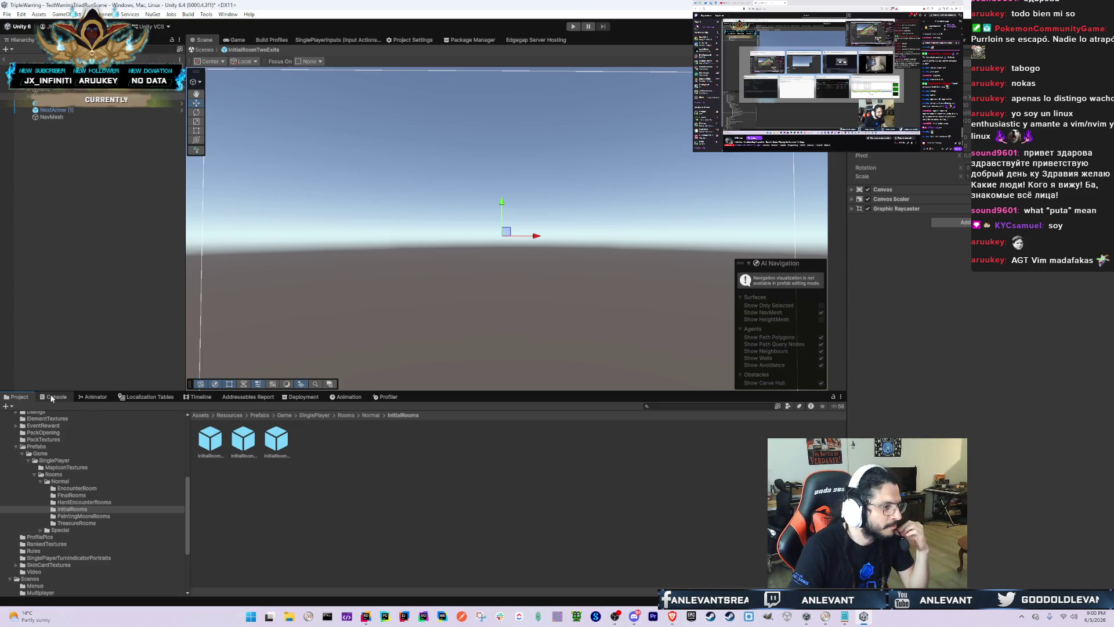
Step: Collapse the Project folder tree back up to Assets > Scenes
left_click(52, 397)
left_click(24, 398)
left_click(79, 491)
key("Up")
key("Up")
key("Left")
key("Left")
key("Left")
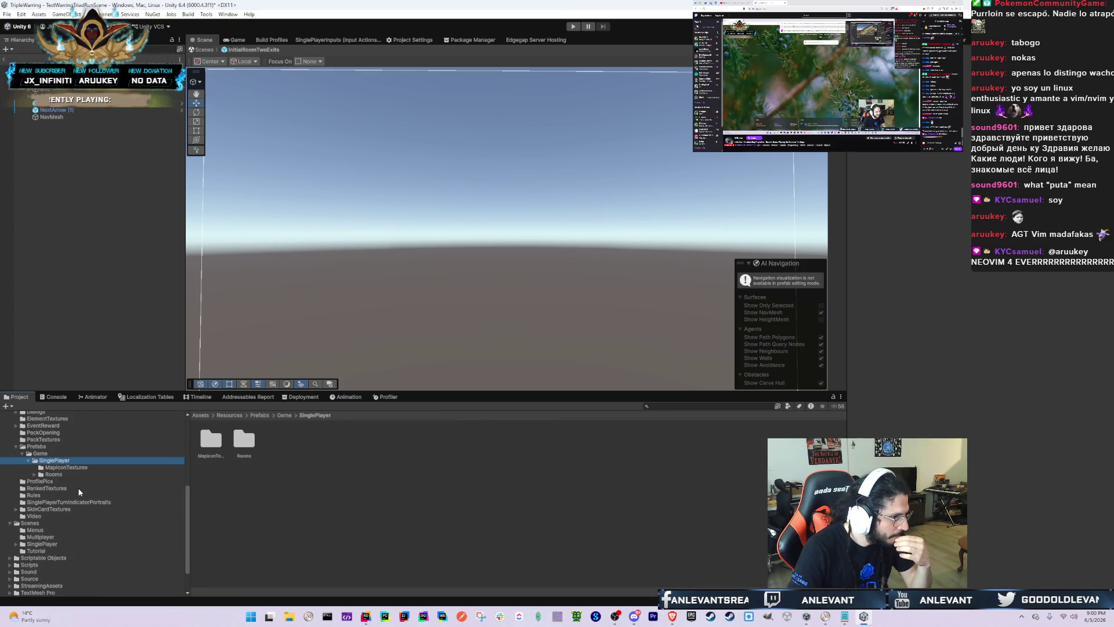
key("Left")
key("Left")
key("Down")
key("Left")
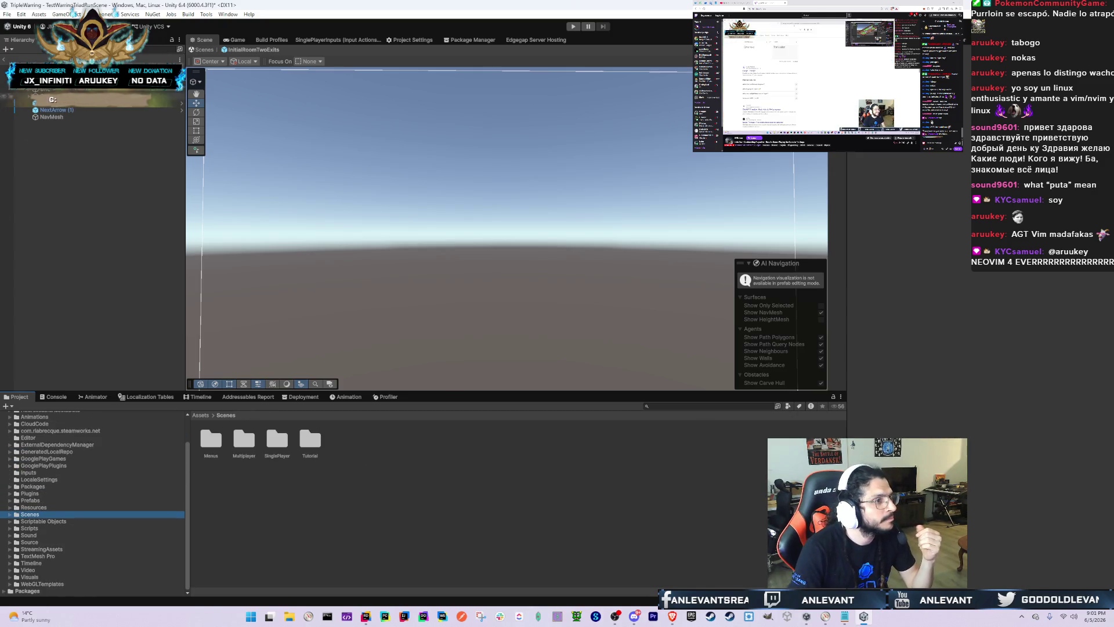
Step: Give the NavMesh object Navigation Surface and Navigation CollectSources2d components
left_click(67, 118)
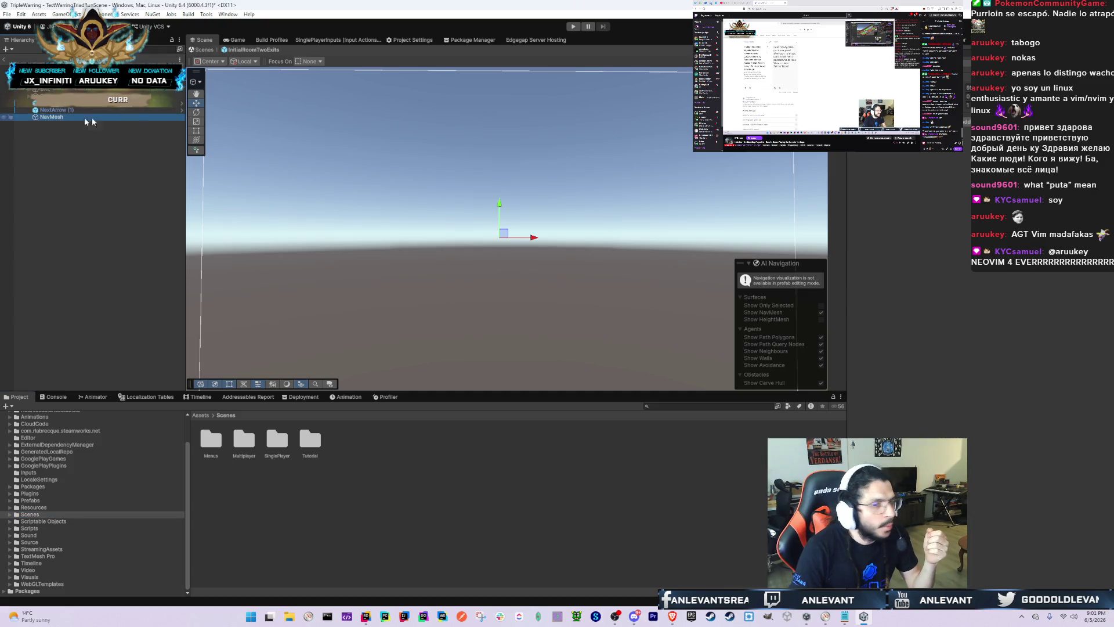
left_click(981, 142)
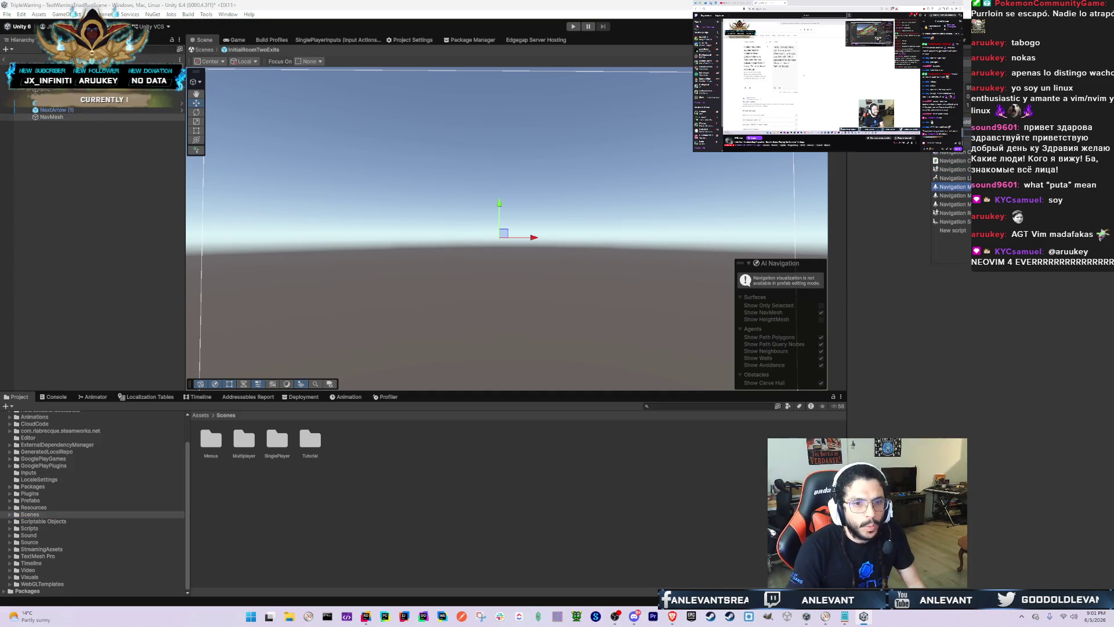
key("Return")
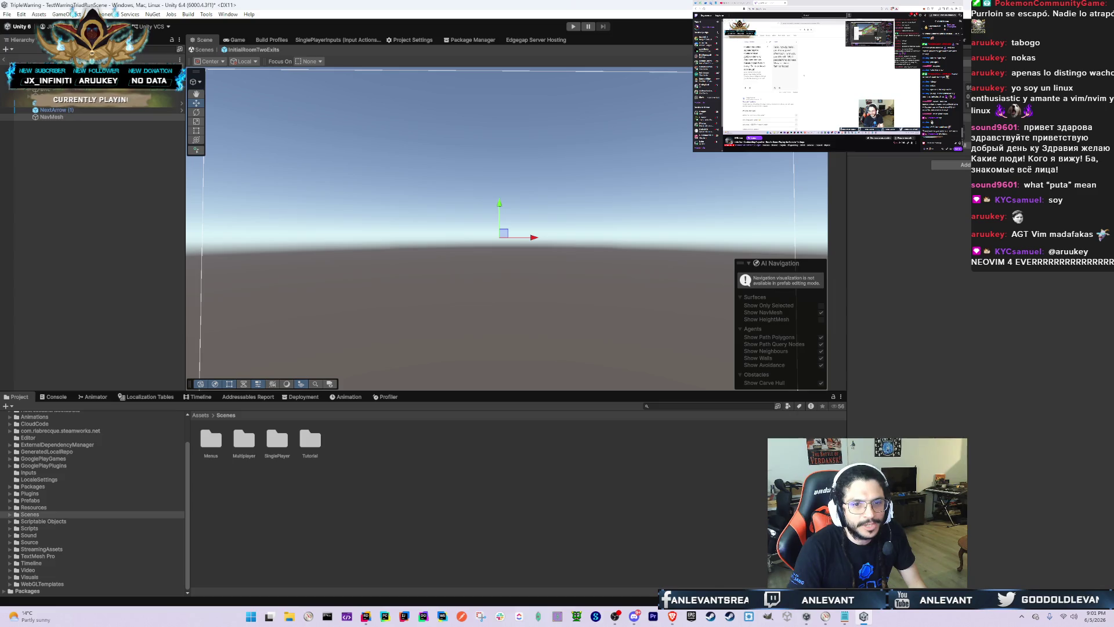
left_click(951, 165)
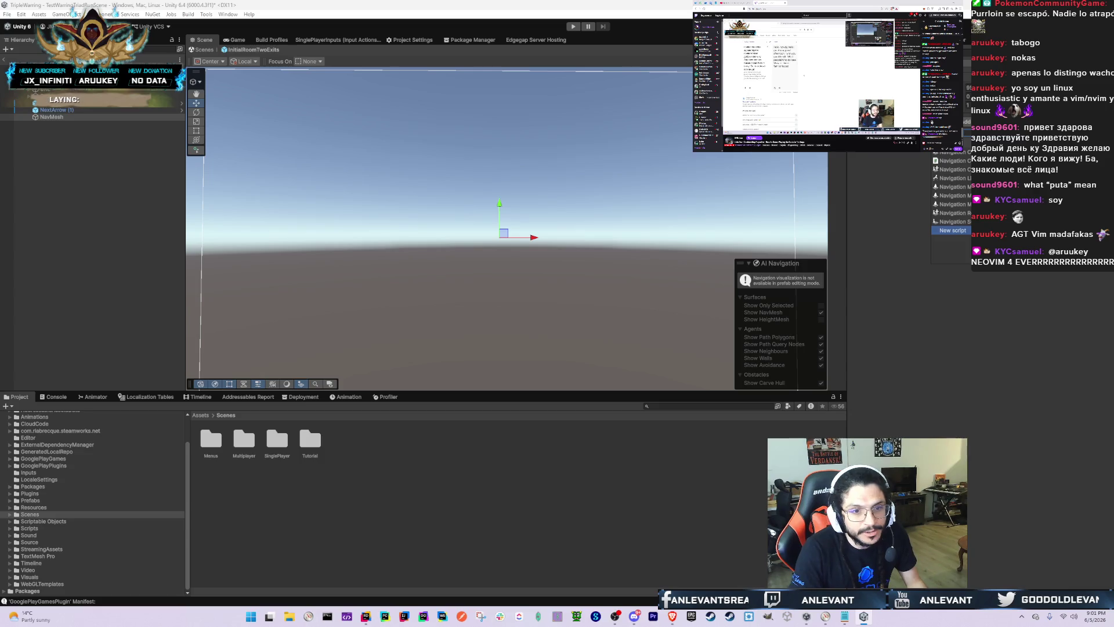
key("Return")
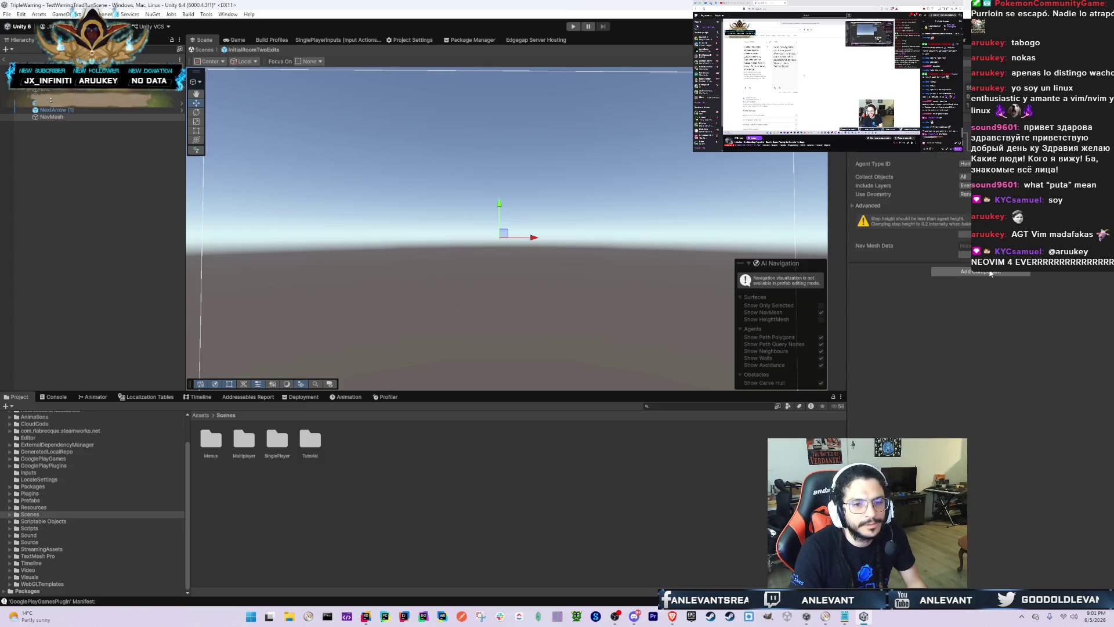
left_click(986, 272)
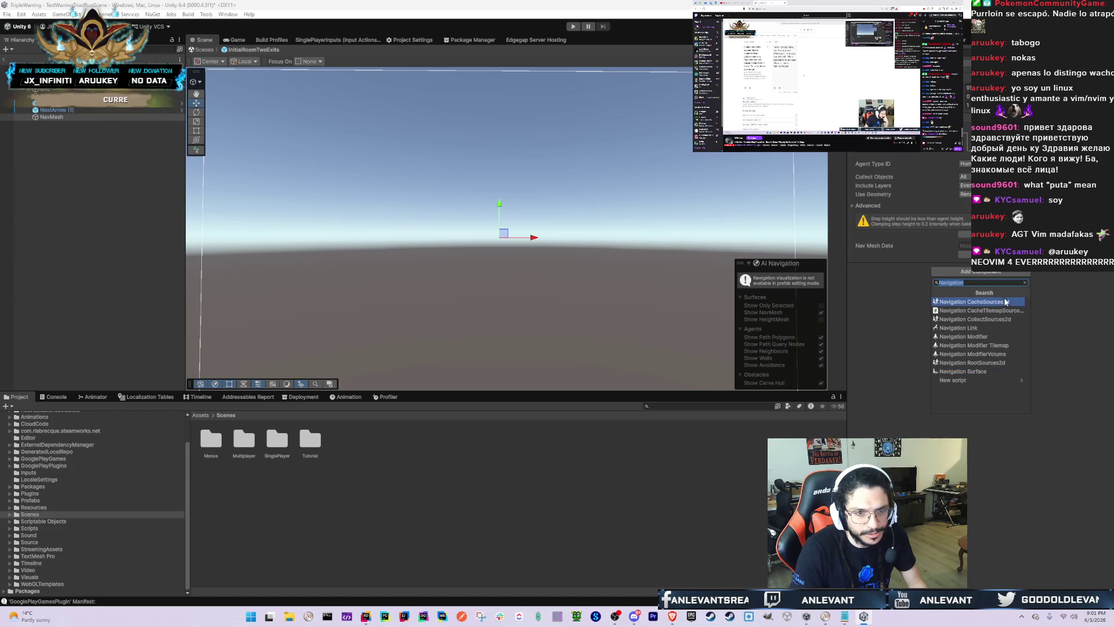
left_click(1006, 320)
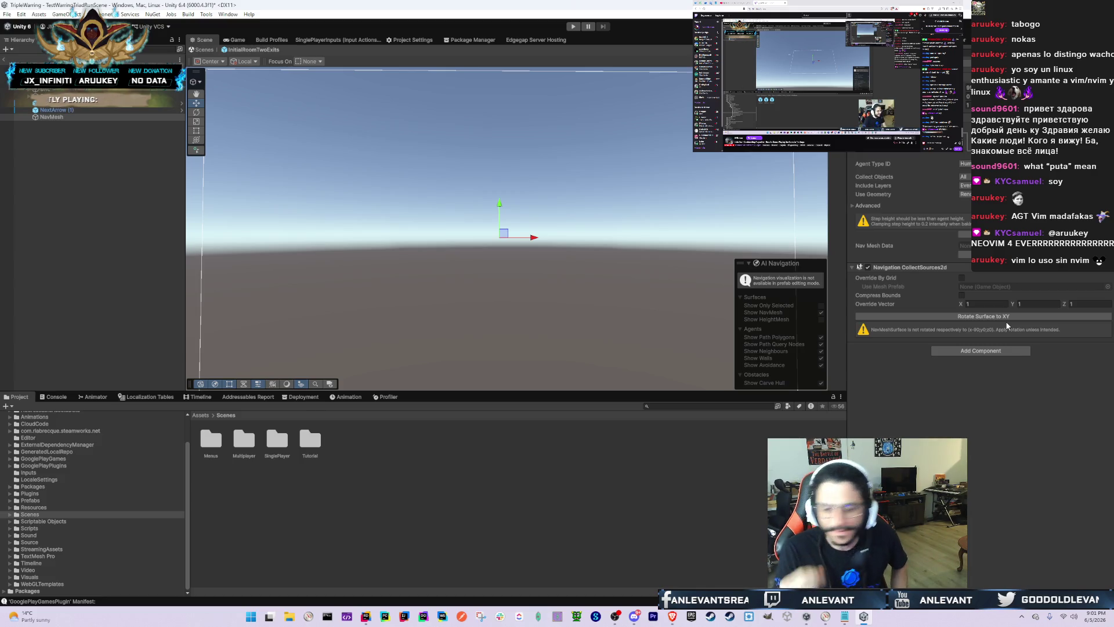
Step: Rotate the NavMesh surface onto the XY plane and frame it to check its bounds
left_click(1009, 316)
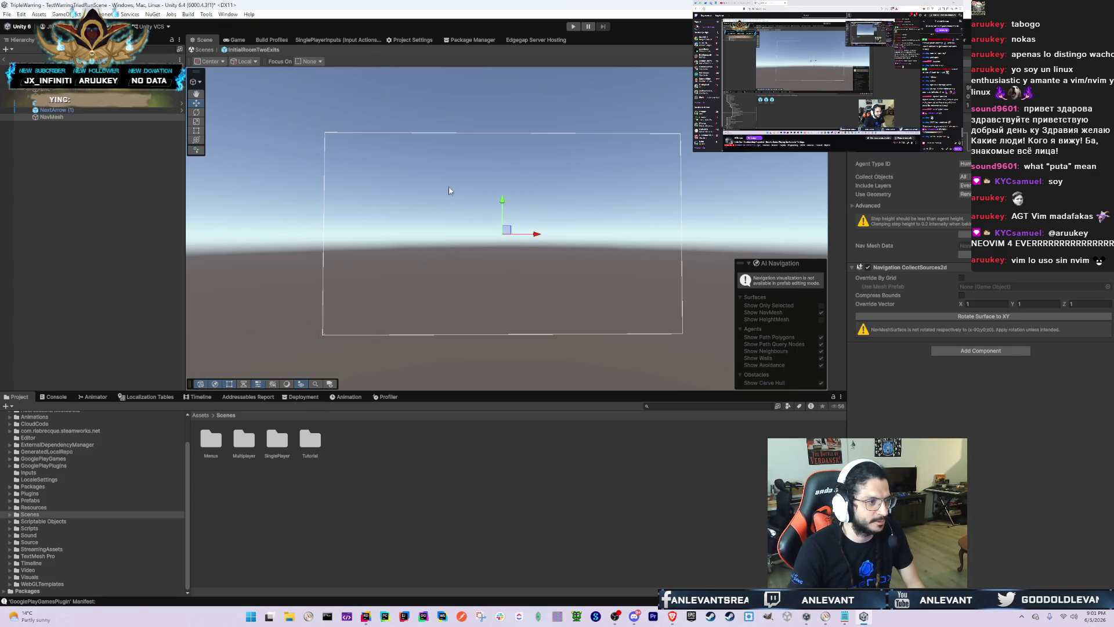
left_click(55, 397)
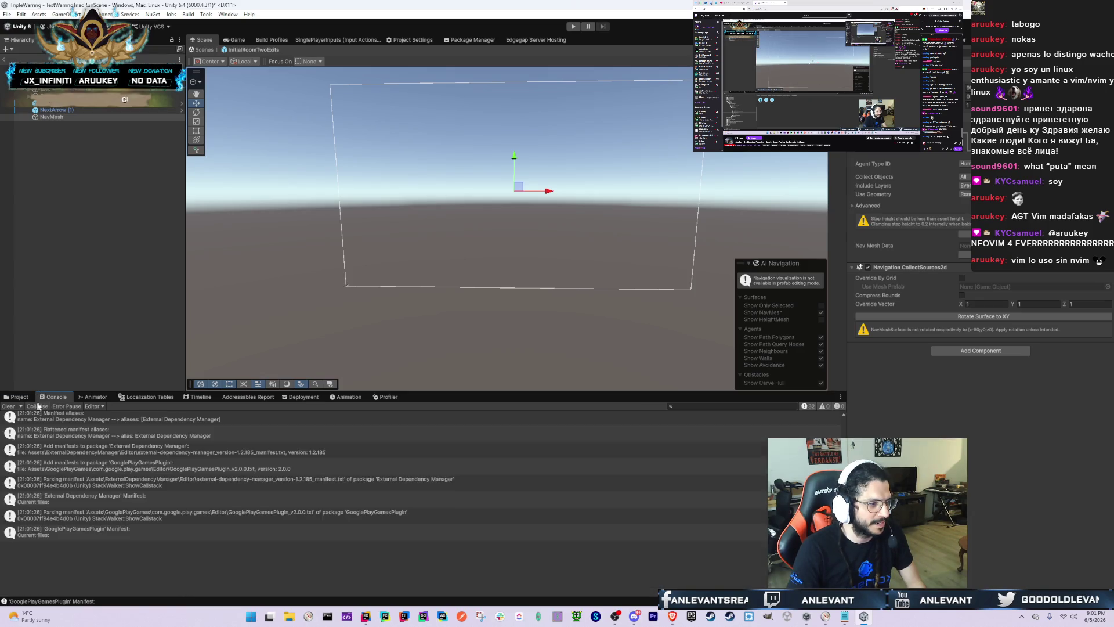
left_click(17, 397)
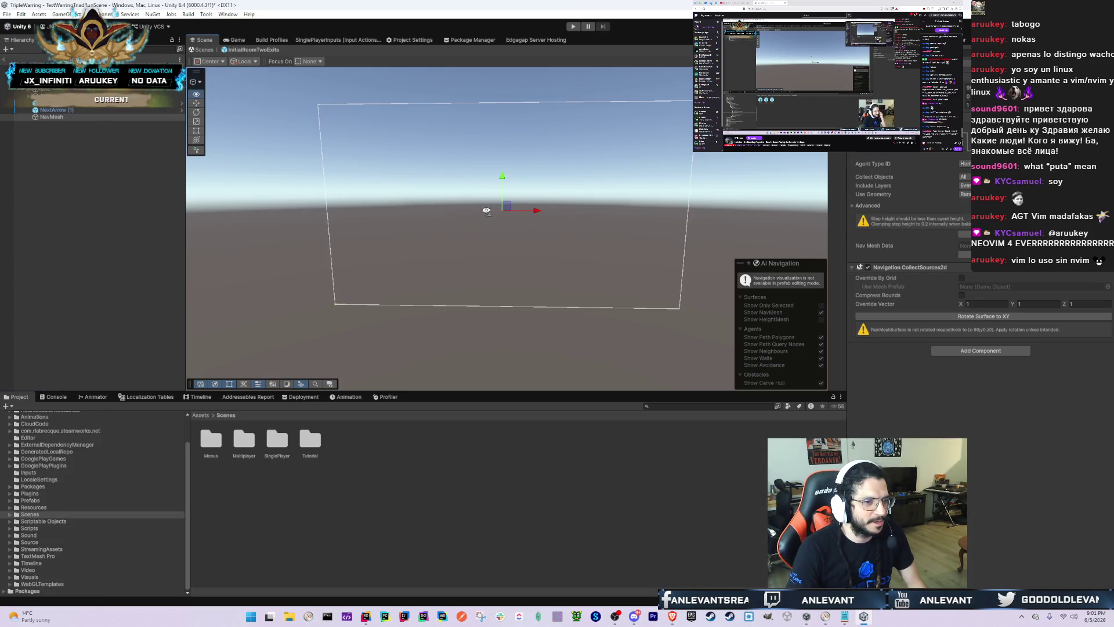
key("f")
left_click_drag(496, 206, 493, 175)
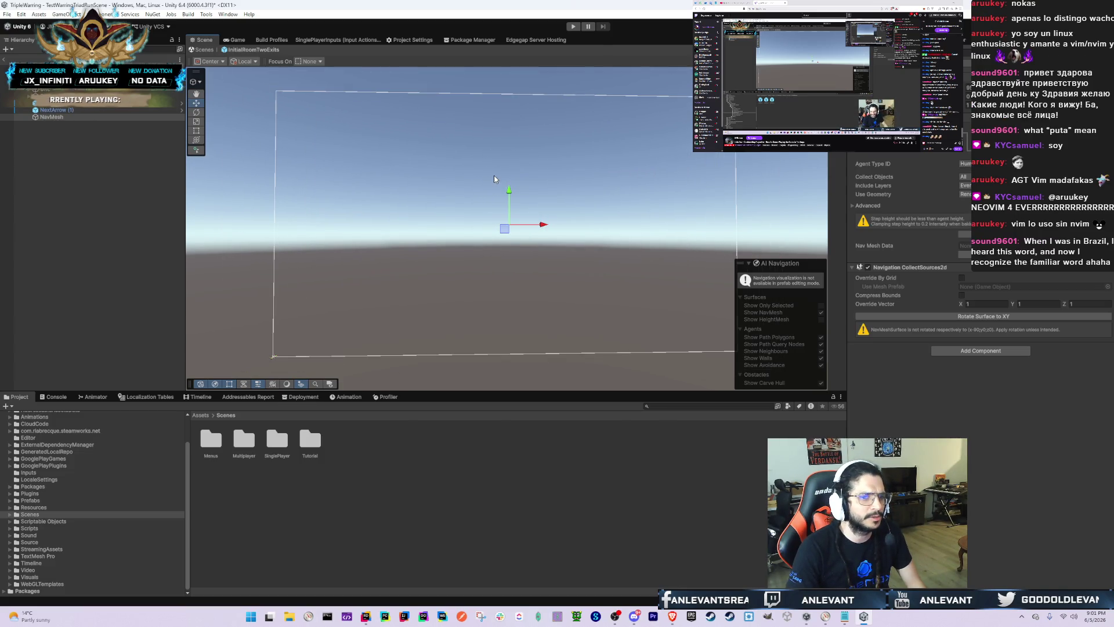
left_click(105, 117)
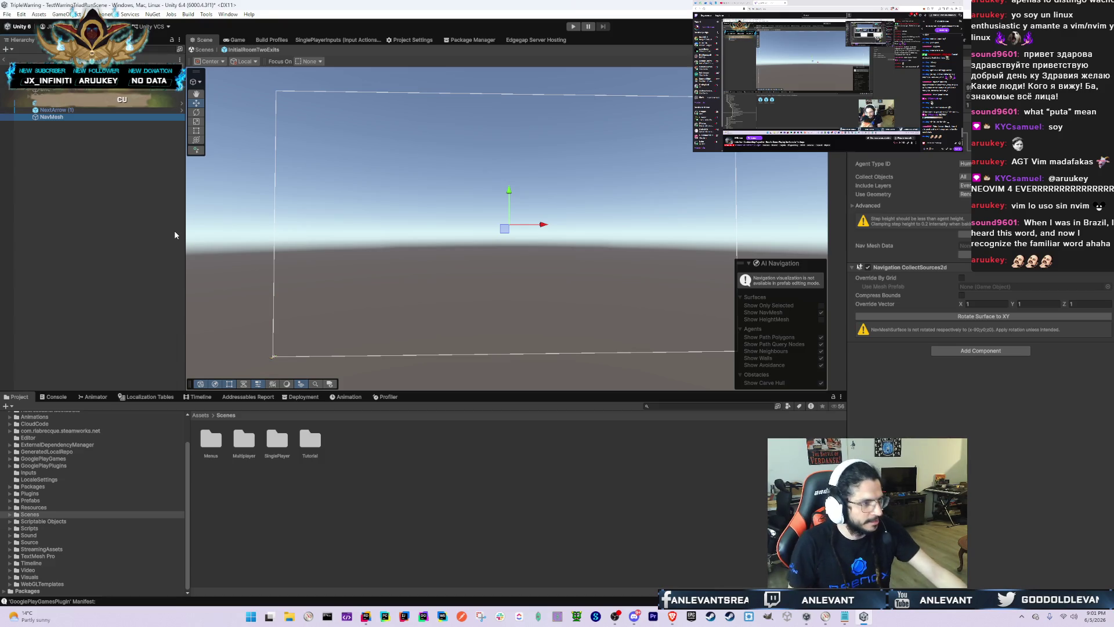
left_click(978, 318)
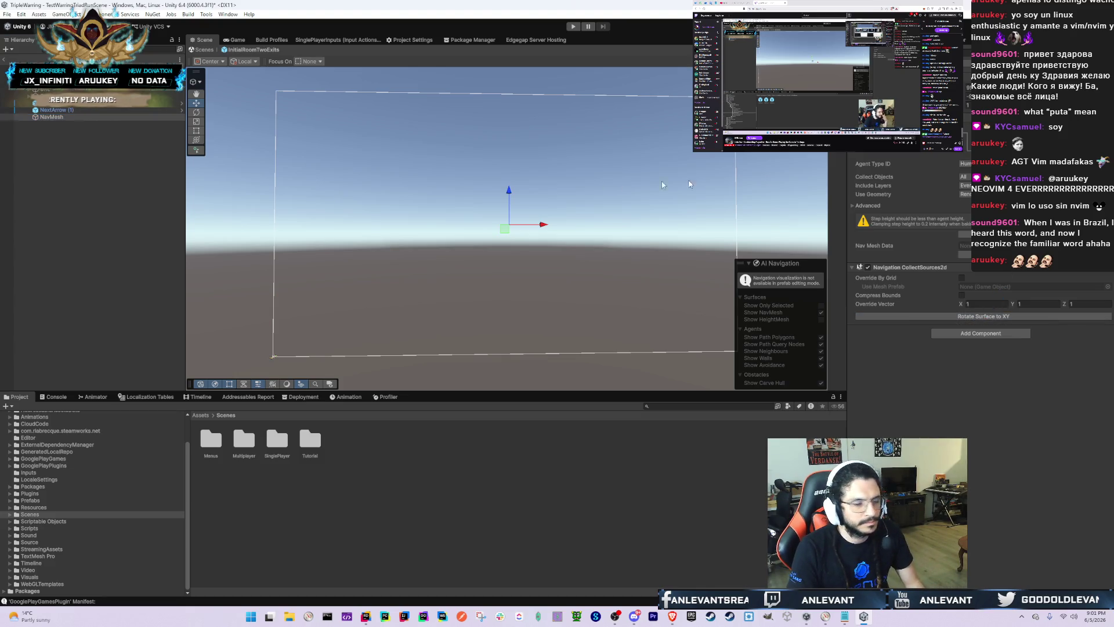
left_click(76, 117)
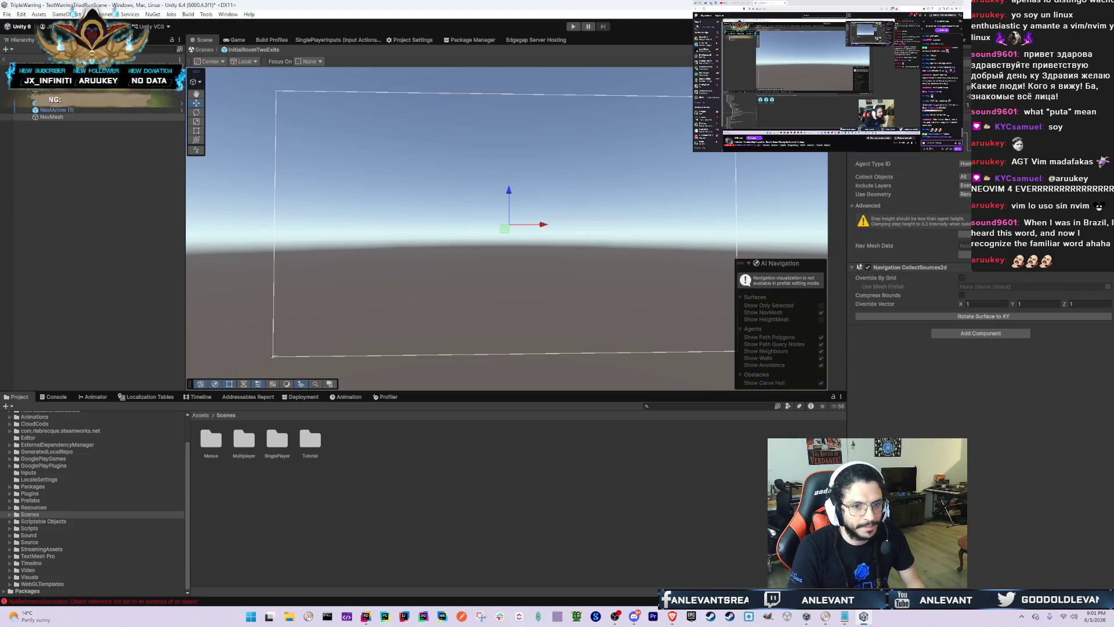
left_click(57, 397)
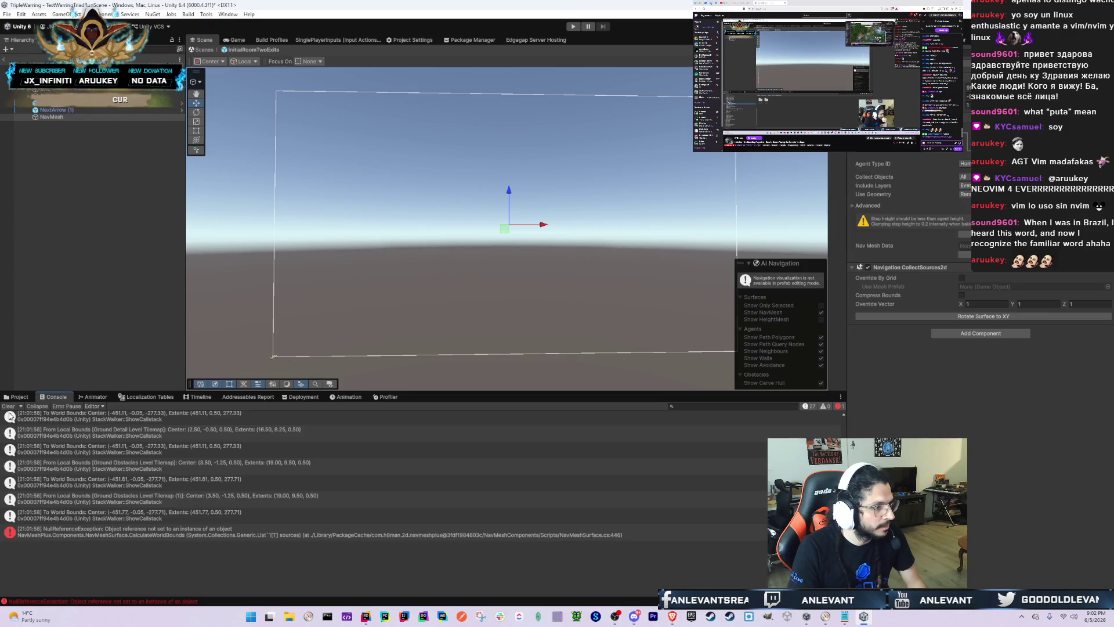
Step: Remove the Walkable component from Grid's Ground Obstacles Level Tilemap
left_click(58, 90)
left_click(29, 90)
left_click(86, 110)
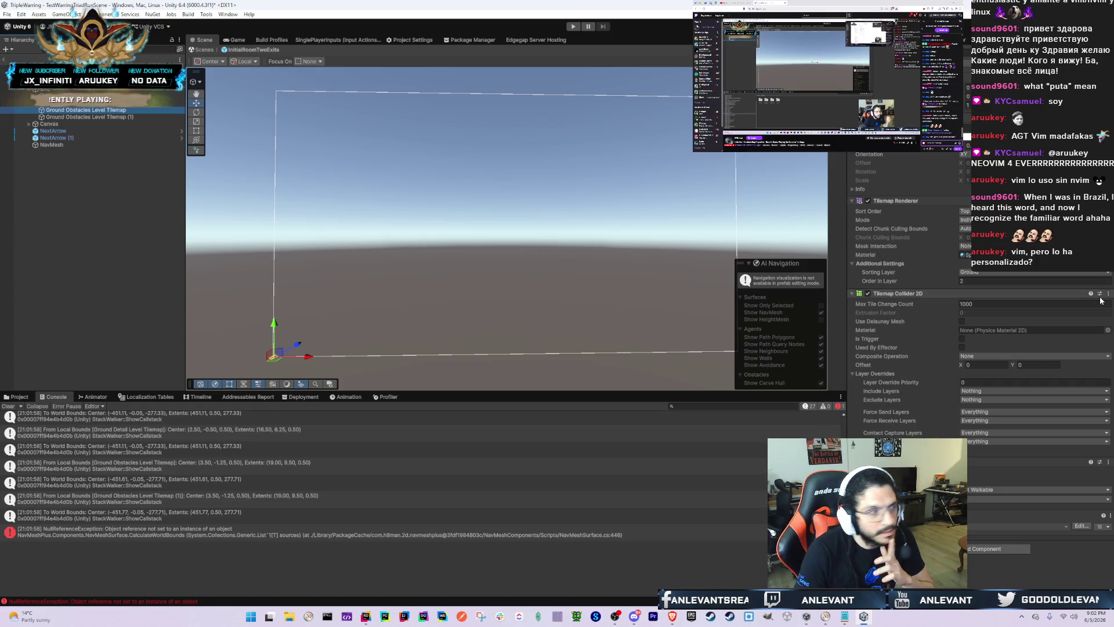
left_click(8, 407)
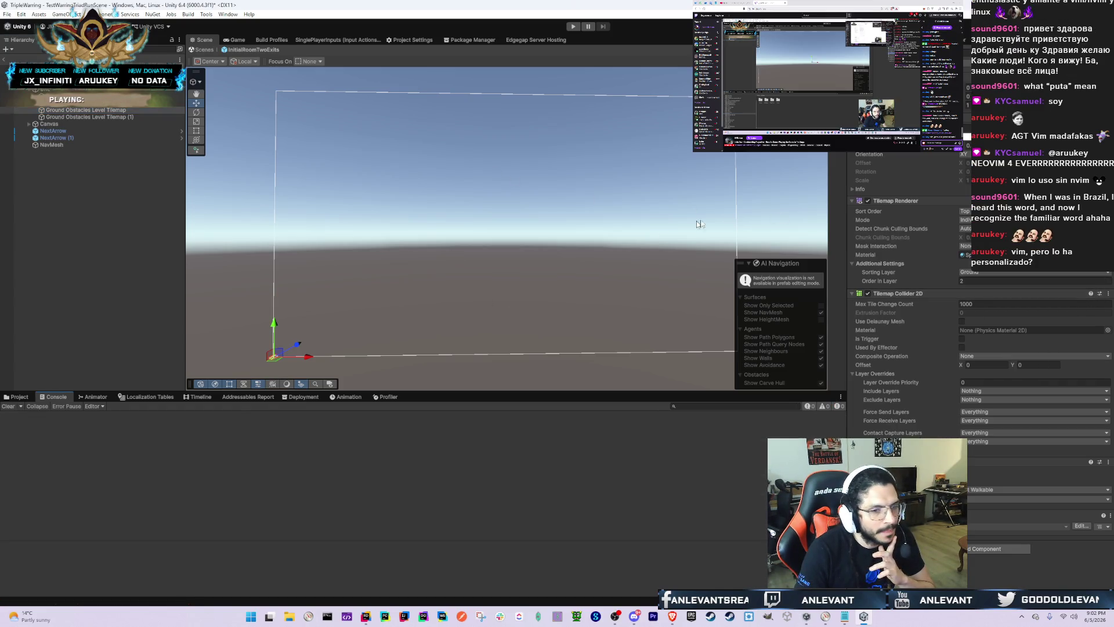
left_click(1108, 294)
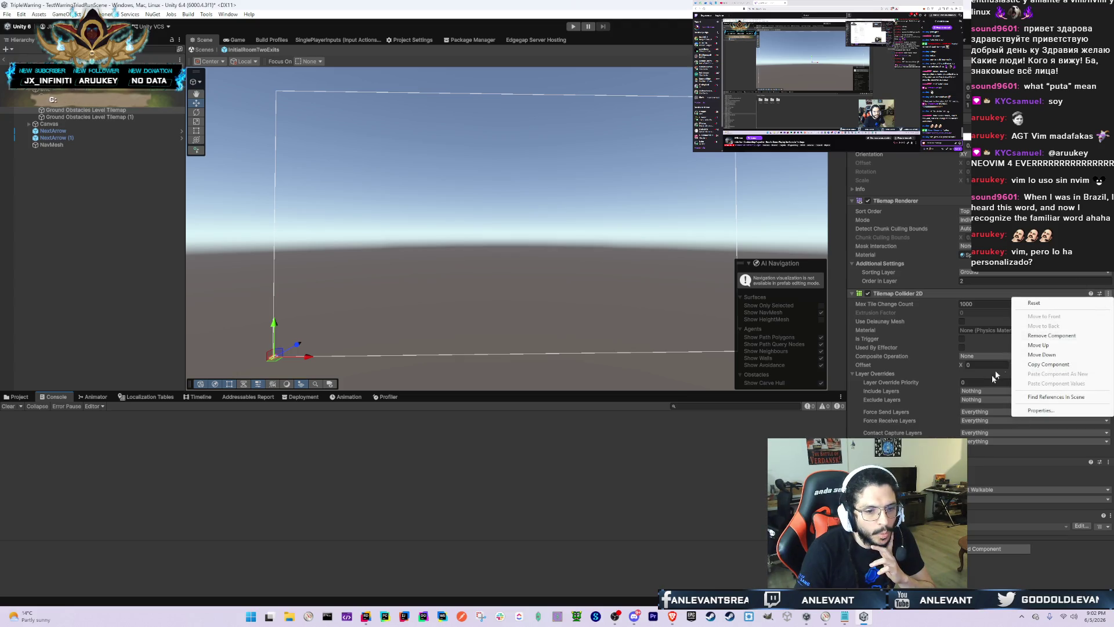
left_click(1108, 468)
left_click(1109, 463)
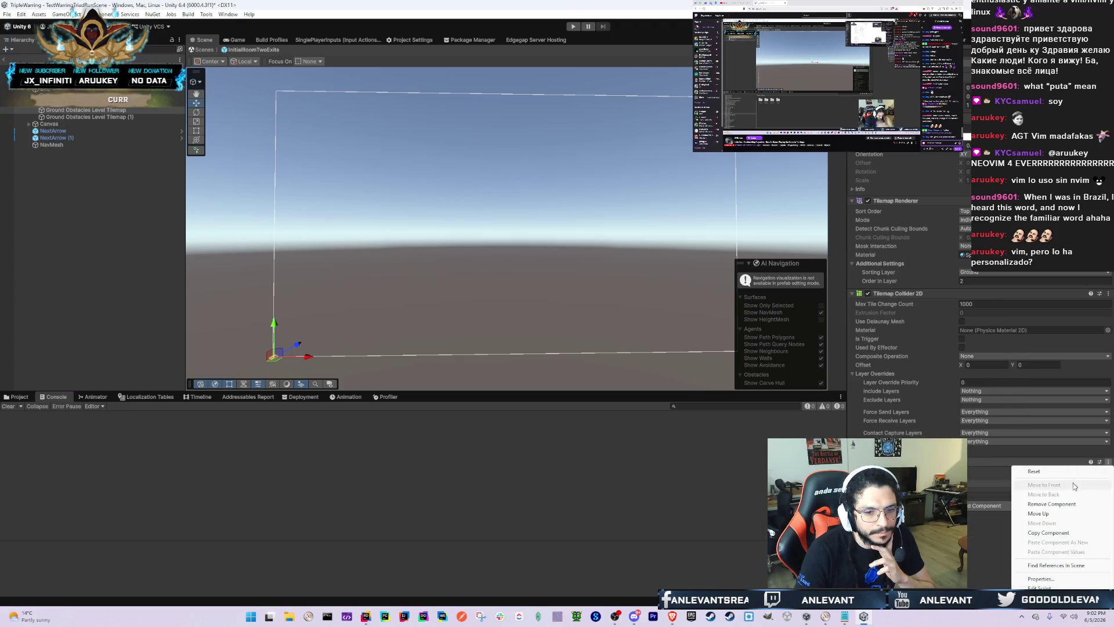
left_click(1050, 504)
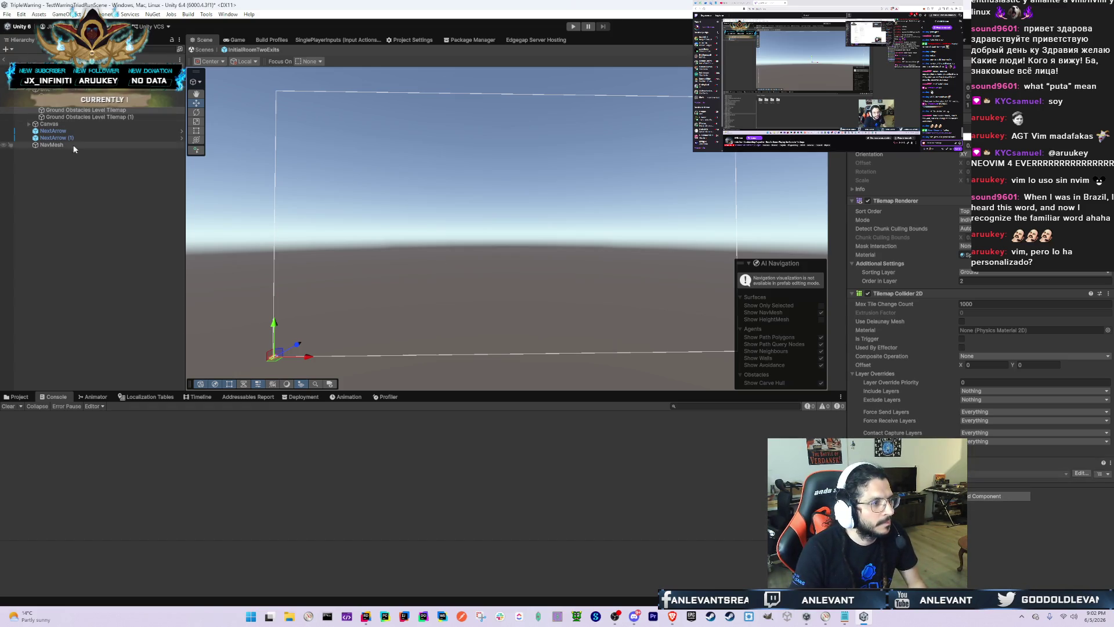
Step: Re-run Rotate Surface to XY on NavMesh and clear the console
left_click(71, 145)
left_click(984, 316)
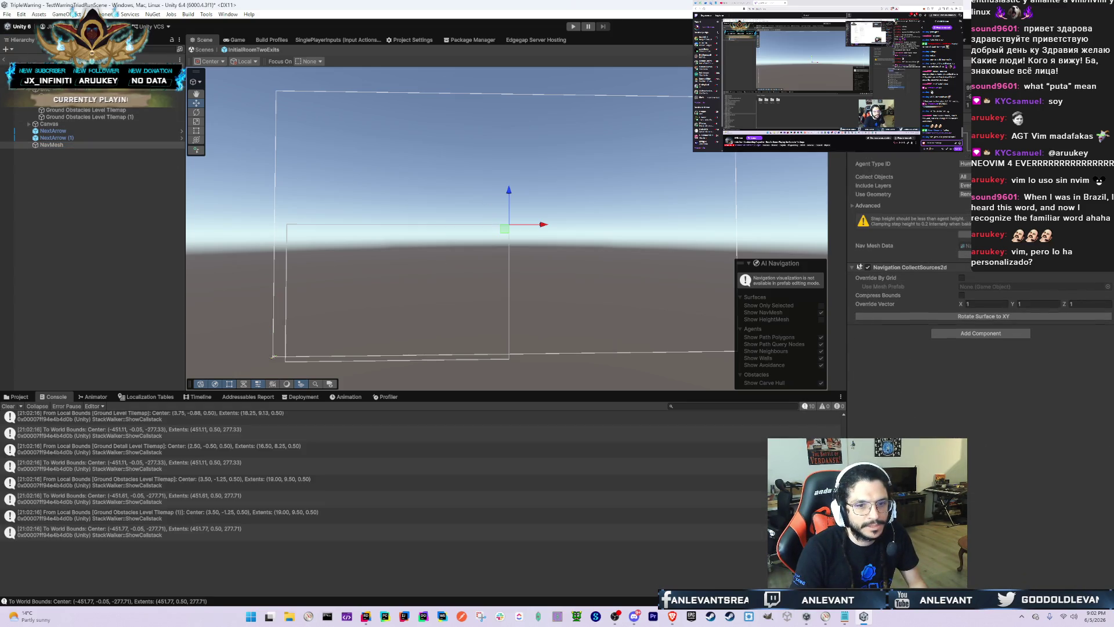
left_click(8, 406)
left_click(6, 63)
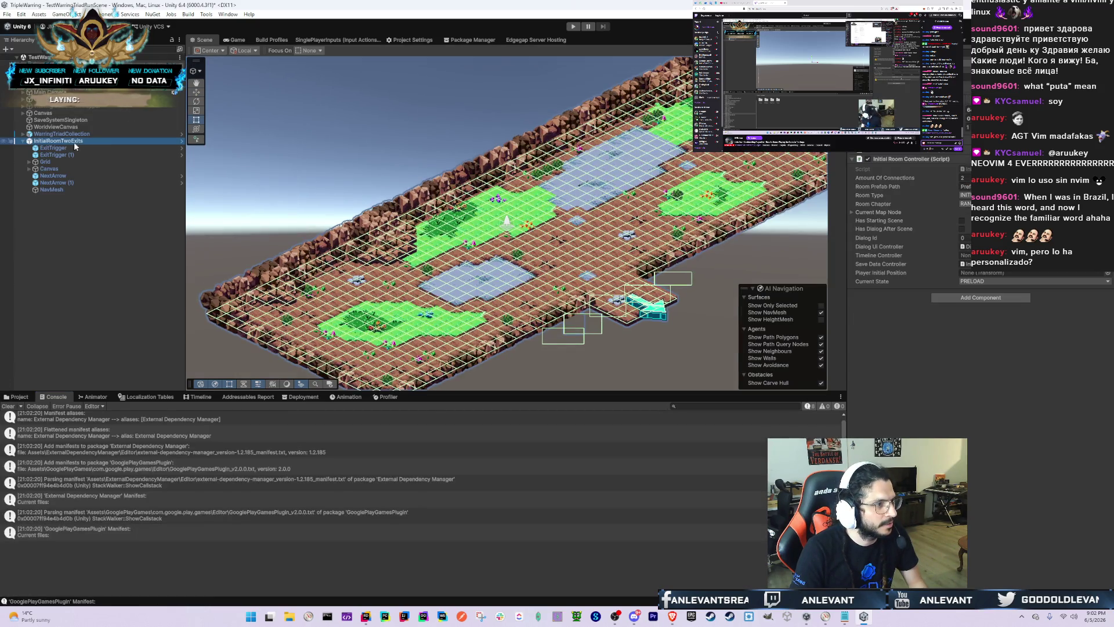
Step: Bake the NavMesh for the InitialRoomTwoExits room
left_click(70, 190)
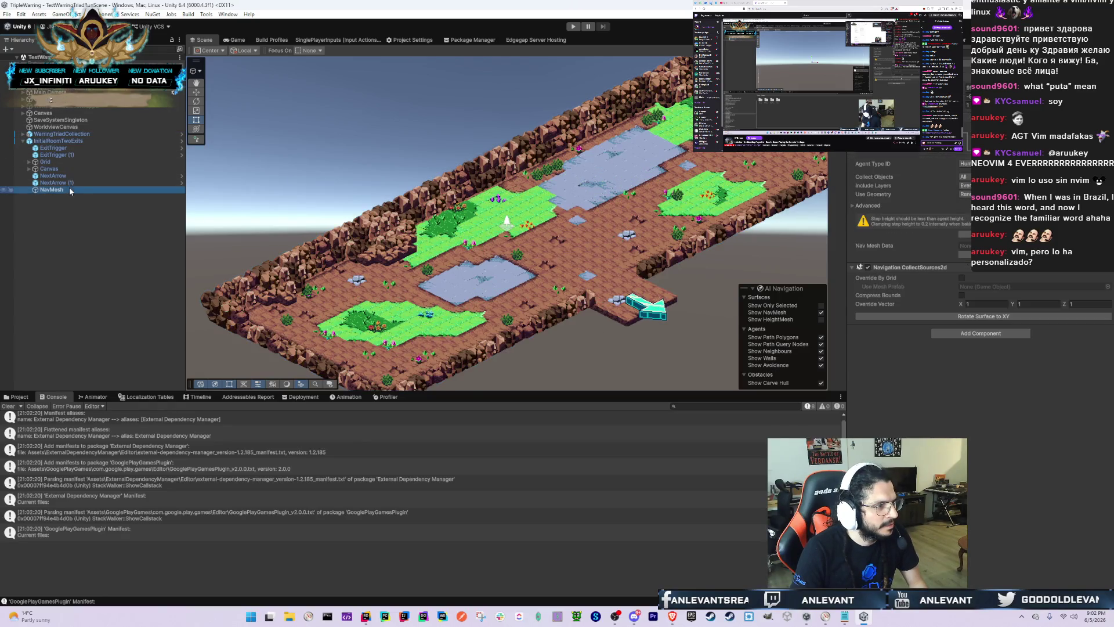
left_click(1074, 254)
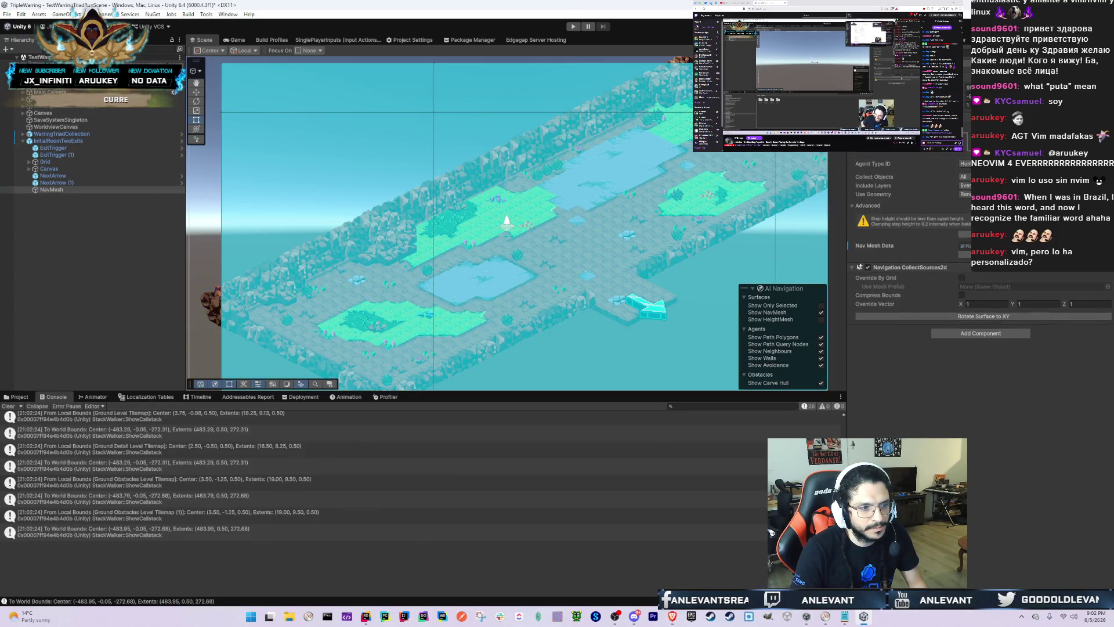
scroll(598, 239, "down", 2)
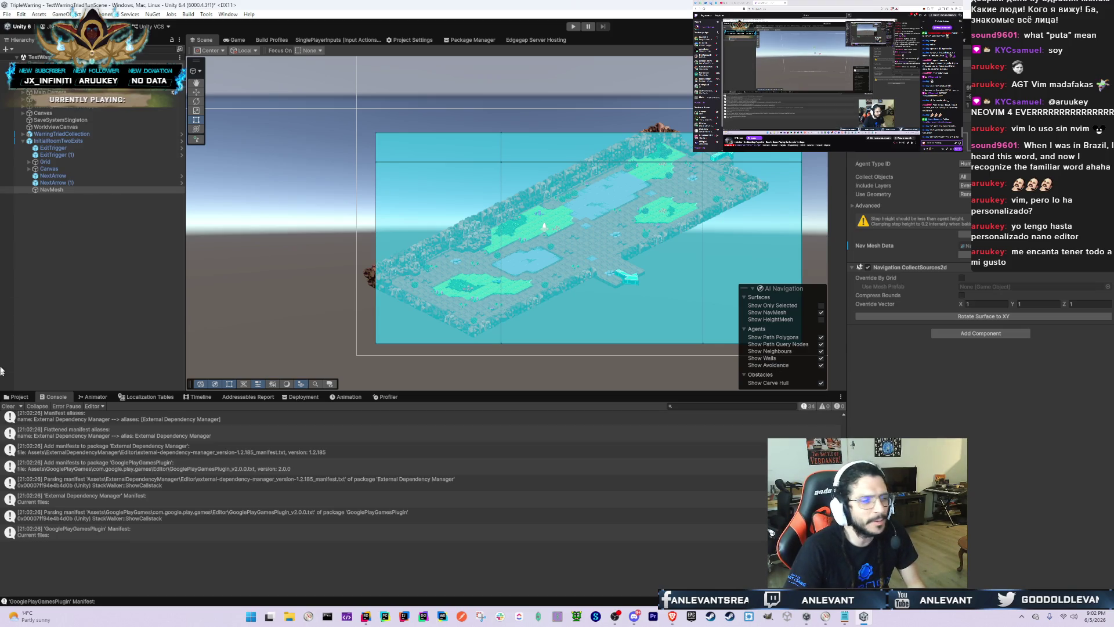
left_click(95, 140)
right_click(95, 141)
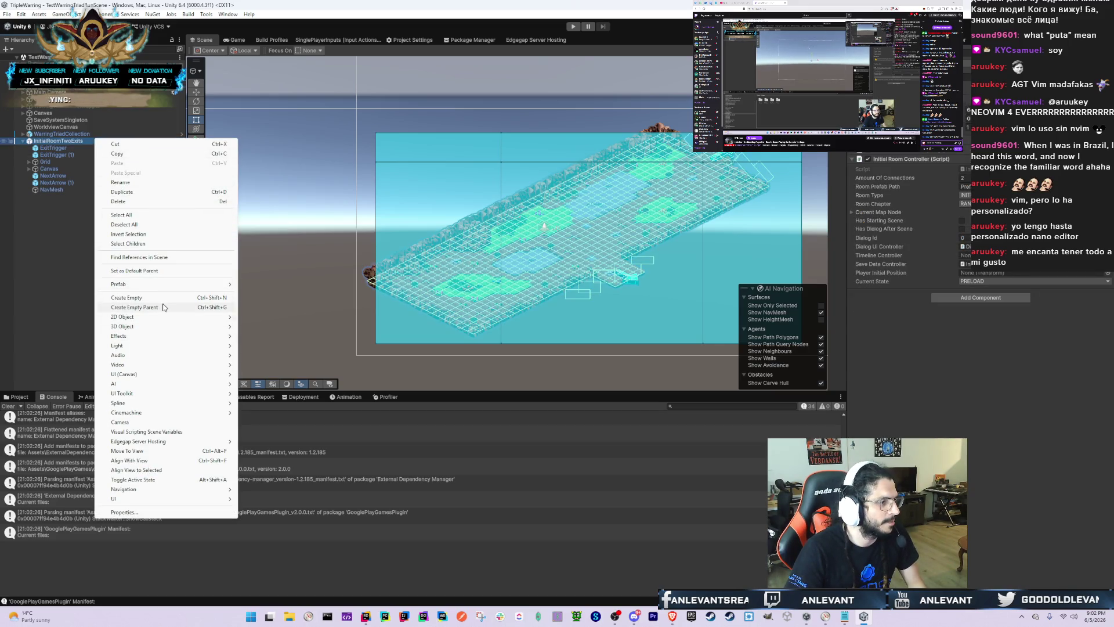
left_click(62, 142)
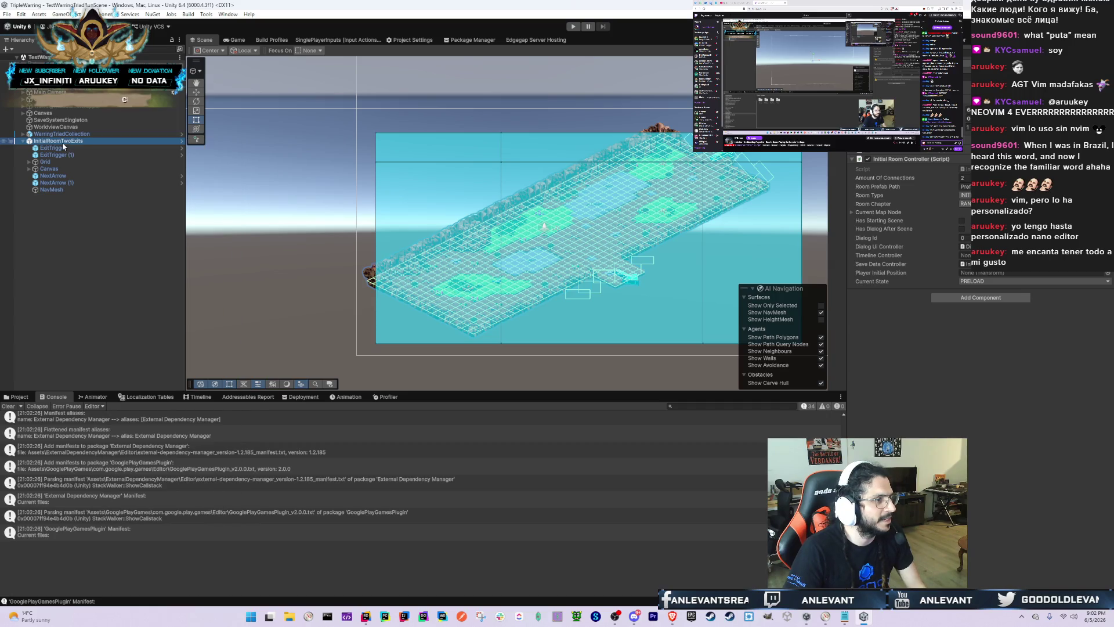
Step: Apply the Nav Mesh Data to prefab 'InitialRoomTwoExits' and delete the room from the scene
left_click(102, 189)
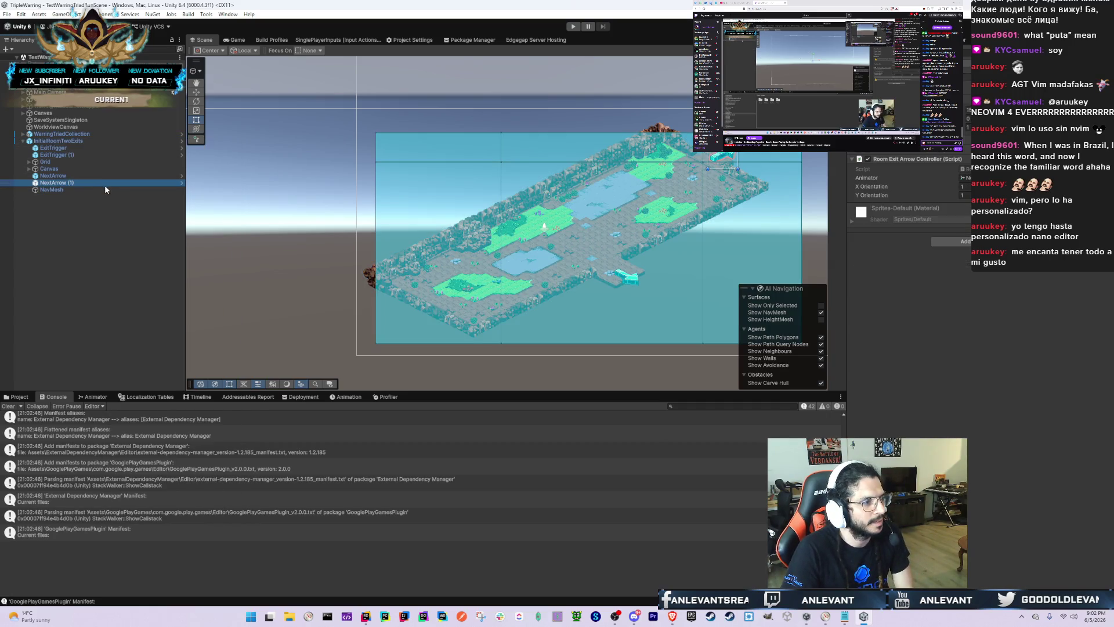
right_click(975, 246)
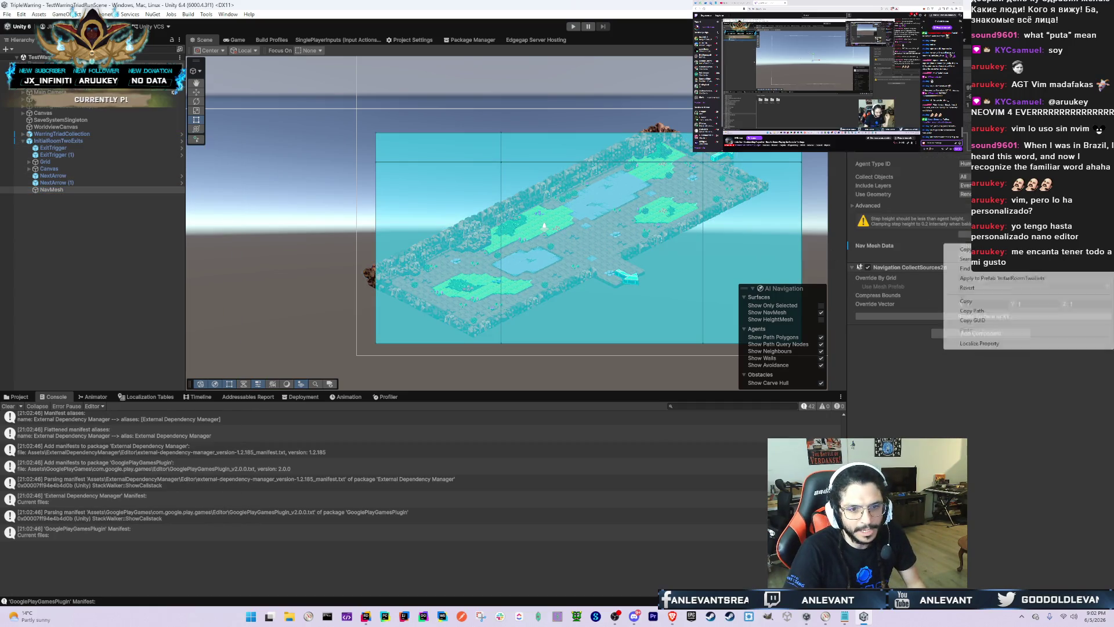
left_click(993, 279)
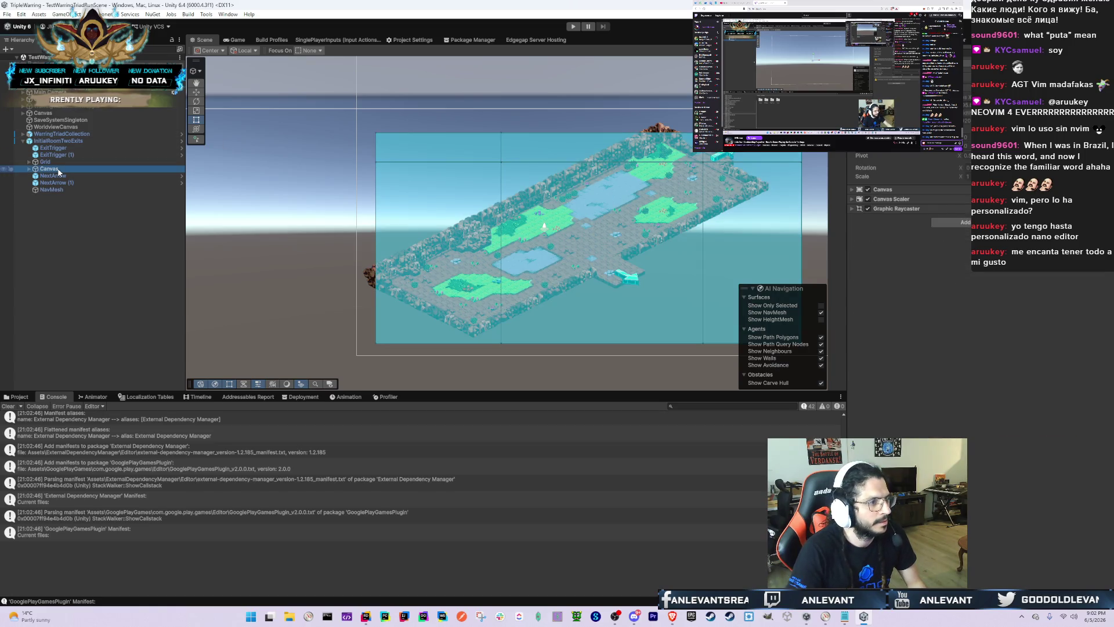
key("Delete")
left_click(15, 396)
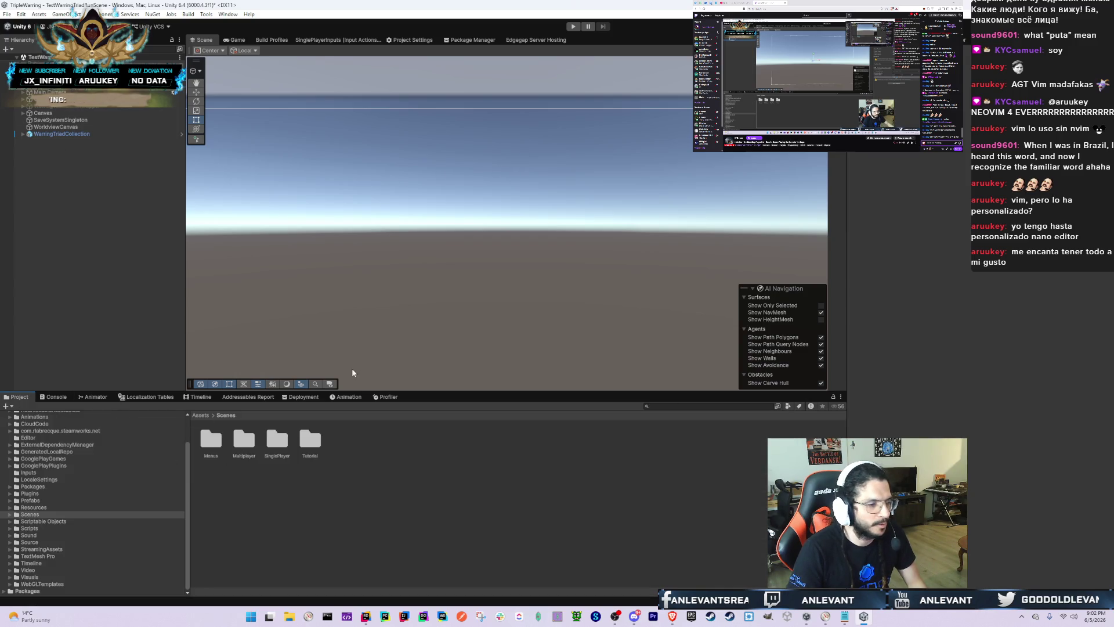
Step: Search the project assets for InitialRoom, then clear the search to reveal the InitialRooms prefab folder
left_click(758, 407)
type("Card")
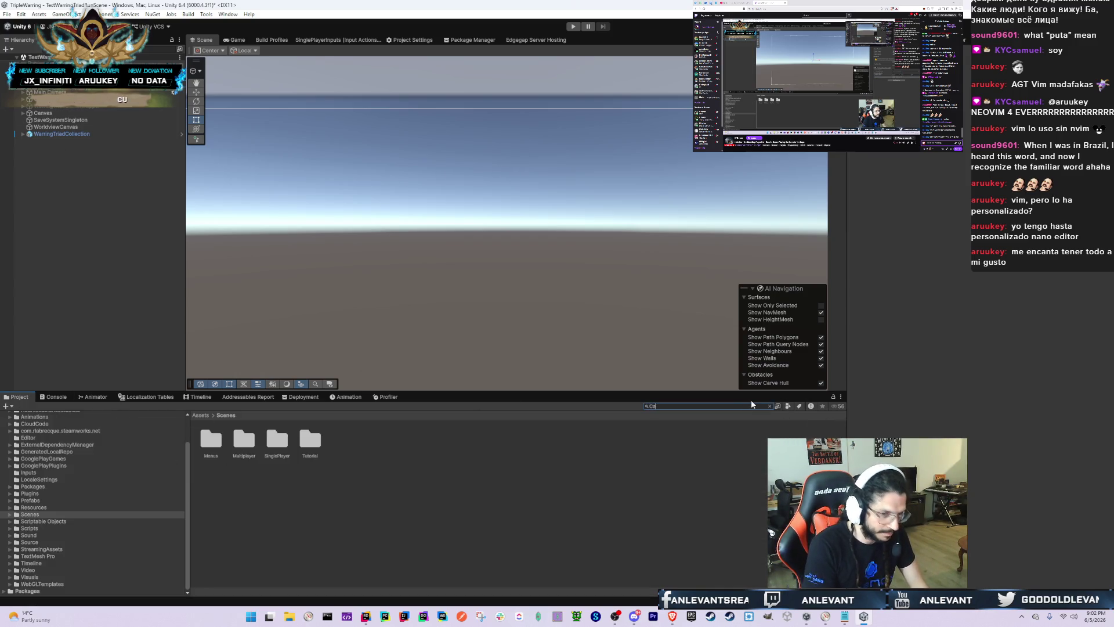
key("BackSpace")
key("BackSpace")
key("BackSpace")
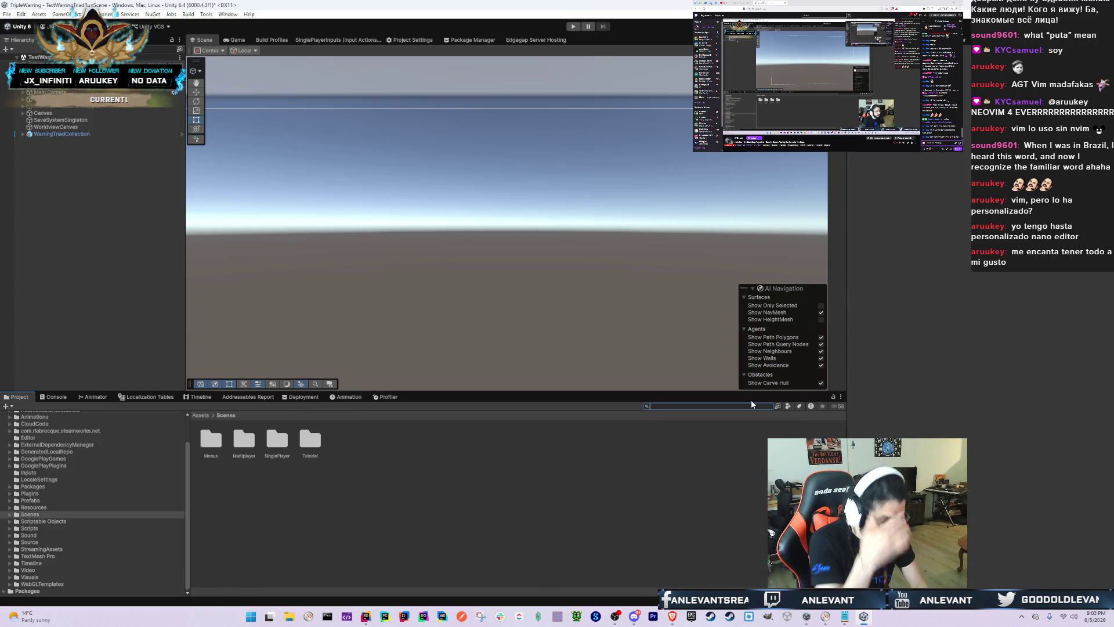
type("Initia")
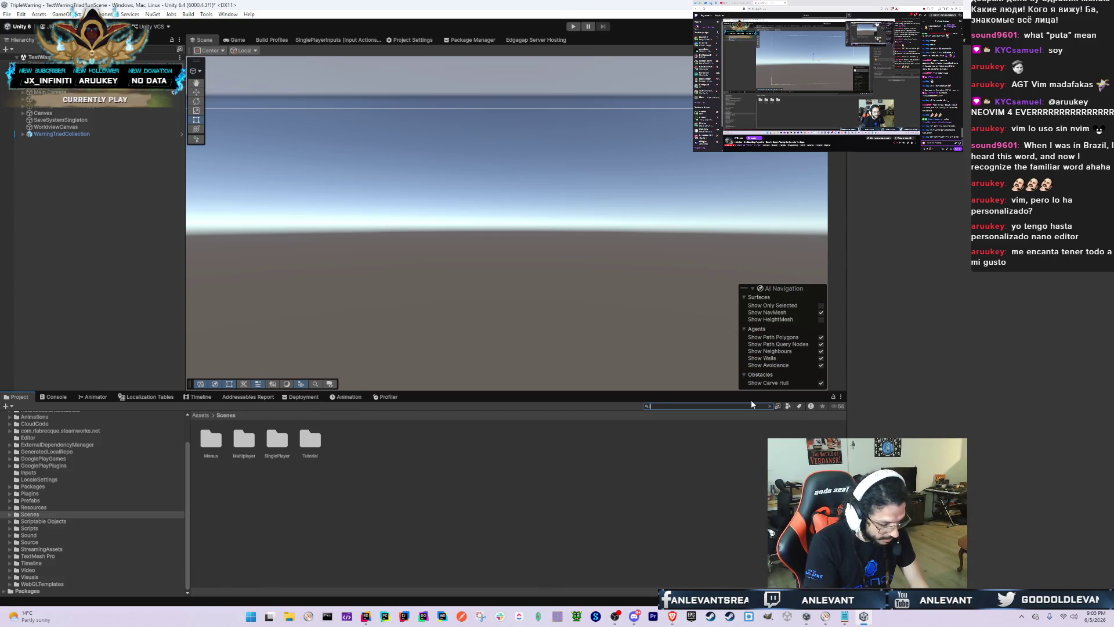
type("lRoom")
left_click(306, 447)
left_click(771, 406)
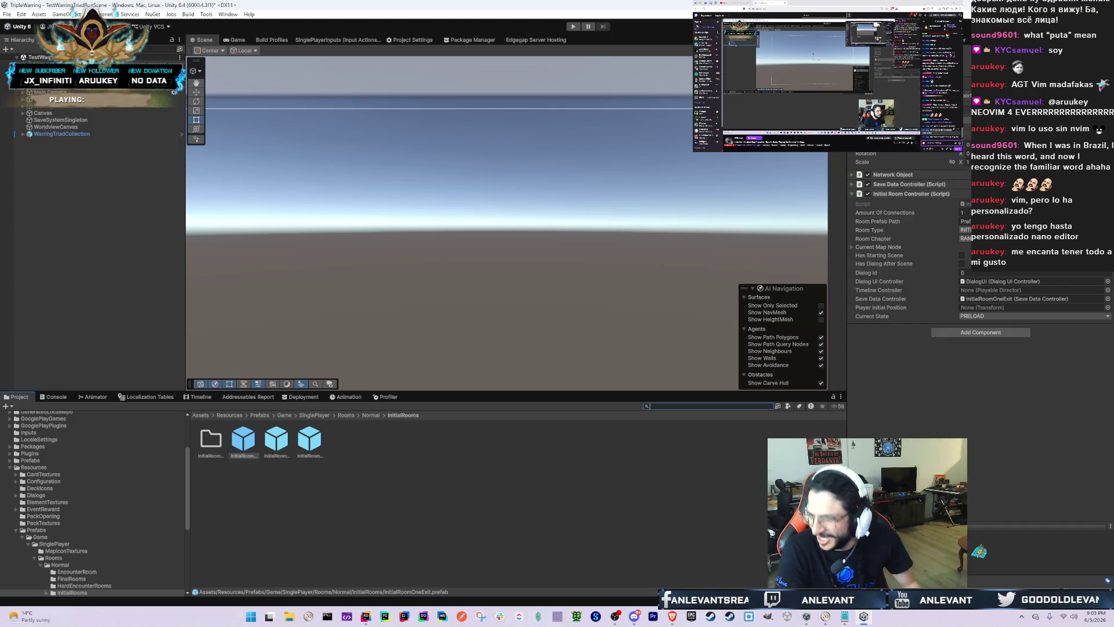
Step: After checking the browser and console log, select the InitialRoomTwoExits folder and request its deletion
key("alt+Tab")
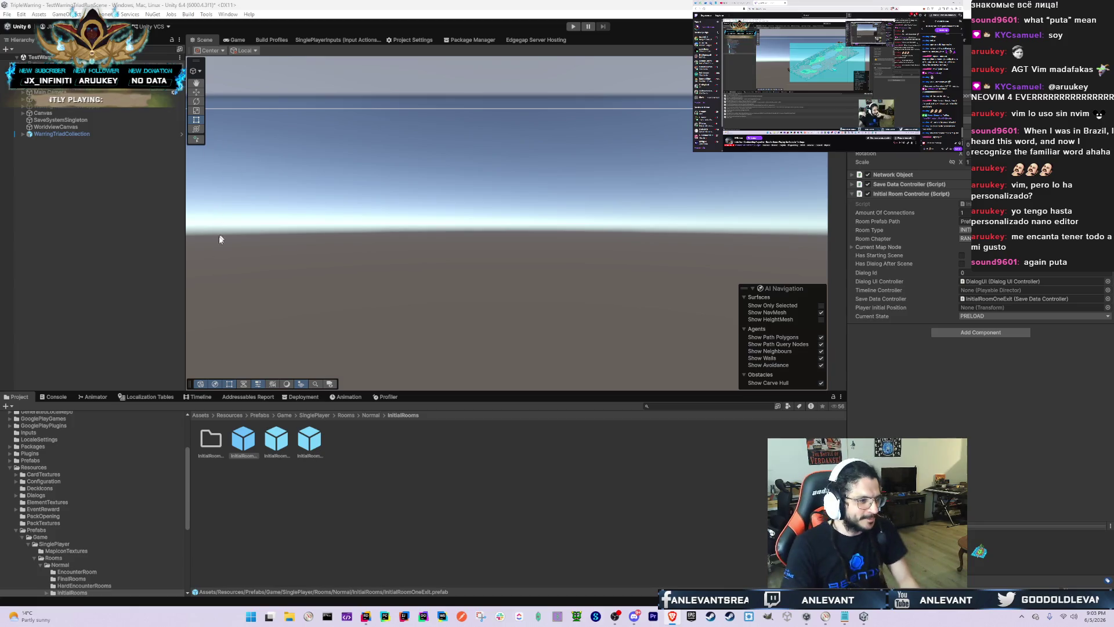
left_click(56, 399)
left_click(18, 397)
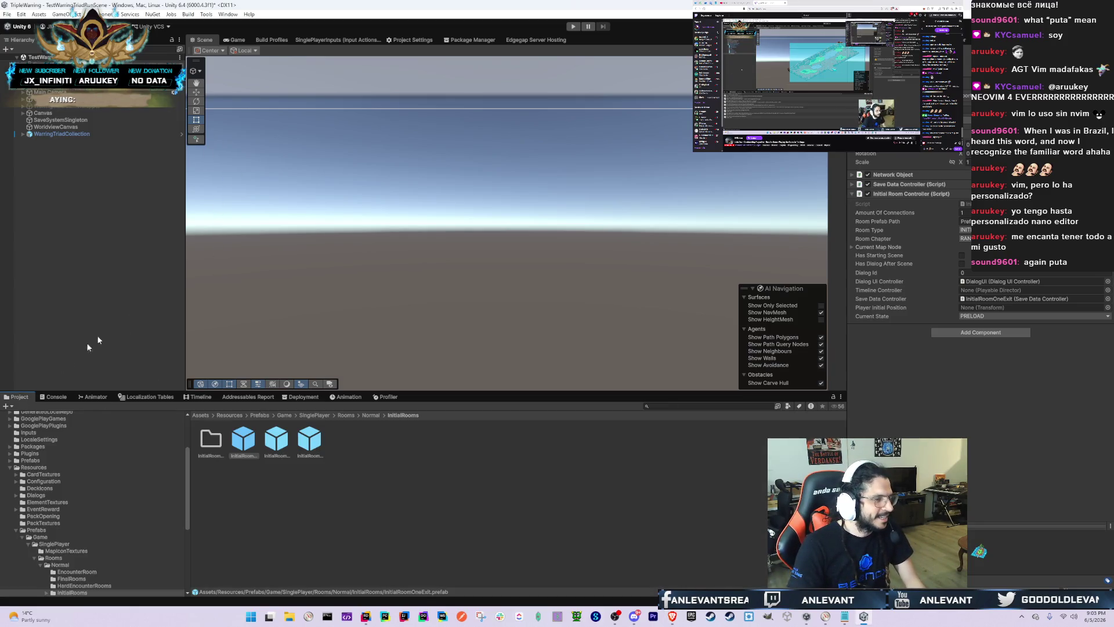
left_click(71, 107)
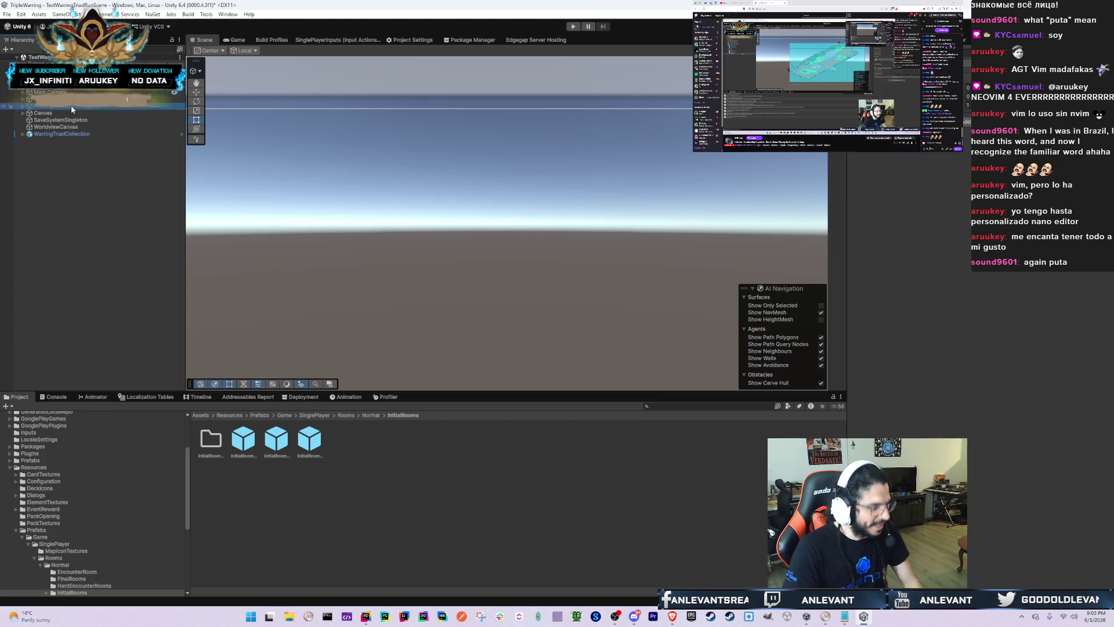
left_click(204, 447)
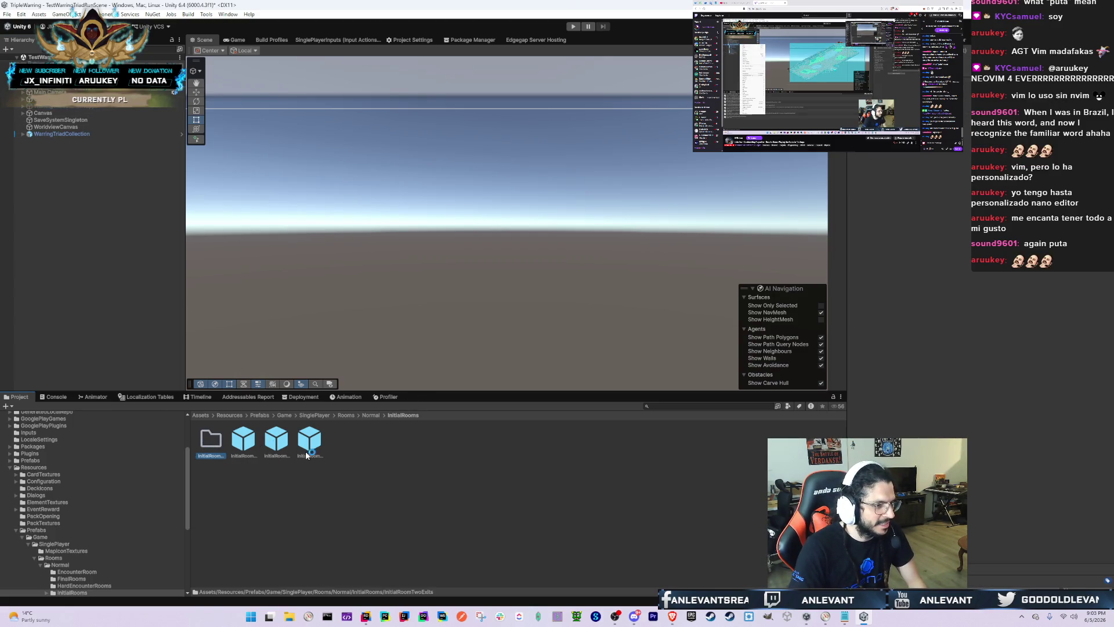
key("Delete")
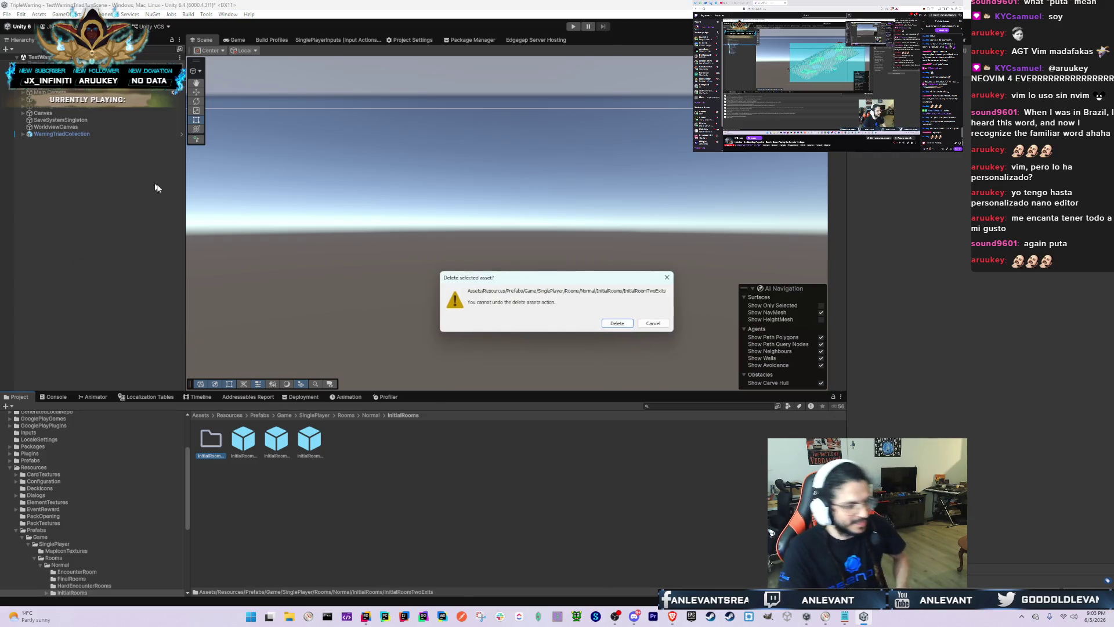
Step: Confirm the deletion, try the two- and three-exit rooms in the scene, then keep InitialRoomOneExit
left_click(615, 324)
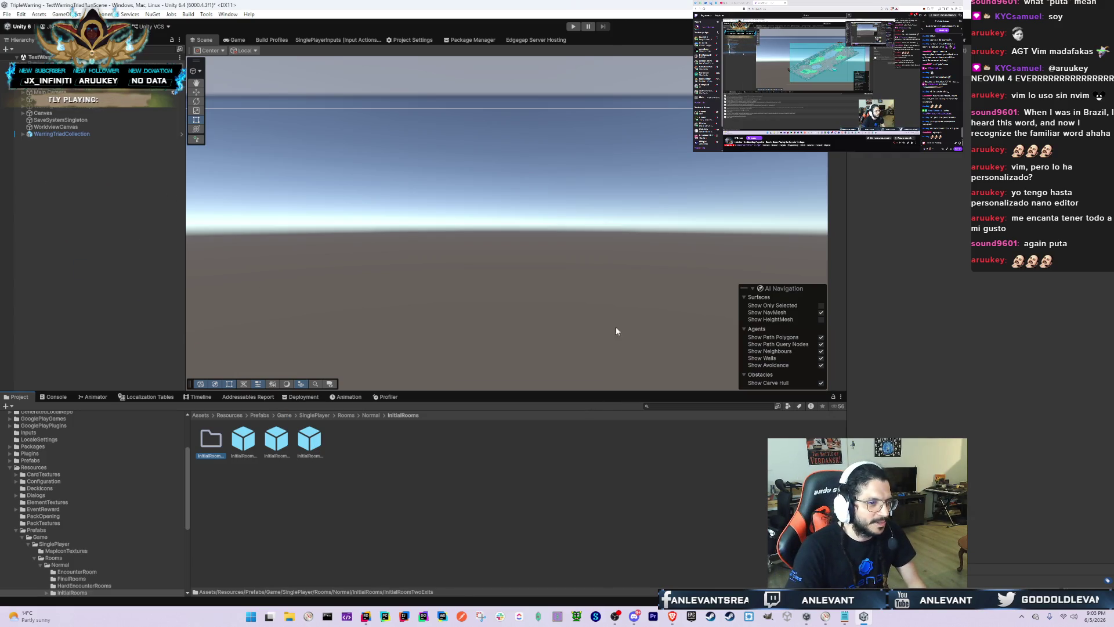
mouse_move(273, 440)
left_mouse_down()
mouse_move(114, 251)
mouse_move(450, 246)
left_mouse_up()
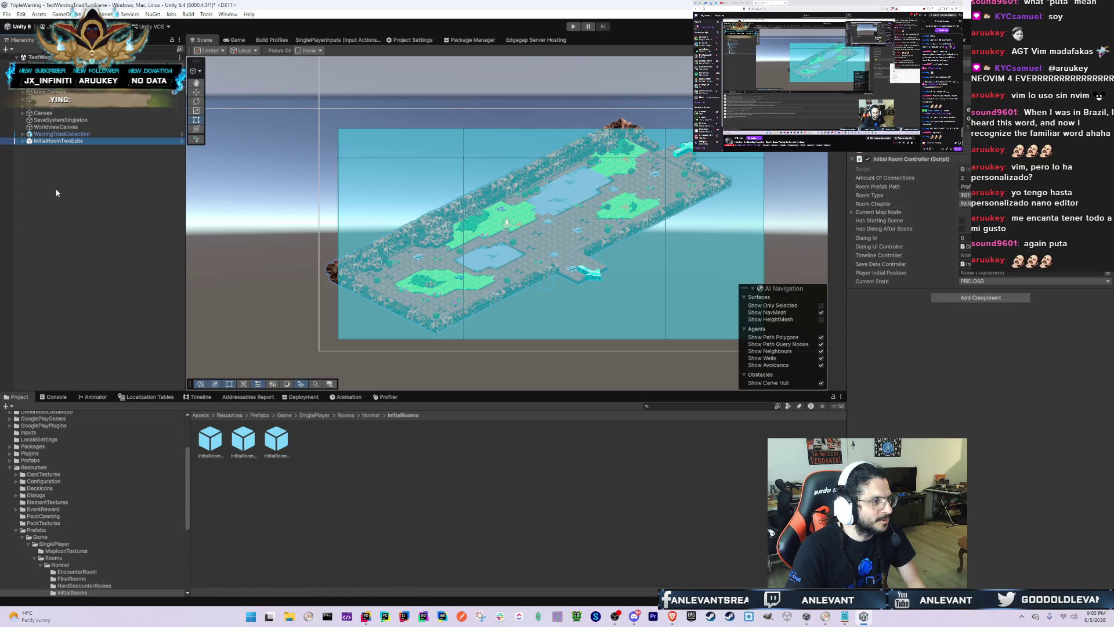
key("Delete")
left_click_drag(243, 439, 73, 201)
key("Delete")
left_click_drag(210, 440, 64, 225)
left_click(82, 141)
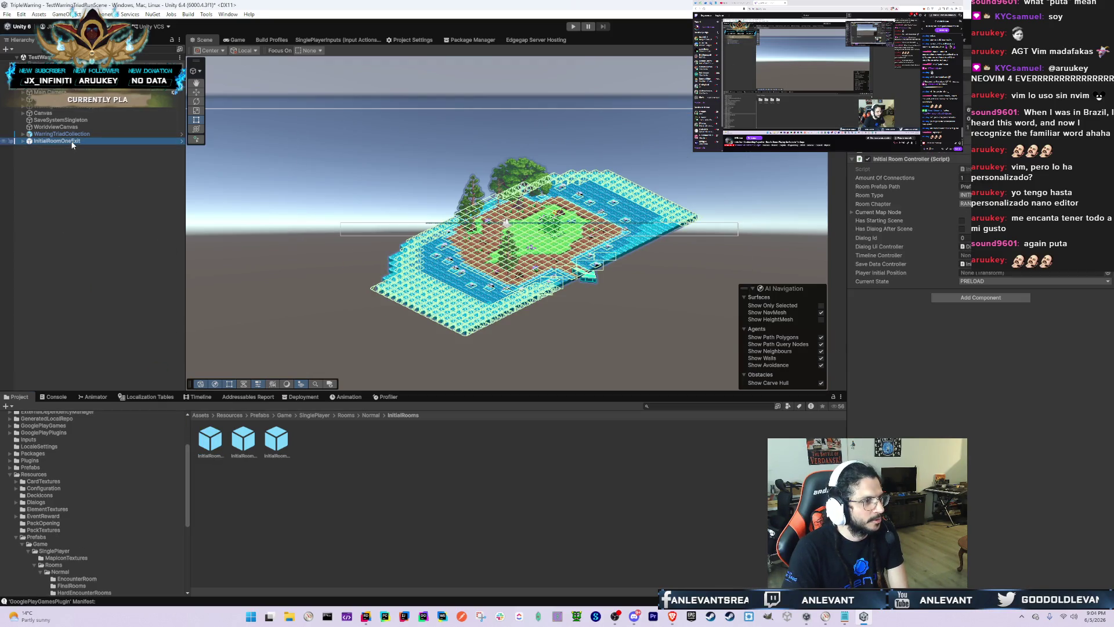
Step: Select the InitialRoomOneExit NavMesh child and clear its baked navmesh data
key("Right")
key("Down")
key("Down")
key("Down")
key("Down")
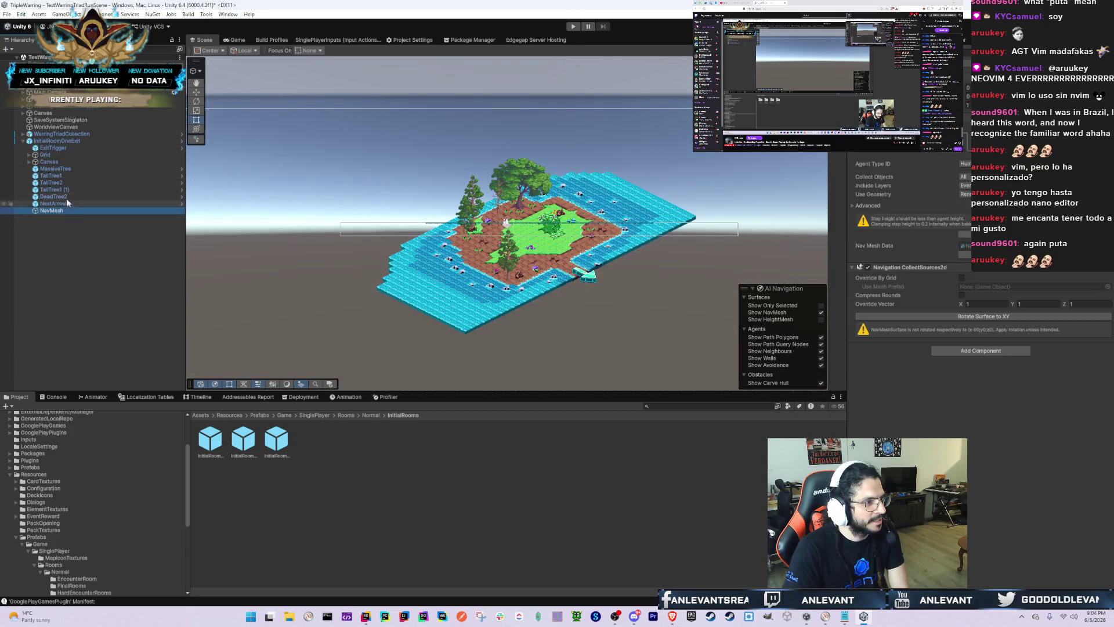
left_click(85, 210)
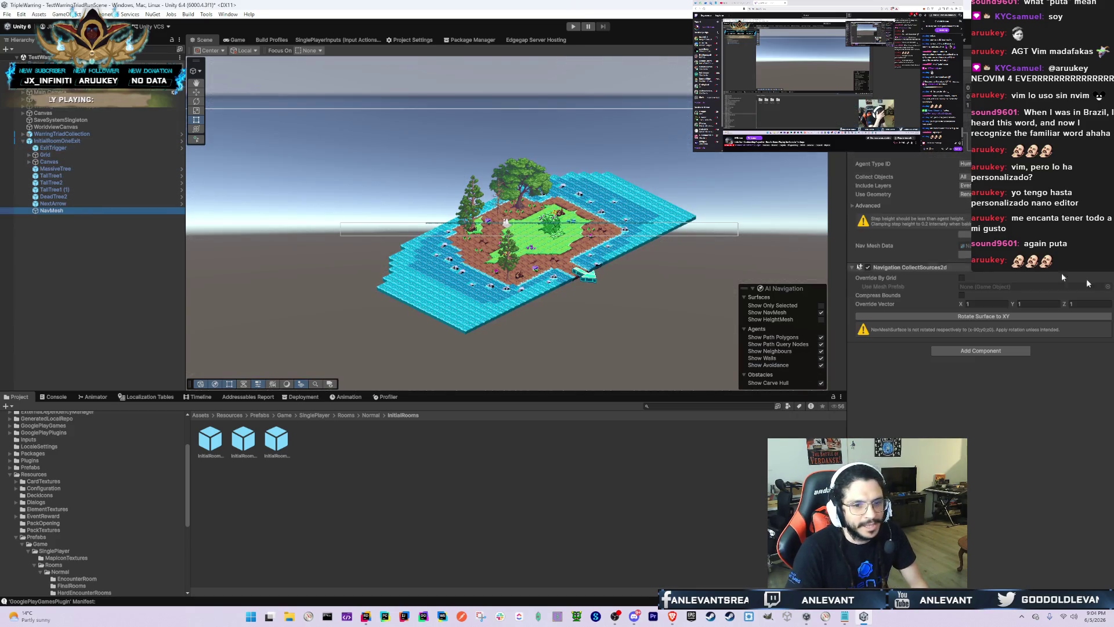
left_click(743, 245)
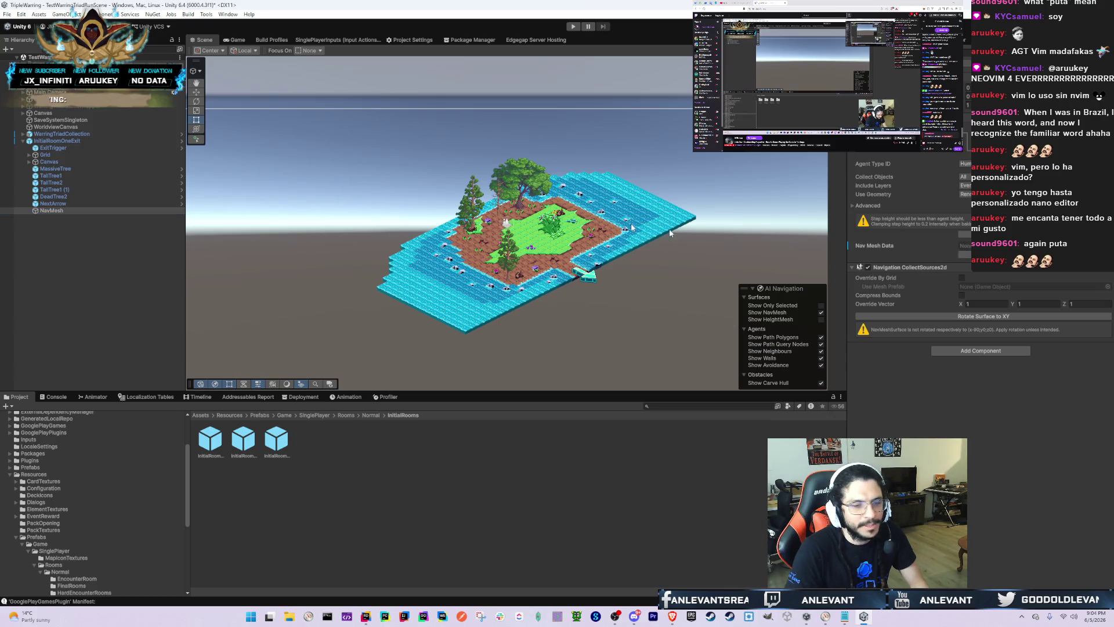
Step: Rotate the room's NavMesh surface onto the XY plane
left_click(1009, 315)
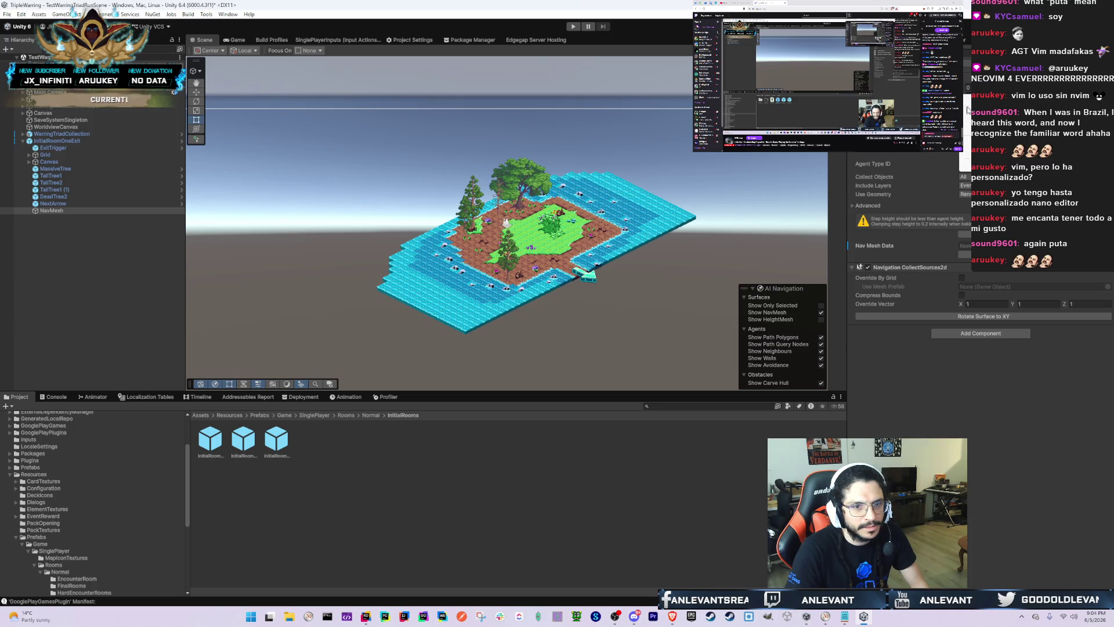
left_click(985, 318)
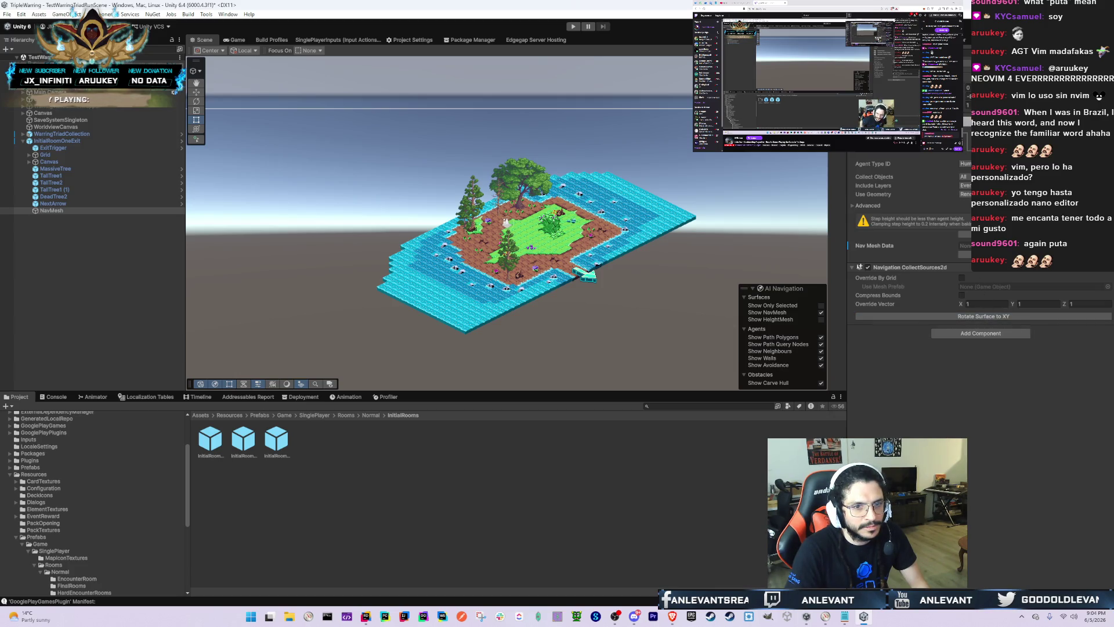
left_click(991, 317)
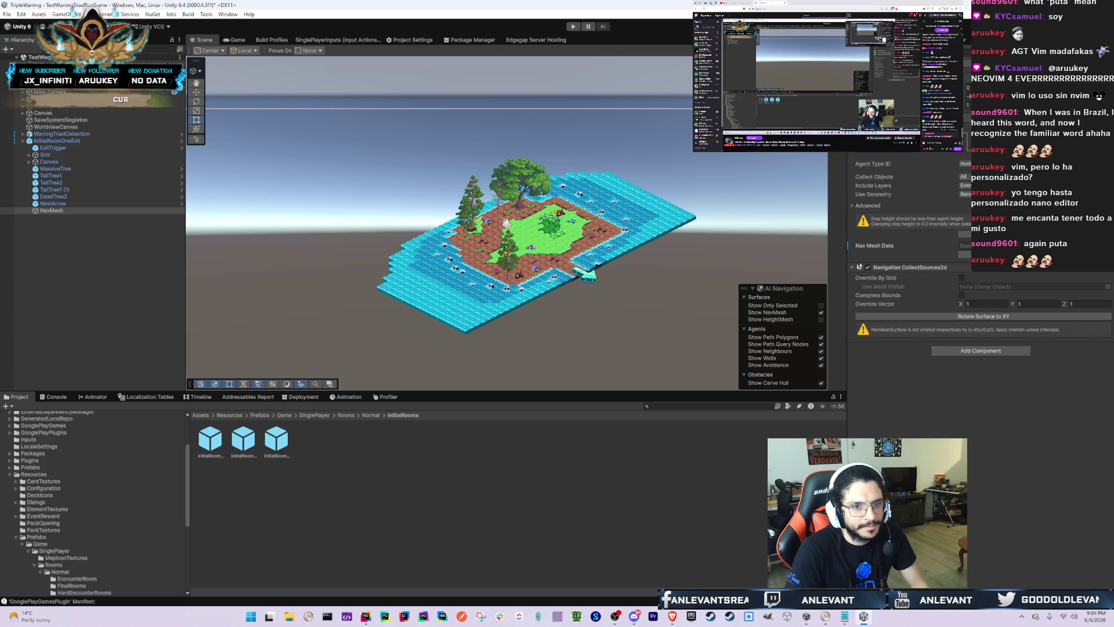
left_click(987, 316)
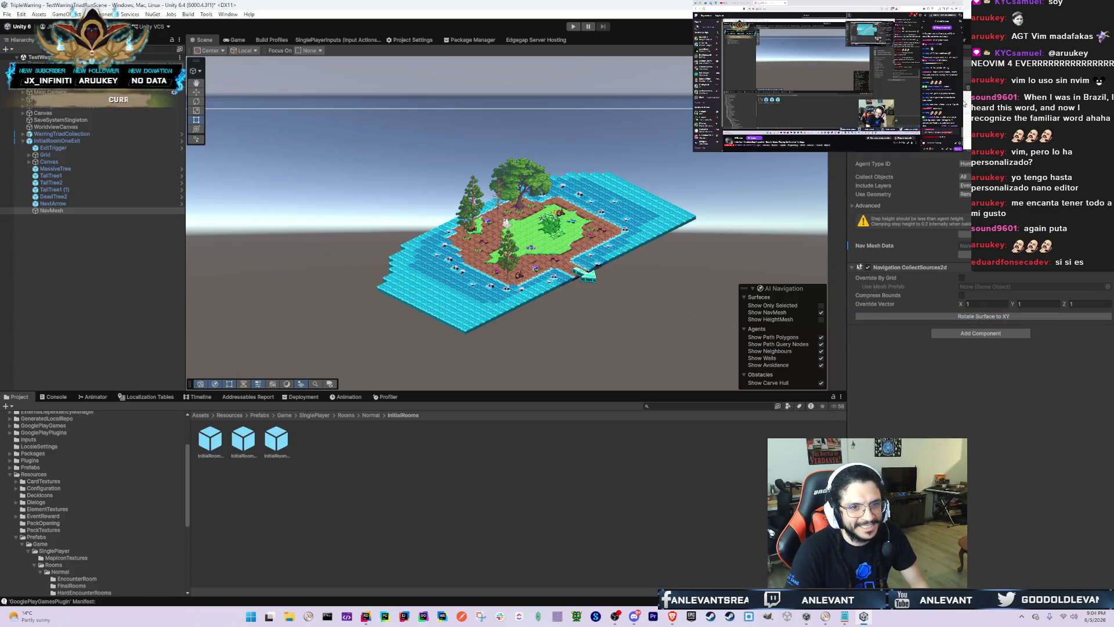
scroll(905, 243, "down", 2)
scroll(965, 82, "up", 2)
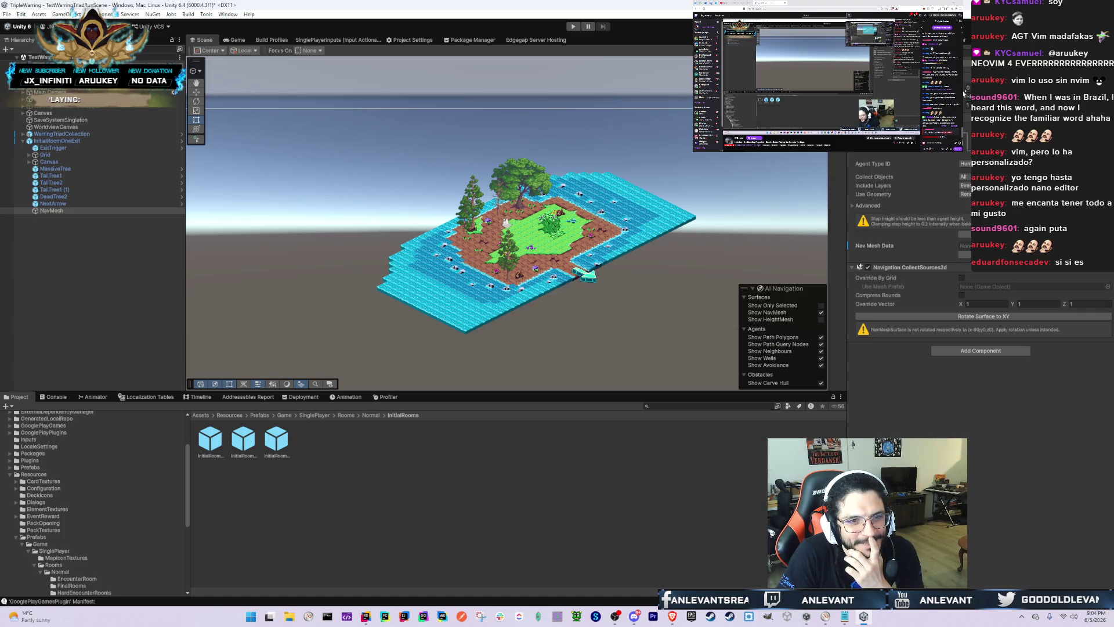
left_click(965, 315)
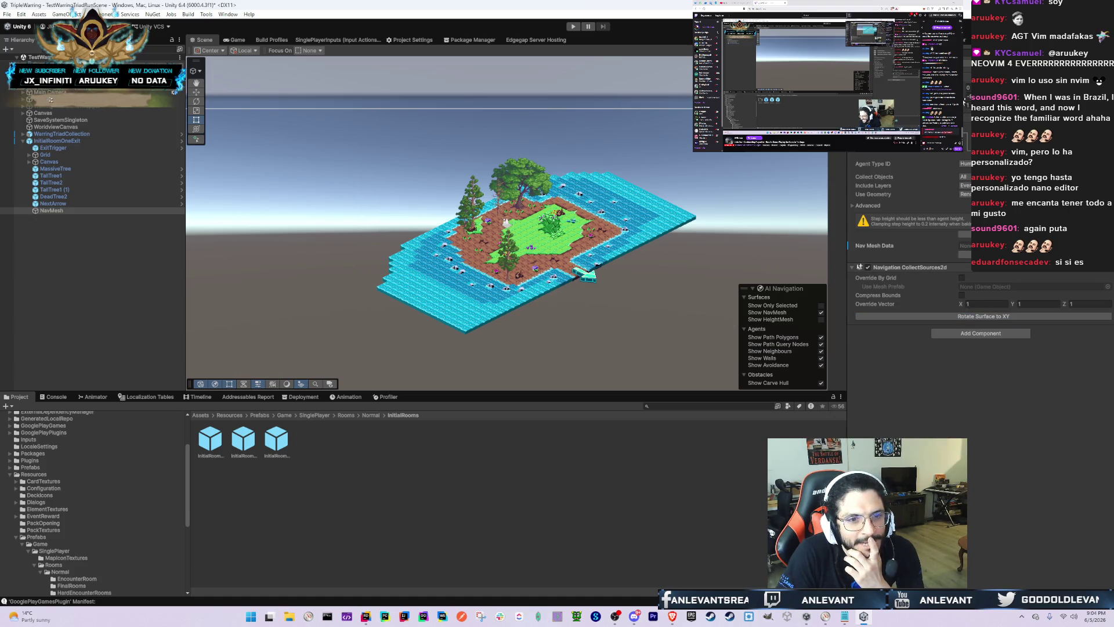
left_click(985, 319)
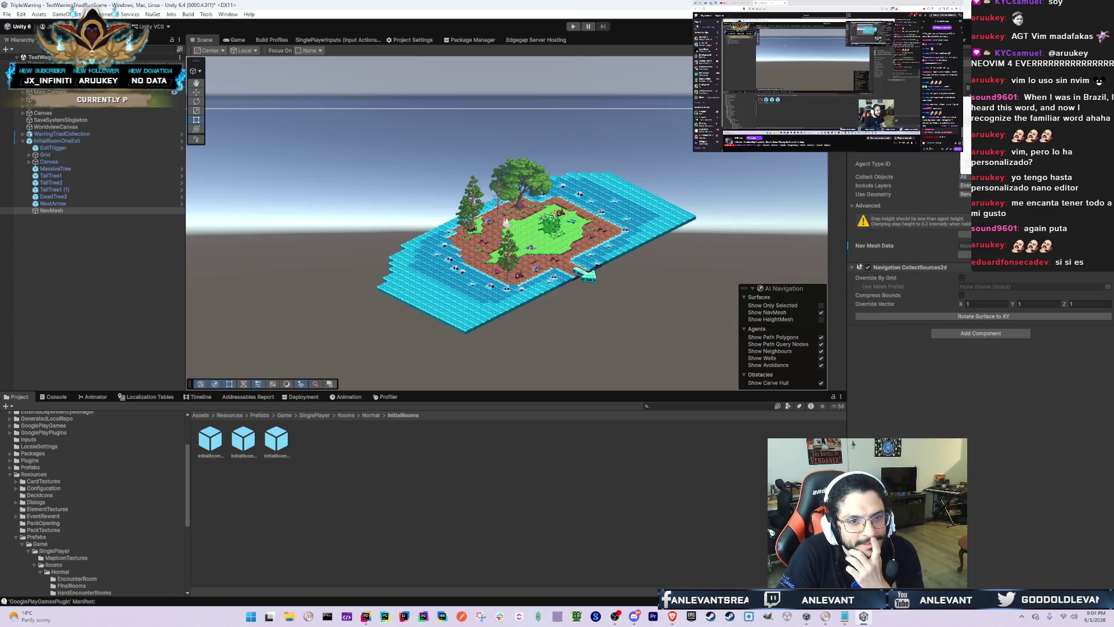
left_click(974, 317)
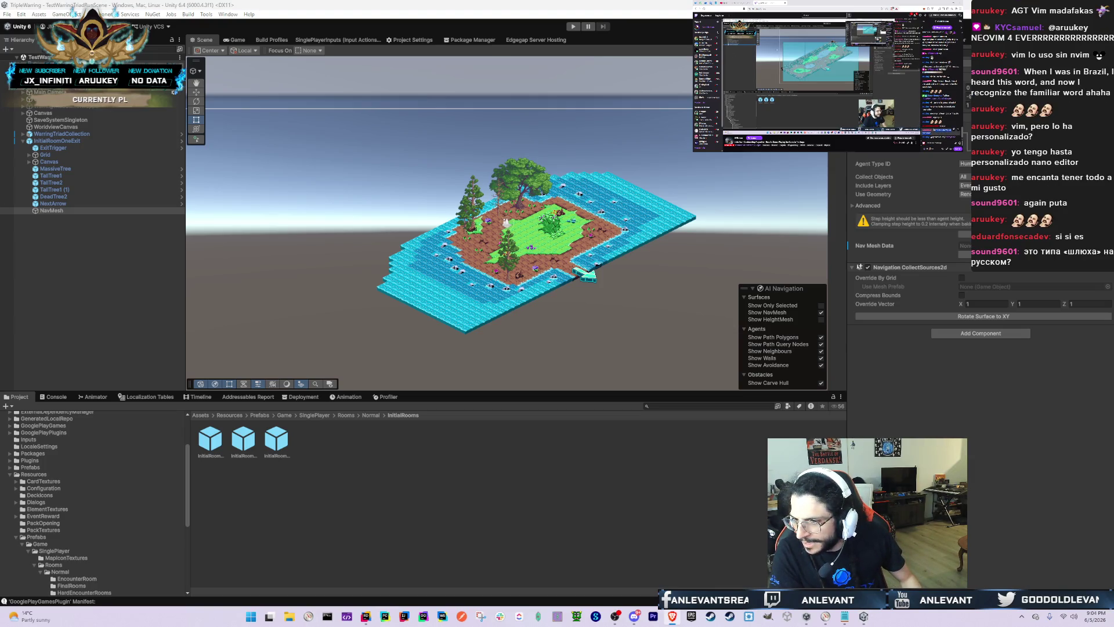
Step: Leave Unity for Discord, then move on to the Brave browser
key("alt+Tab")
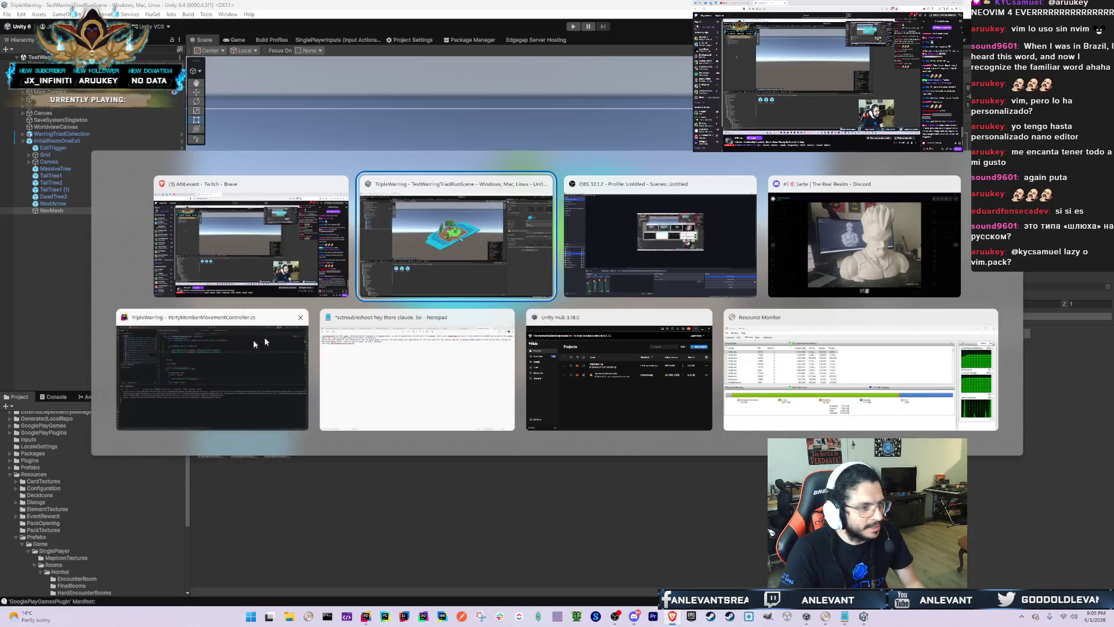
left_click(864, 244)
key("alt+Tab")
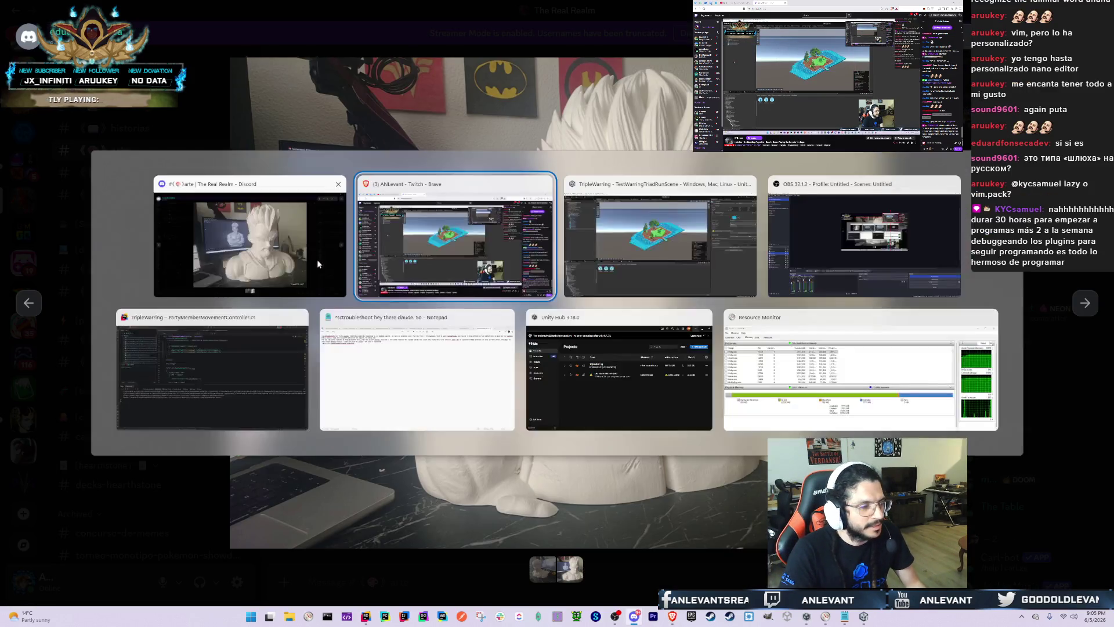
left_click(434, 256)
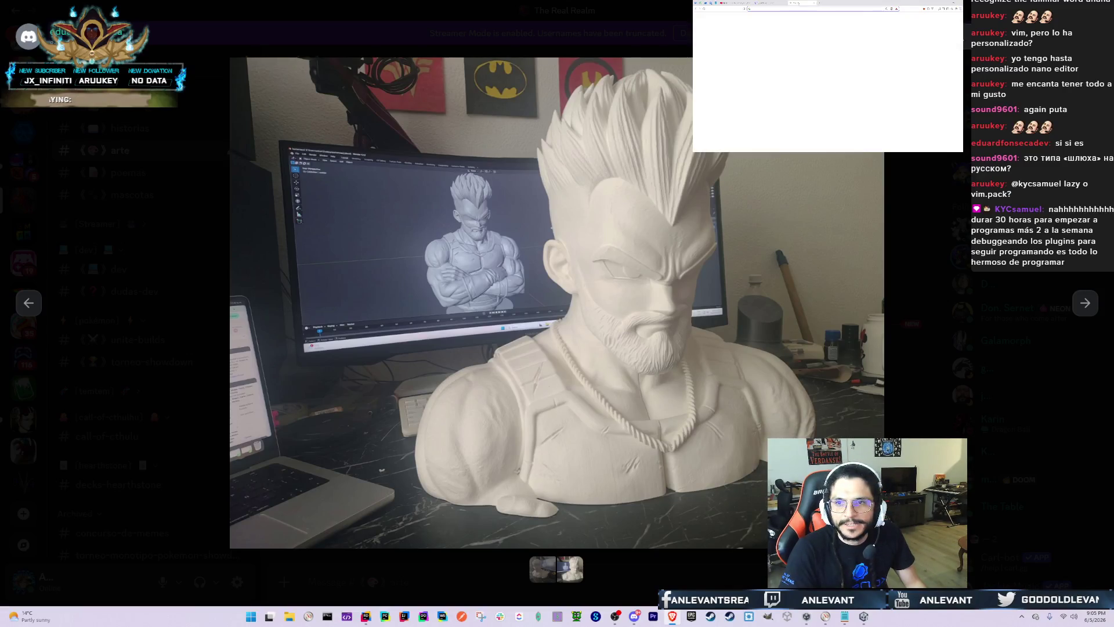
Step: Search for a translator and paste the Russian chat message into Google Translate
type("translate")
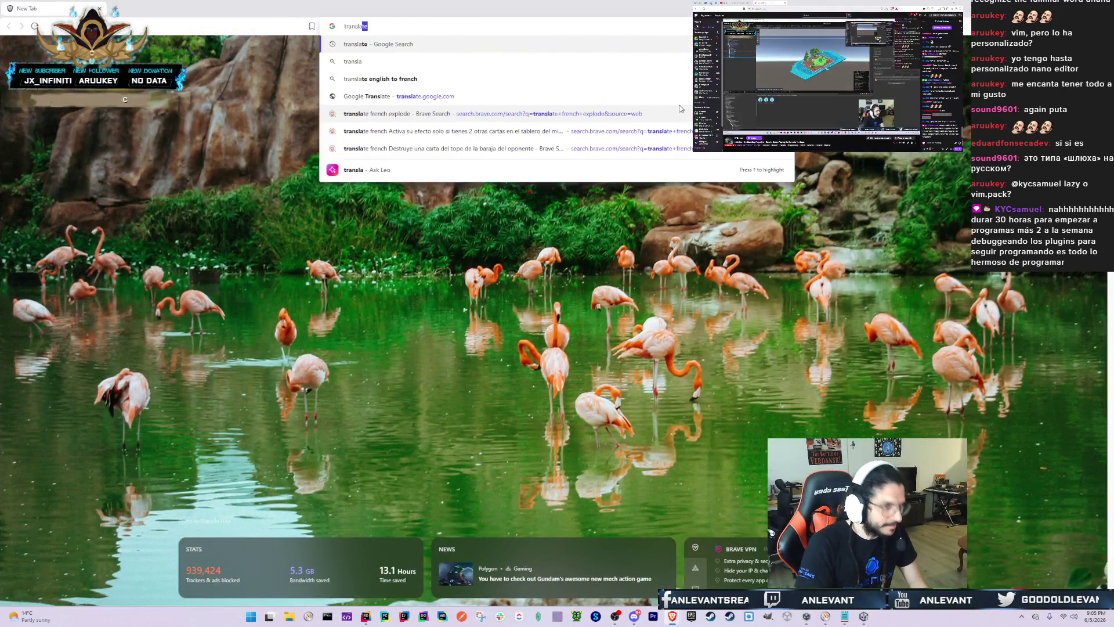
key("Return")
left_click(185, 173)
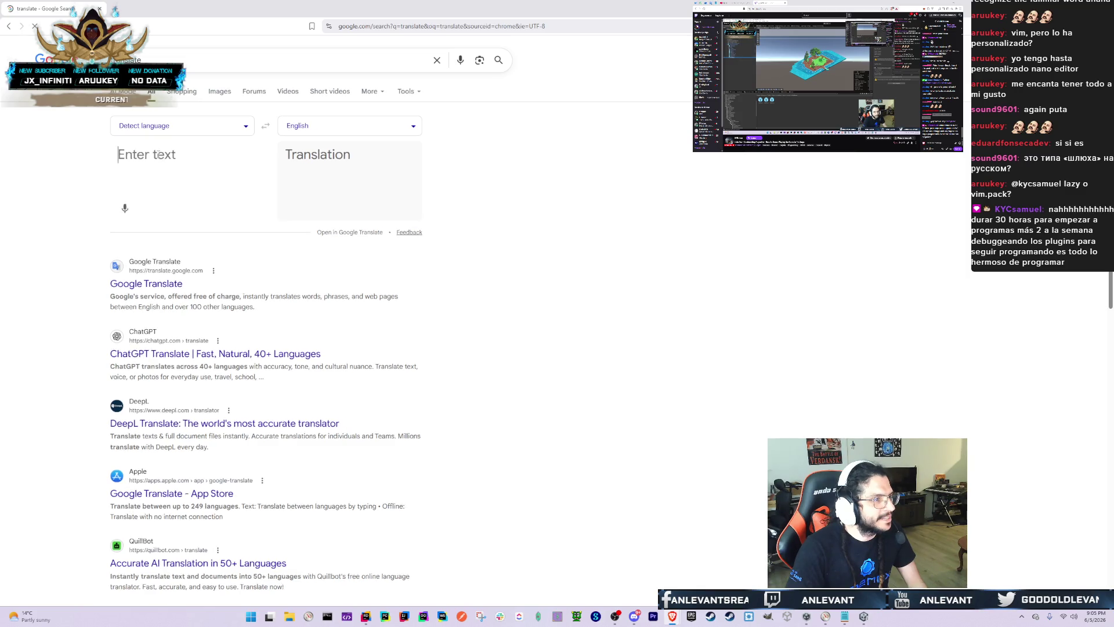
type("это типа «шлюха» на русском?")
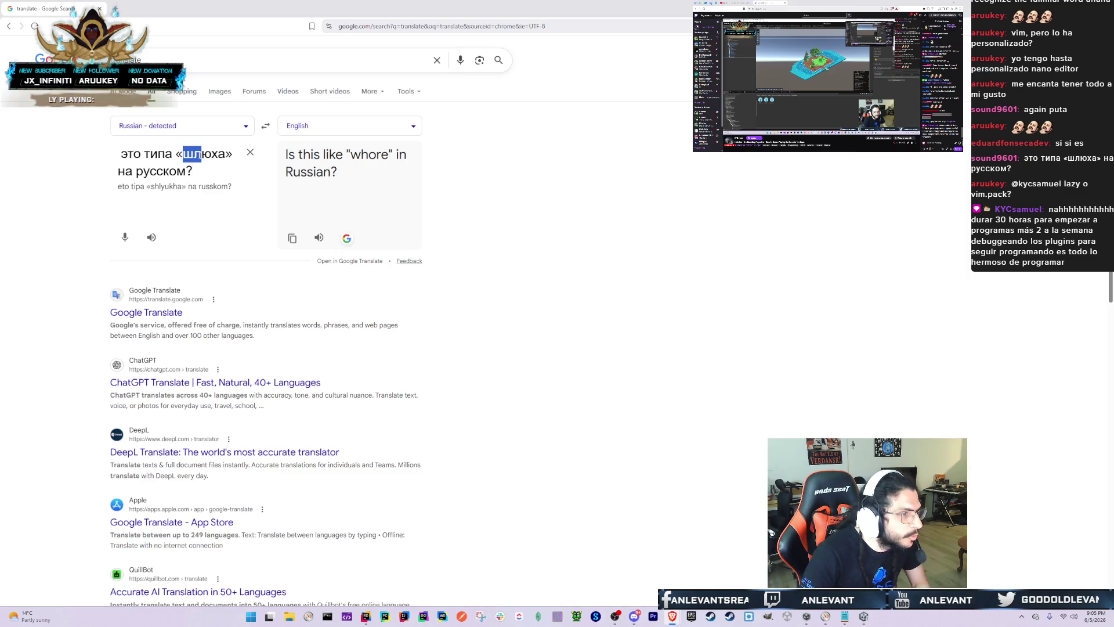
Step: Examine parts of the Russian text such as 'русском', listen to it, then return to Discord
left_click(212, 153)
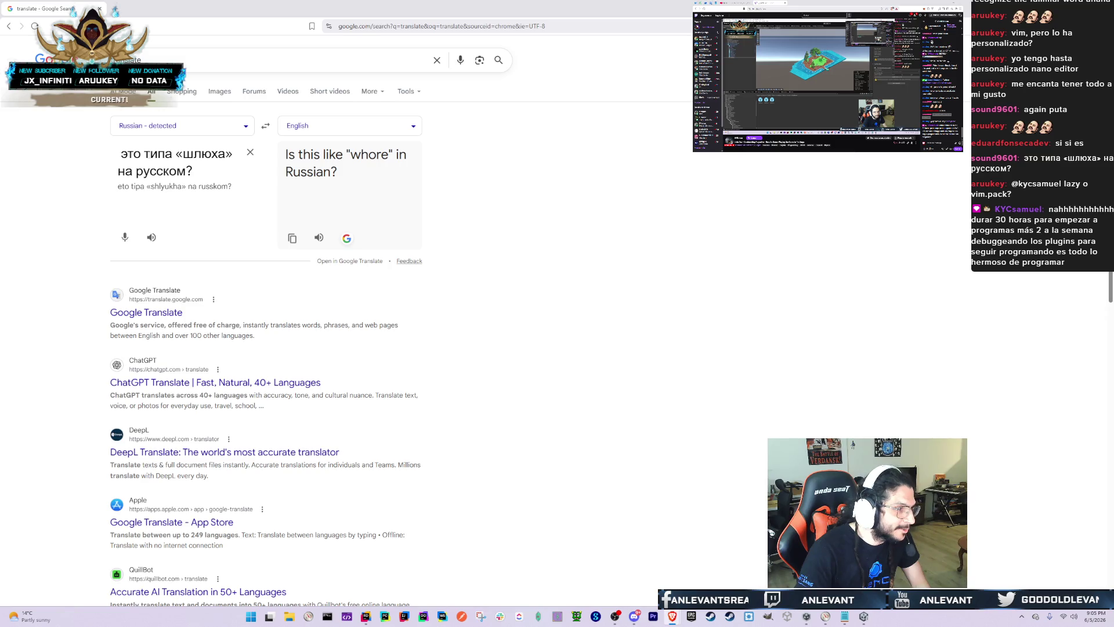
left_click_drag(166, 153, 225, 156)
left_click_drag(143, 171, 176, 171)
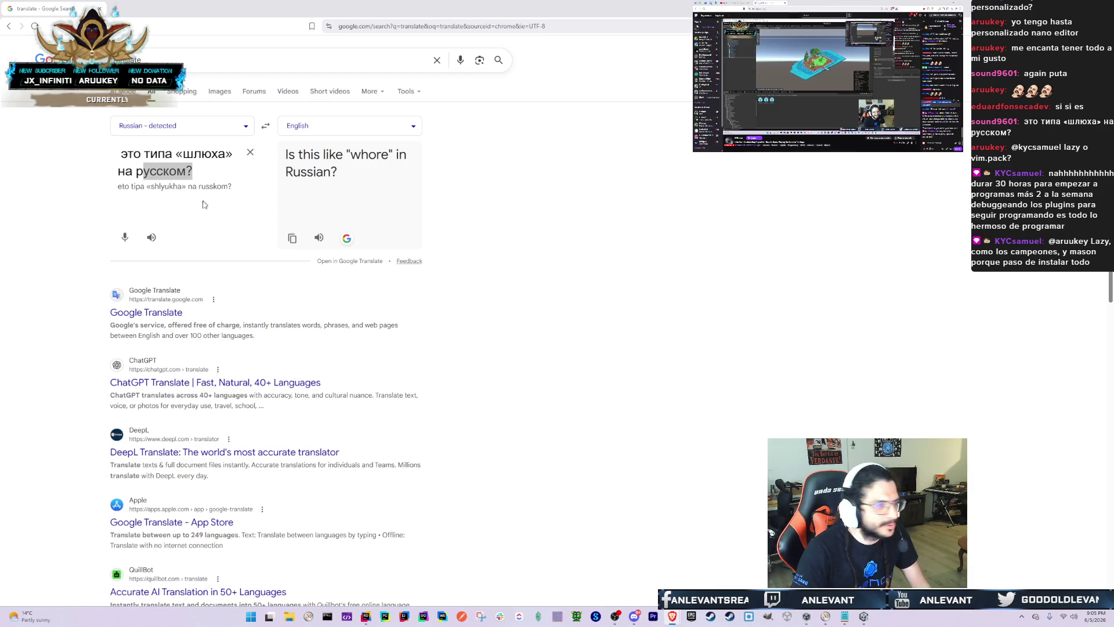
left_click(155, 238)
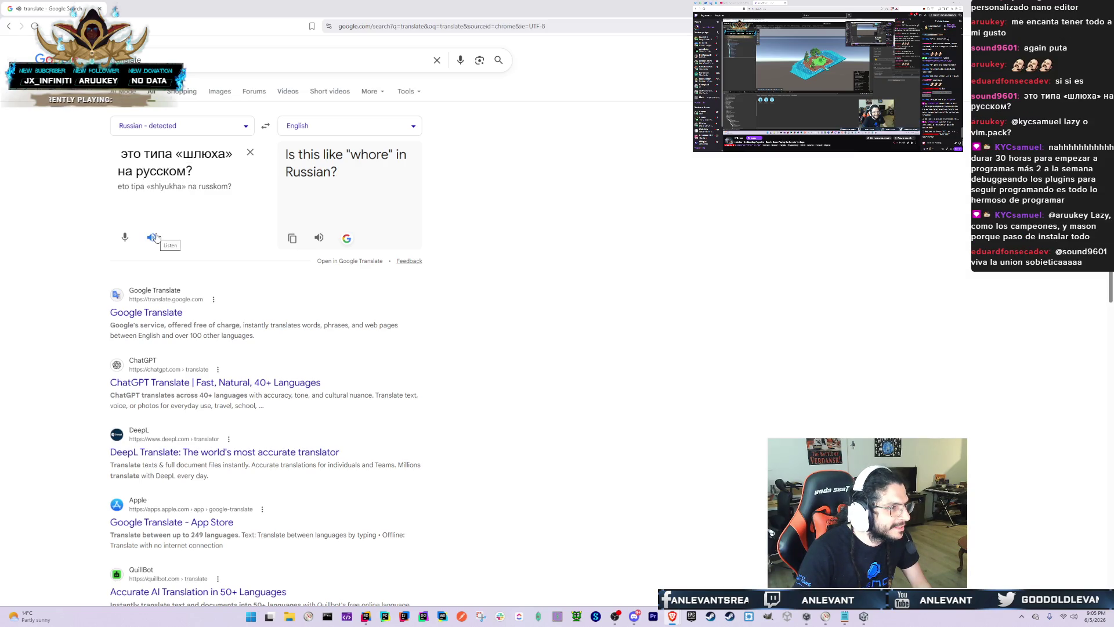
triple_click(137, 174)
left_click_drag(136, 174, 163, 172)
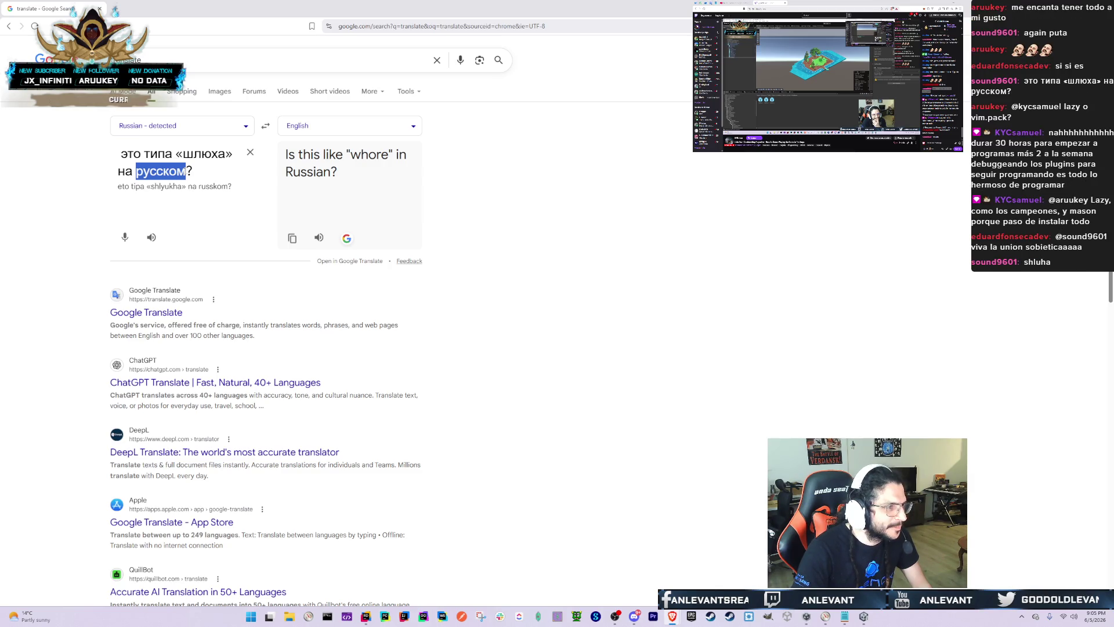
key("alt+Tab")
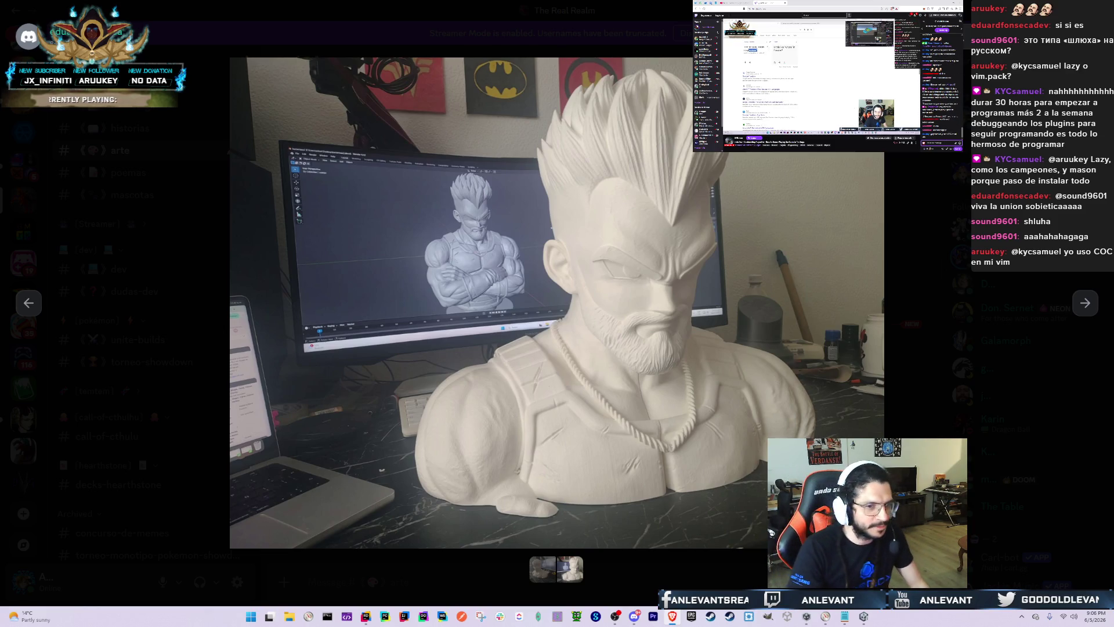
Step: Close the Discord image viewer and bring Unity with the island room scene back to front
key("Escape")
key("alt+Tab")
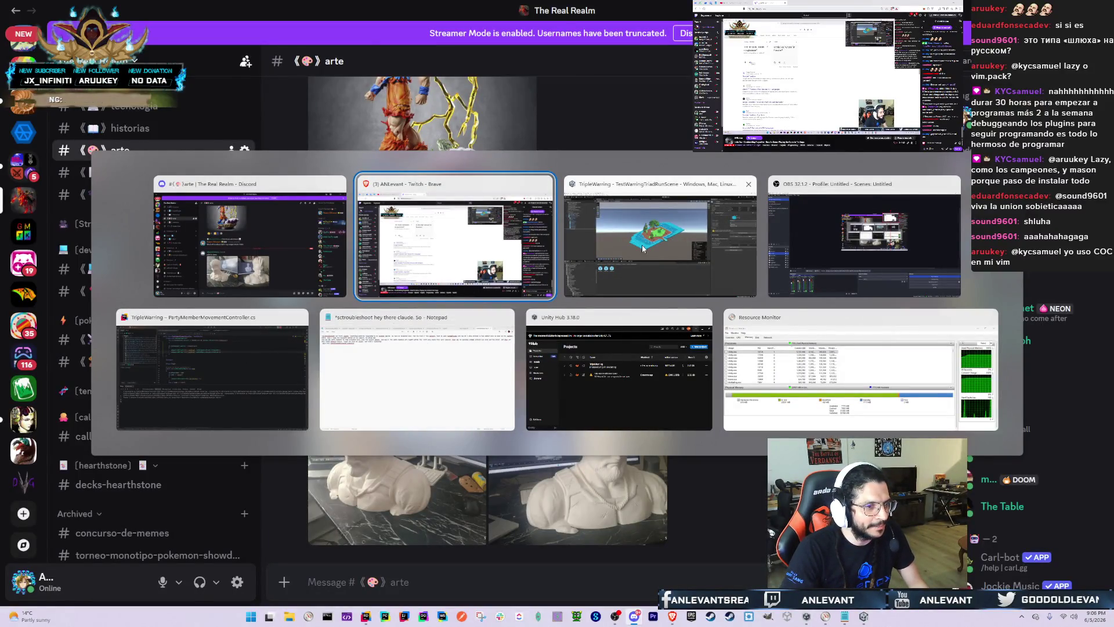
left_click(660, 238)
scroll(536, 283, "up", 5)
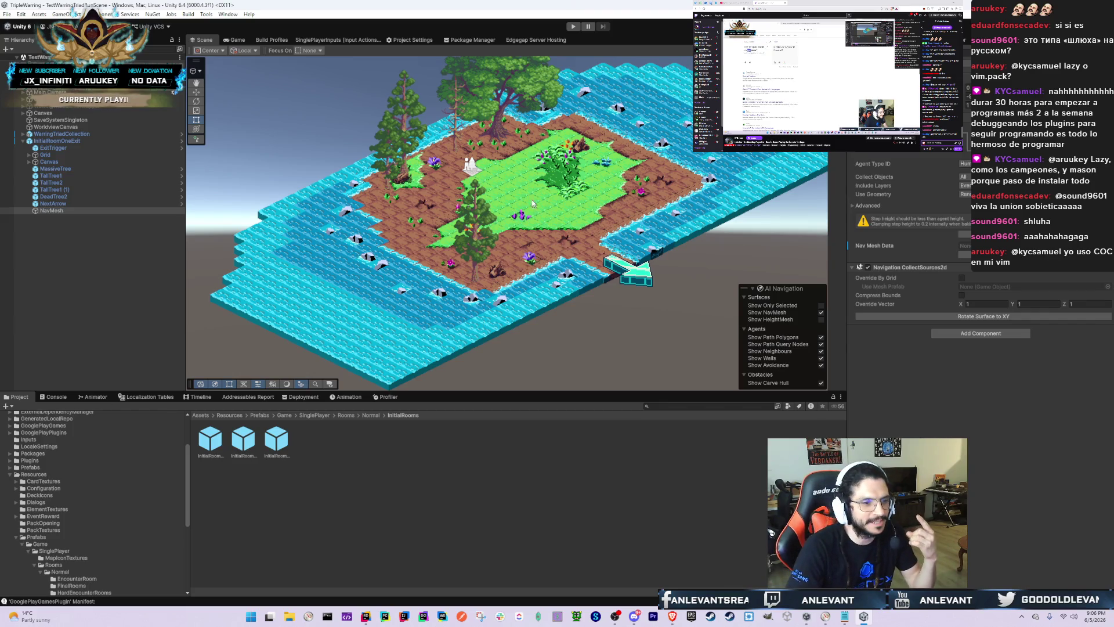
Step: Bake the InitialRoomOneExit NavMesh and apply its nav mesh data to the prefab
mouse_move(535, 261)
left_mouse_down()
mouse_move(572, 238)
mouse_move(558, 244)
left_mouse_up()
left_click(57, 140)
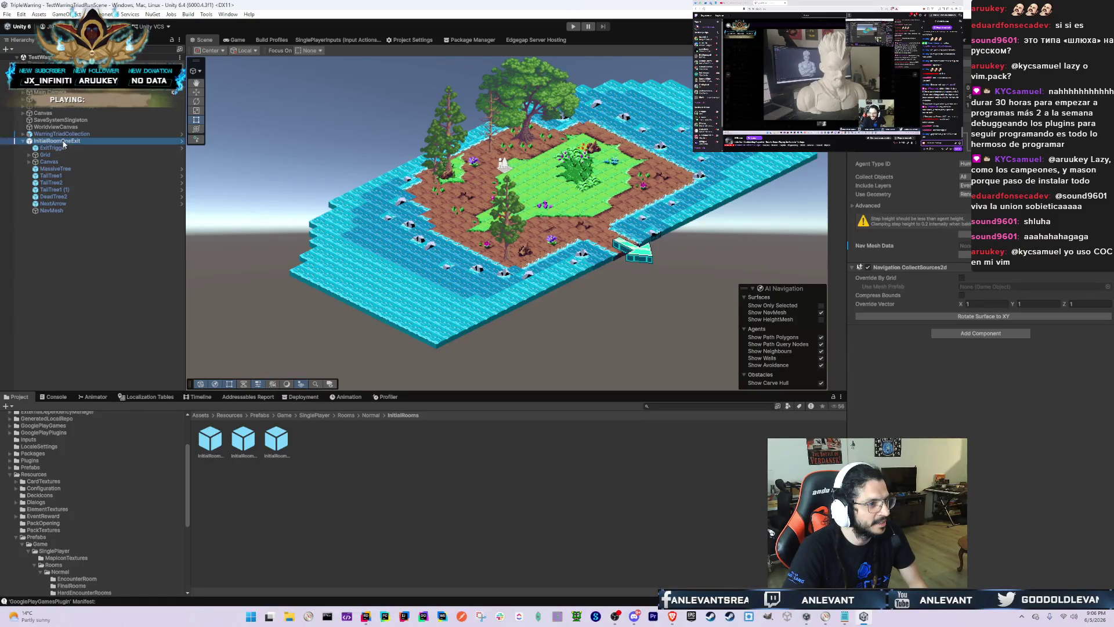
left_click(692, 273)
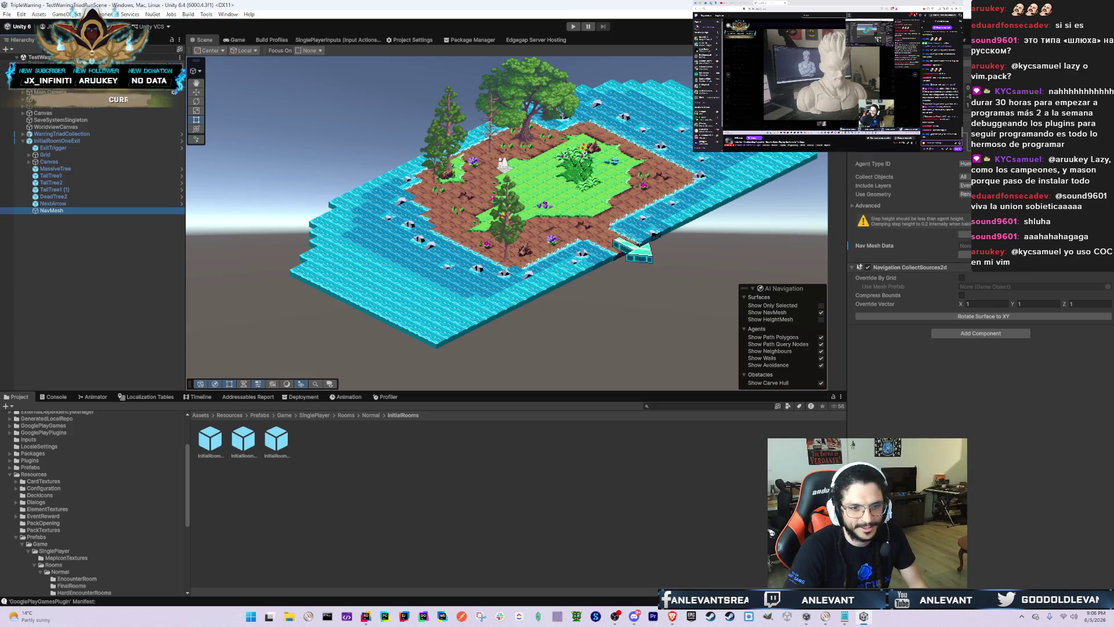
left_click(1074, 256)
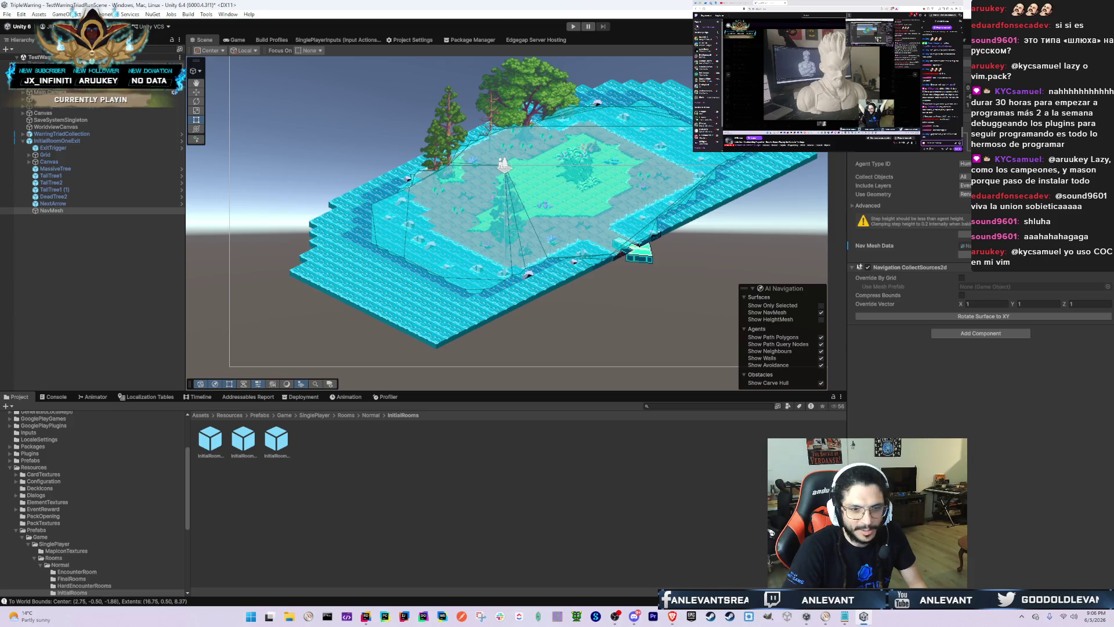
right_click(946, 246)
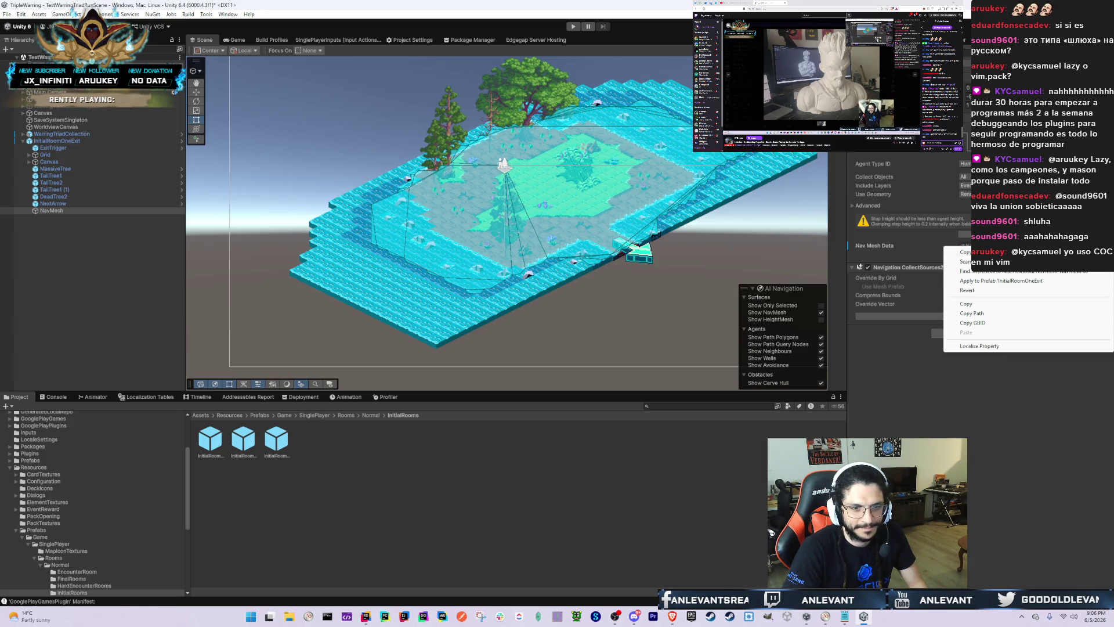
left_click(991, 281)
Step: Delete the InitialRoomOneExit room instance from the scene
left_click(55, 190)
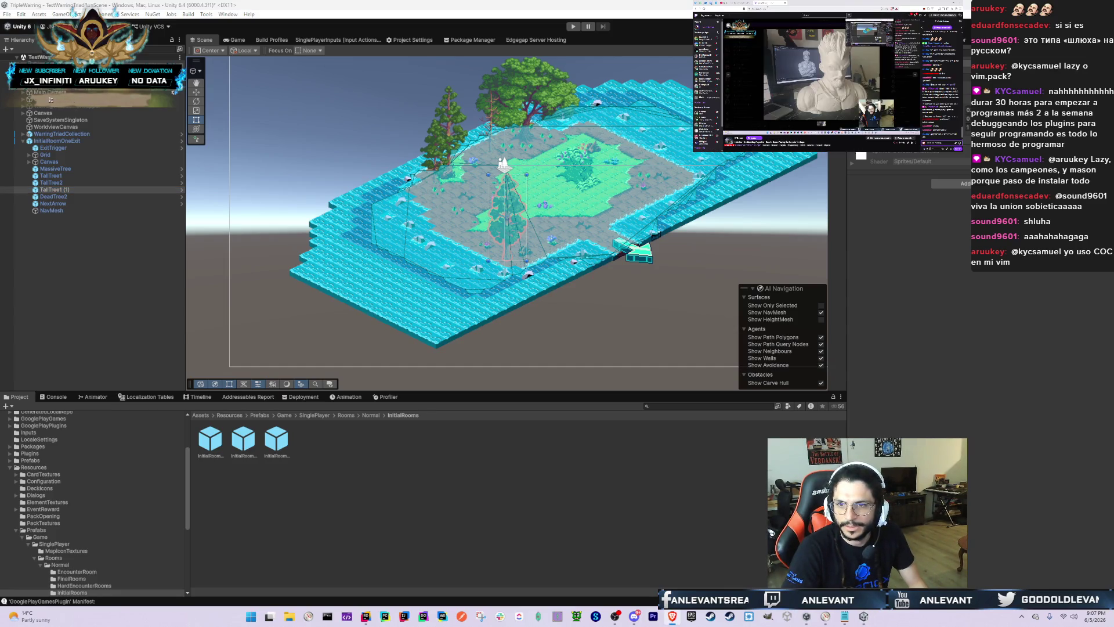
key("Left")
key("Left")
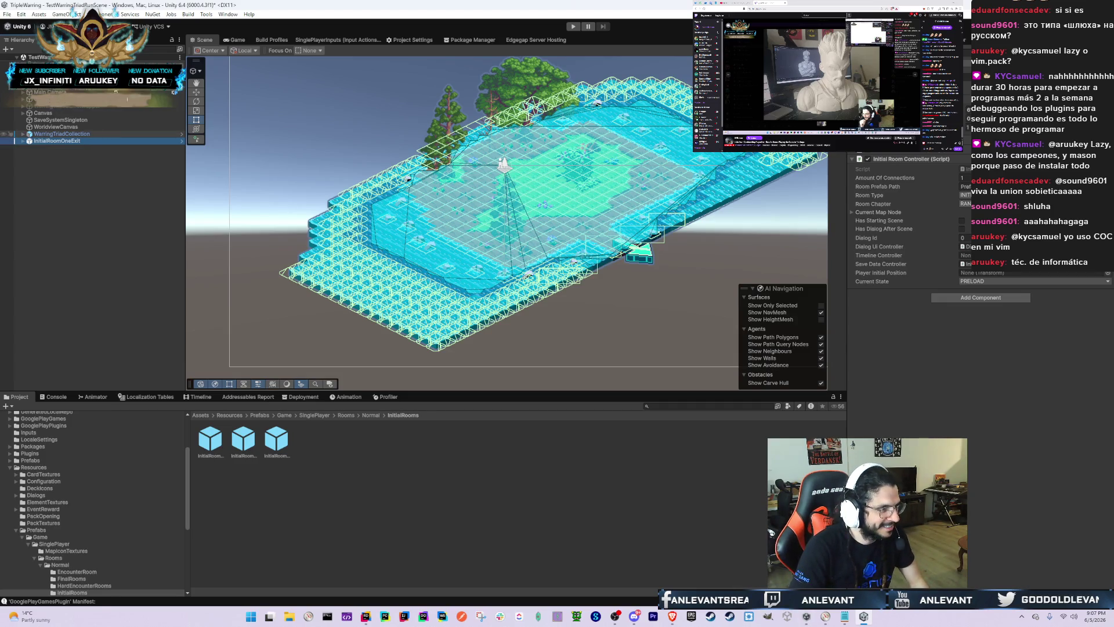
key("Delete")
key("ctrl+z")
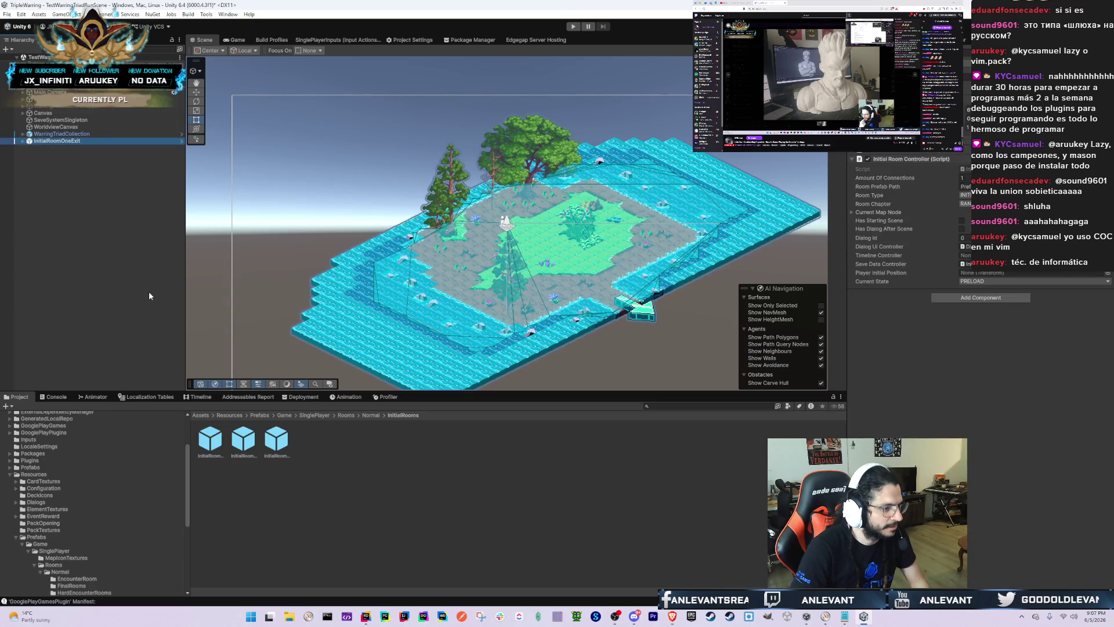
key("Delete")
left_click(93, 579)
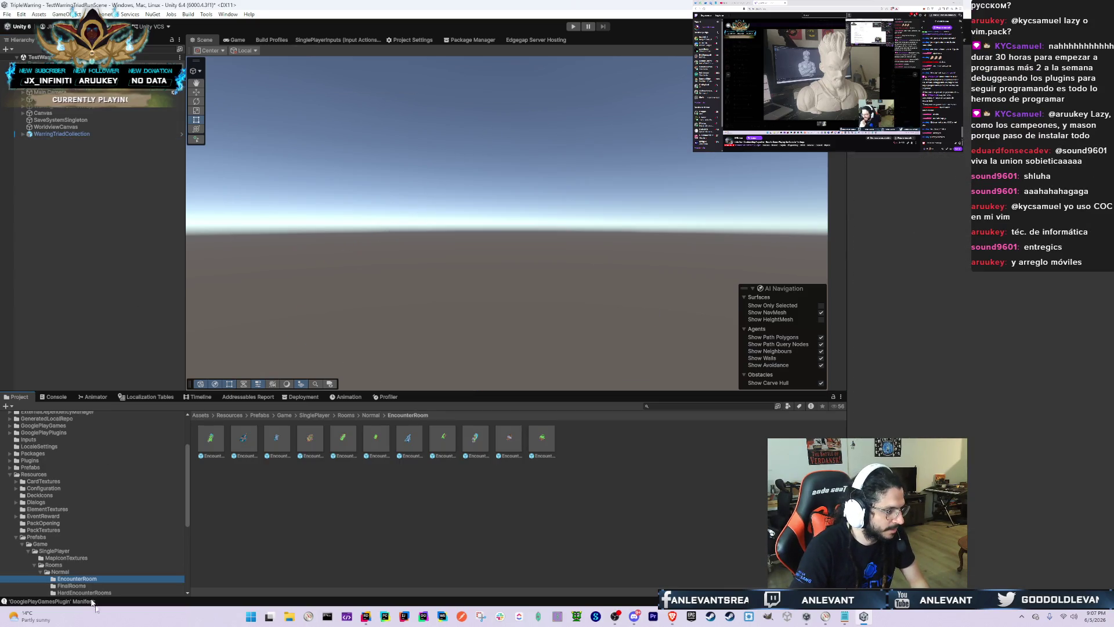
Step: Place HardEncounterRoomFourExit from HardEncounterRooms into the scene and select its NavMesh child
scroll(78, 535, "down", 3)
left_click(81, 541)
left_click_drag(210, 440, 61, 200)
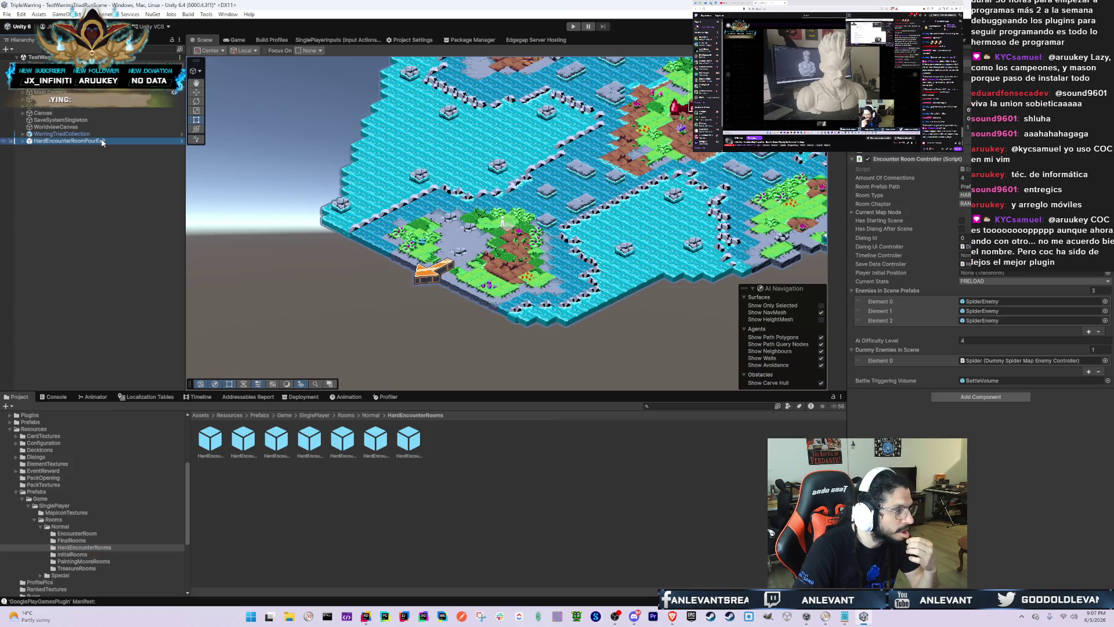
key("Right")
key("Down")
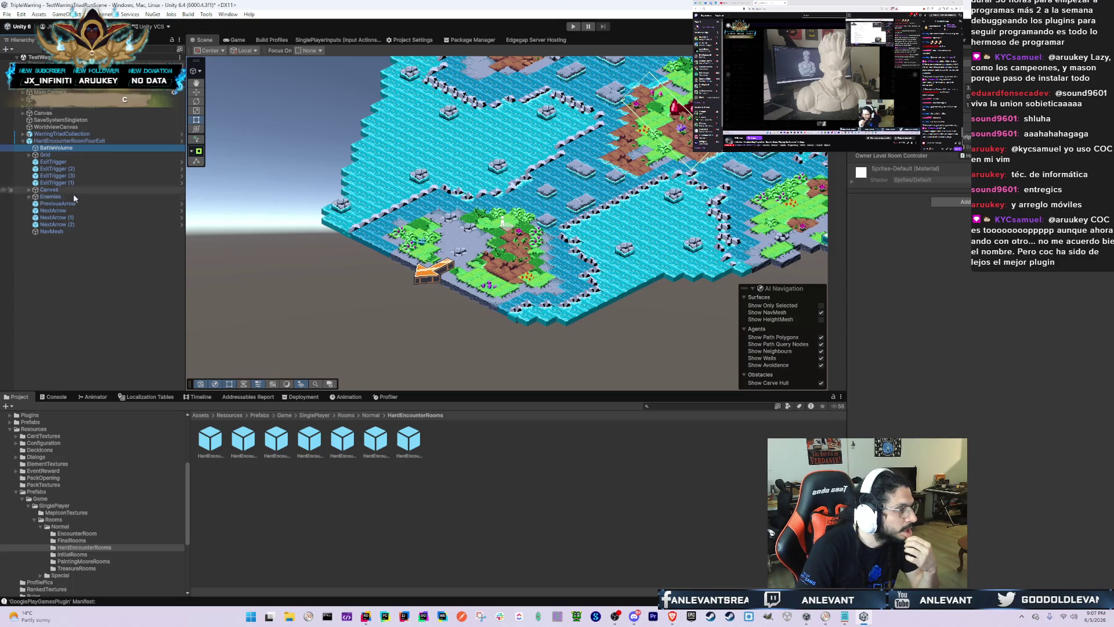
left_click(64, 232)
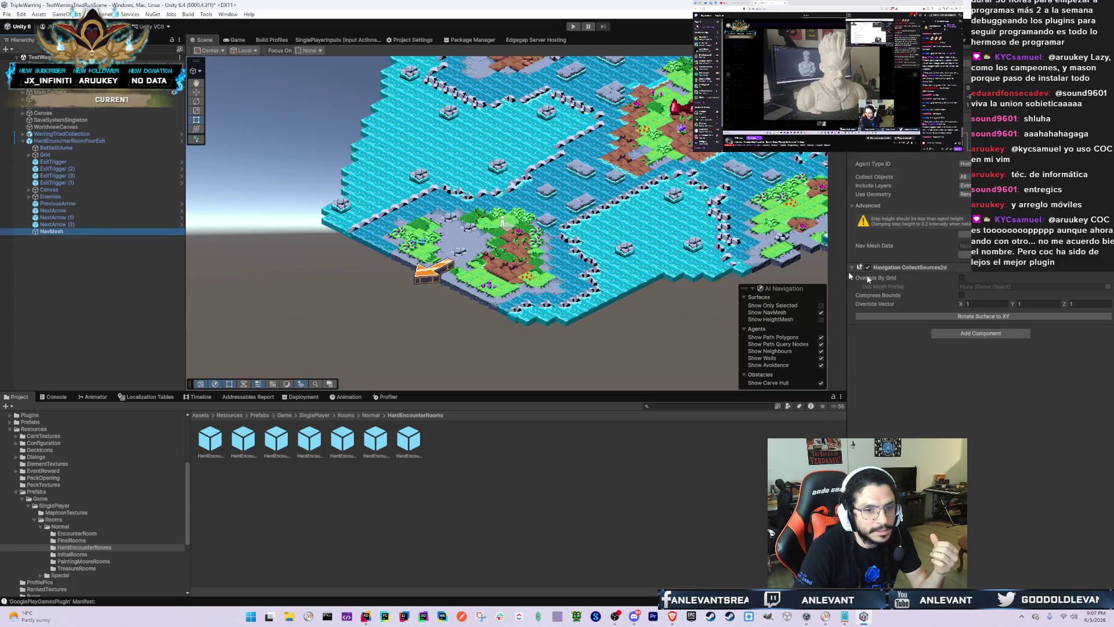
Step: Open the HardEncounterRoomFourExit prefab for editing, inspect a tilemap, and return to the scene
right_click(63, 141)
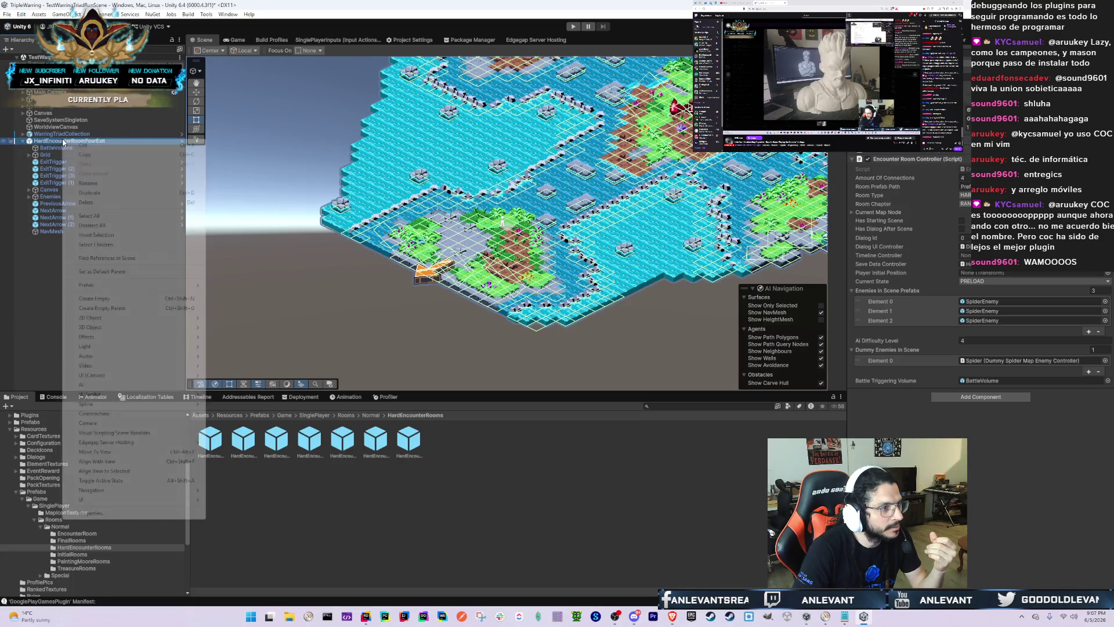
mouse_move(116, 285)
left_click(255, 295)
left_click(75, 104)
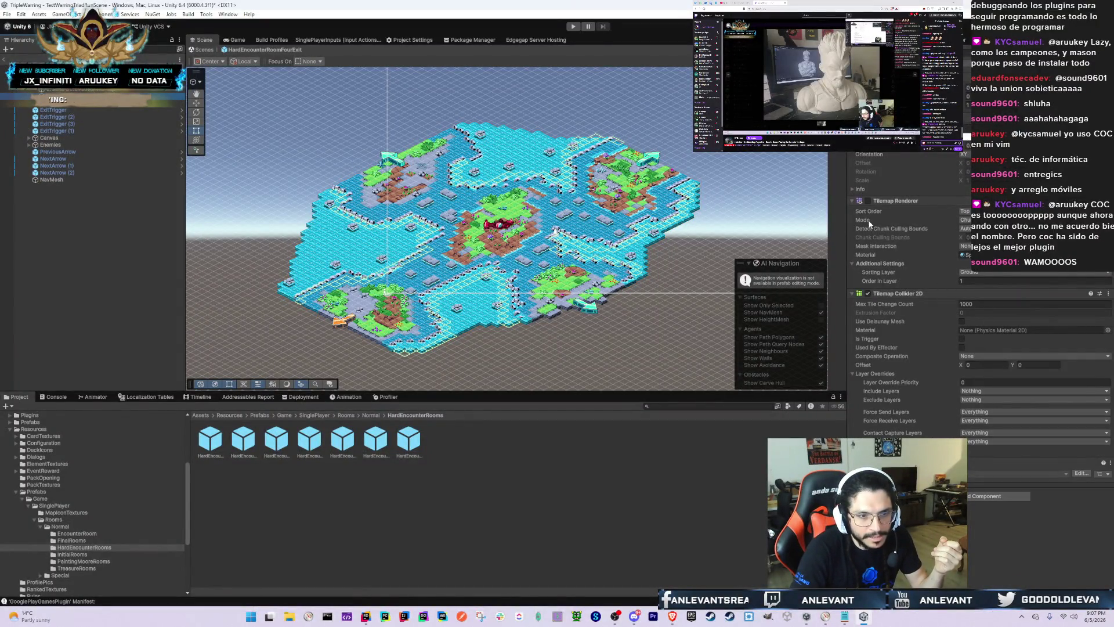
left_click(2, 60)
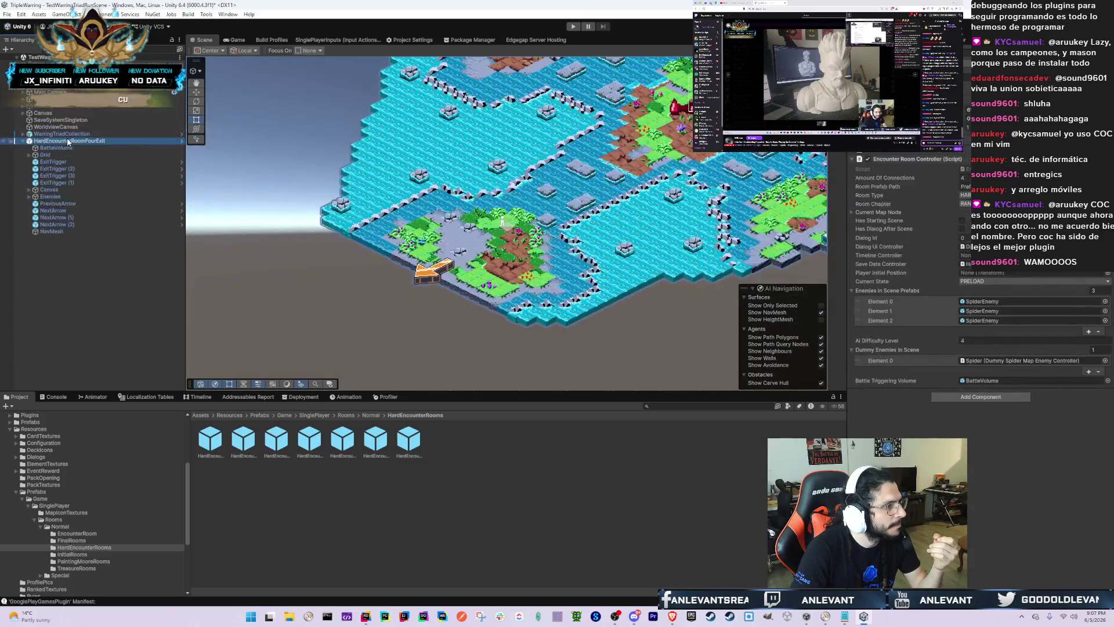
Step: Bake the navigation mesh on the encounter room's NavMesh object
left_click(51, 231)
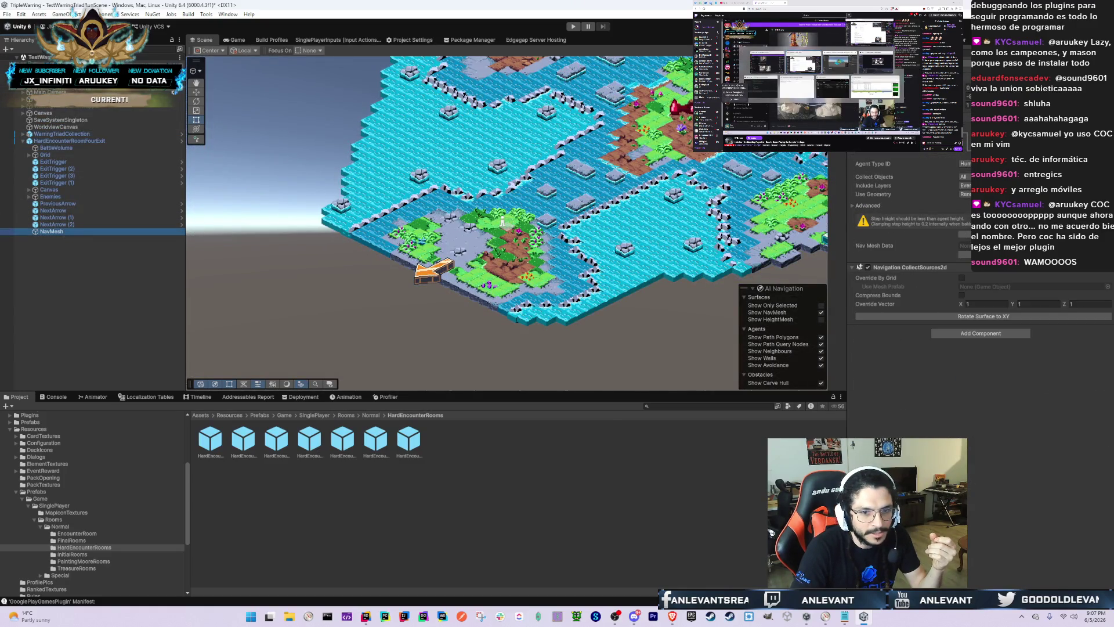
left_click(1044, 255)
scroll(499, 264, "down", 5)
scroll(499, 264, "down", 2)
scroll(440, 279, "down", 2)
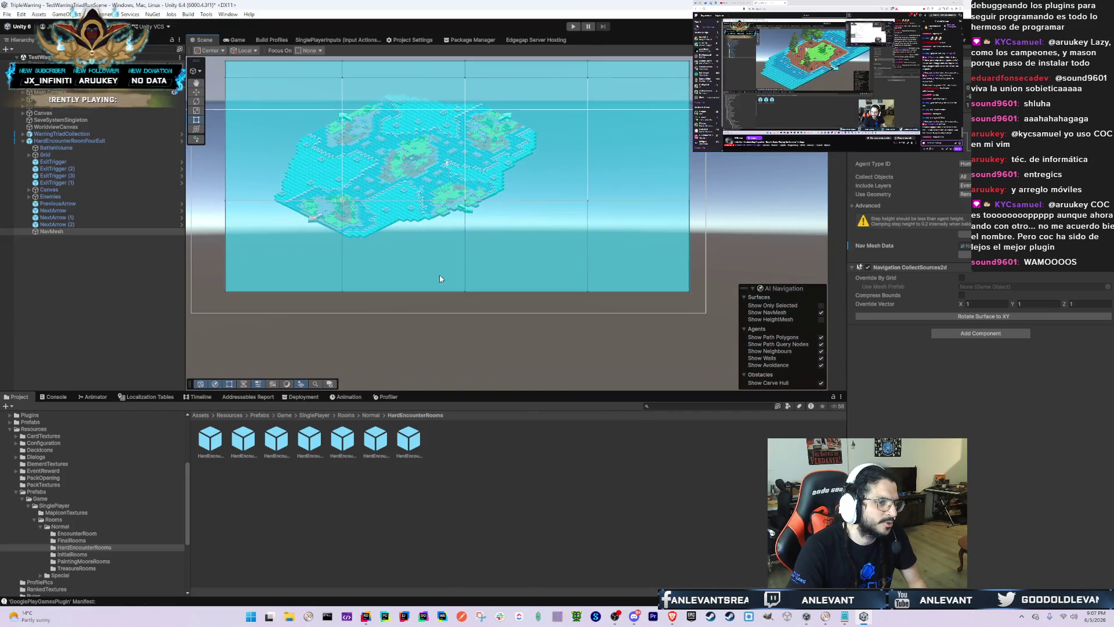
Step: Delete the HardEncounterRoomFourExit instance and reveal the open scene asset in the project
key("Left")
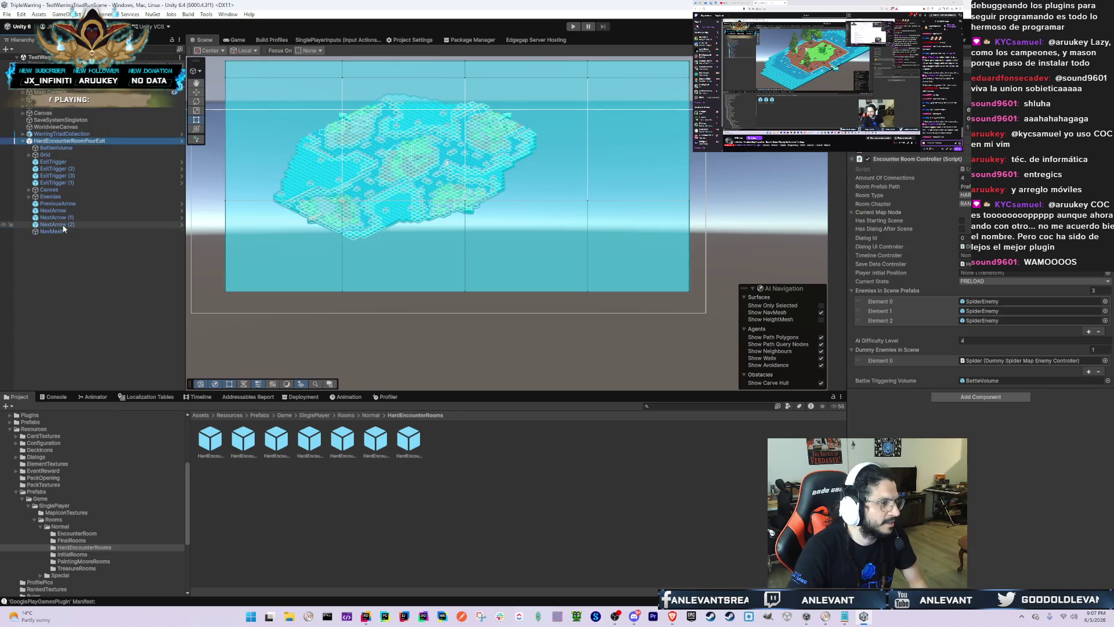
key("Left")
key("Delete")
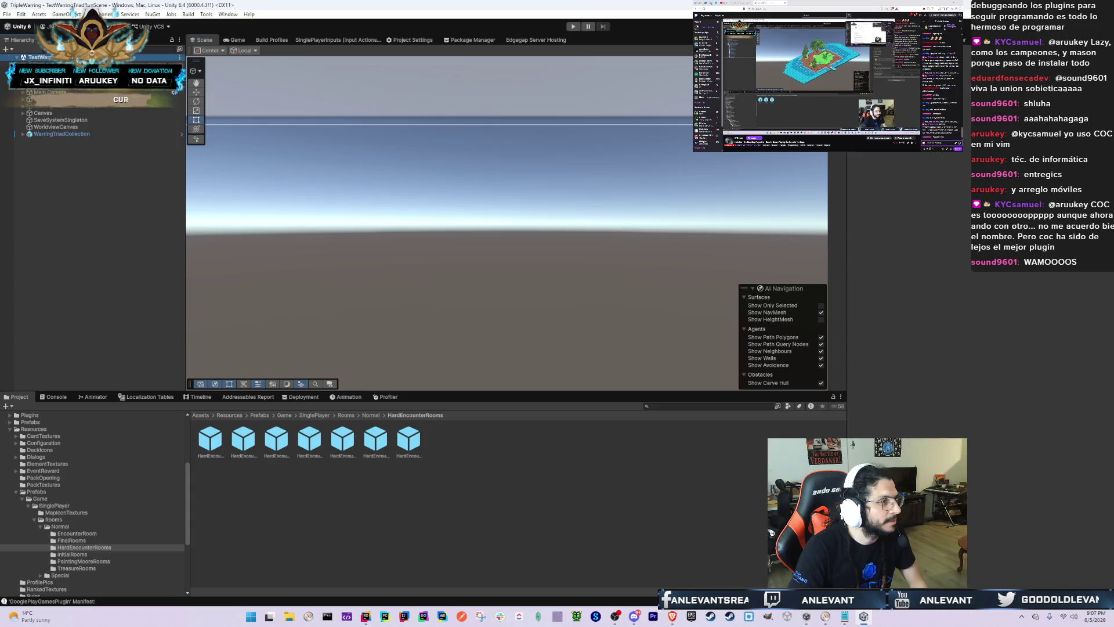
right_click(75, 57)
left_click(134, 149)
left_click(99, 497)
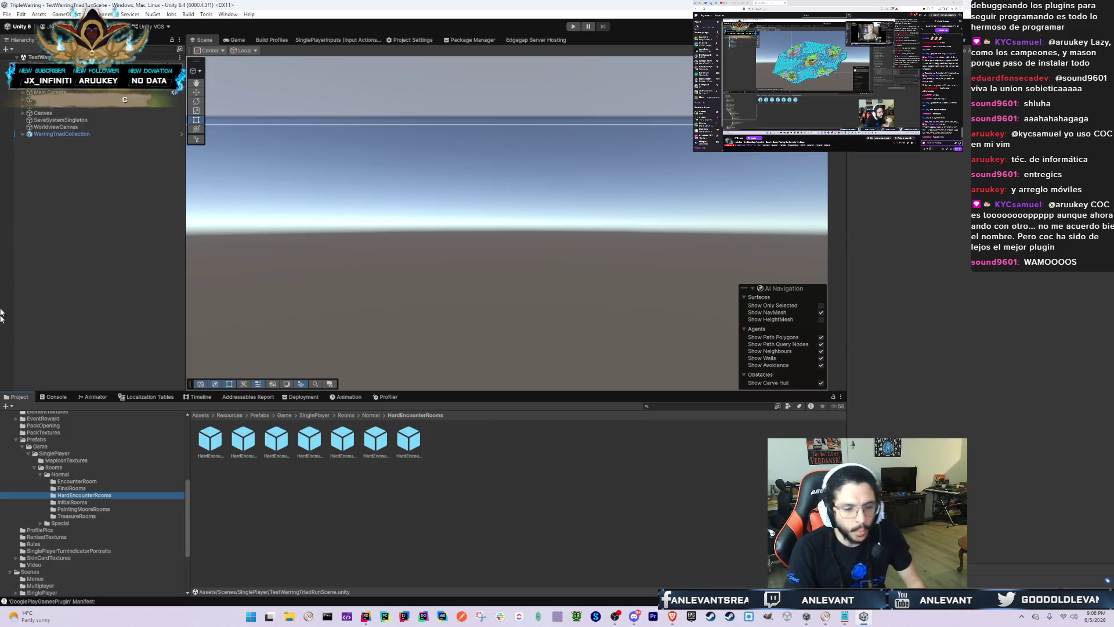
Step: Clear the console log and reveal the current scene file in the Project window
left_click(55, 396)
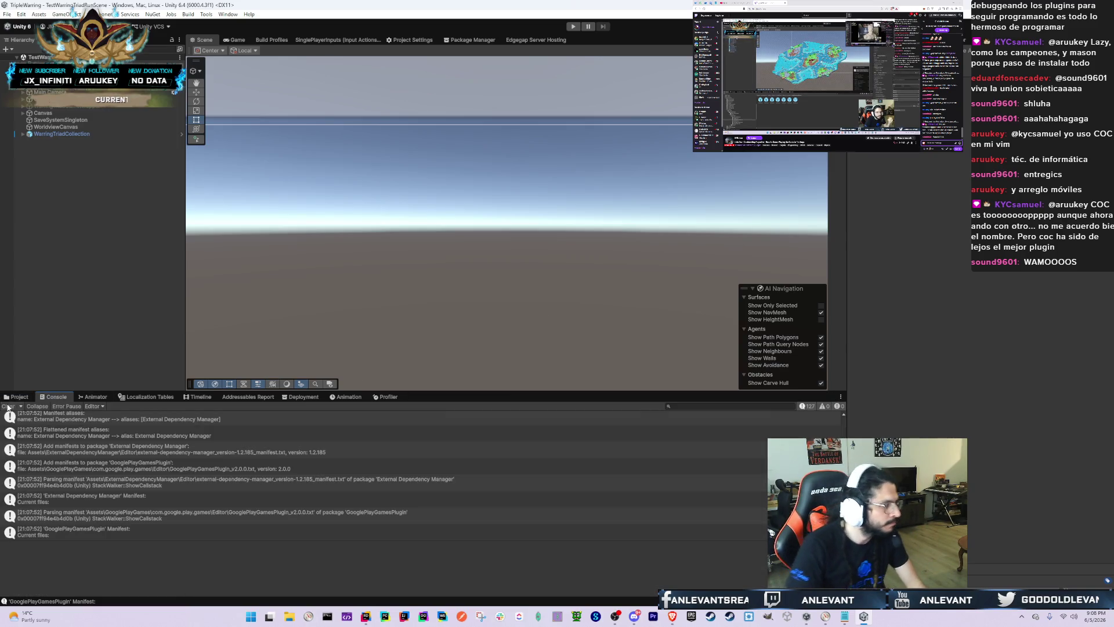
left_click(12, 406)
left_click(17, 396)
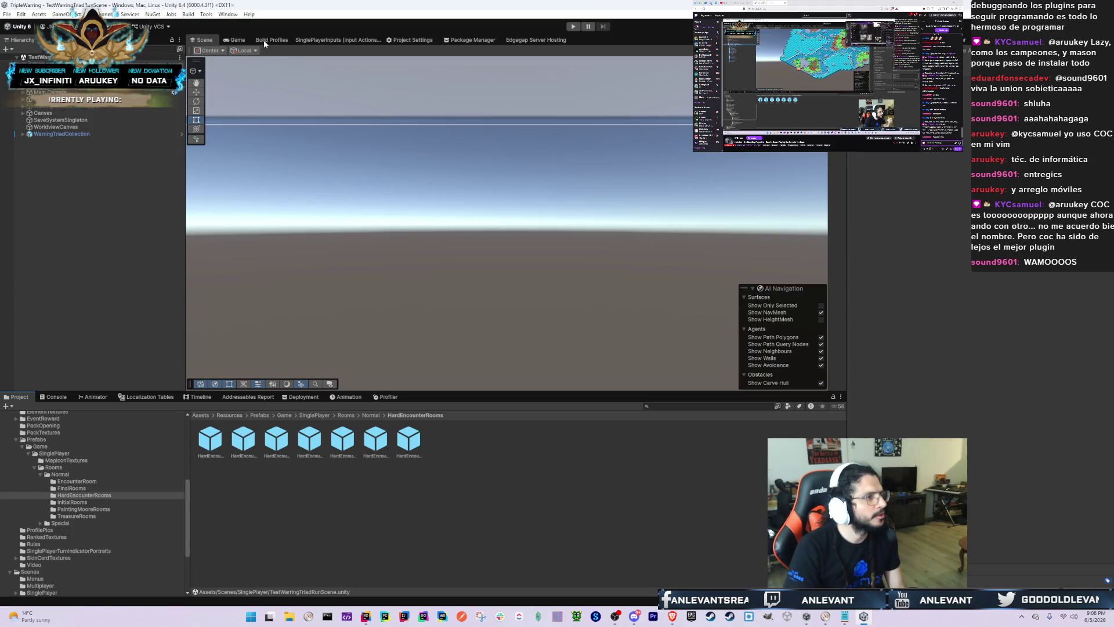
right_click(82, 58)
left_click(145, 152)
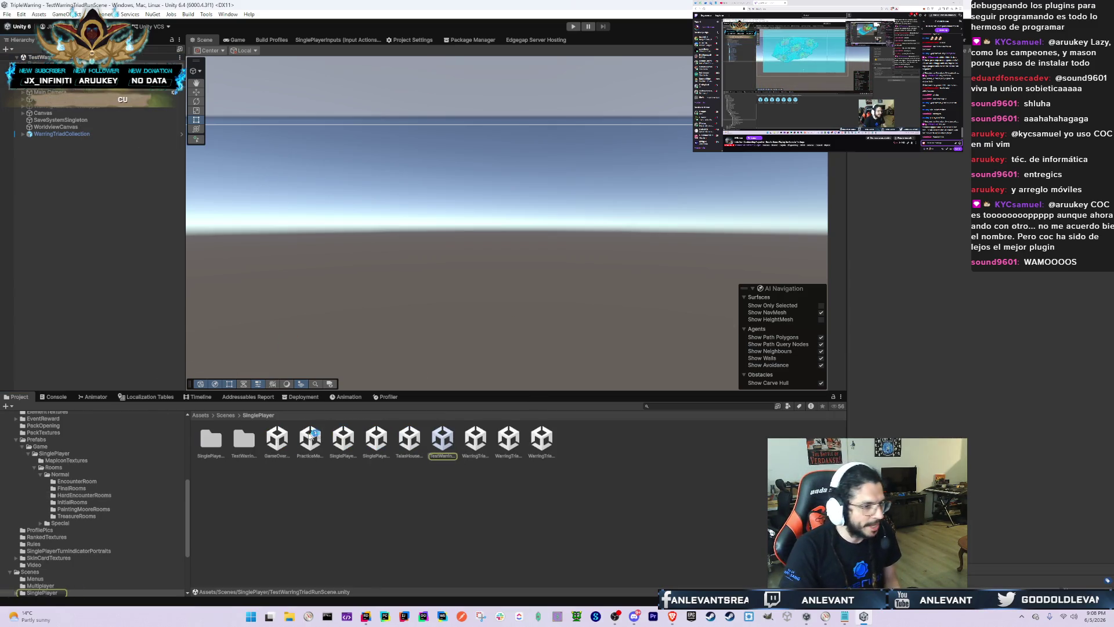
Step: Browse to Assets/Scenes/Menus, open LoginScene, and show the Game view
left_click(90, 502)
key("Left")
key("Left")
key("Left")
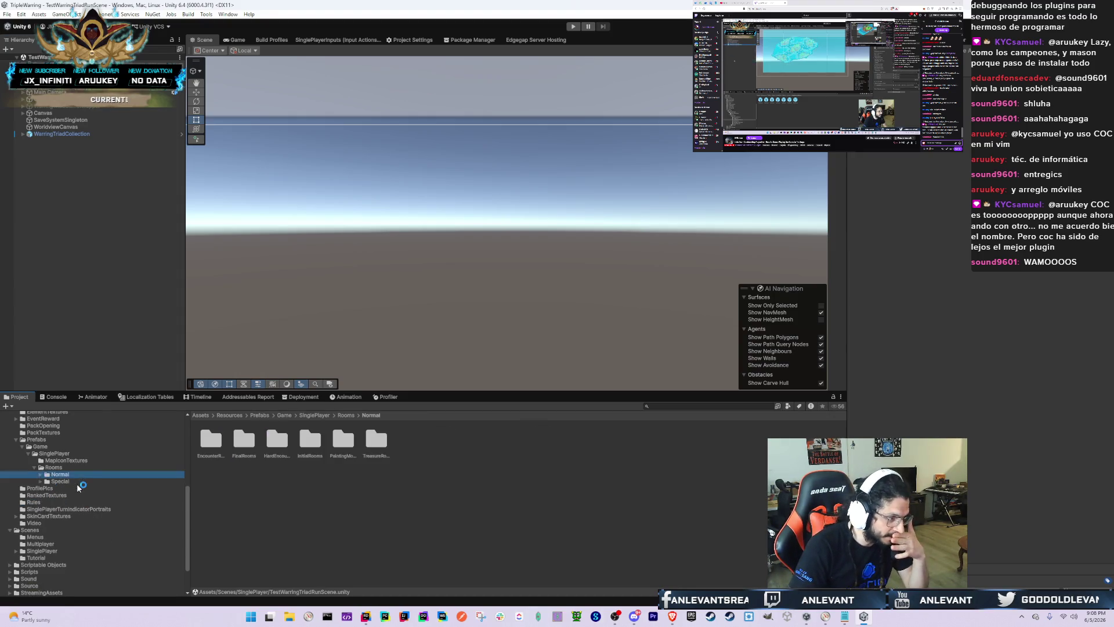
key("Left")
key("Left")
key("Left")
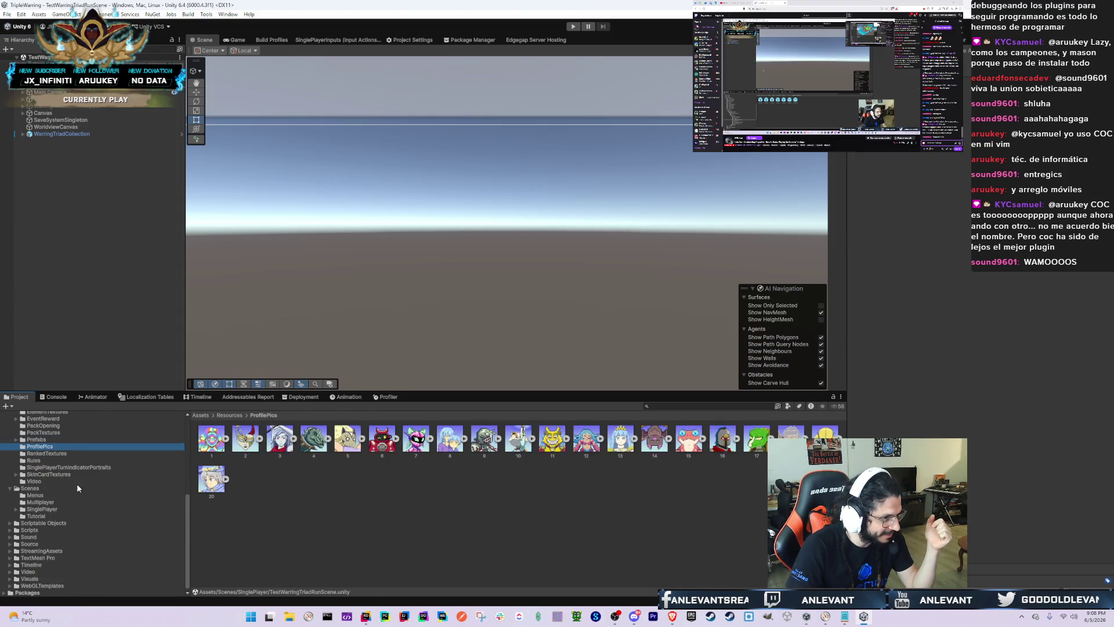
key("Down")
key("Down")
key("Up")
key("Left")
key("Right")
key("Down")
key("Down")
key("Down")
key("Up")
key("Up")
key("Down")
key("Down")
key("Down")
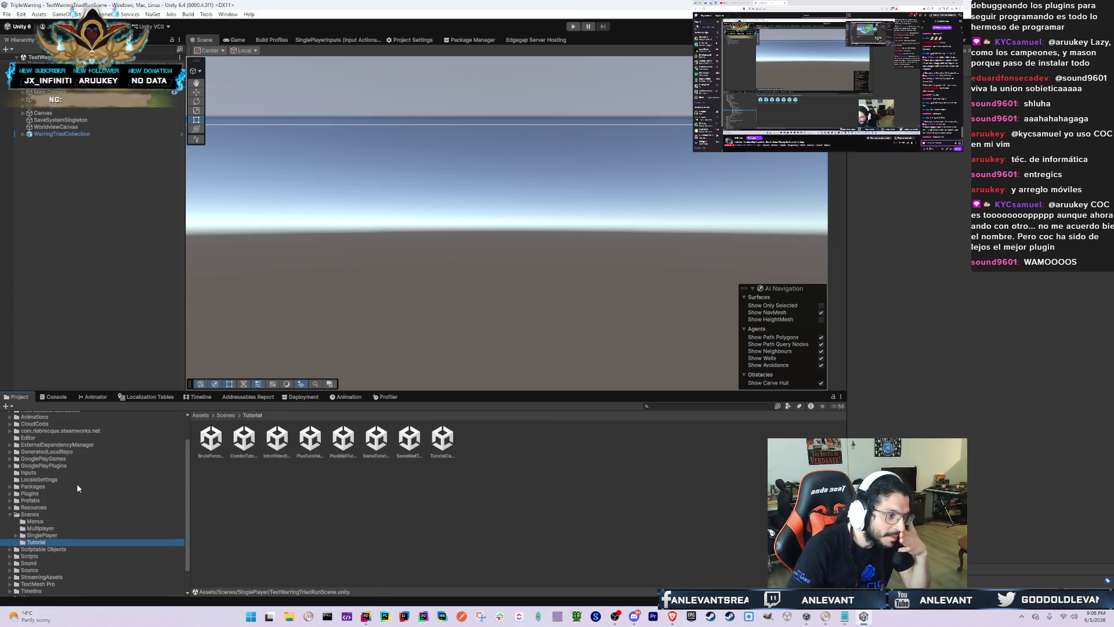
key("Down")
key("Up")
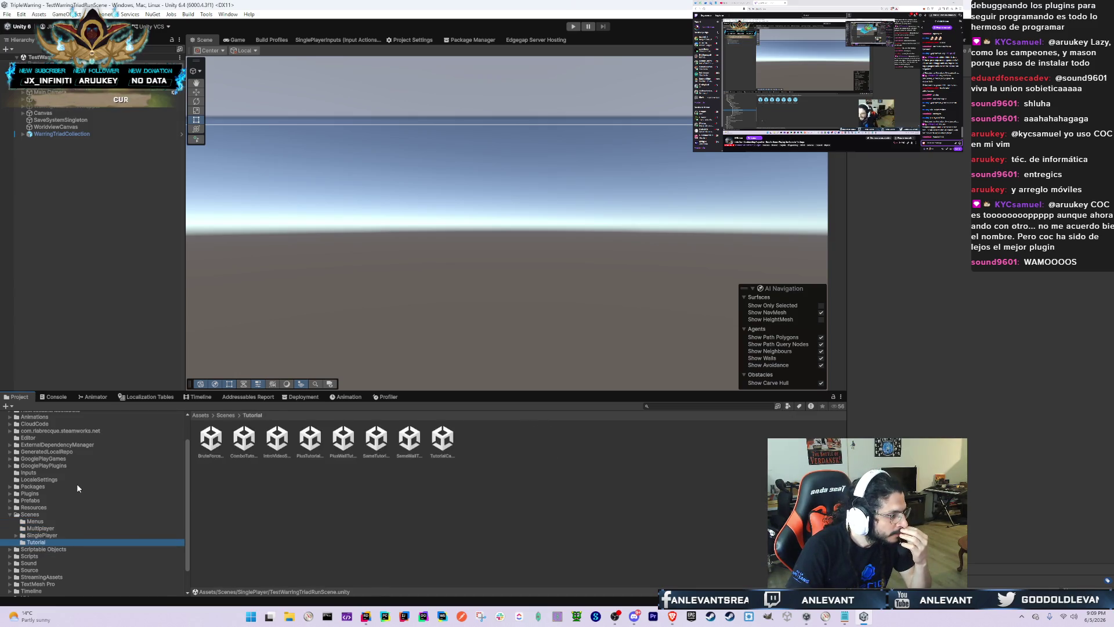
key("Up")
key("Up")
key("Up")
double_click(277, 440)
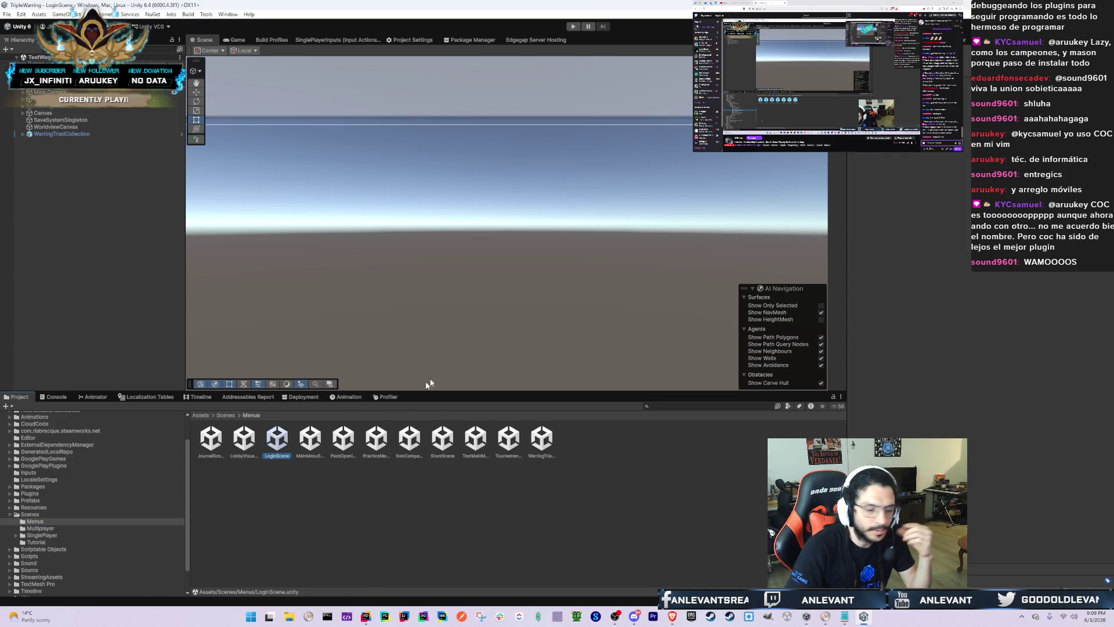
left_click(232, 41)
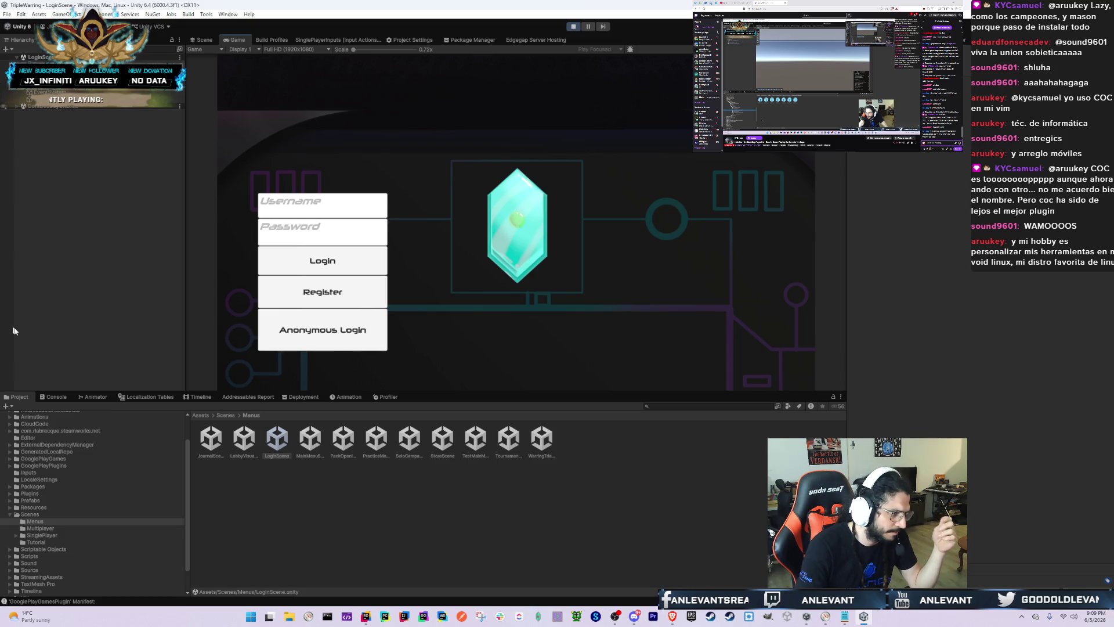
Step: Fill in the username and password in the running game and log in
left_click(58, 398)
left_click(17, 397)
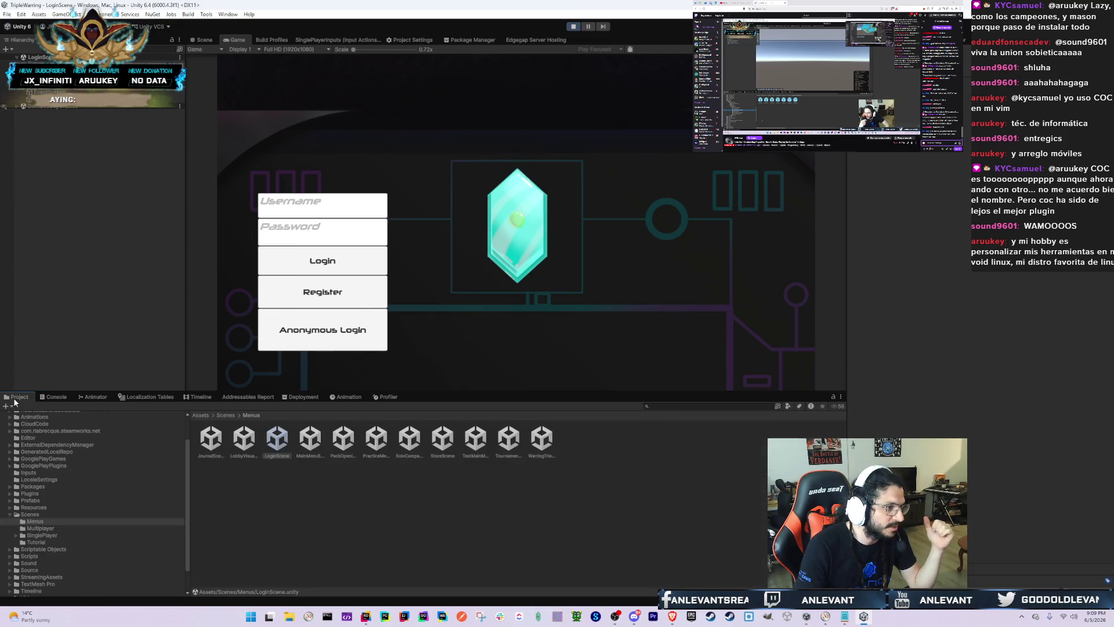
left_click(283, 207)
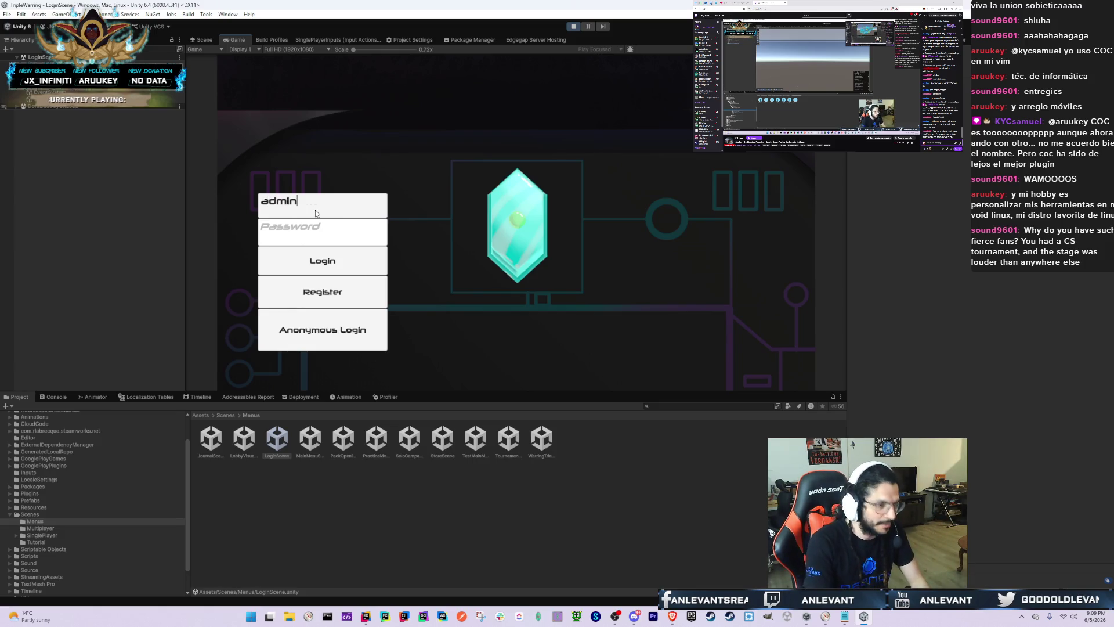
left_click(332, 232)
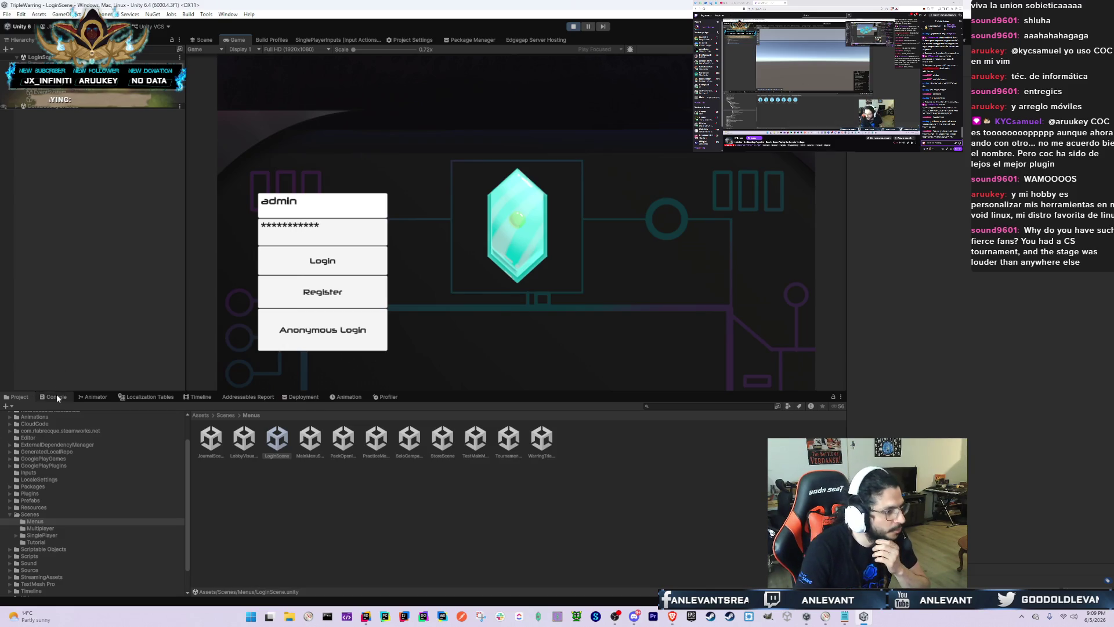
left_click(56, 396)
left_click(18, 397)
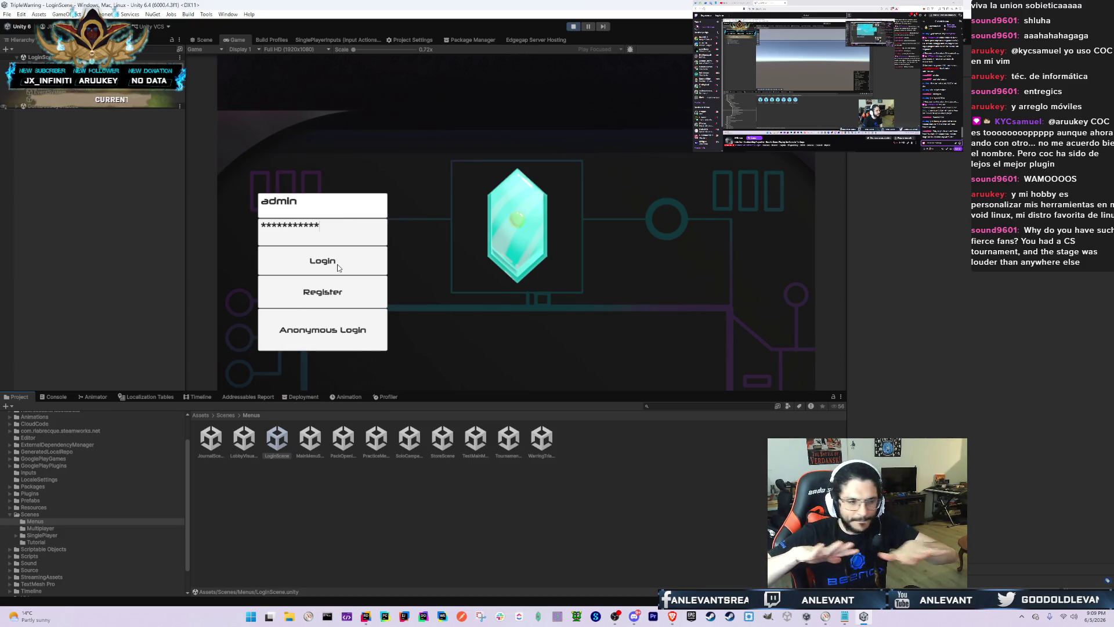
left_click(358, 332)
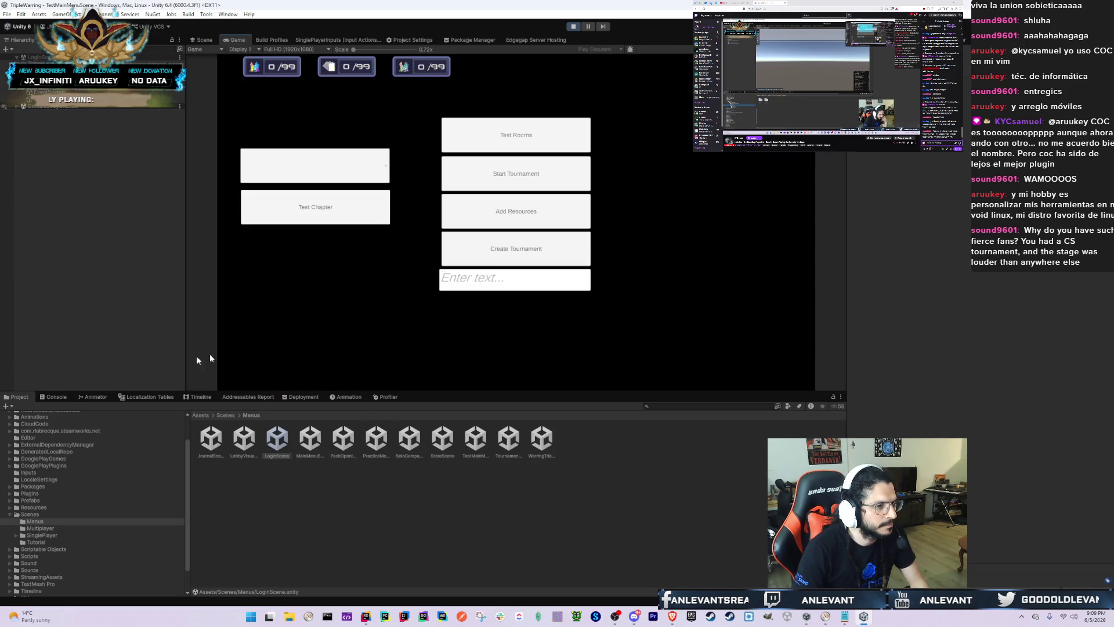
Step: Open and close the main menu chapter list, clear the console warning, and inspect LoadingScreen
left_click(343, 174)
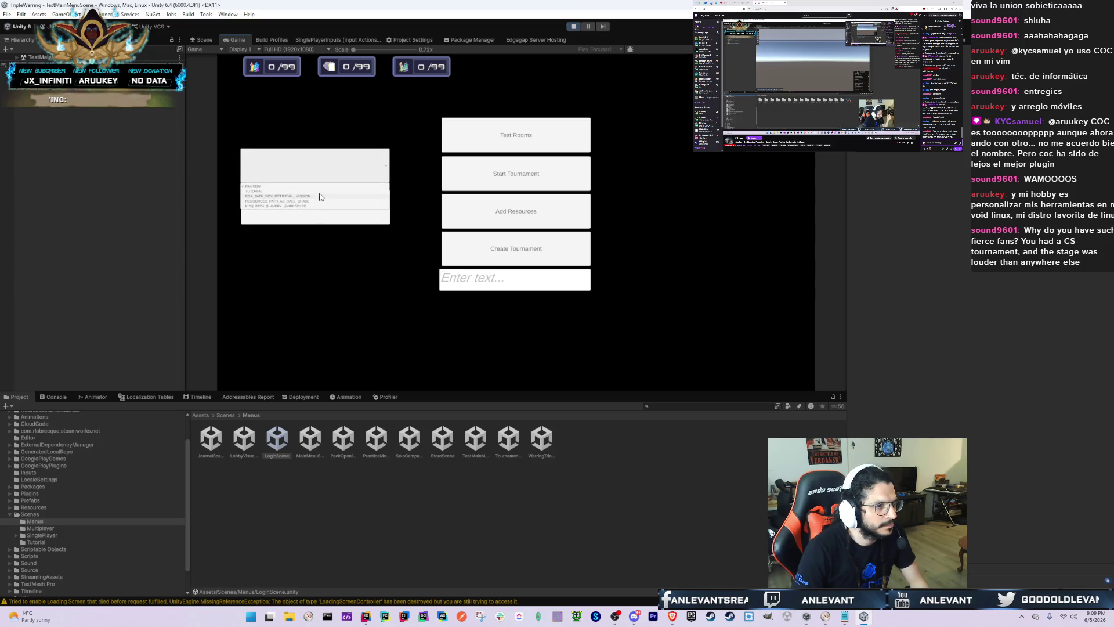
left_click(408, 127)
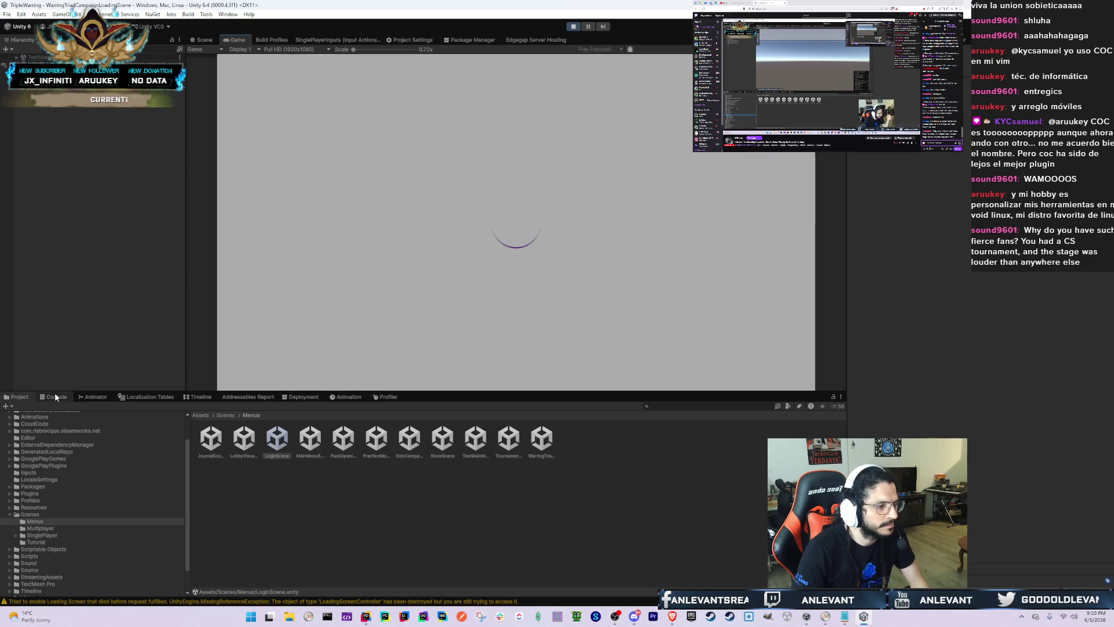
left_click(55, 397)
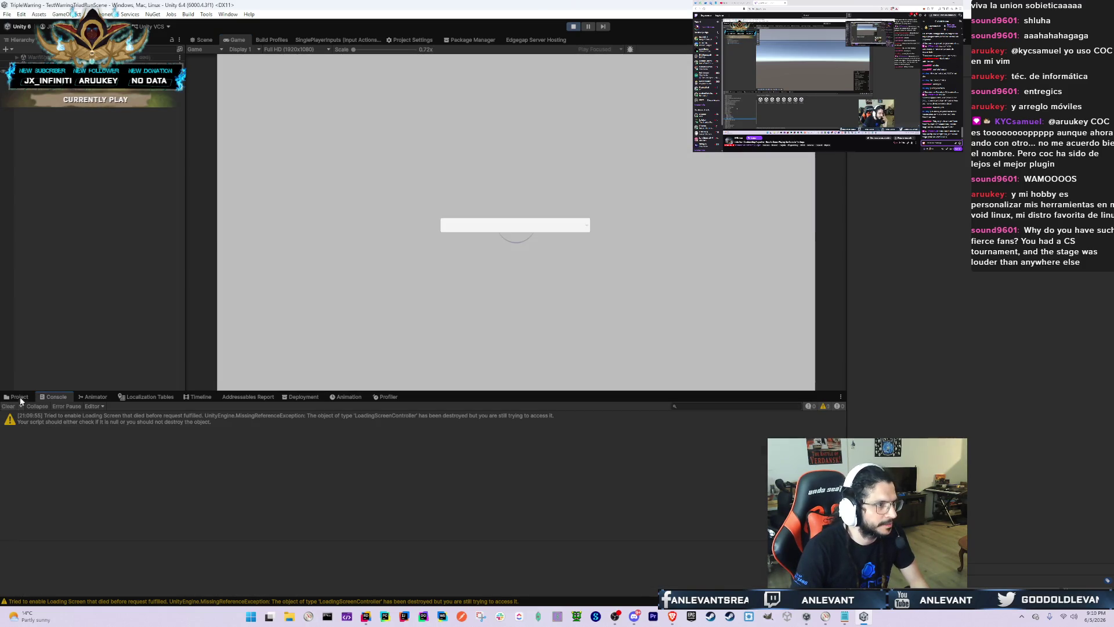
left_click(5, 406)
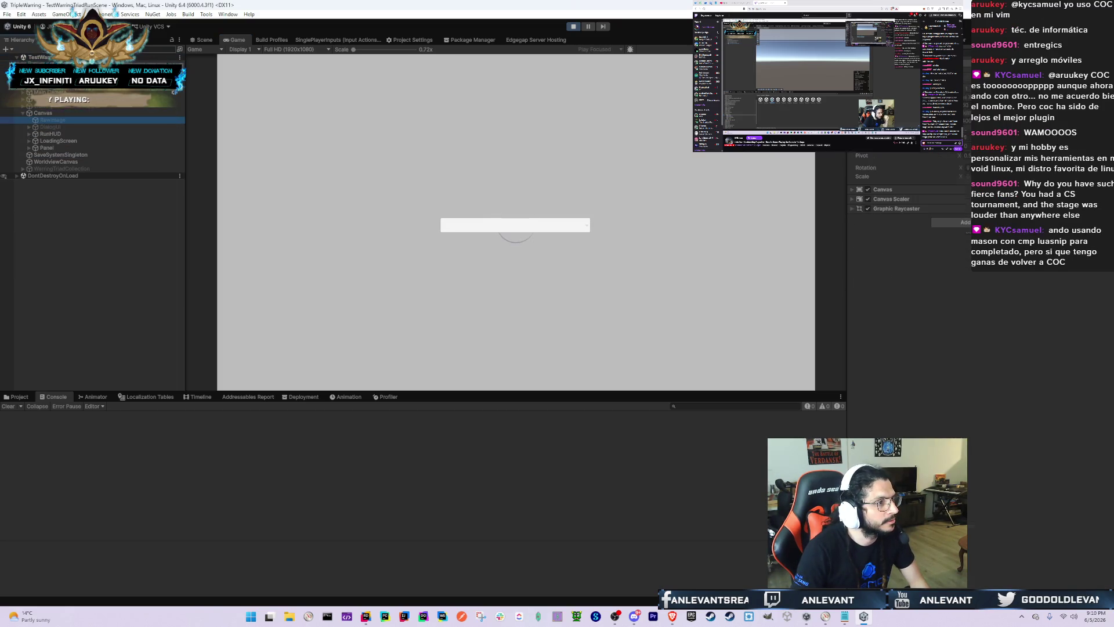
left_click(58, 141)
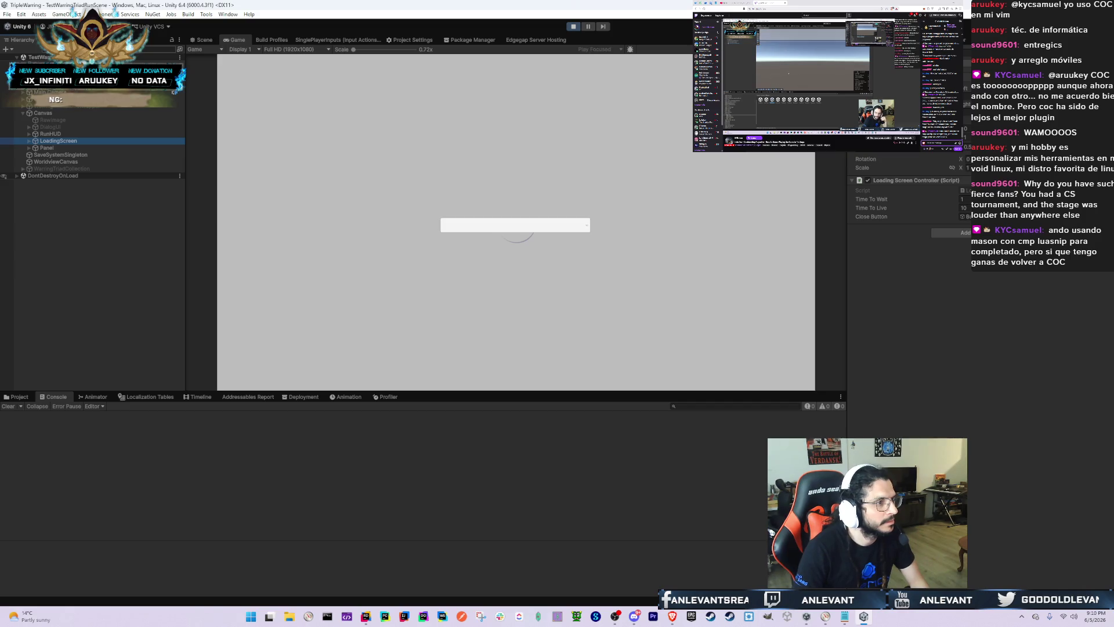
left_click(513, 226)
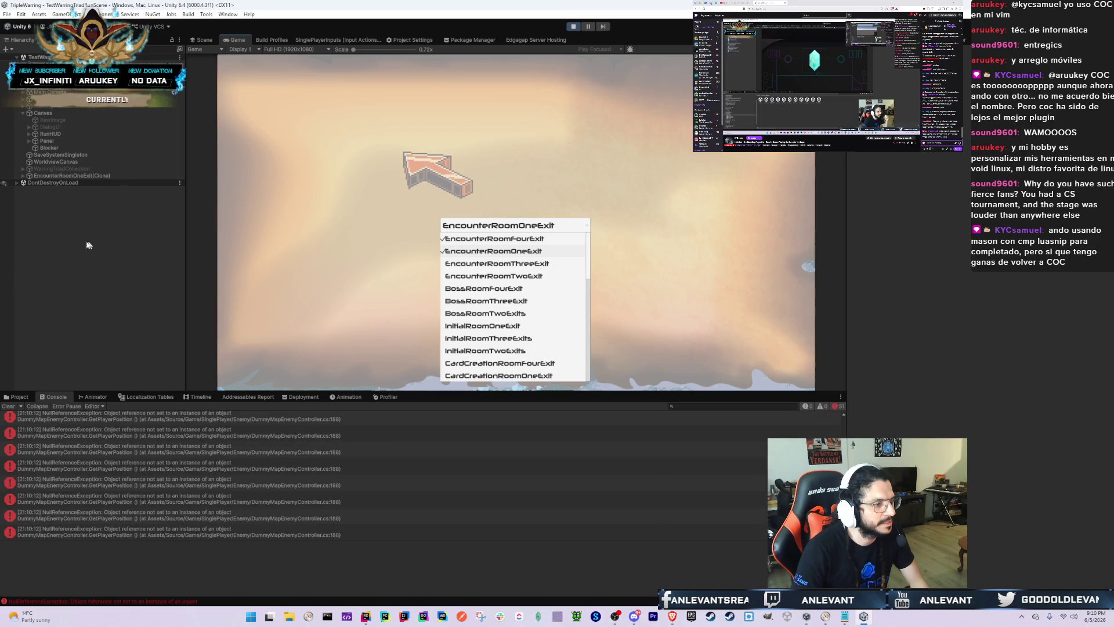
Step: Review a NullReference error, collapse the hierarchy, stop Play mode, and clear the console
left_click(93, 434)
left_click(75, 203)
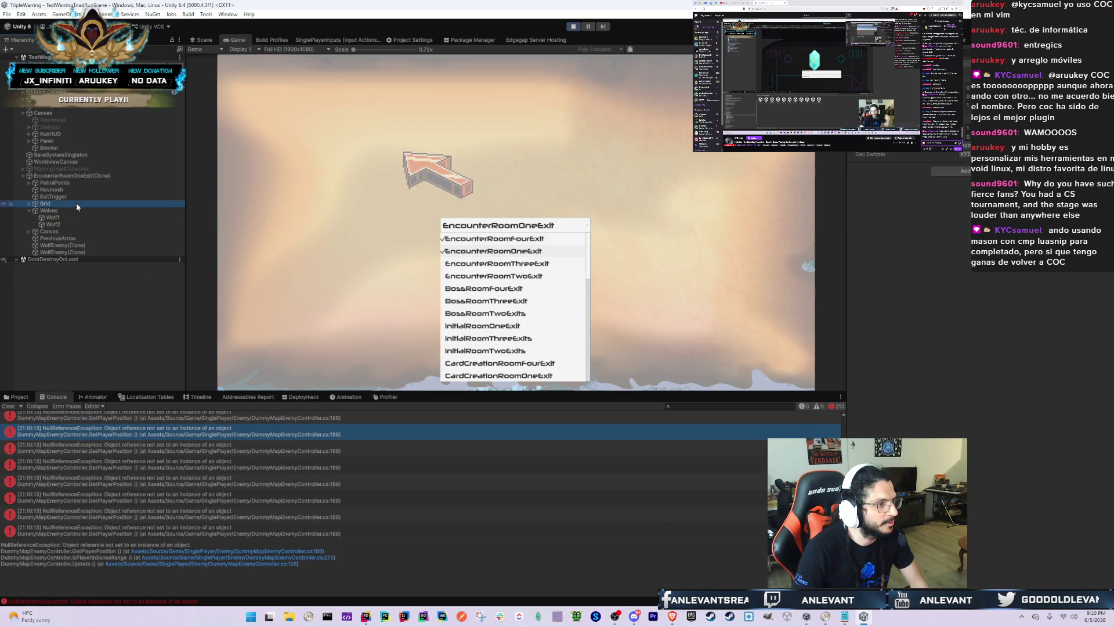
key("Up")
key("Left")
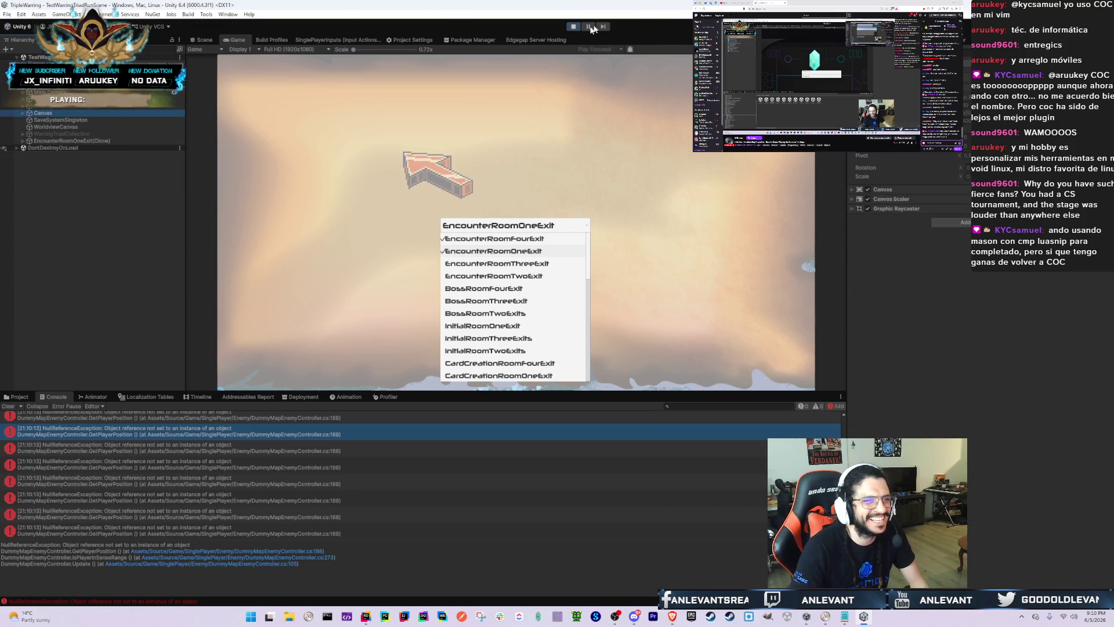
key("ctrl+p")
left_click(9, 408)
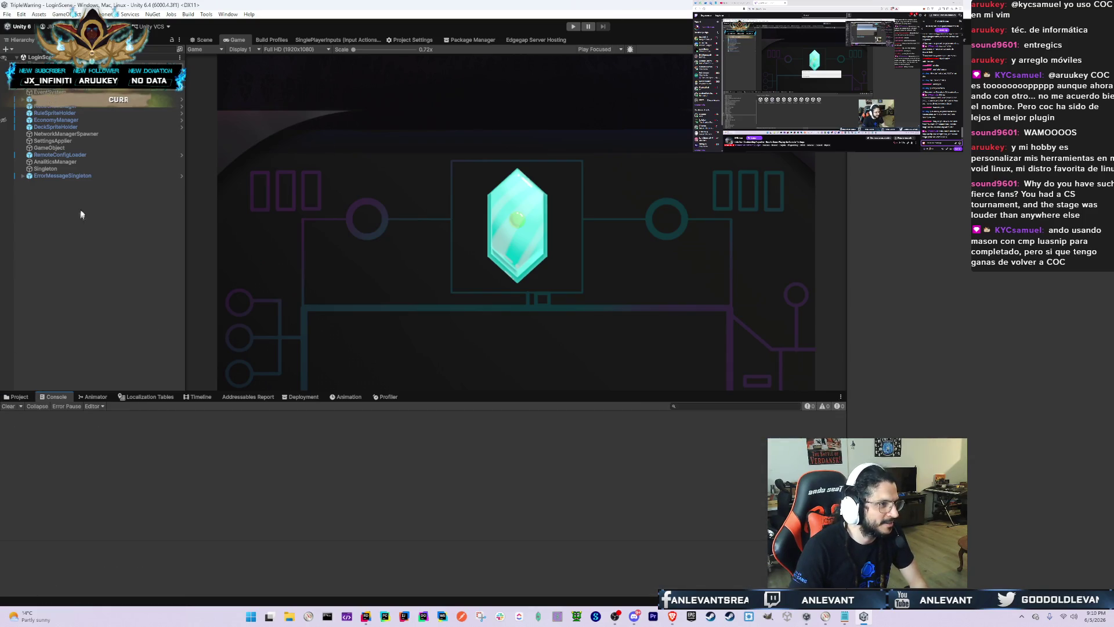
Step: Restart Play mode, clear the console, and log in with username and password to reach the main menu
left_click(574, 26)
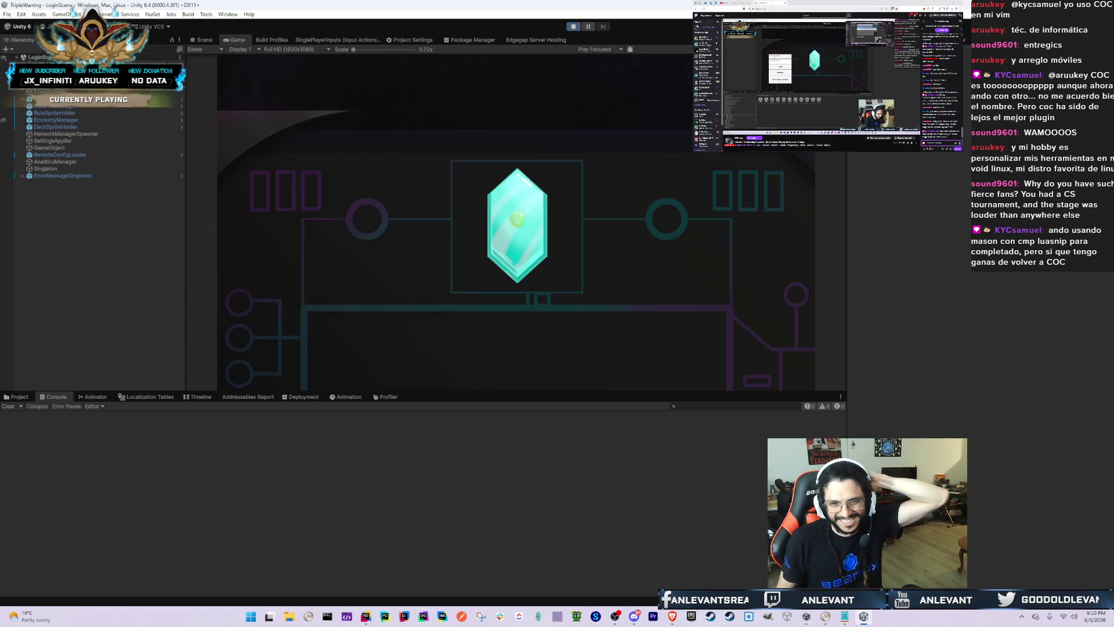
left_click(7, 406)
left_click(318, 213)
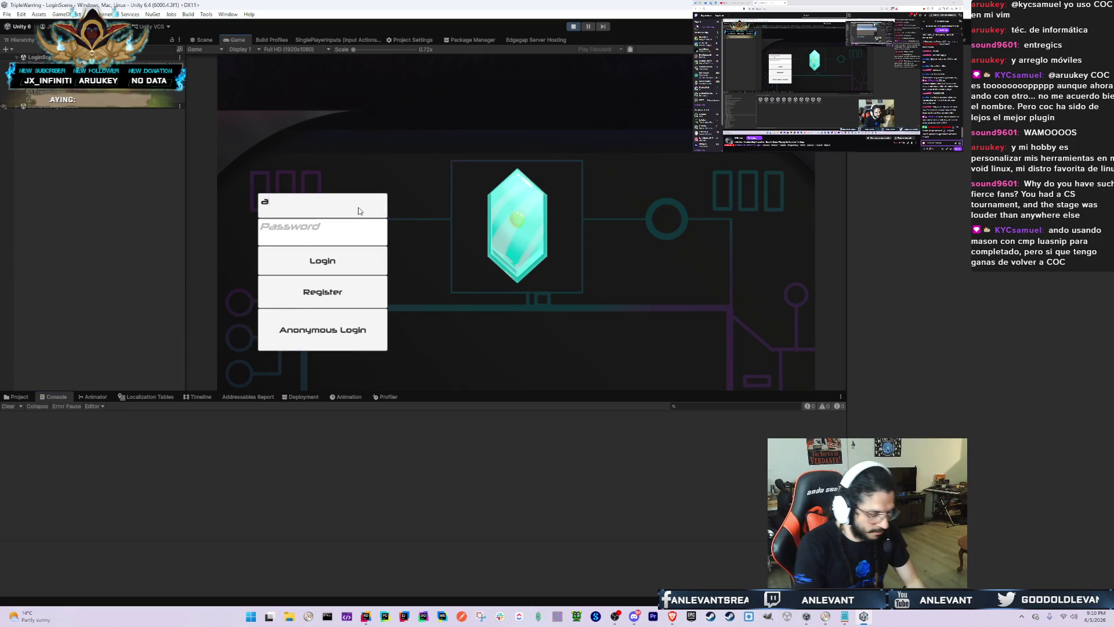
left_click(363, 225)
type("*")
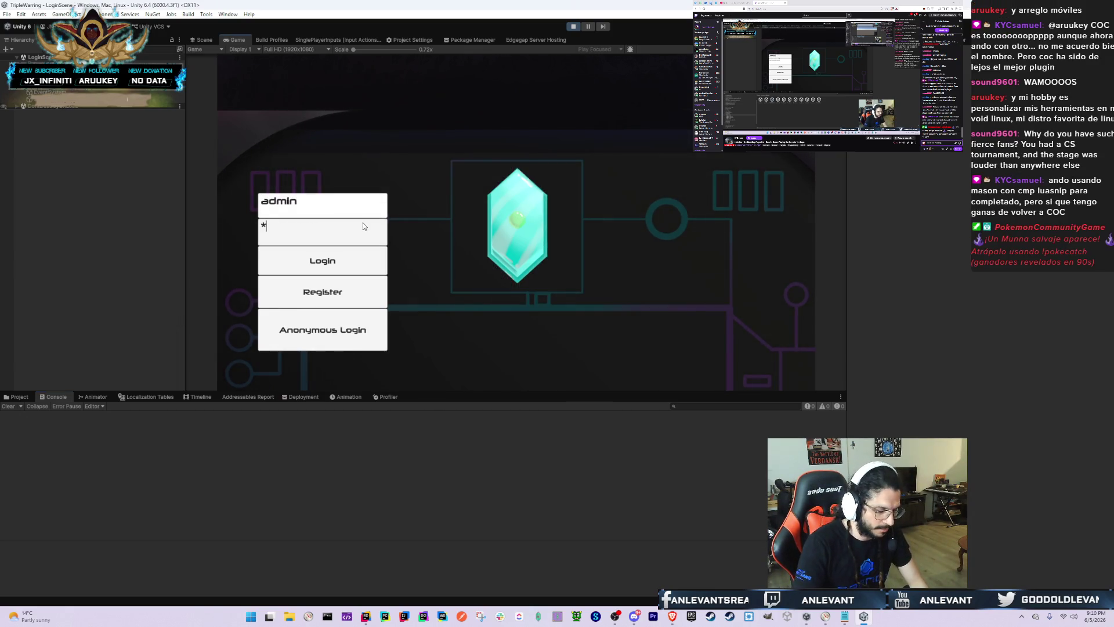
left_click(363, 259)
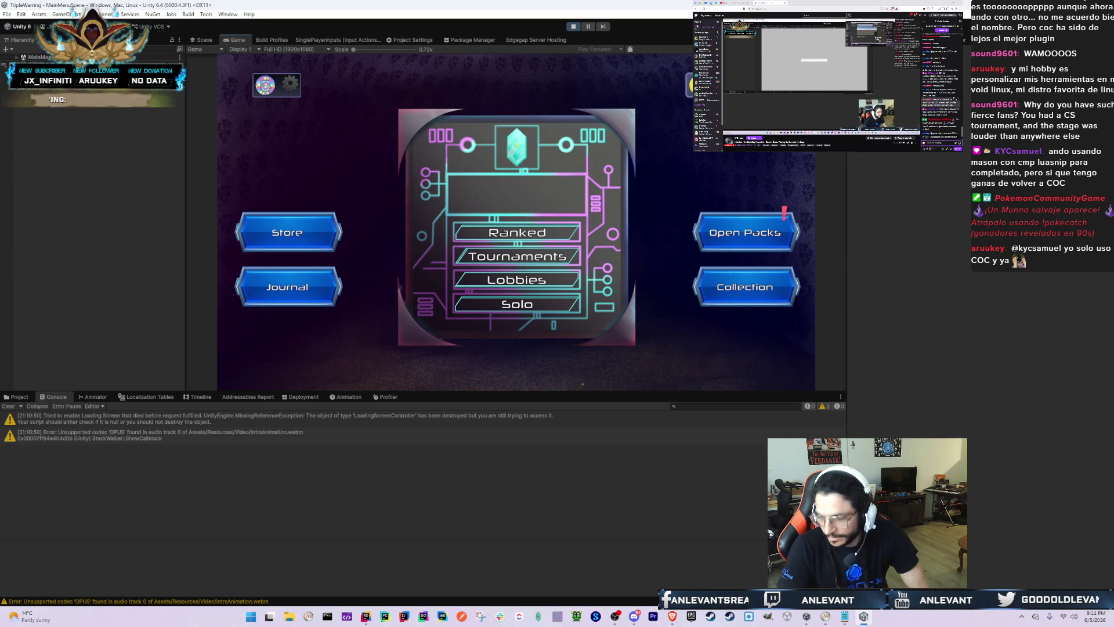
left_click(8, 406)
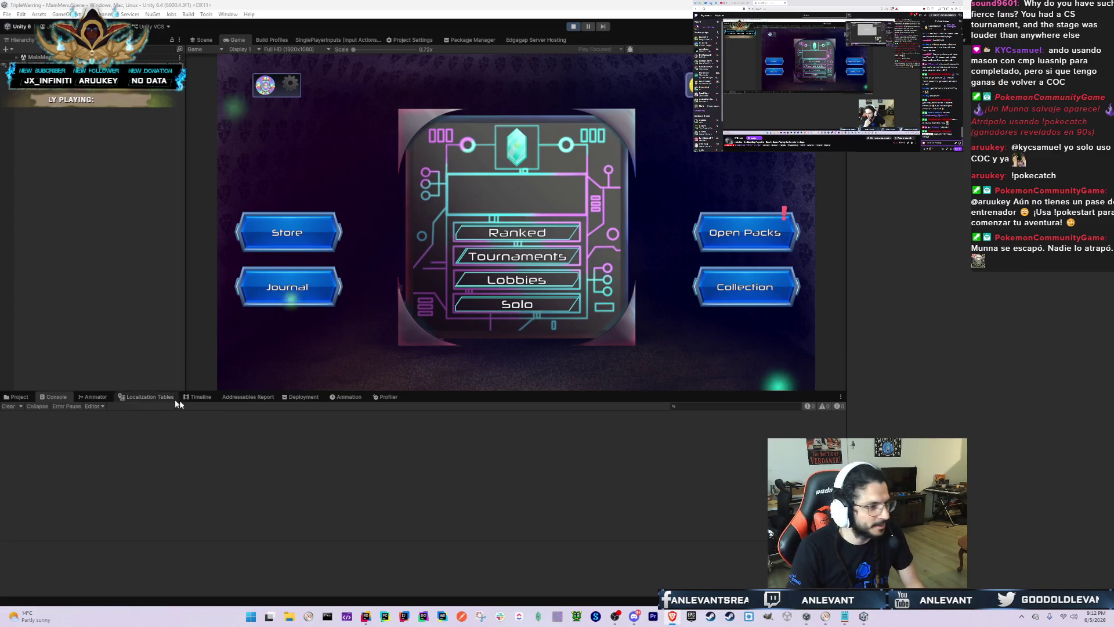
Step: Try Solo > Story in the game, stop Play mode, clear the Console and switch to Rider
left_click(503, 312)
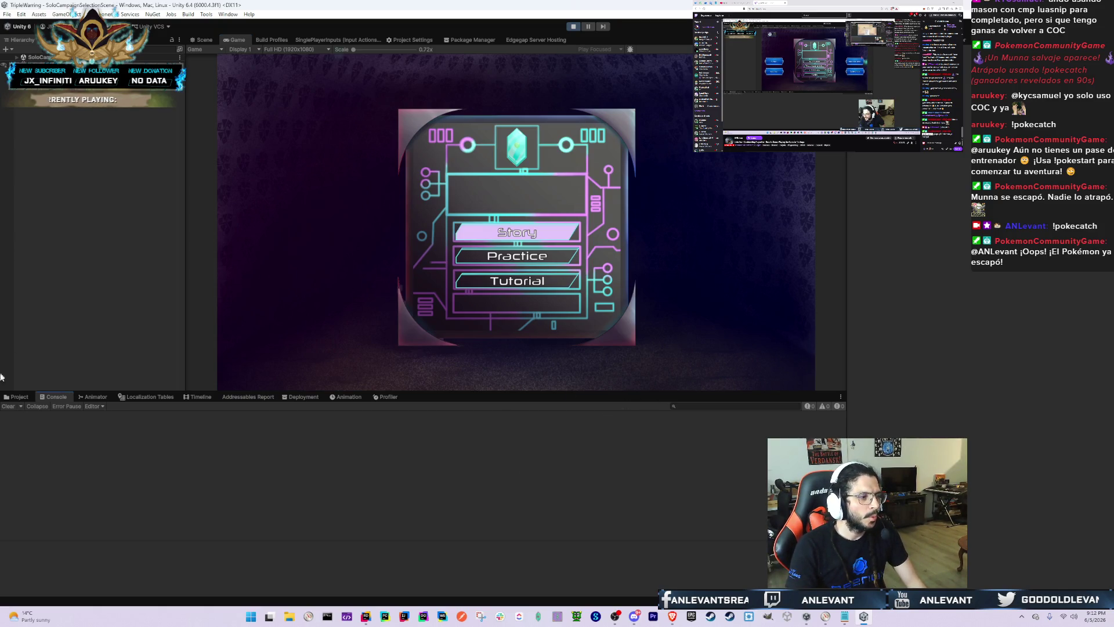
left_click(519, 237)
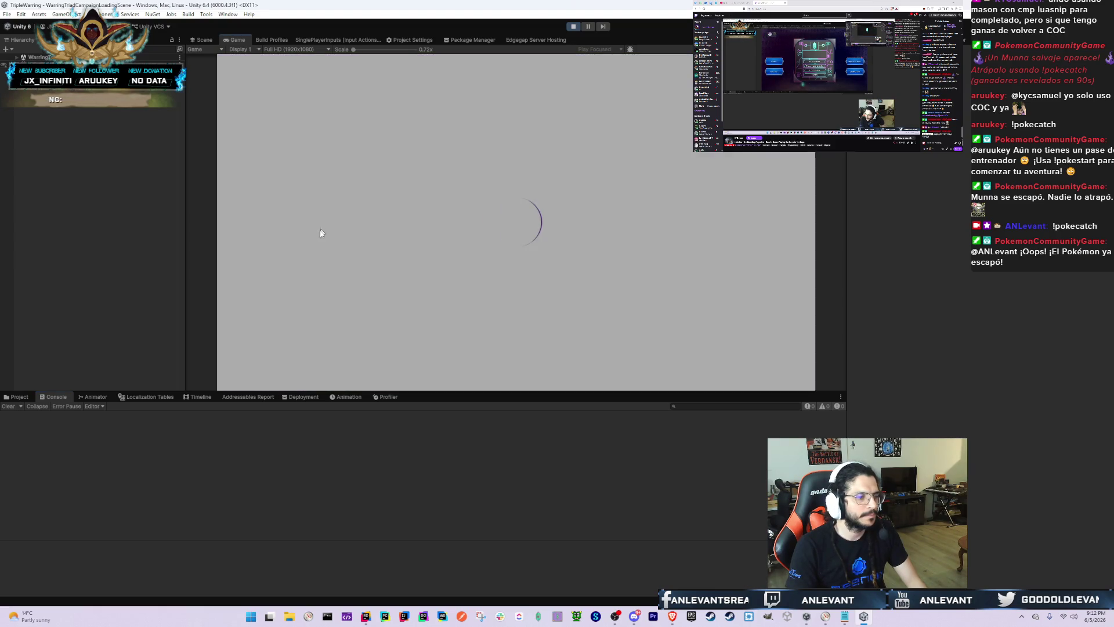
left_click(574, 27)
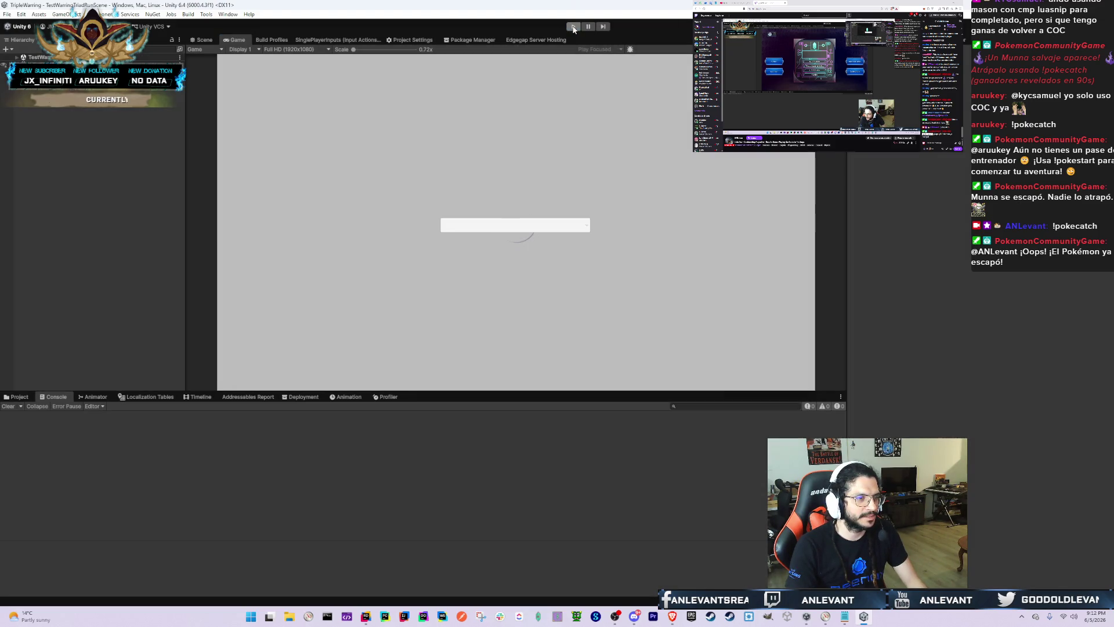
left_click(6, 406)
key("alt+Tab")
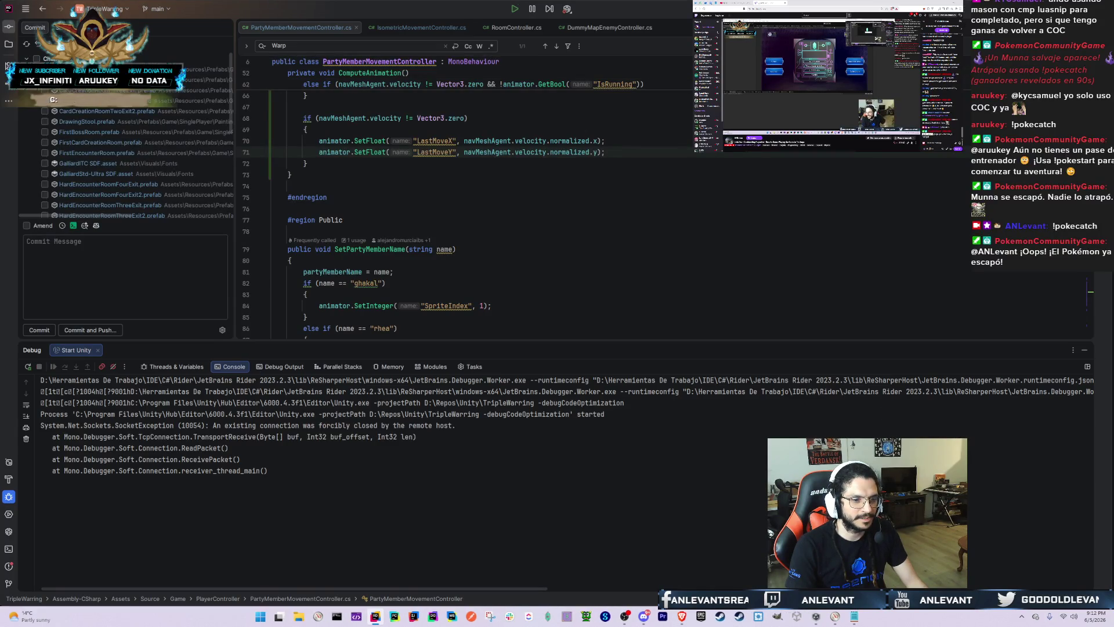
Step: Move a stray window aside and open TripleWarring from Unity Hub, declining the scene backups
left_click(816, 618)
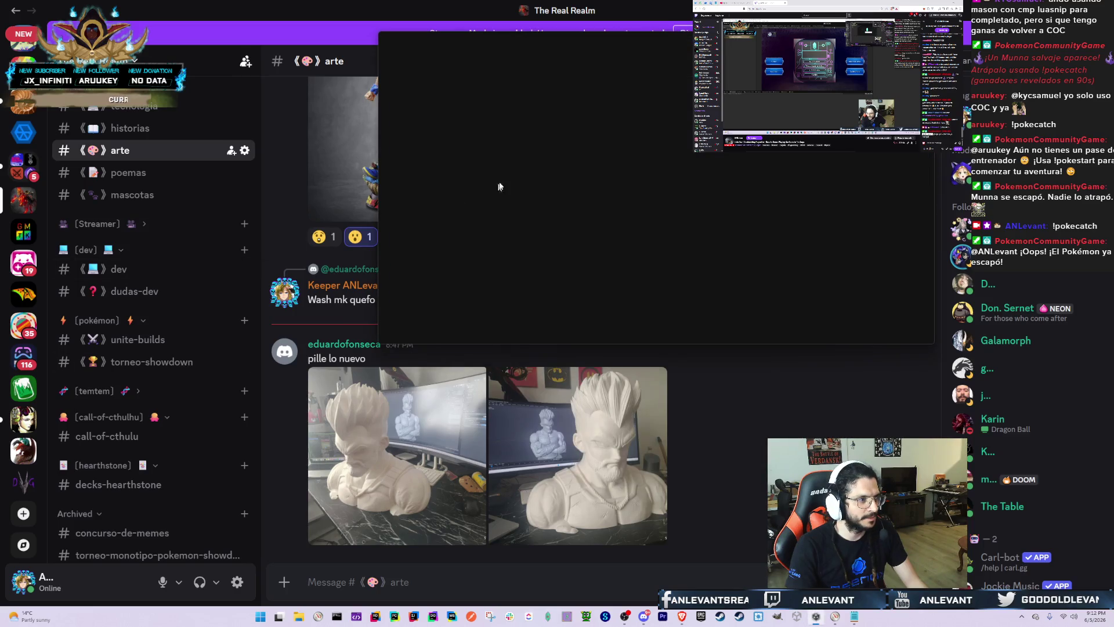
left_click_drag(584, 40, 422, 45)
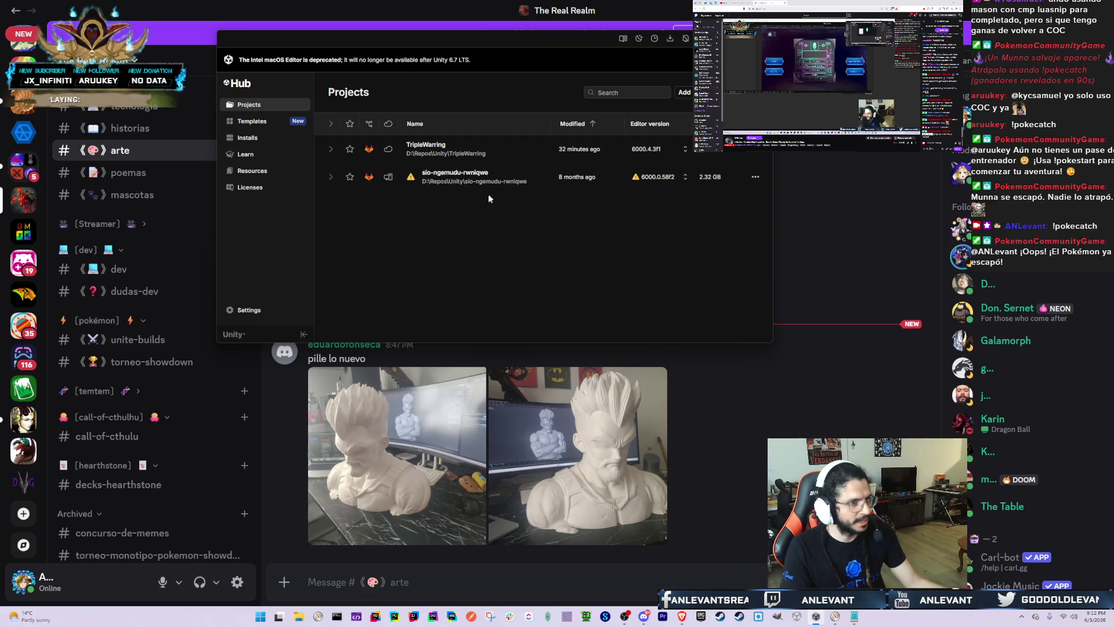
left_click(486, 154)
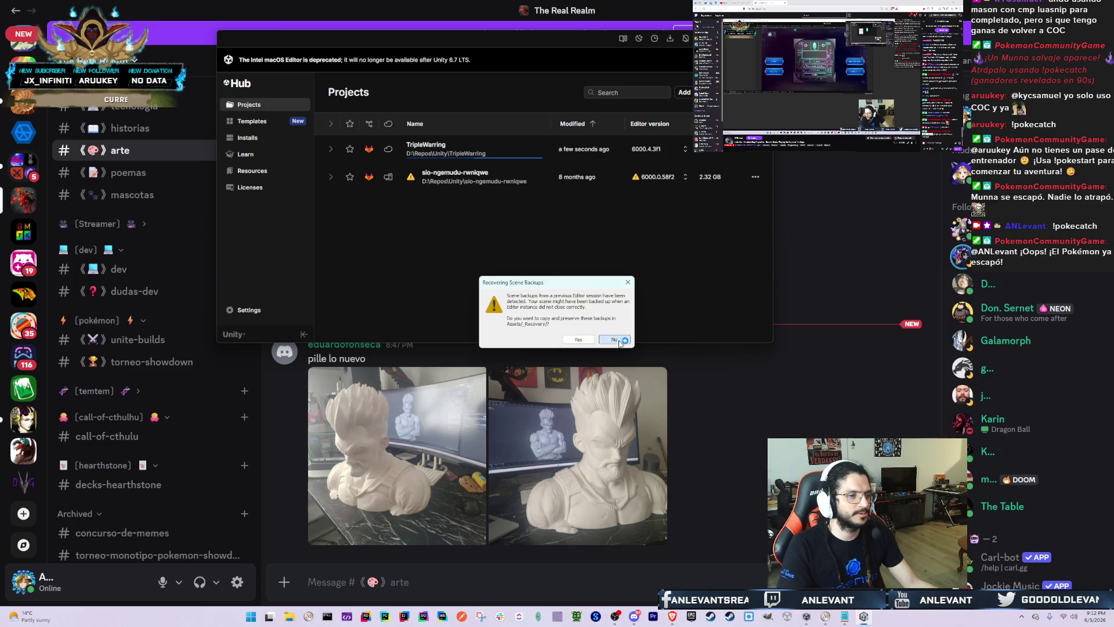
left_click(614, 340)
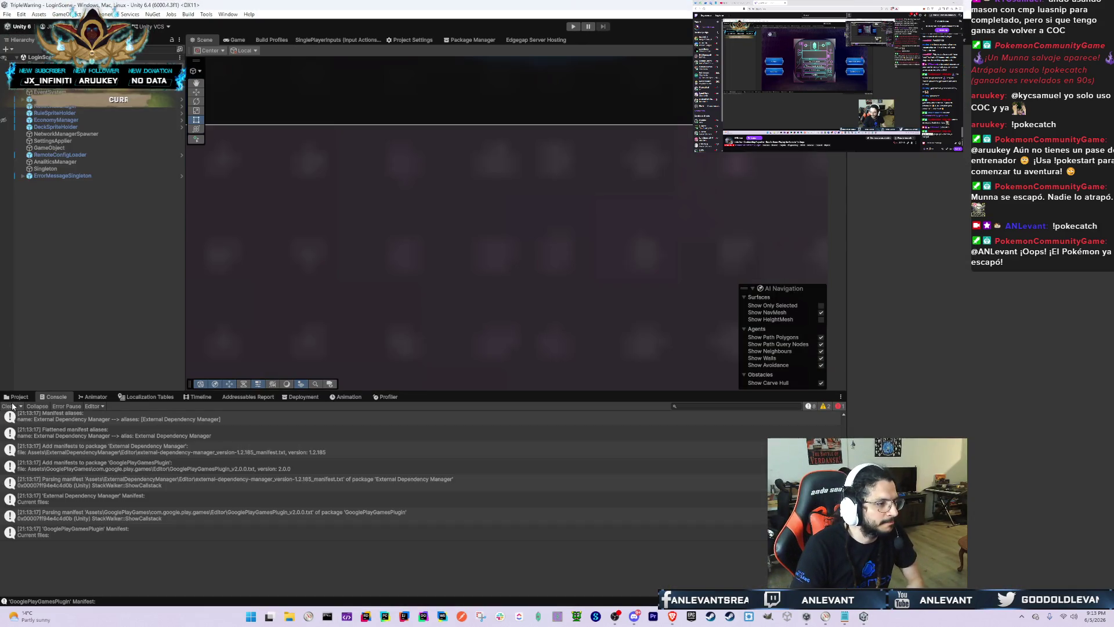
Step: Clear the Console, show the Project tab, enter Play mode and focus the login form
left_click(12, 405)
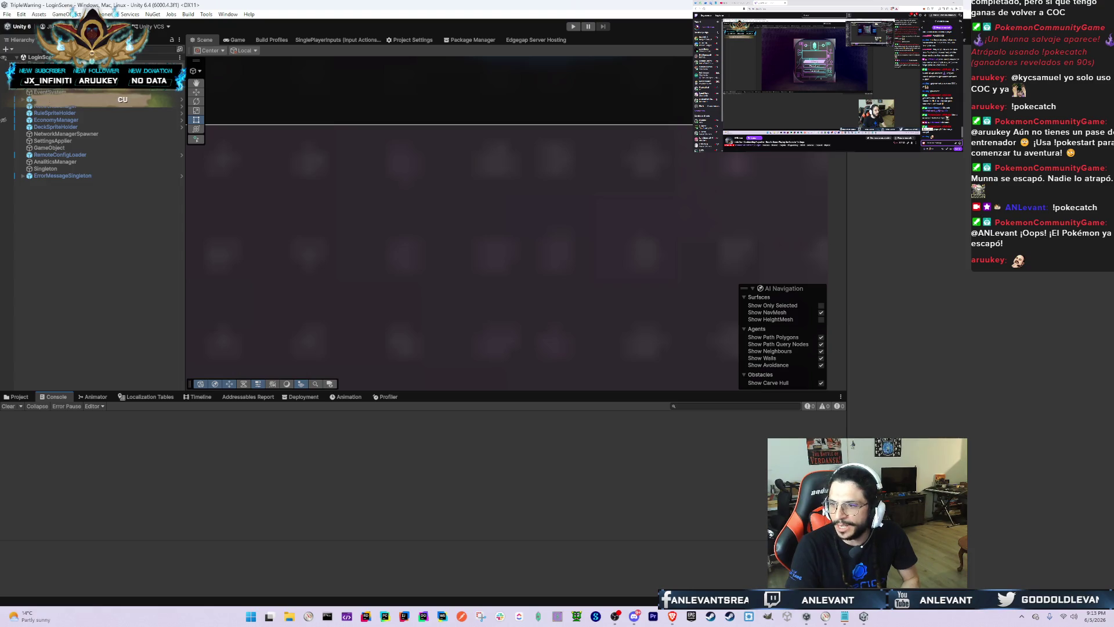
left_click(18, 397)
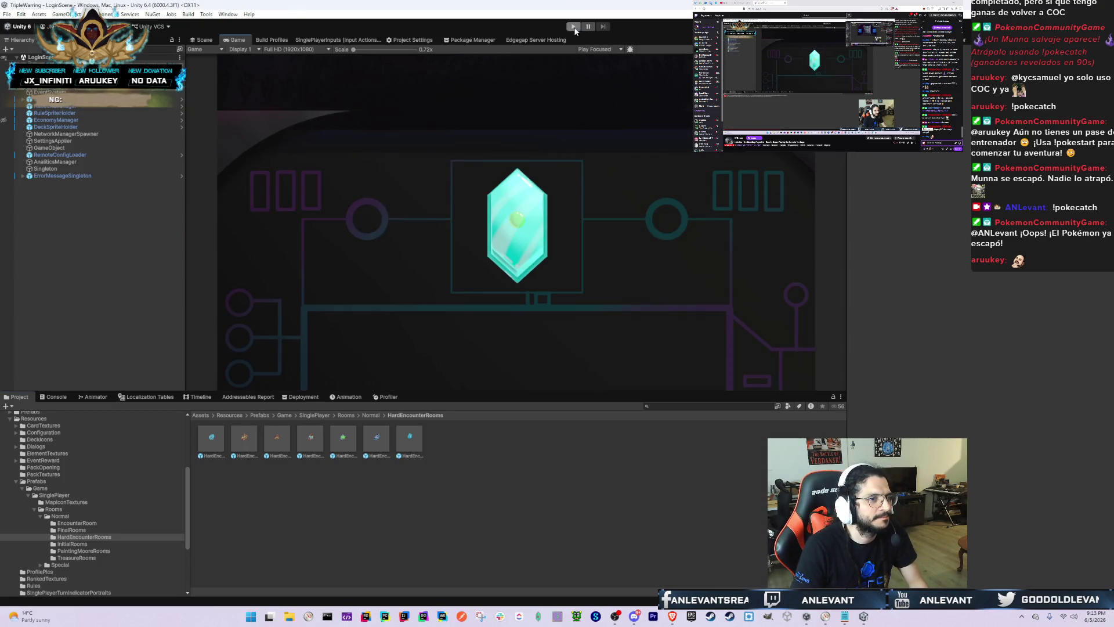
left_click(573, 27)
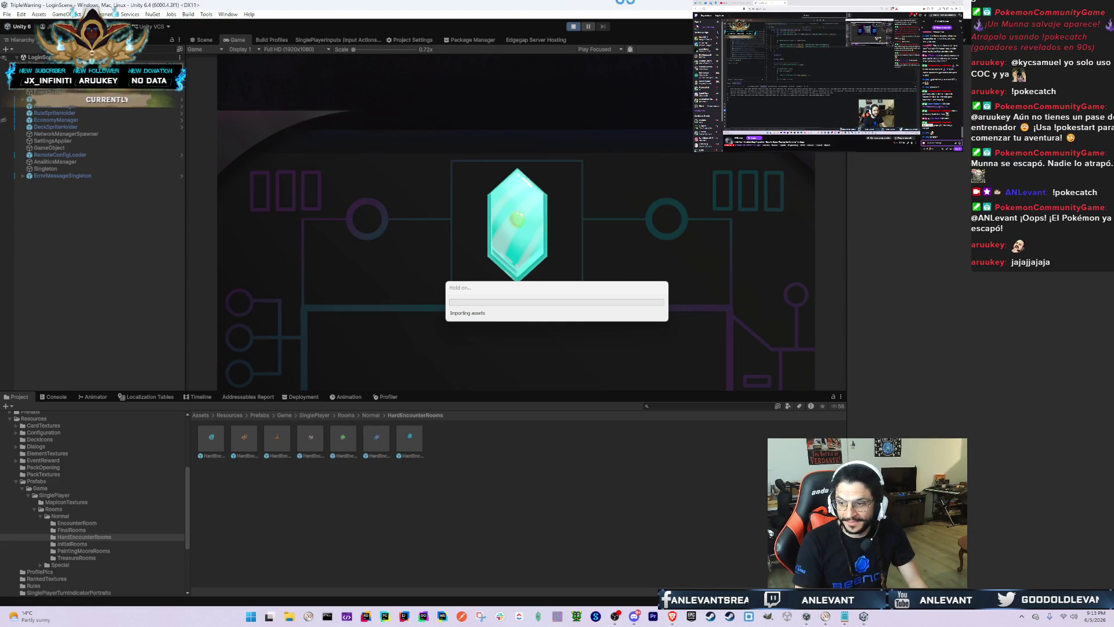
left_click(56, 397)
Step: Log in with a username and password, then clear the Console warnings
left_click(315, 204)
type("admin")
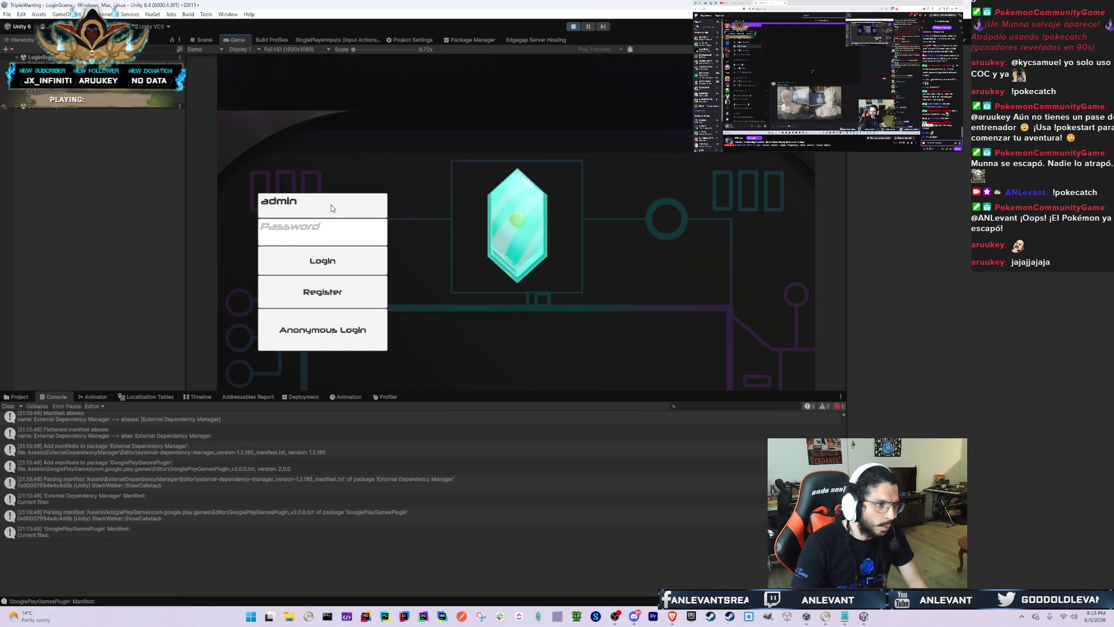
left_click(344, 236)
type("******")
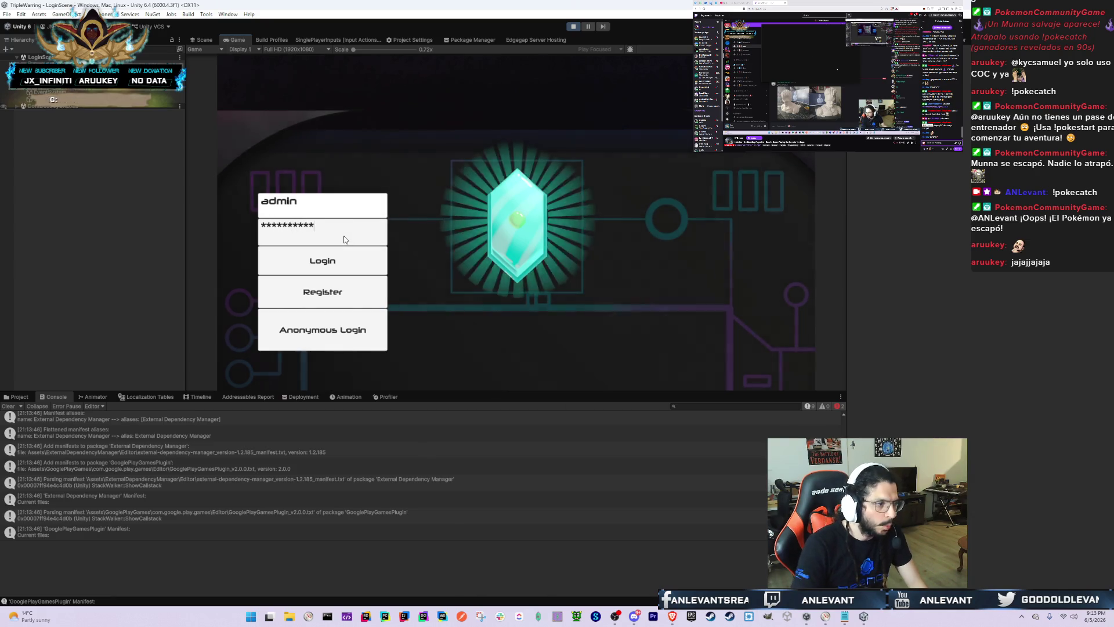
left_click(343, 259)
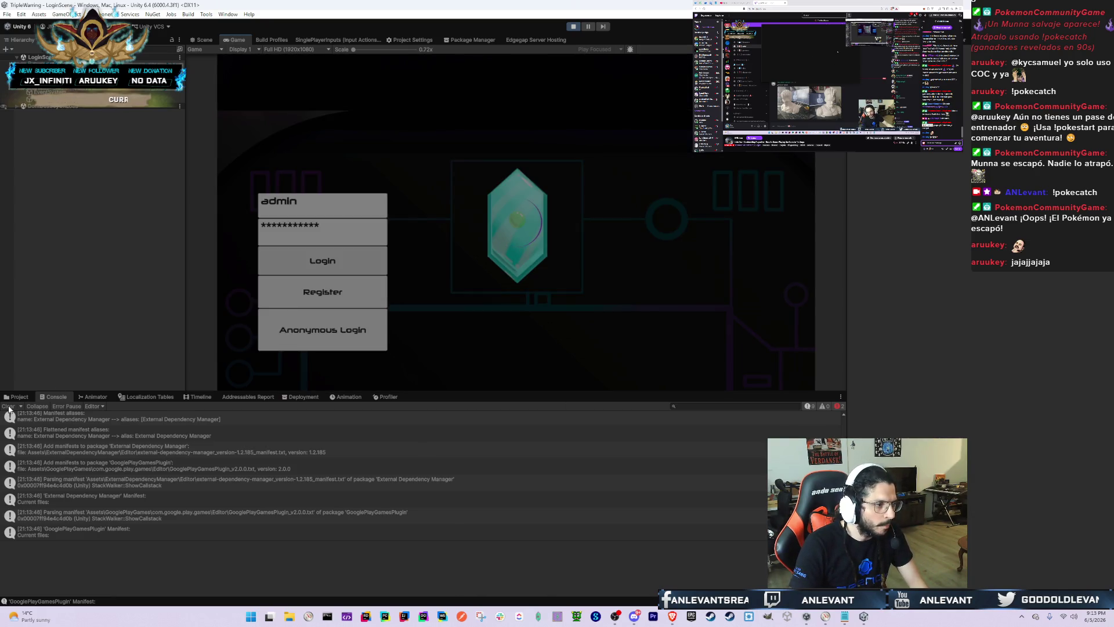
left_click(7, 406)
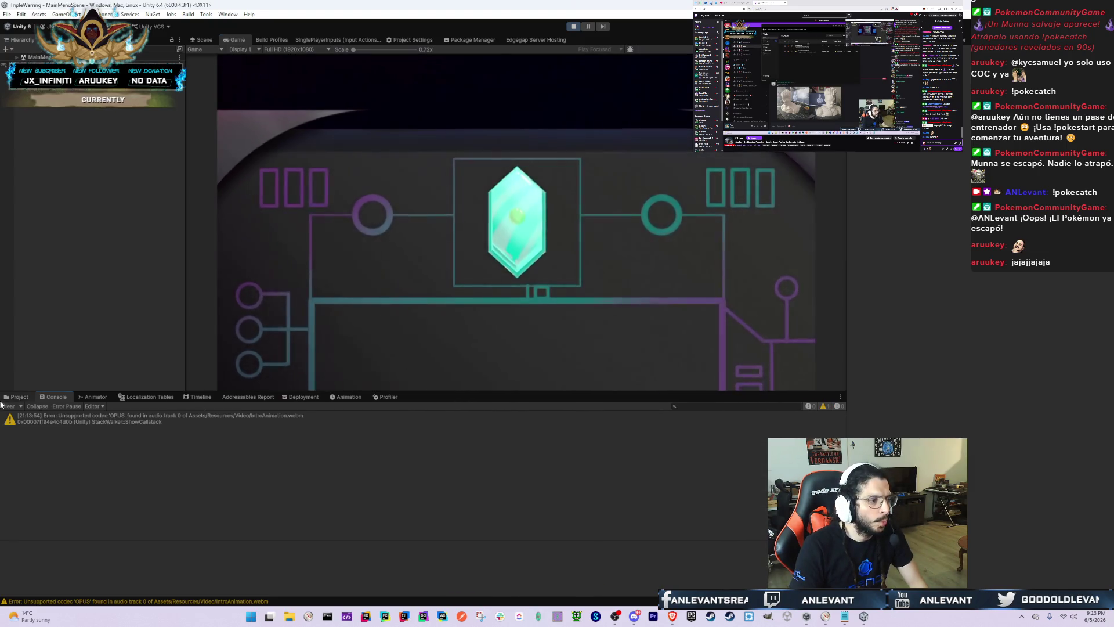
left_click(7, 407)
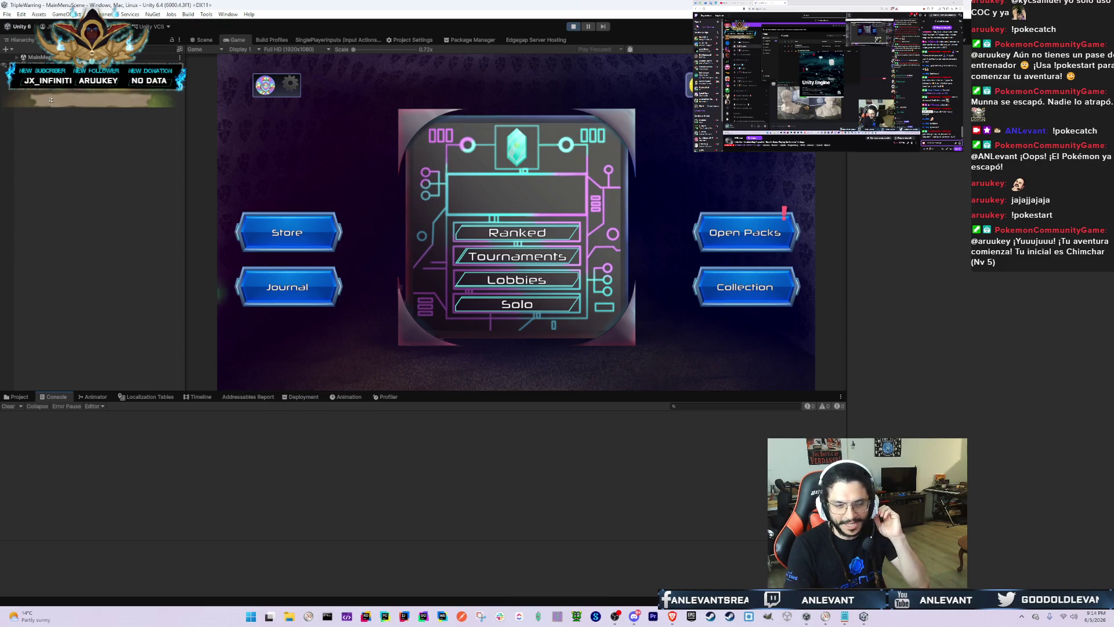
Step: Start the Solo Story campaign, then stop and restart Play mode
left_click(524, 309)
left_click(546, 228)
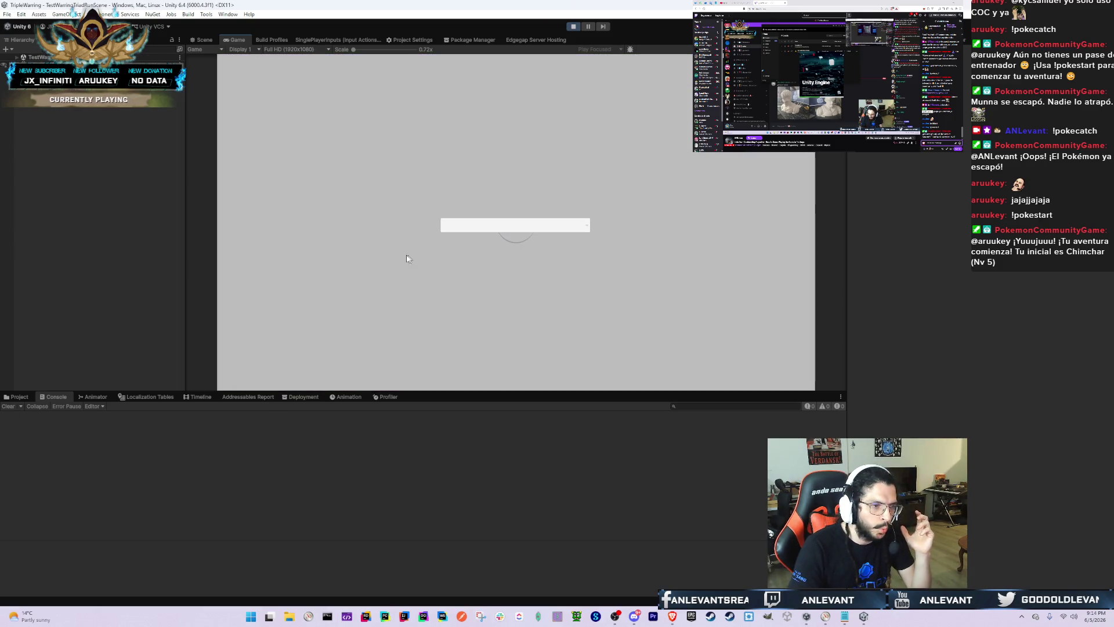
left_click(575, 27)
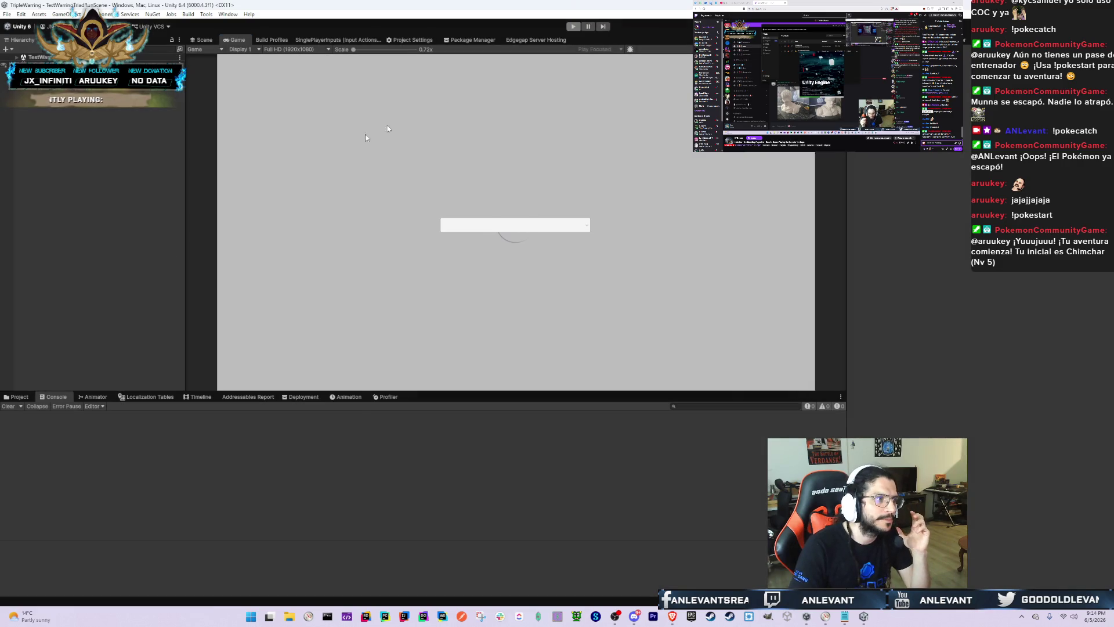
left_click(574, 30)
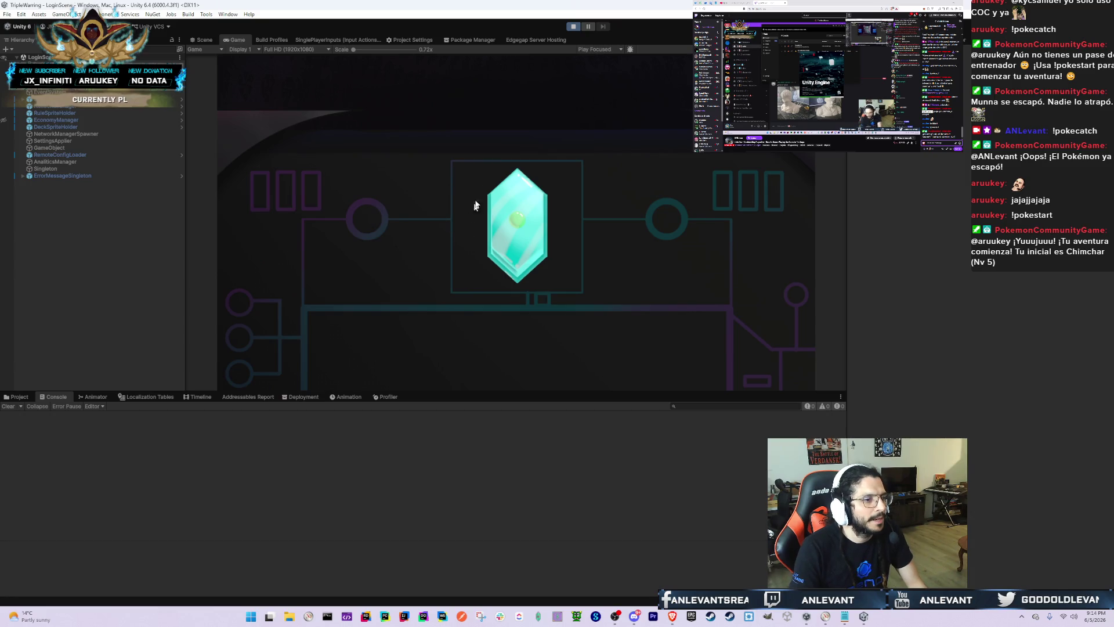
Step: Log in again with the username and password and clear the Console
left_click(336, 198)
type("admin")
left_click(350, 227)
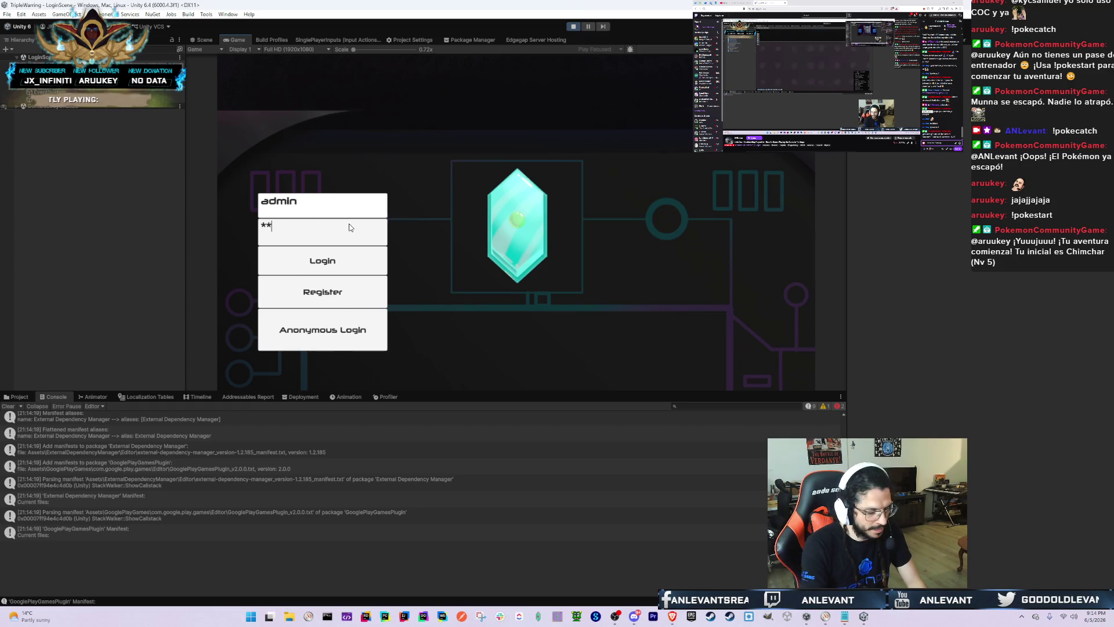
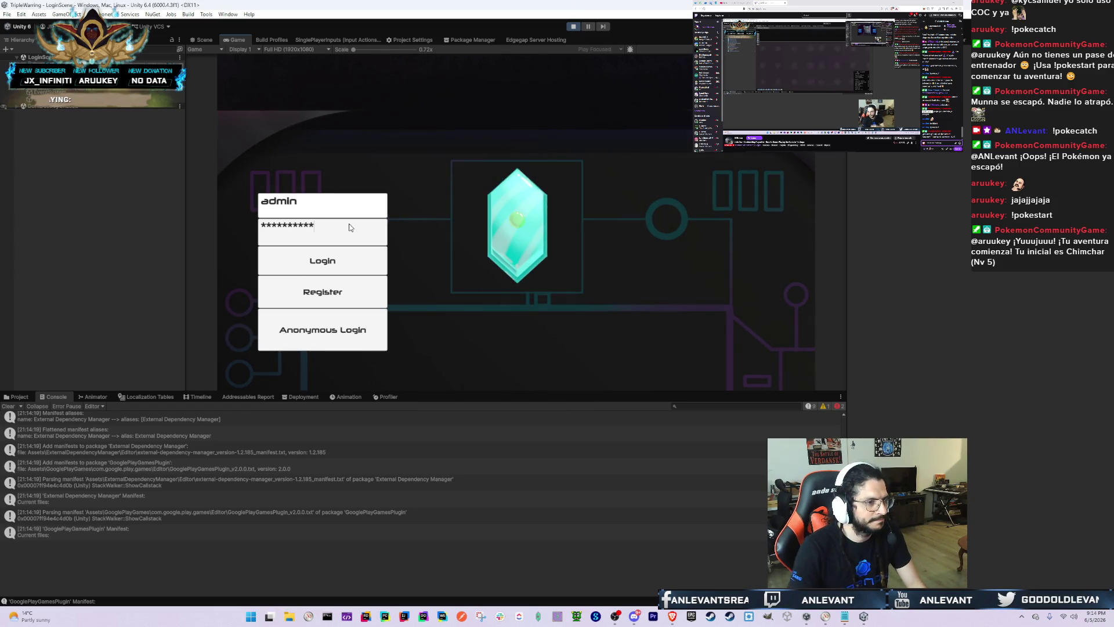
left_click(295, 251)
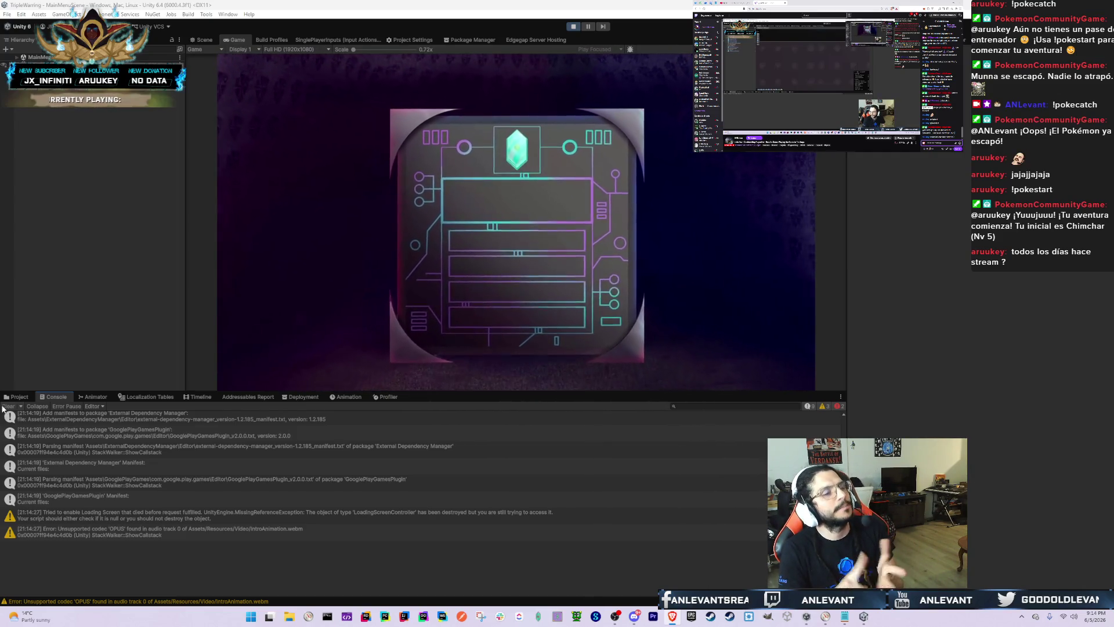
left_click(9, 408)
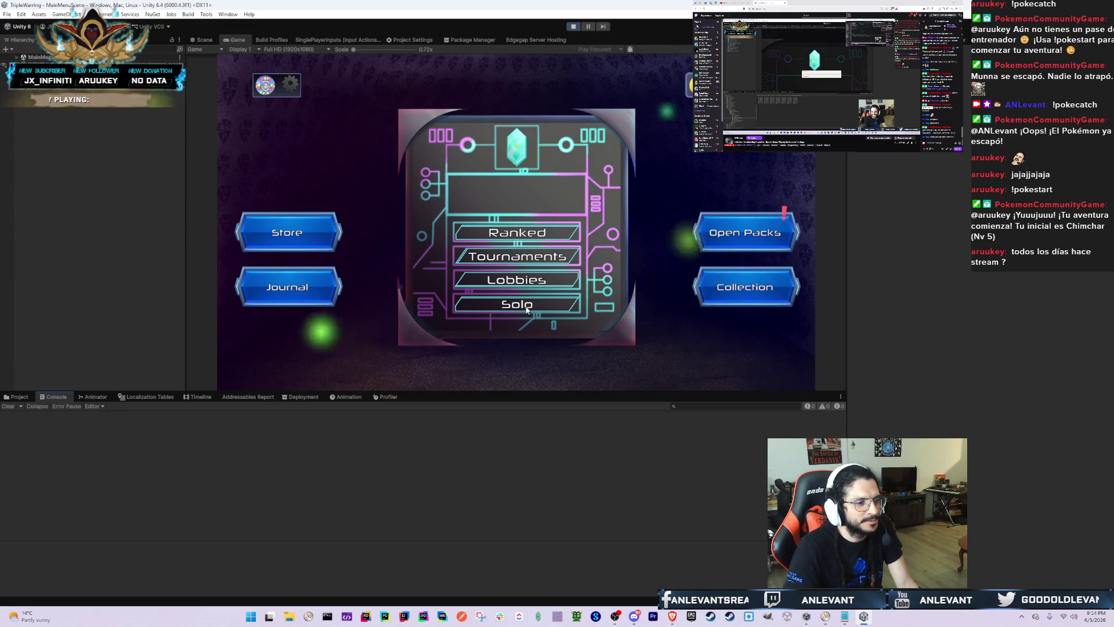
Step: Back out of Settings, start the Solo Story campaign, then bring up Resource Monitor
left_click(541, 251)
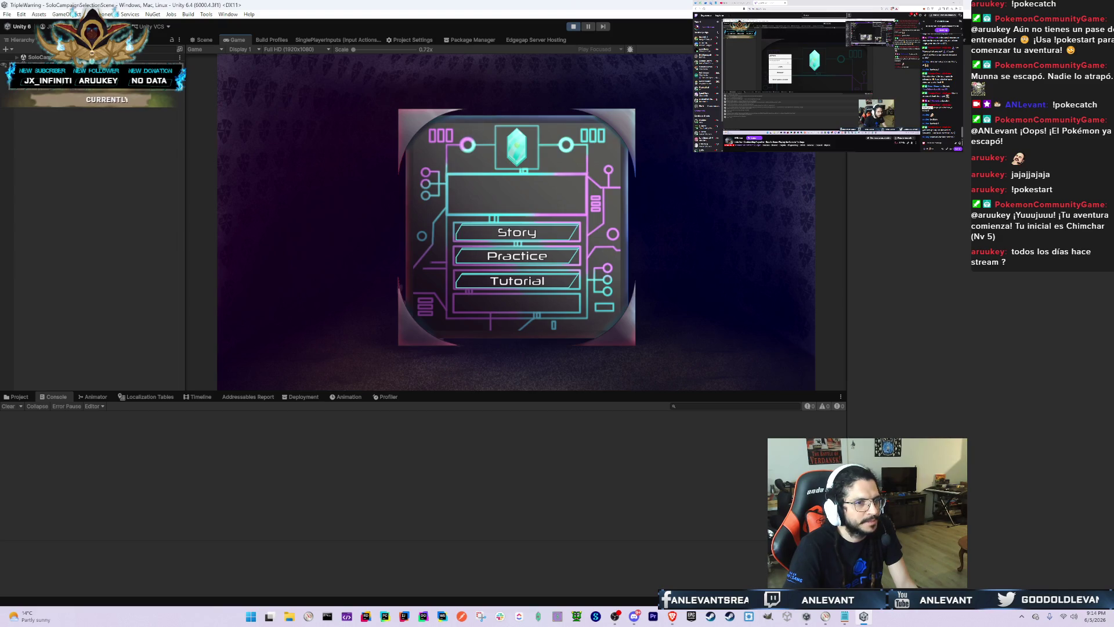
key("Escape")
key("Escape")
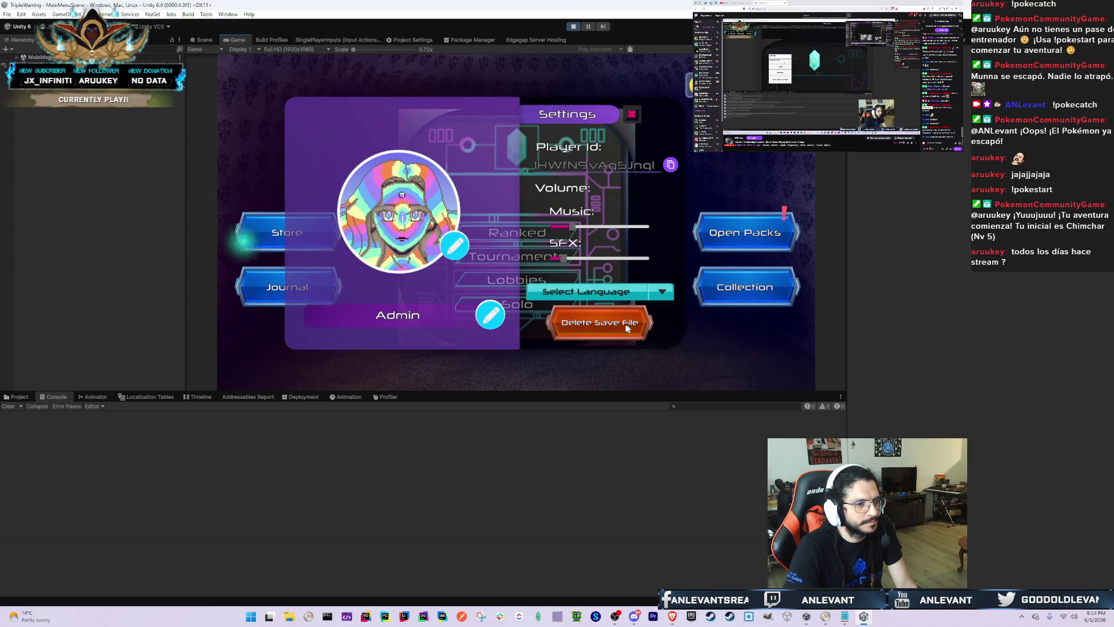
key("Escape")
left_click(517, 304)
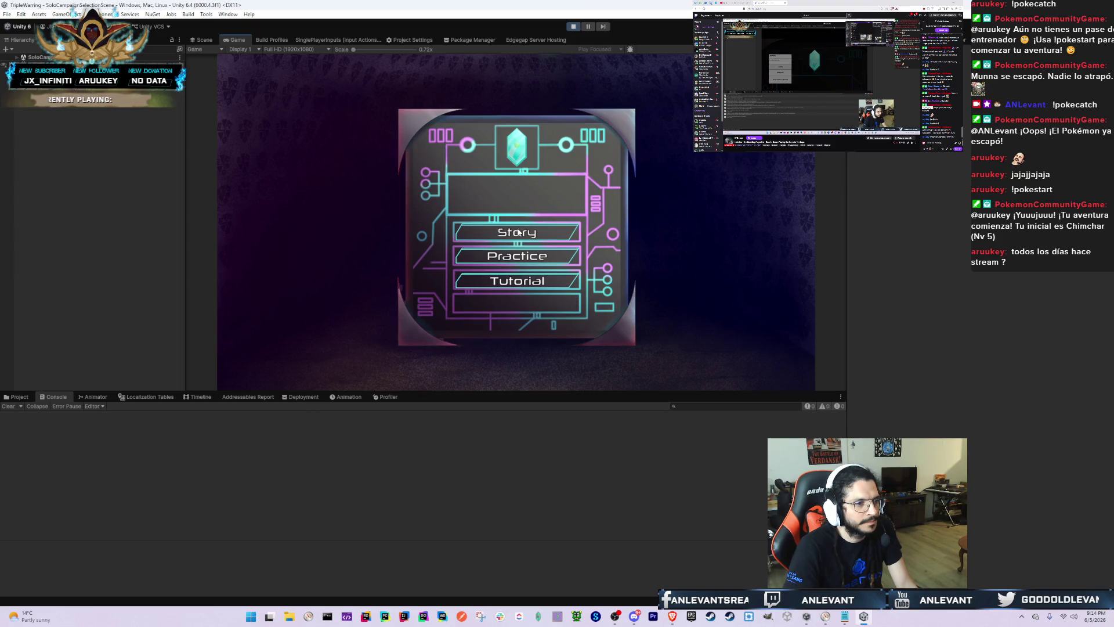
left_click(519, 232)
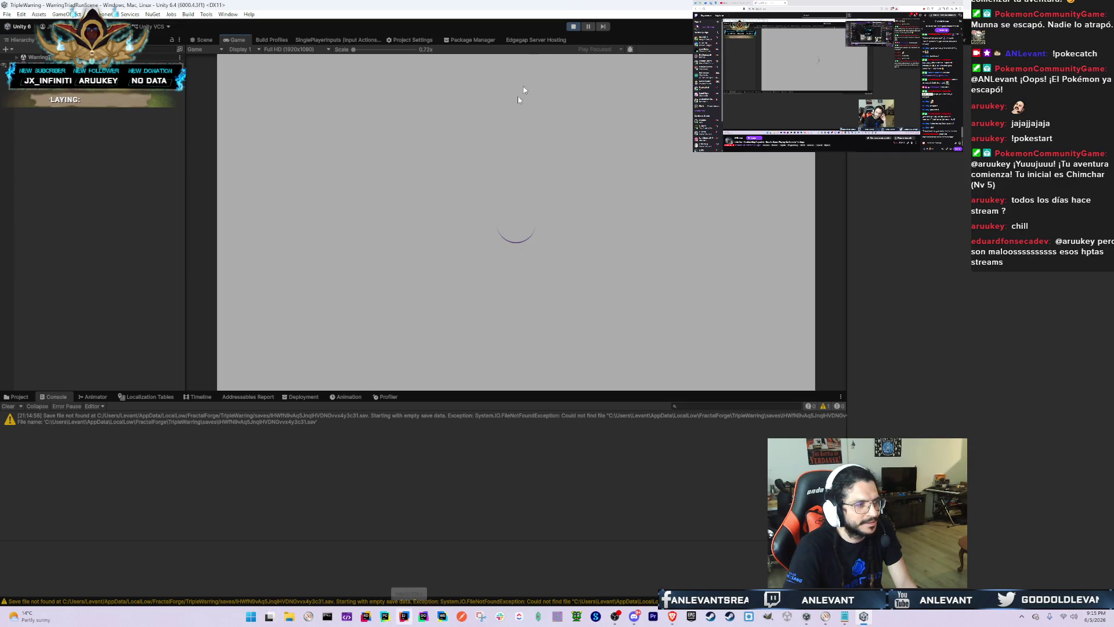
left_click(830, 616)
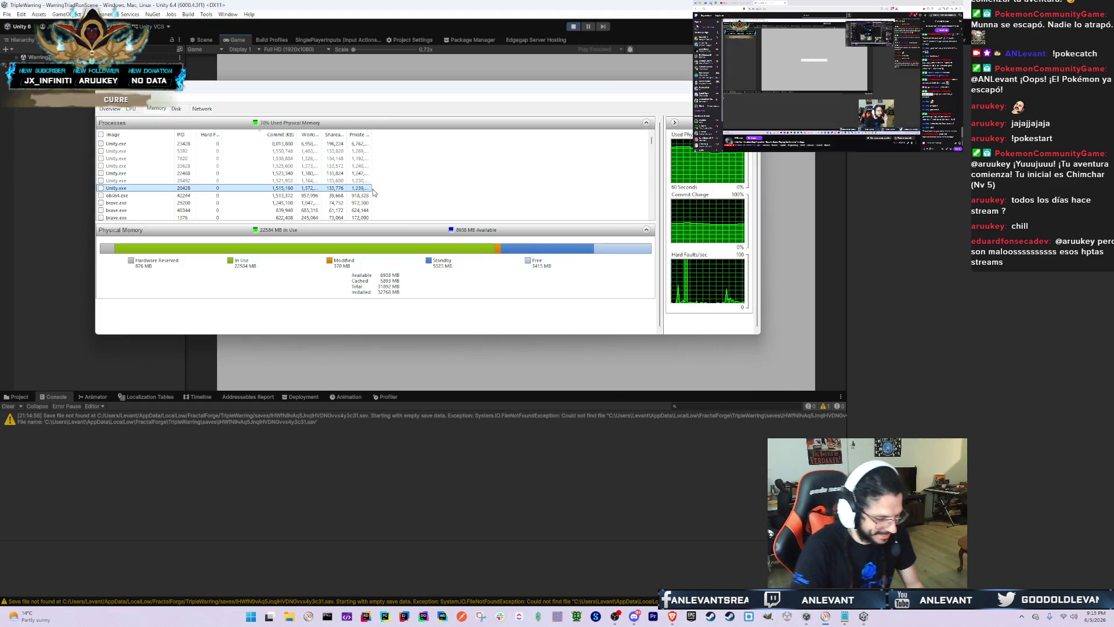
scroll(174, 174, "up", 2)
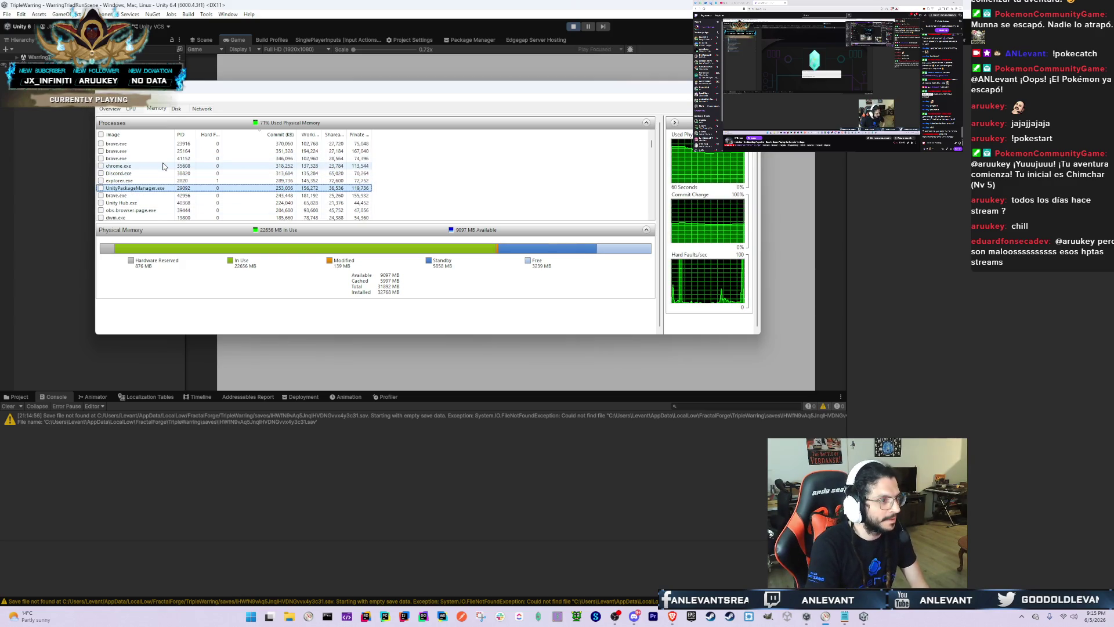
Step: End the frozen Unity.exe process in Resource Monitor and open a new File Explorer window
scroll(163, 167, "up", 5)
right_click(138, 144)
left_click(169, 148)
left_click(569, 321)
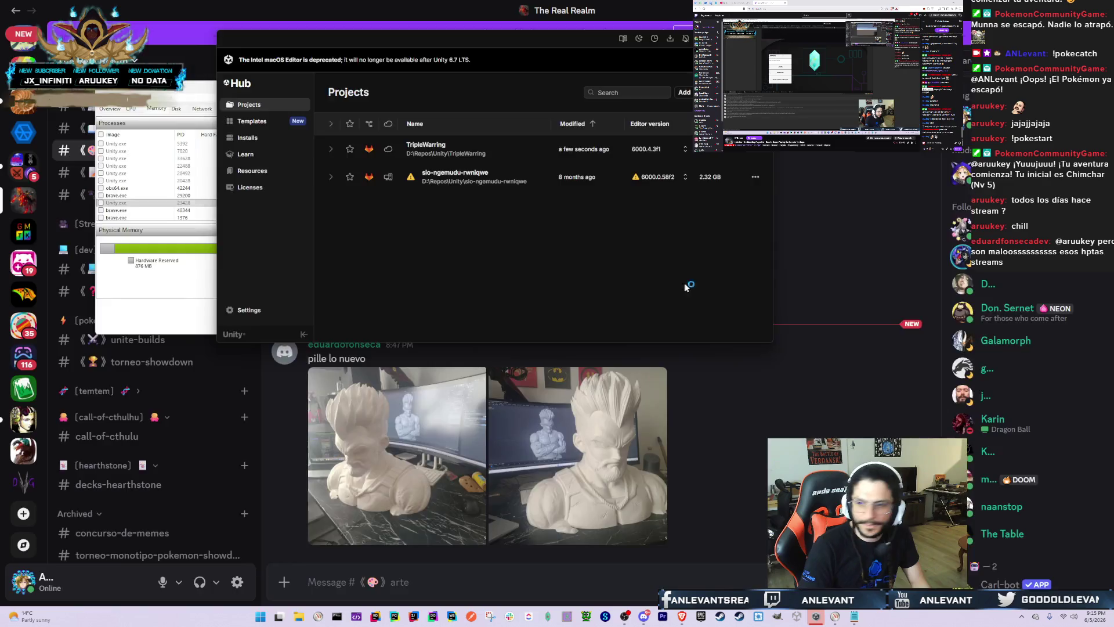
key("super+e")
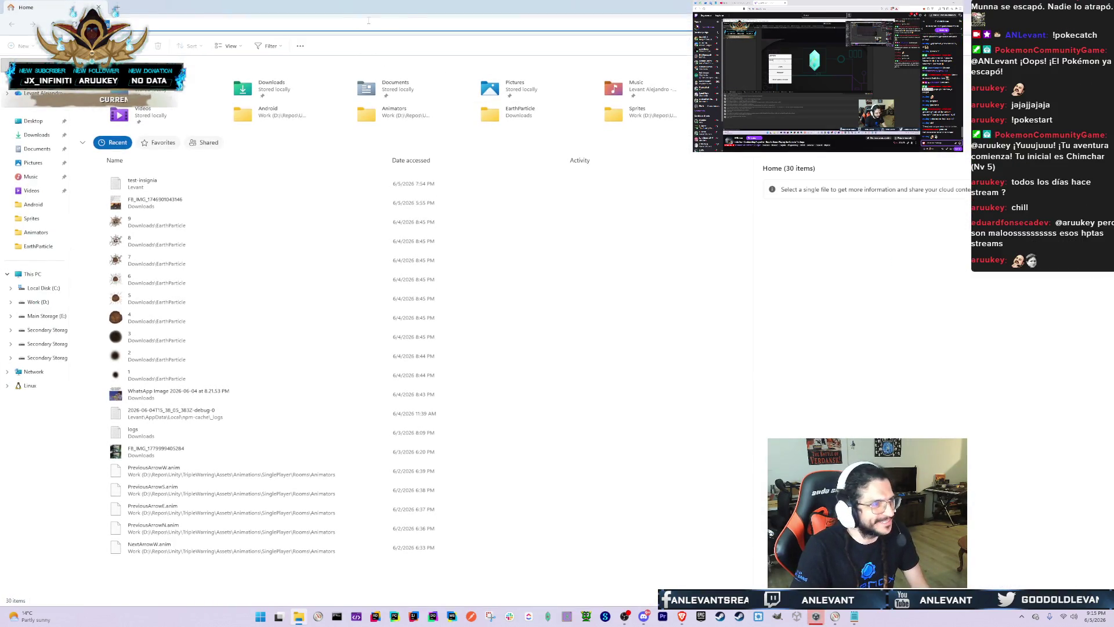
Step: Navigate from %appdata% to AppData\LocalLow\FractalForge\TripleWarring\saves
left_click(365, 23)
type("%appdata%")
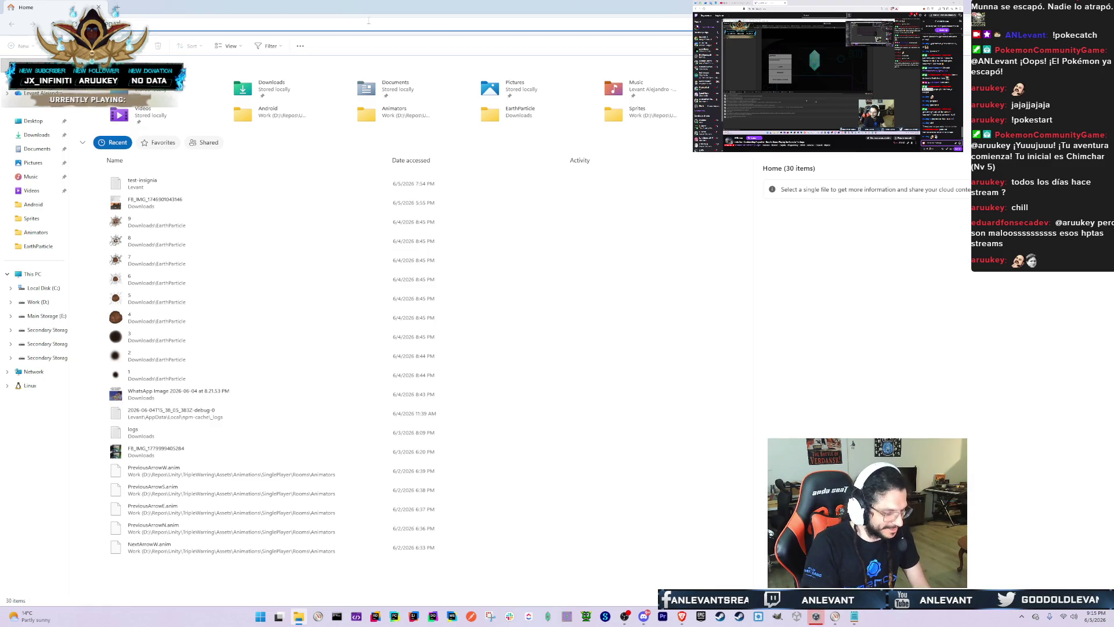
key("Return")
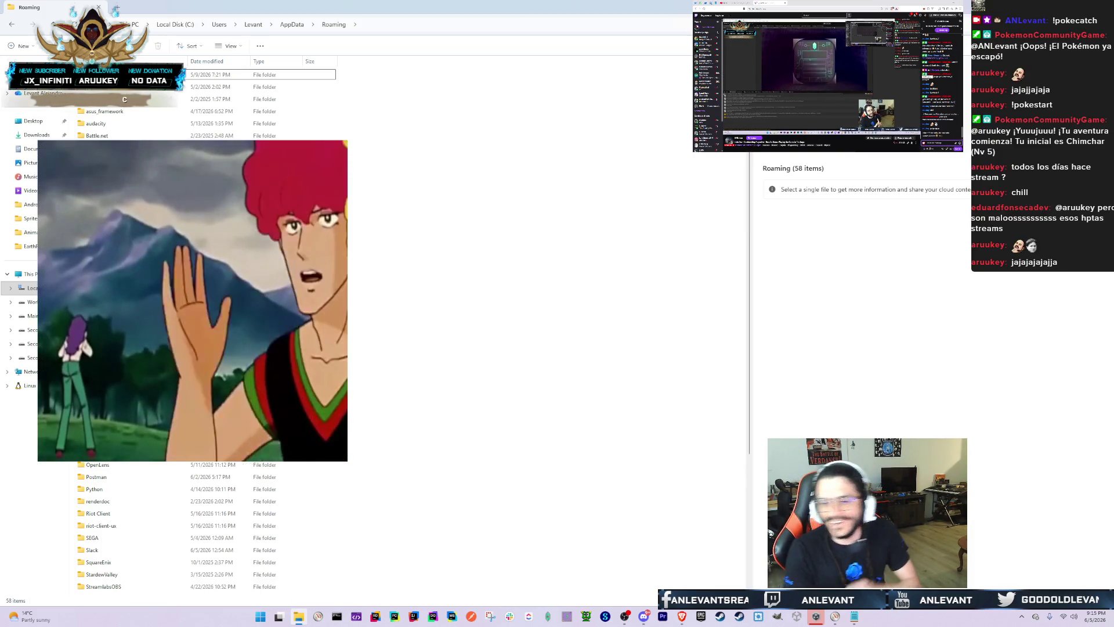
left_click(417, 24)
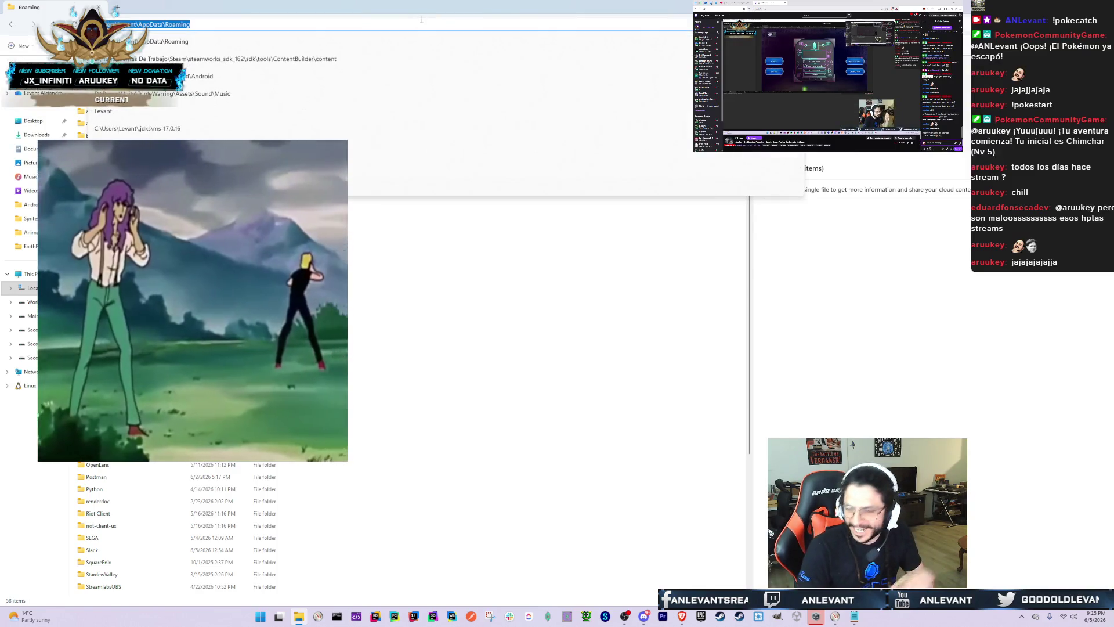
left_click(422, 155)
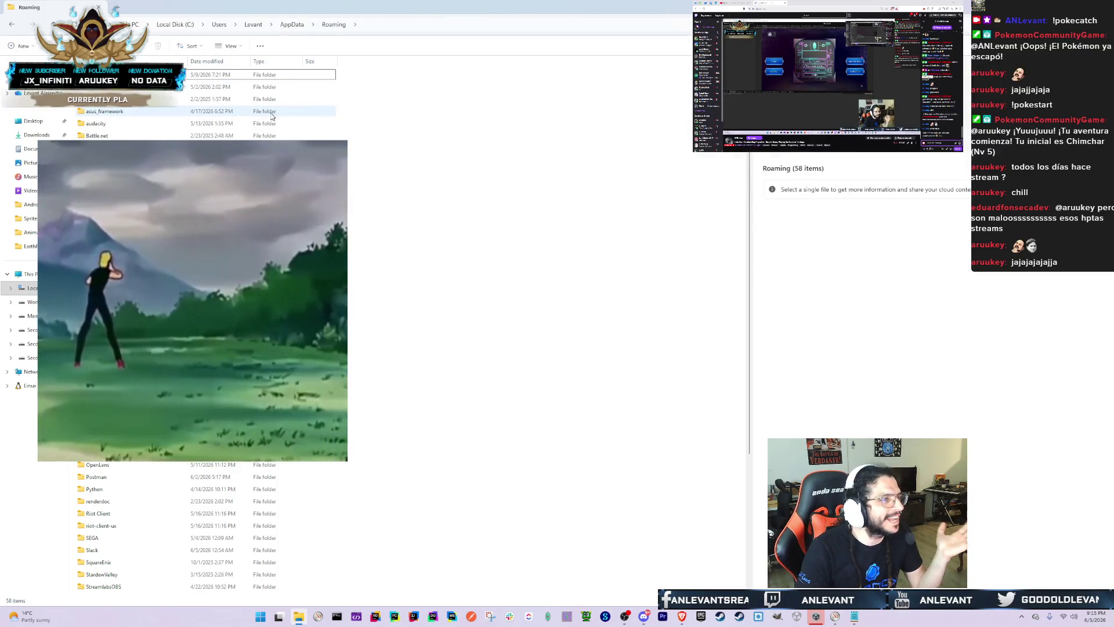
left_click(292, 24)
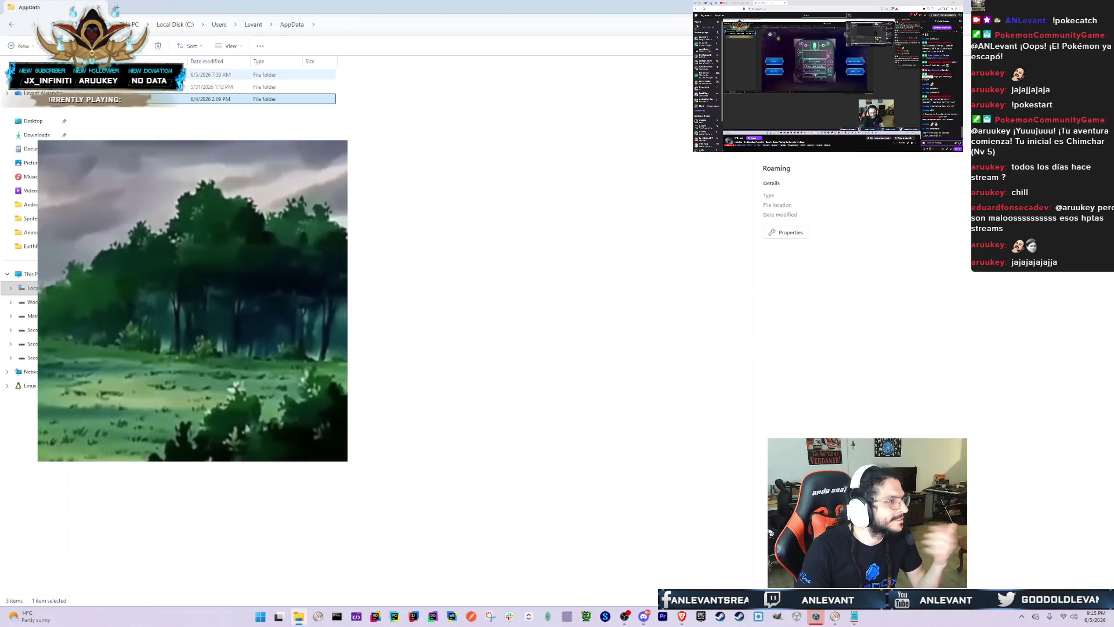
double_click(145, 87)
double_click(131, 161)
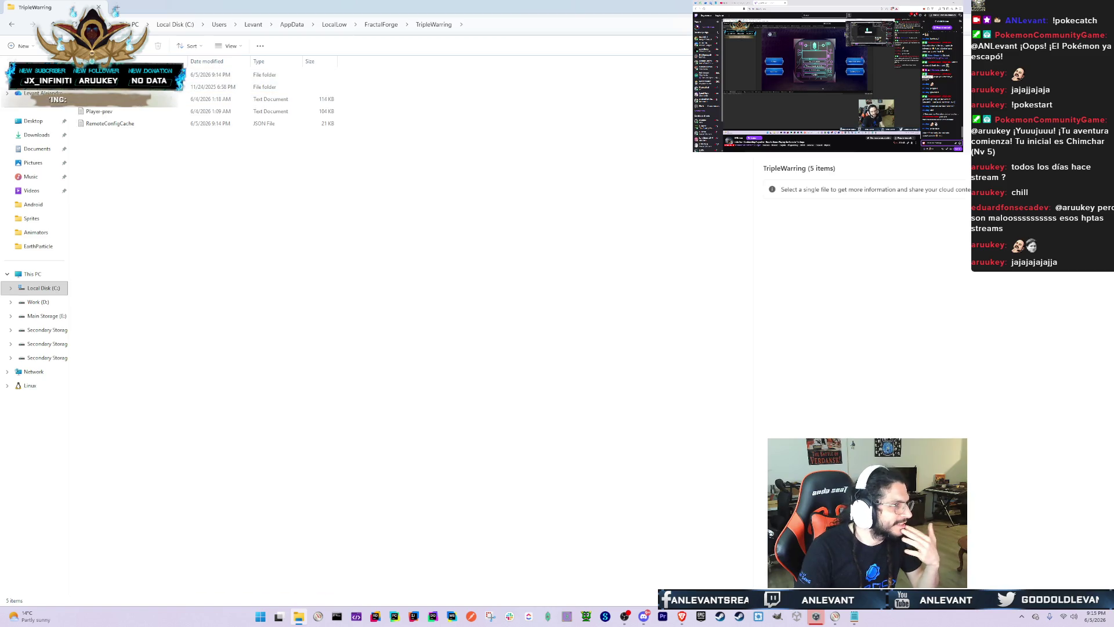
double_click(133, 75)
Step: Delete all three SAV files and switch back to Unity Hub
left_click(129, 87)
key("ctrl+a")
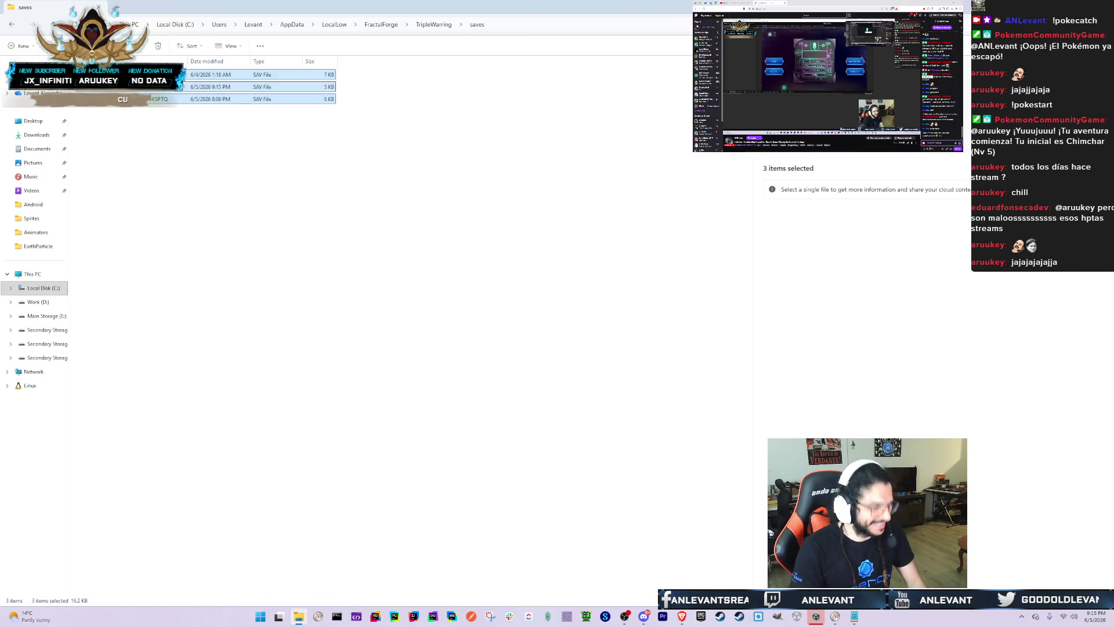
key("Delete")
key("alt+Tab")
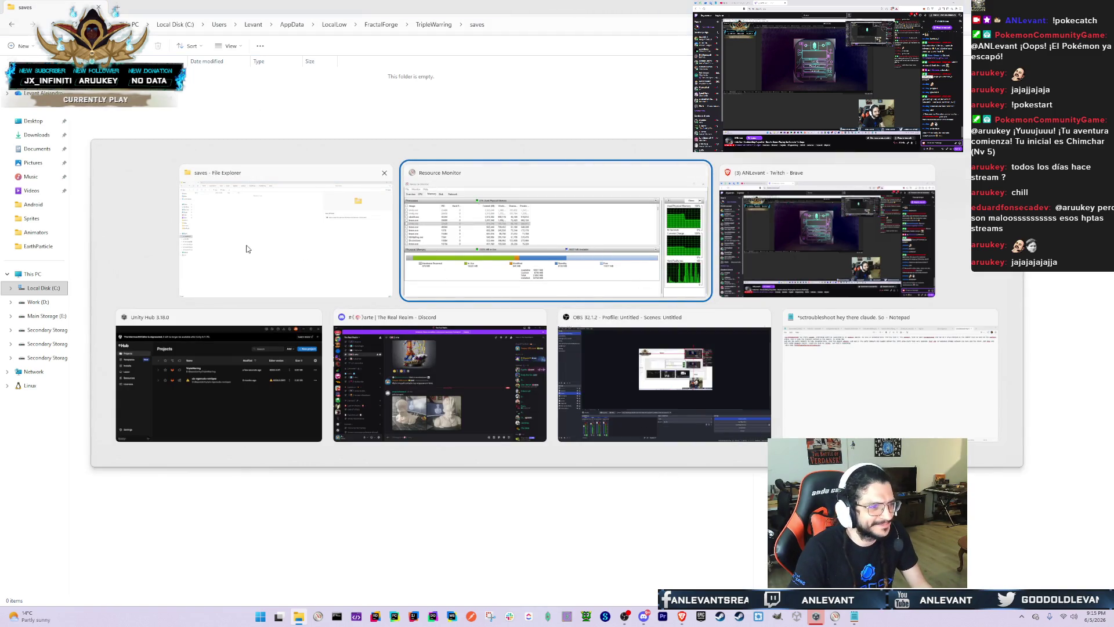
key("Escape")
key("alt+Tab")
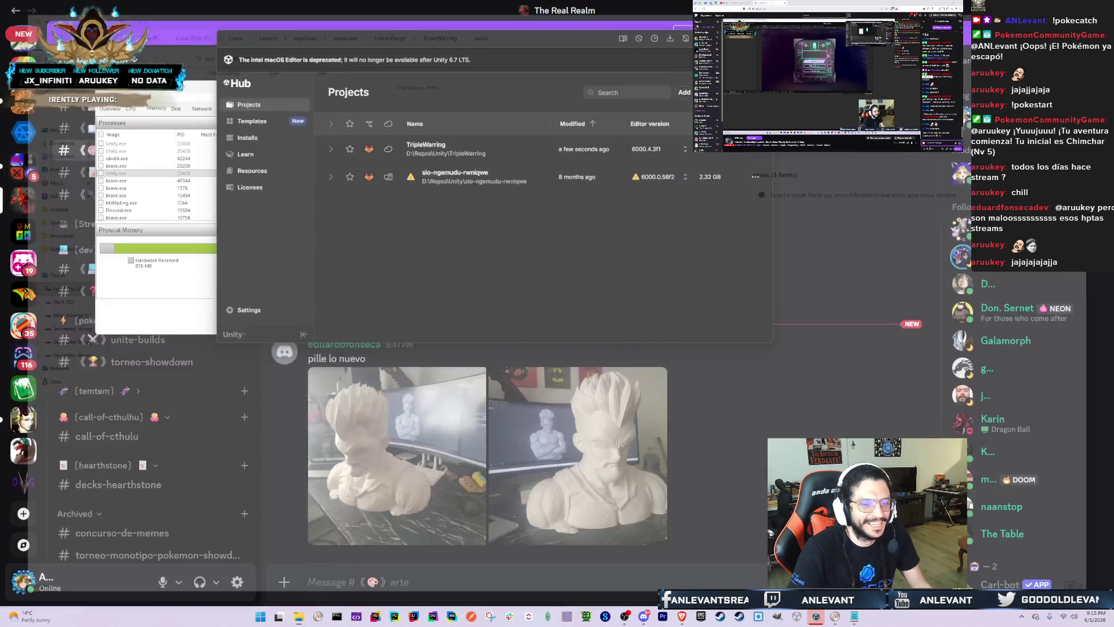
Step: Open TripleWarring from Unity Hub and dismiss the scene backup recovery prompt
left_click(459, 154)
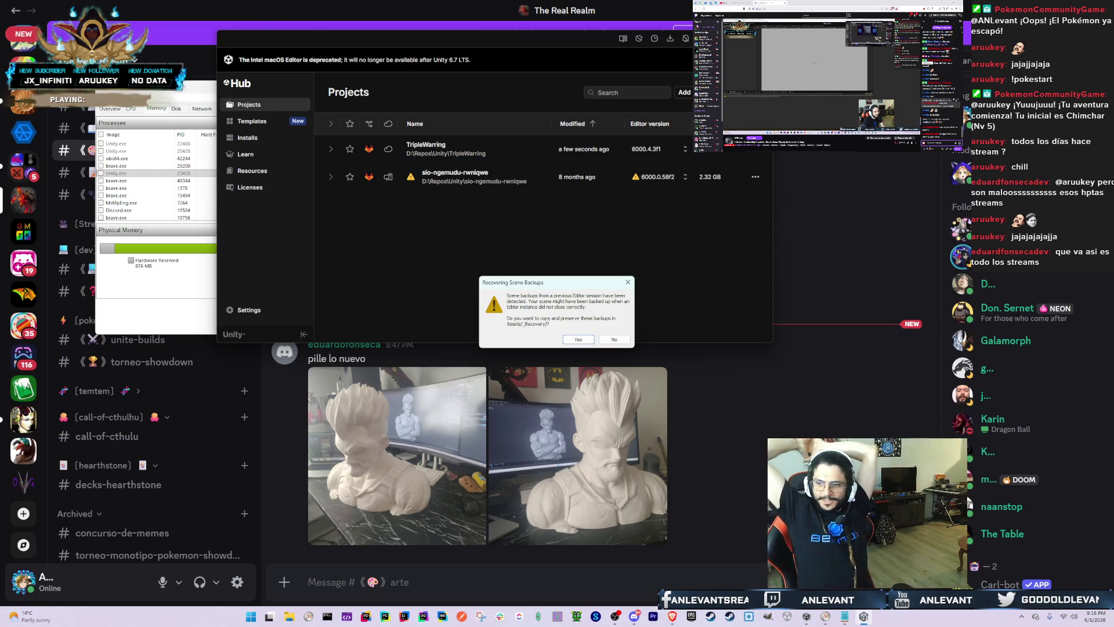
left_click(572, 344)
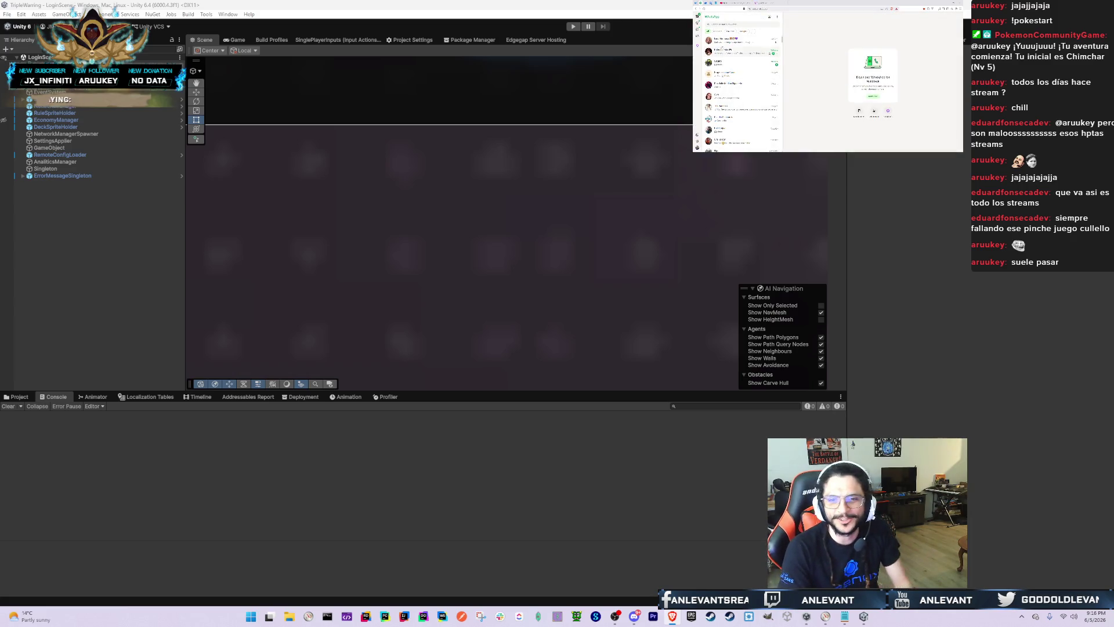
Step: Check a messenger chat's contact info and reply 'ok' in another chat
left_click(738, 53)
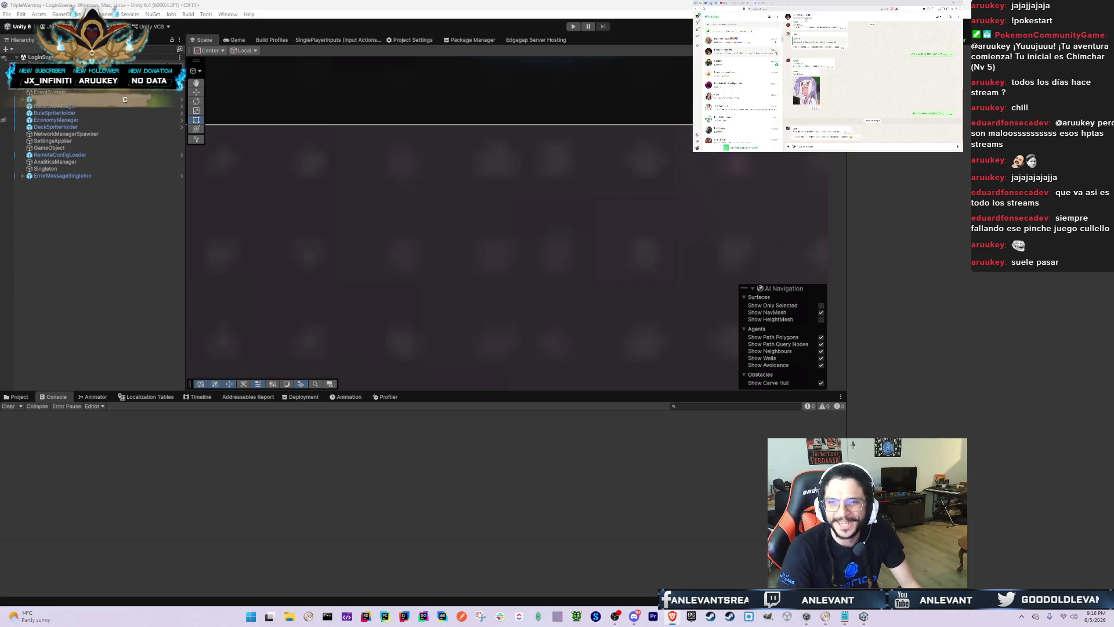
left_click(804, 17)
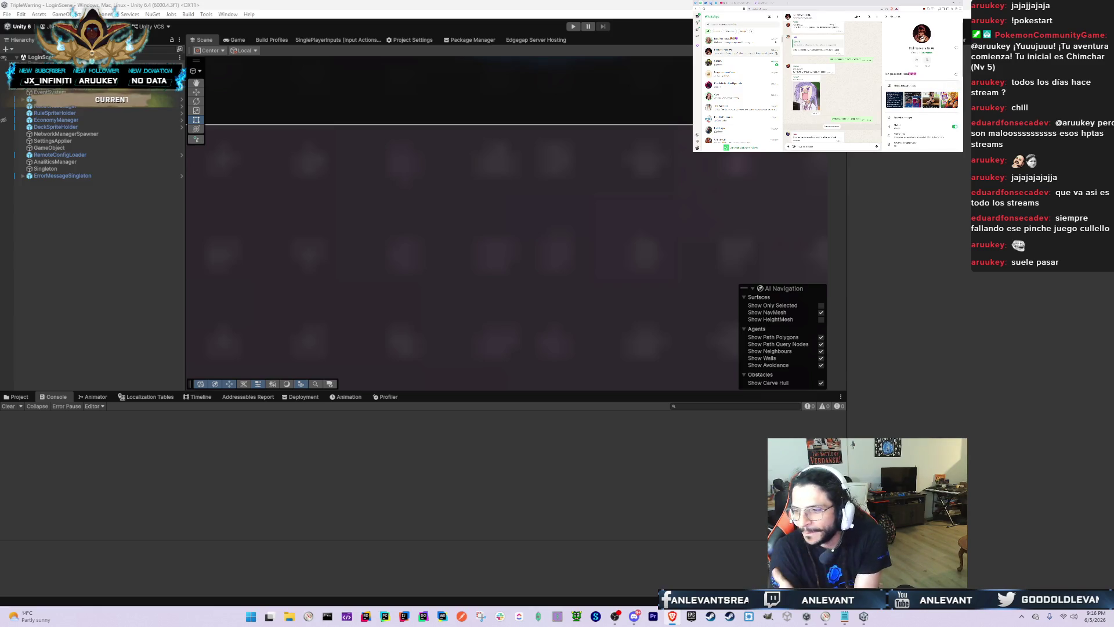
scroll(920, 87, "down", 10)
scroll(916, 107, "down", 3)
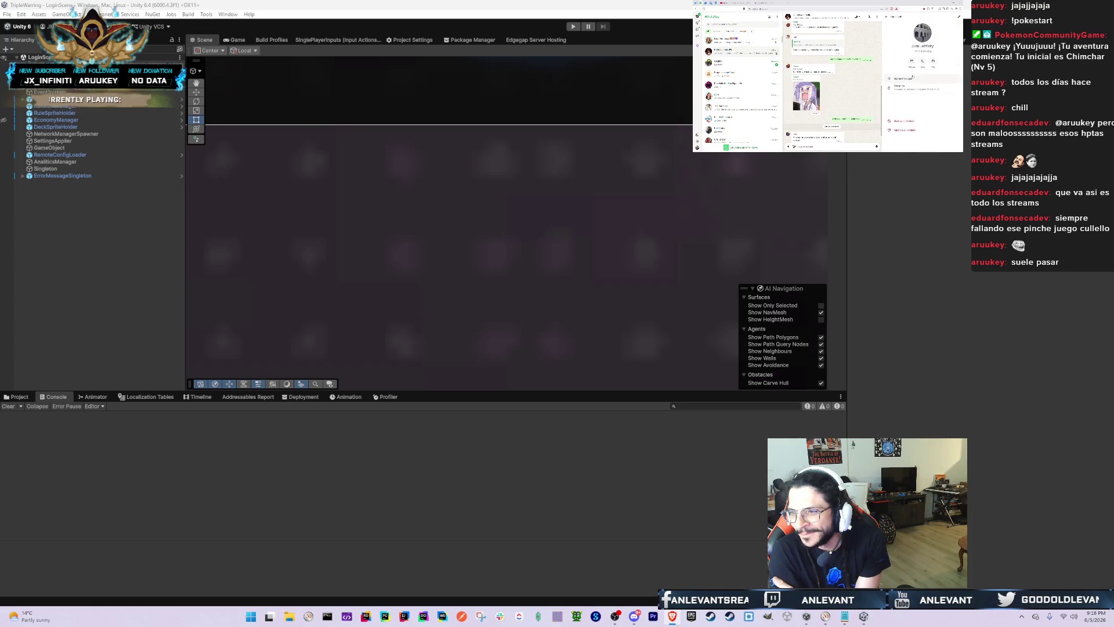
left_click(913, 63)
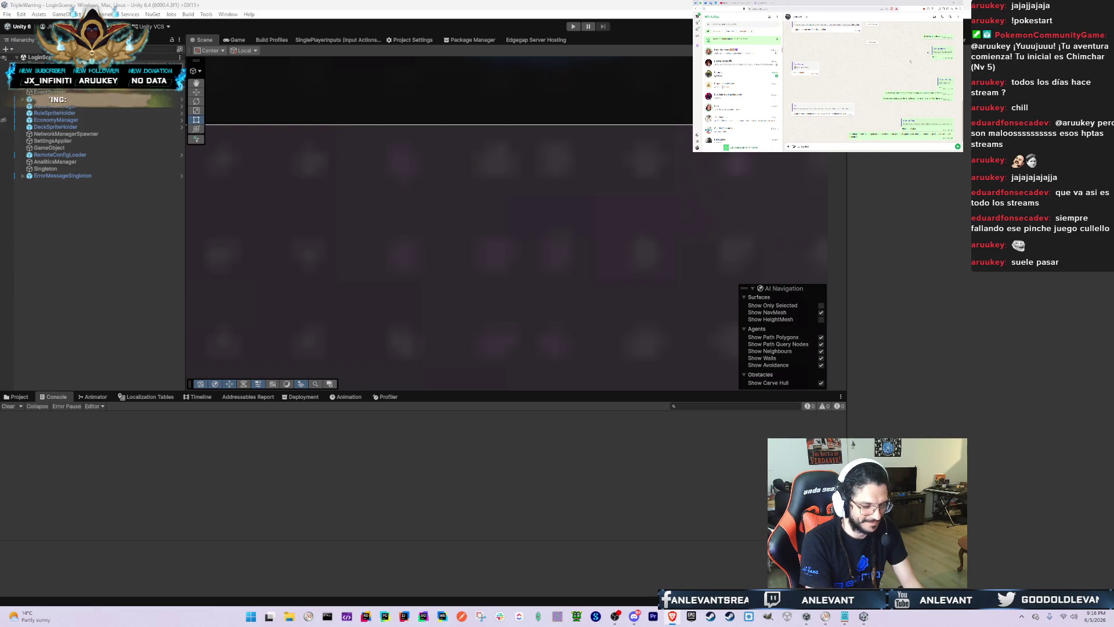
type("ok")
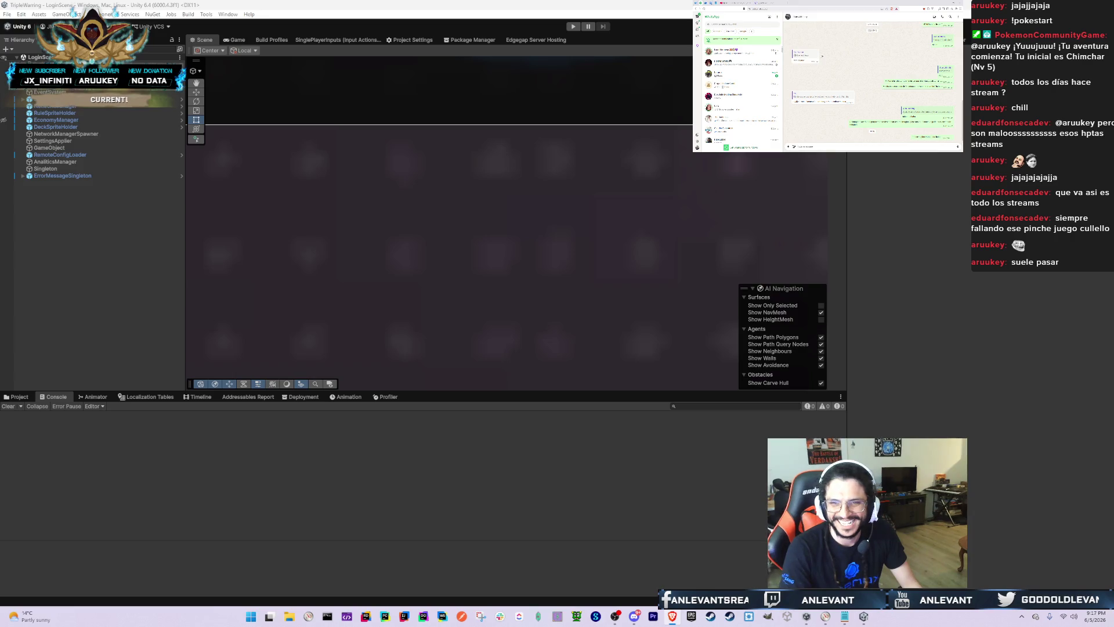
Step: Return to Unity, enter Play mode and switch to the Game view
left_click(755, 9)
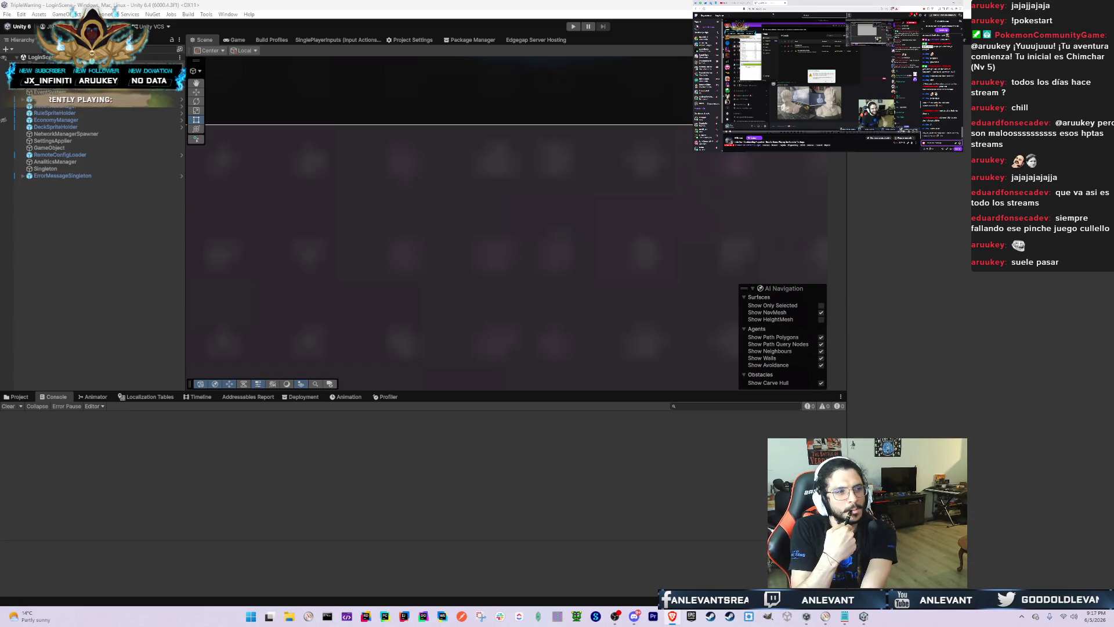
left_click(572, 27)
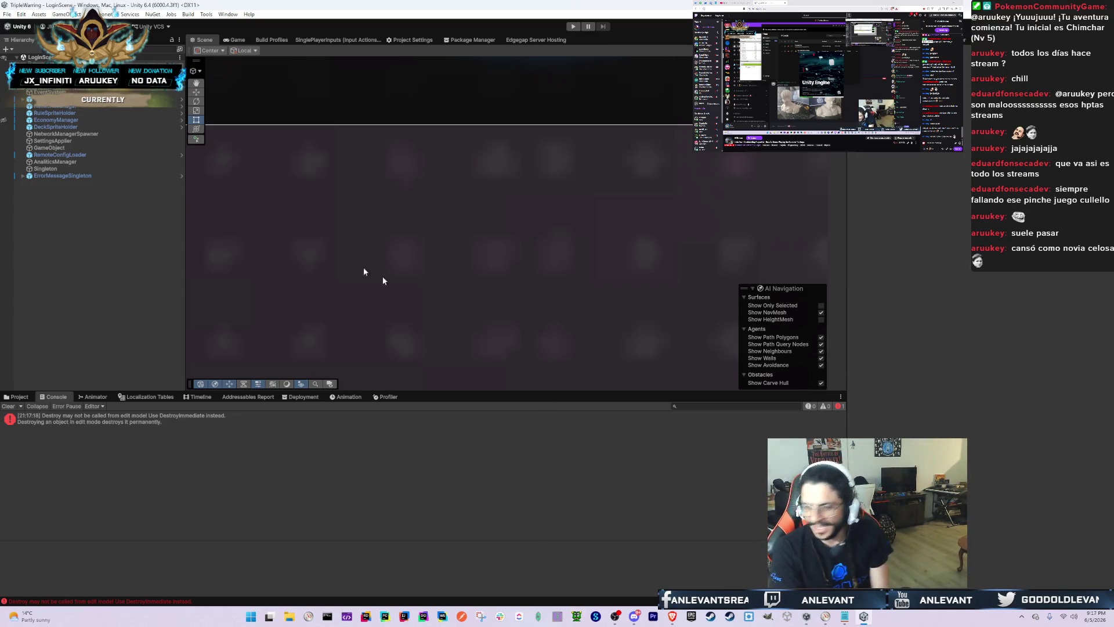
left_click(235, 40)
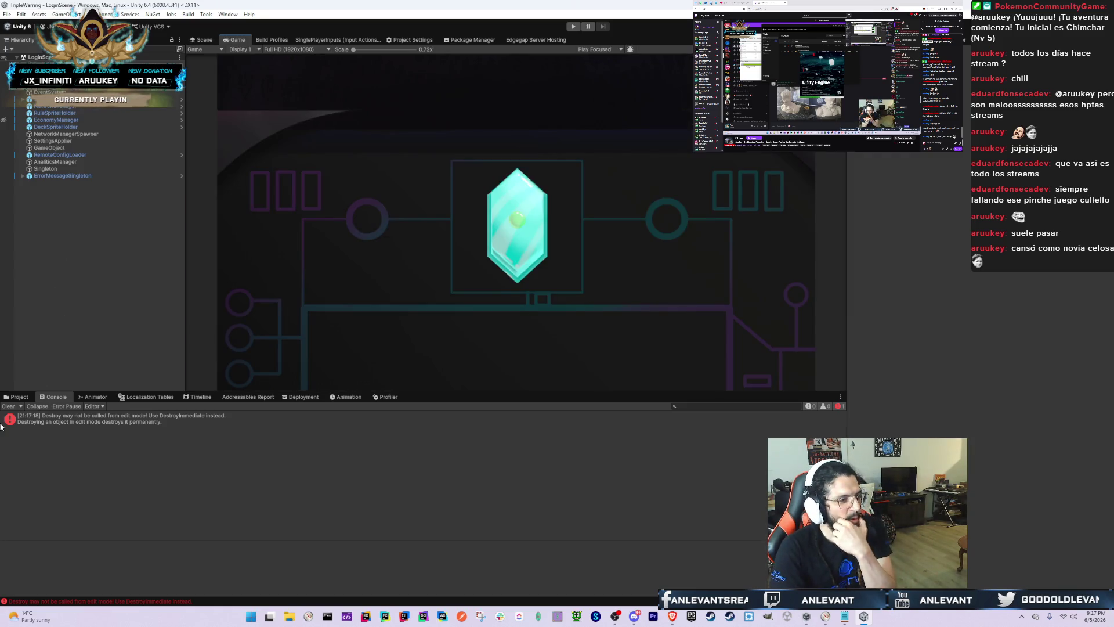
Step: Clear the Console, enter Play mode and clear the new messages
left_click(8, 407)
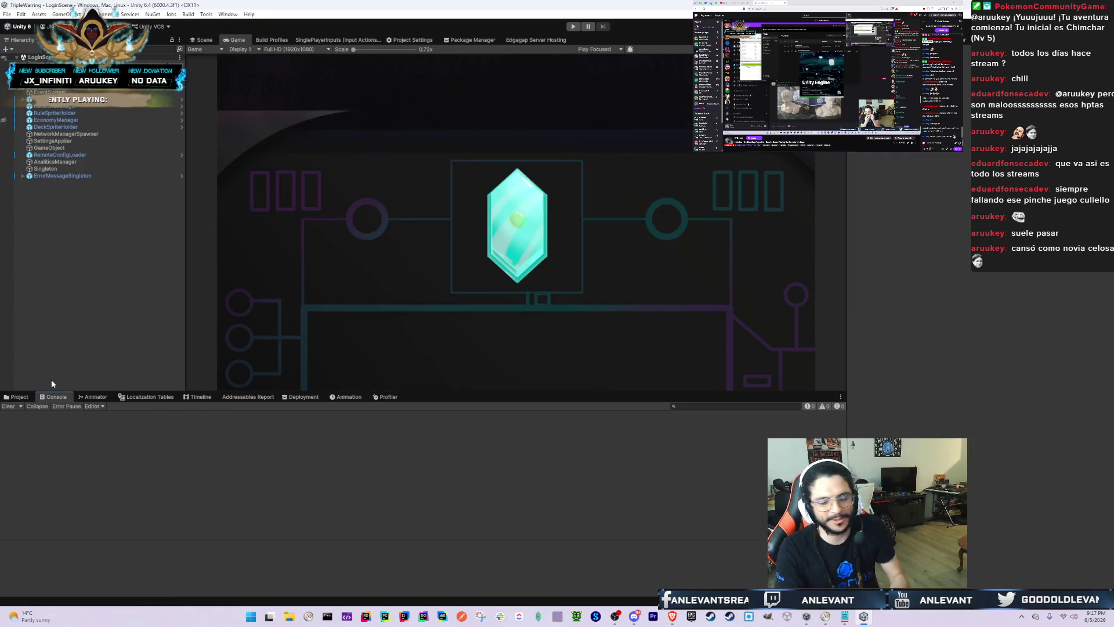
left_click(572, 27)
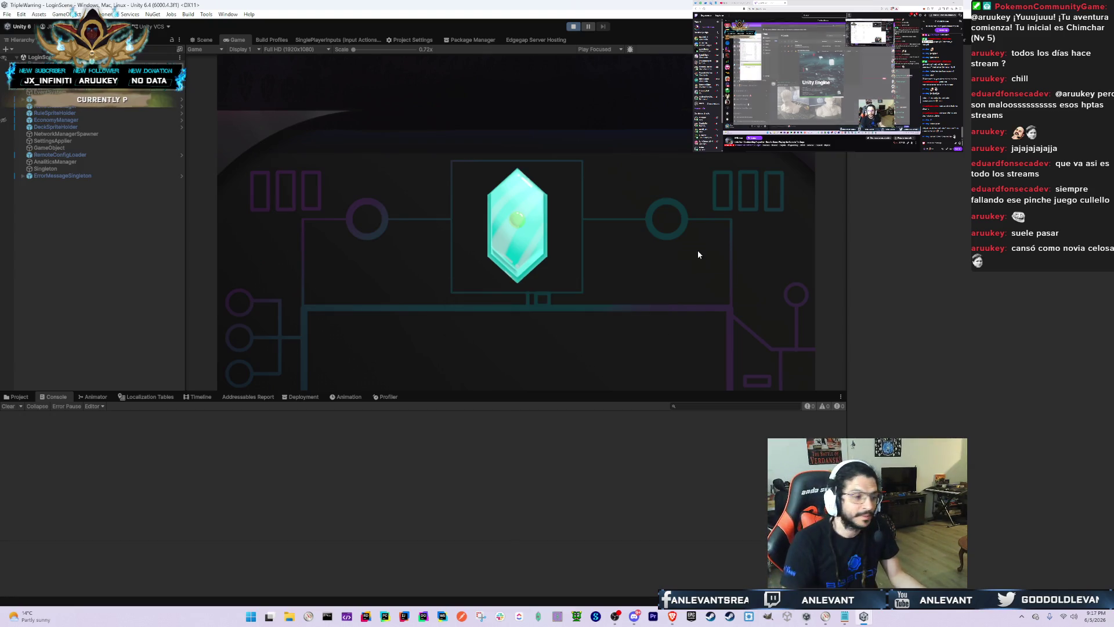
left_click(9, 406)
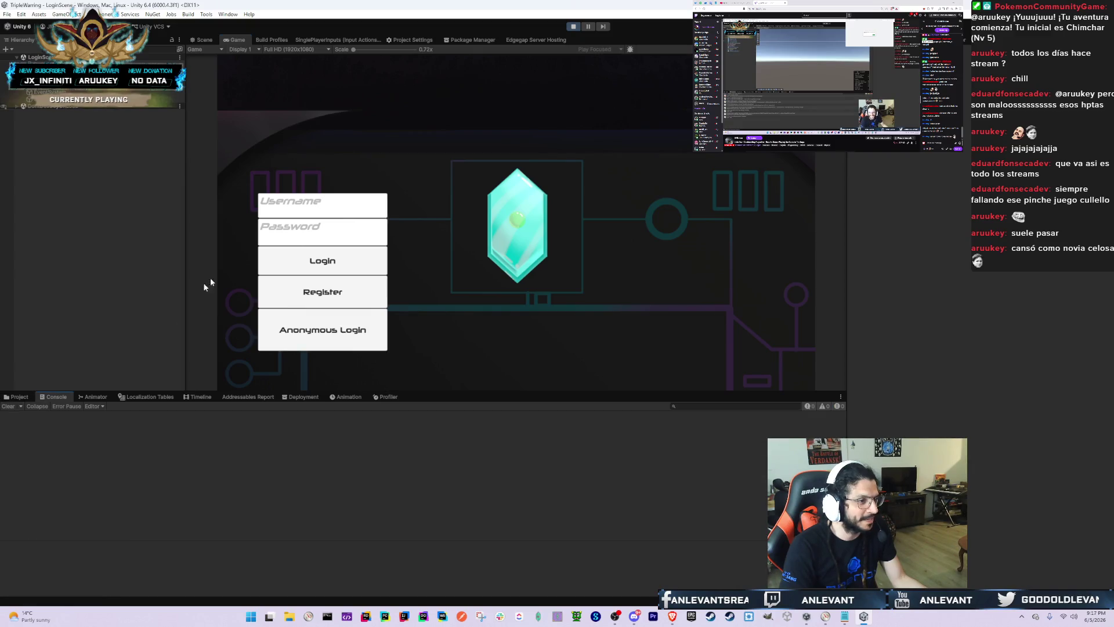
Step: Enter the username, retype the password and log in to reach the main menu
left_click(301, 211)
type("admi")
left_click(310, 232)
type("*******")
key("BackSpace")
key("BackSpace")
key("BackSpace")
type("**")
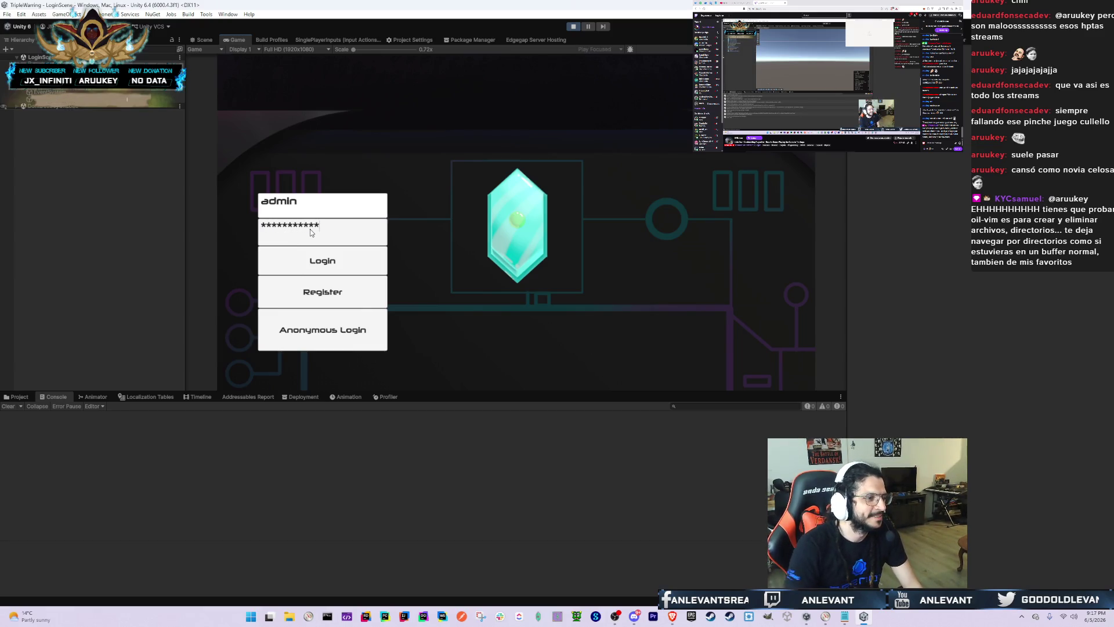
key("ctrl+a")
type("*")
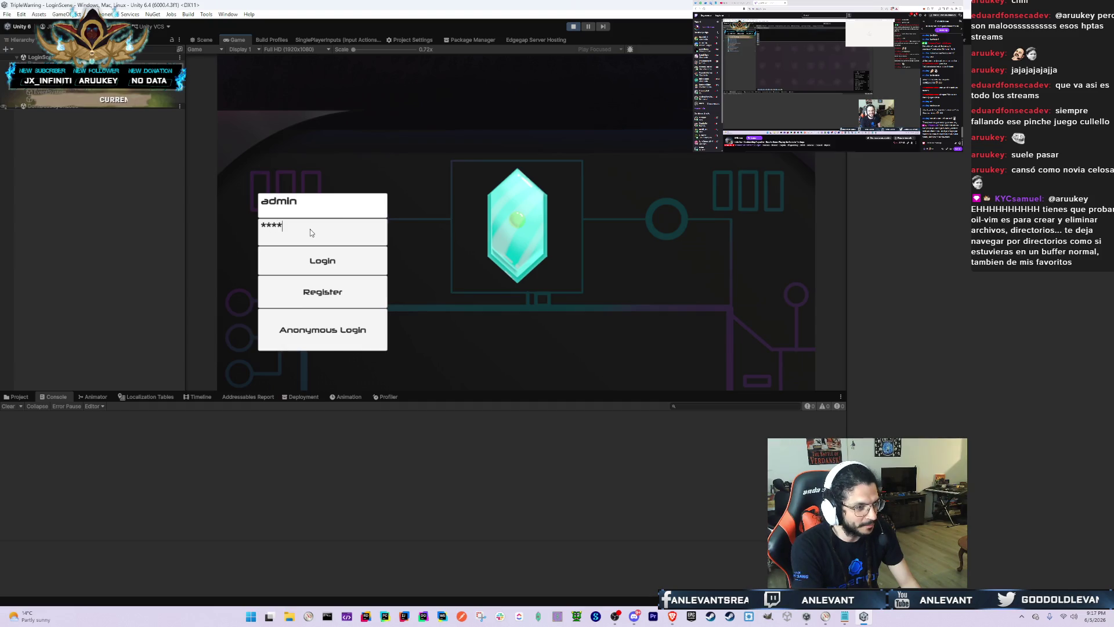
left_click(323, 260)
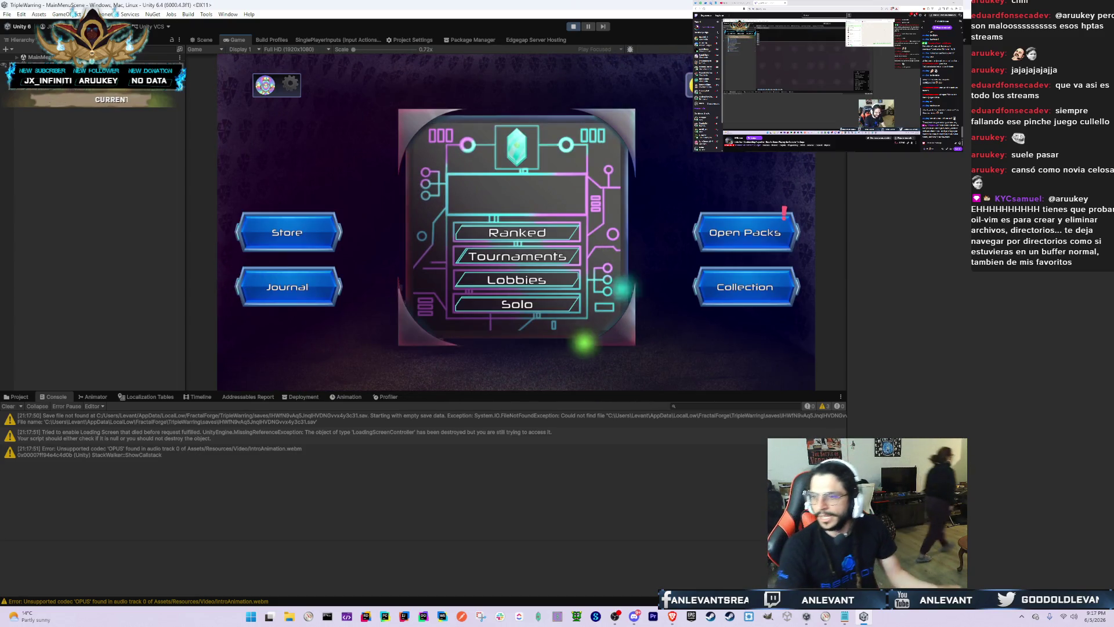
Step: Clear the Console and start the Story campaign from the game's Solo menu
left_click(9, 407)
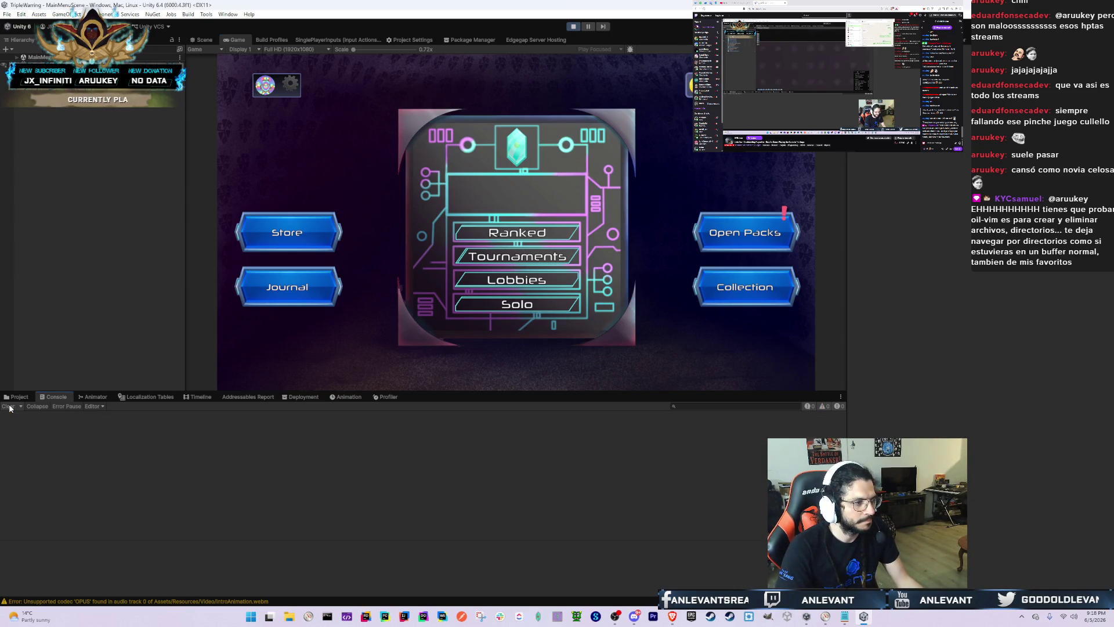
left_click(520, 314)
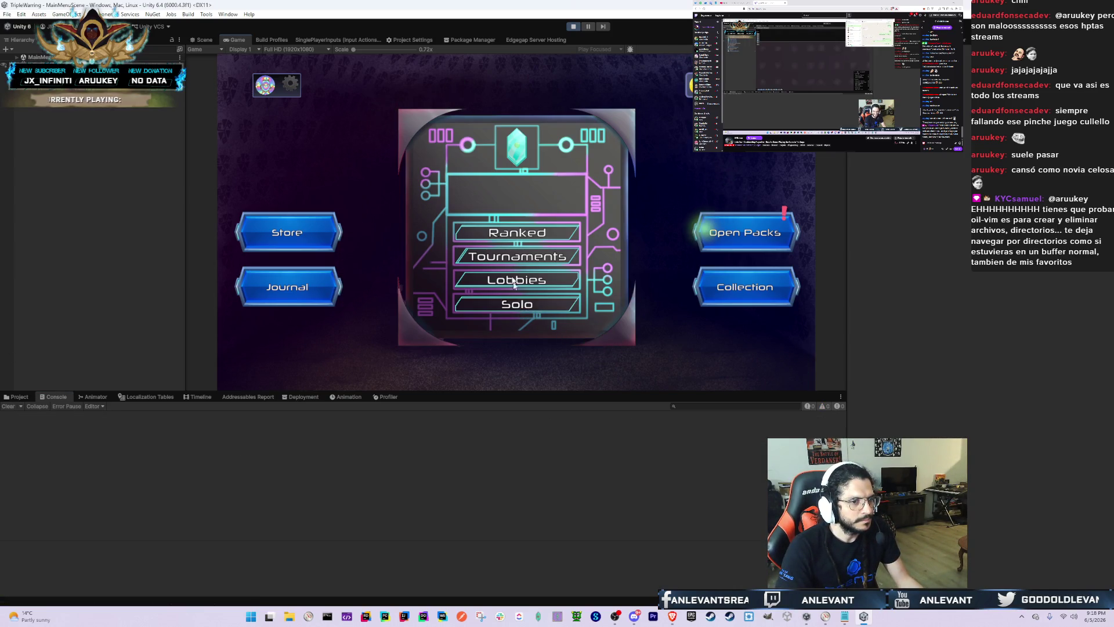
left_click(514, 241)
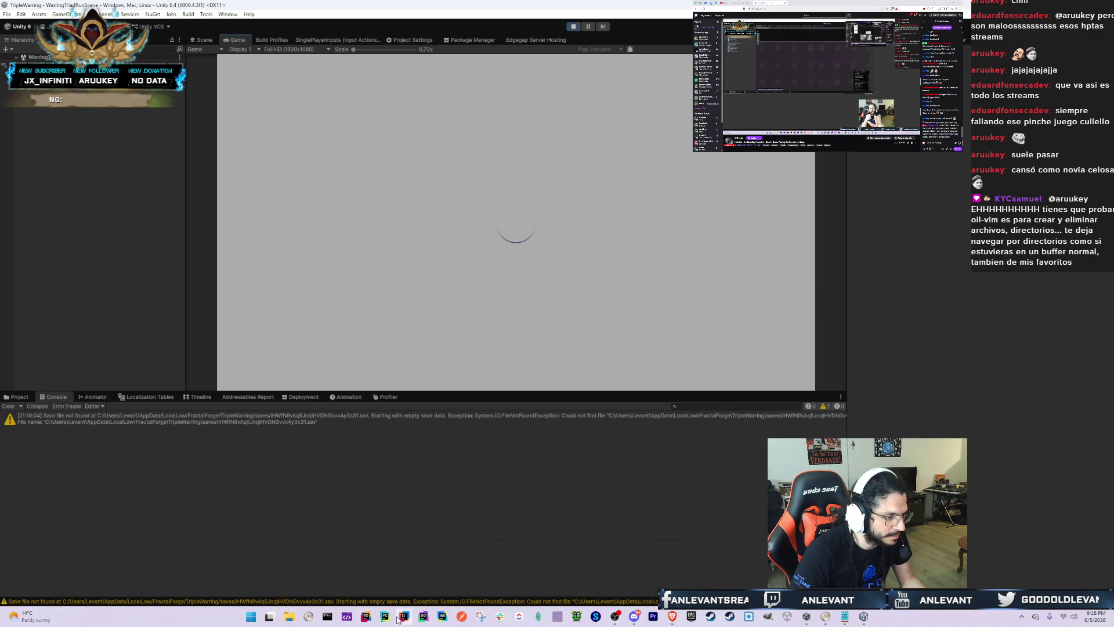
Step: End the frozen Unity.exe process in Resource Monitor to close the hung editor
mouse_move(616, 616)
left_click(615, 566)
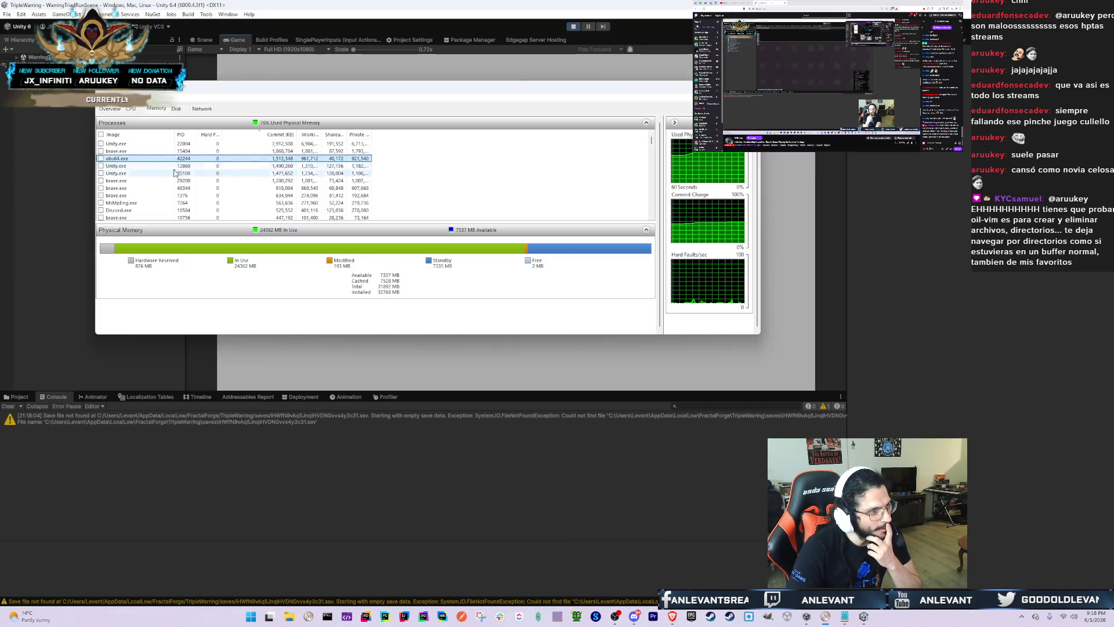
right_click(156, 167)
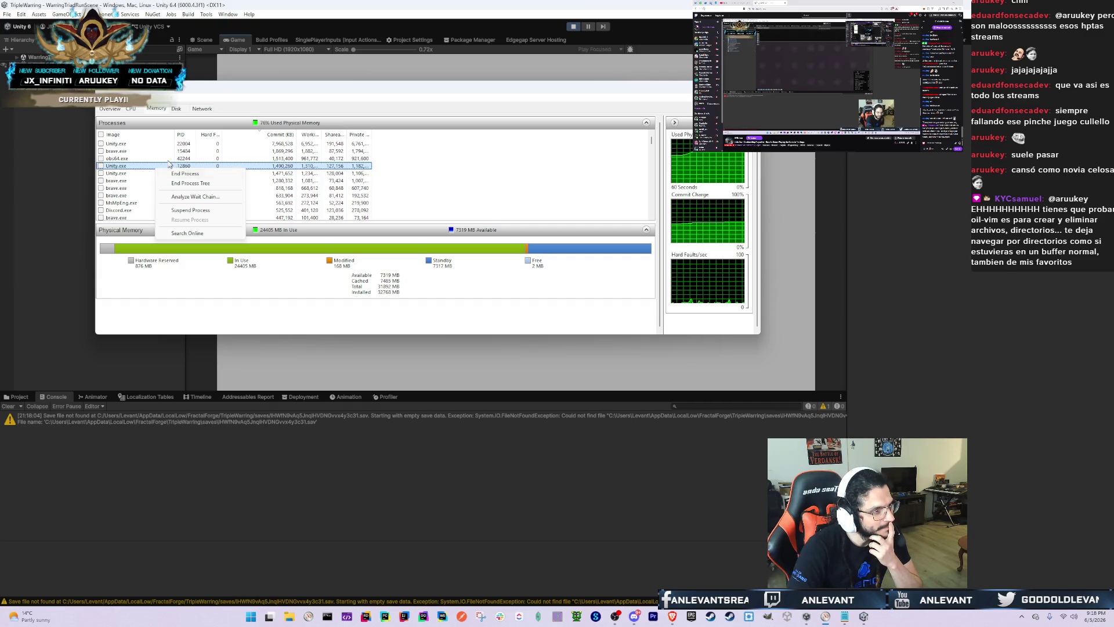
right_click(141, 145)
left_click(162, 151)
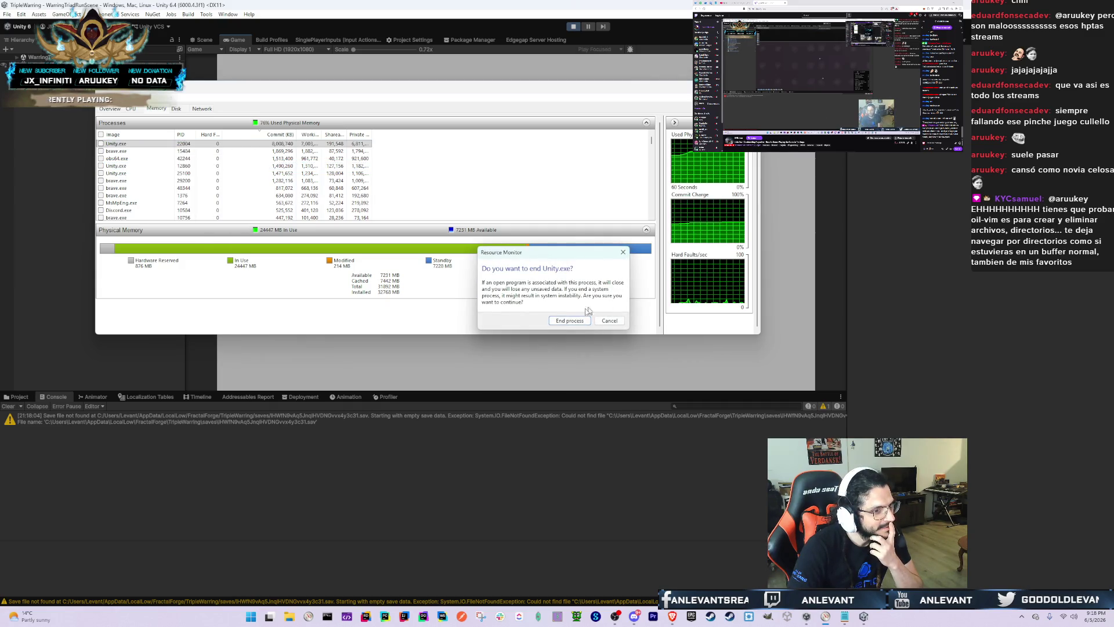
left_click(570, 324)
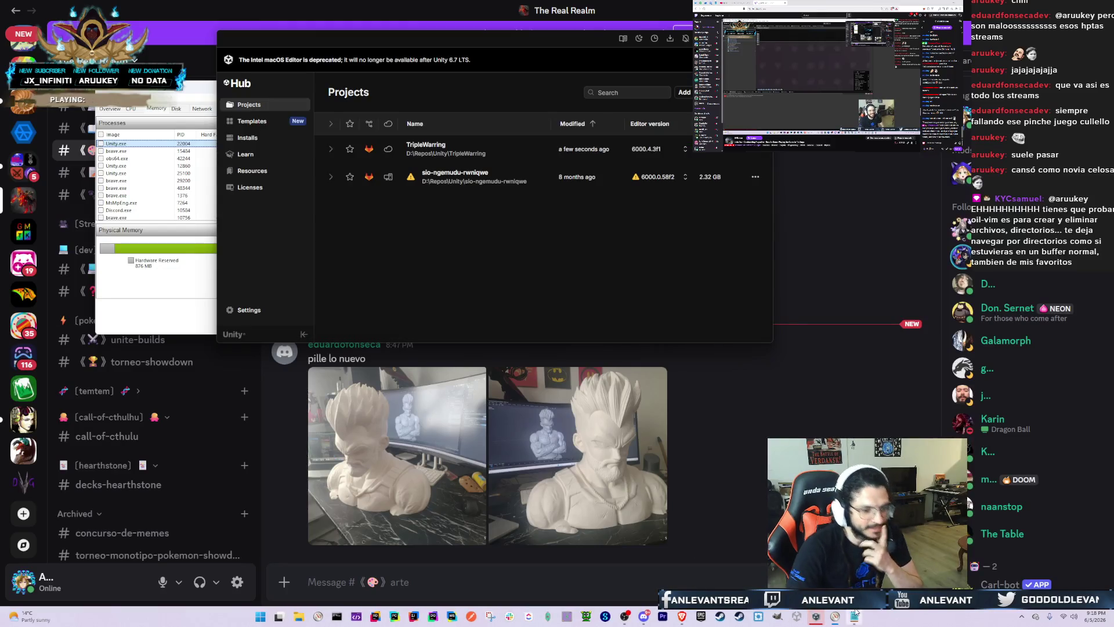
Step: Reopen TripleWarring from Unity Hub, declining to recover previous-session scene backups
left_click(463, 154)
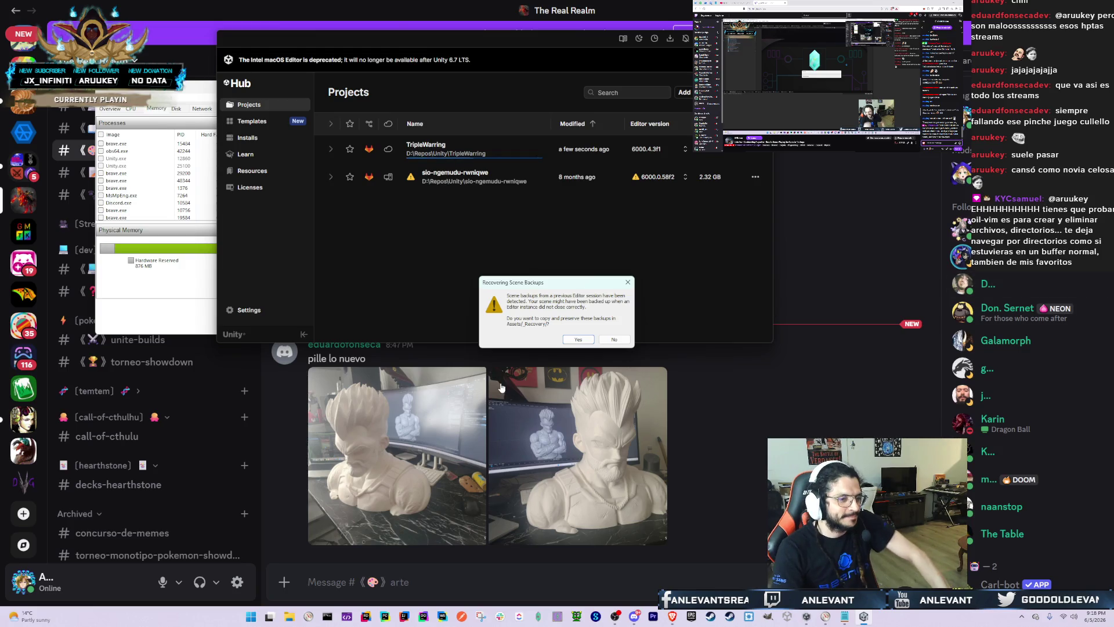
left_click(615, 340)
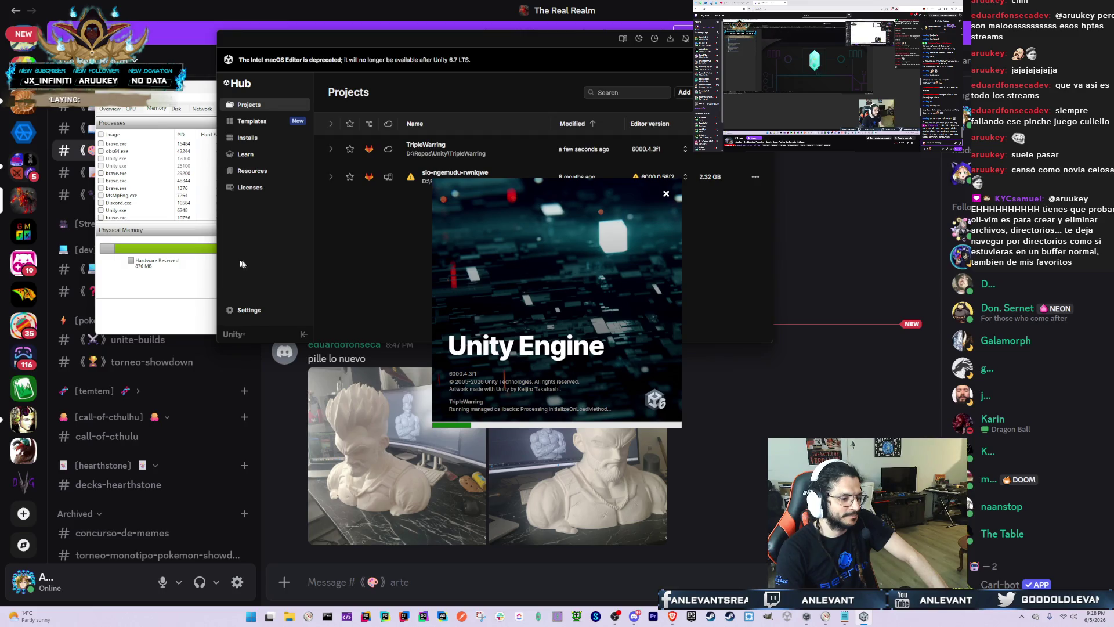
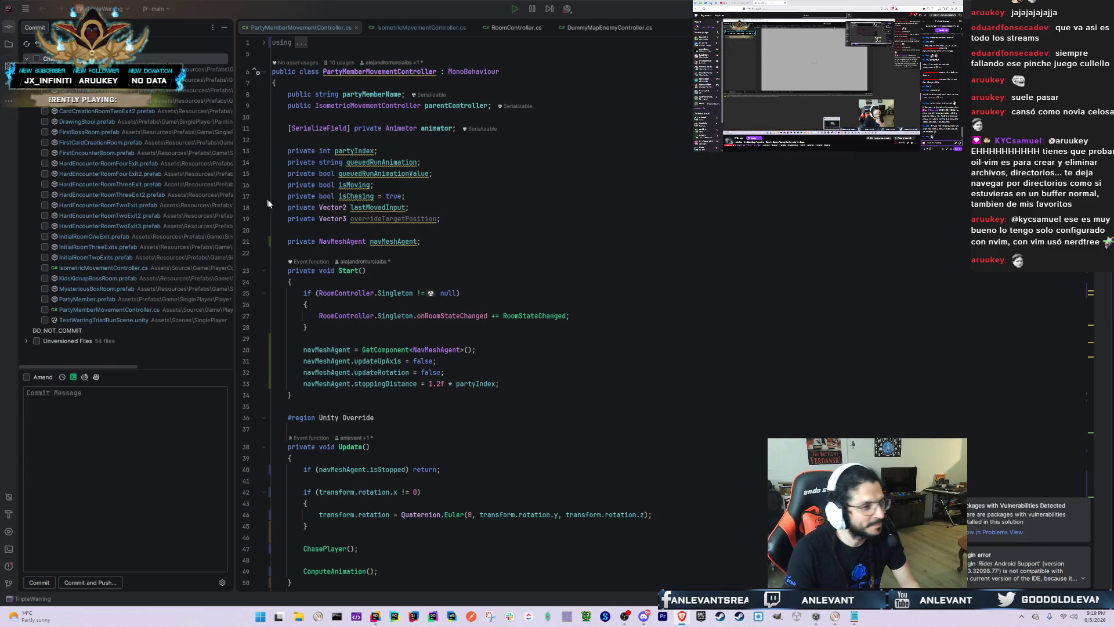
Step: Dismiss the plugin error and vulnerabilities notifications and review the RoomController code
left_click(460, 293)
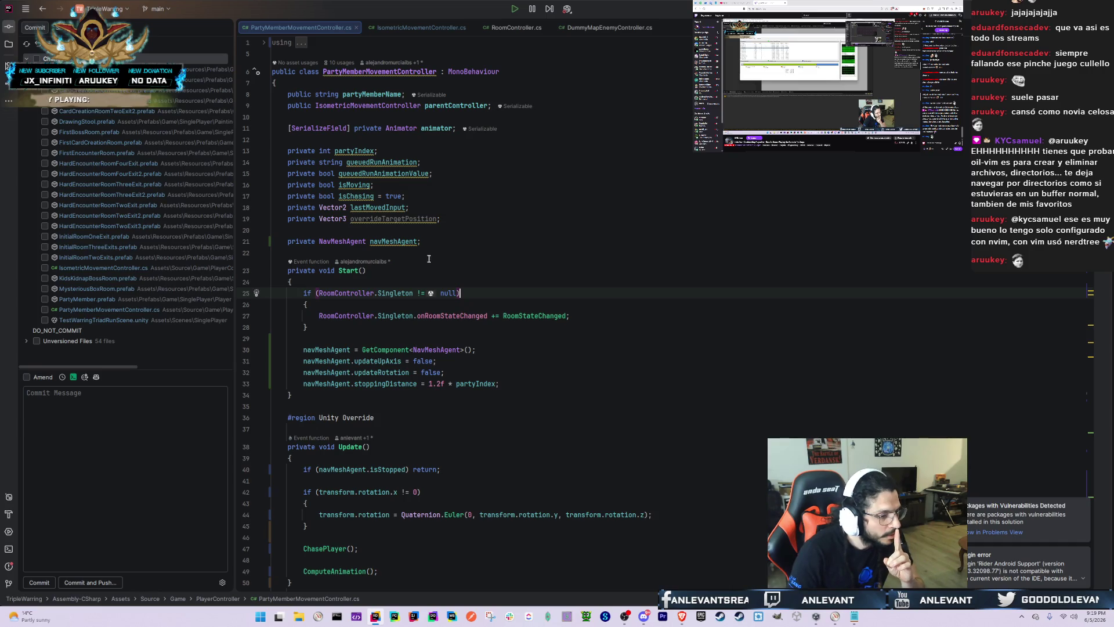
scroll(427, 258, "down", 20)
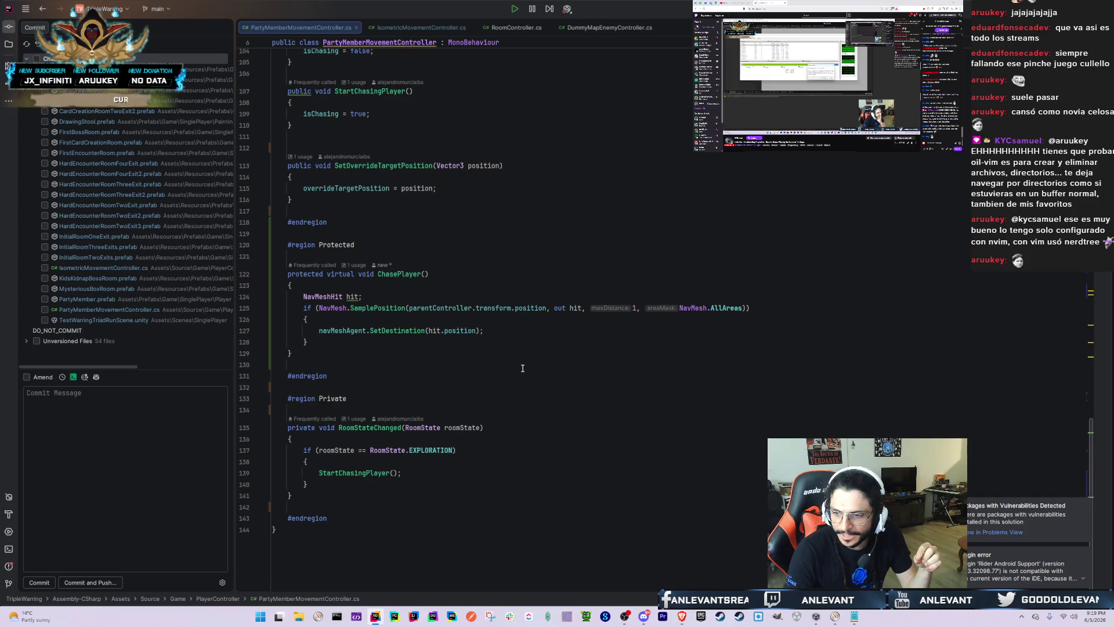
left_click(1083, 552)
left_click(1085, 541)
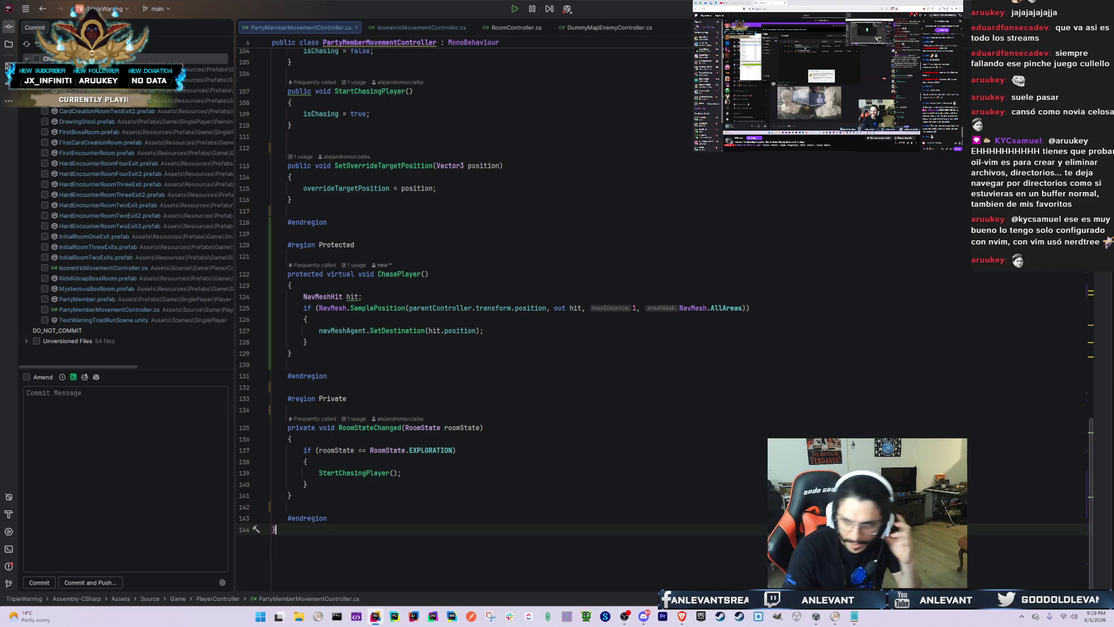
scroll(572, 297, "up", 16)
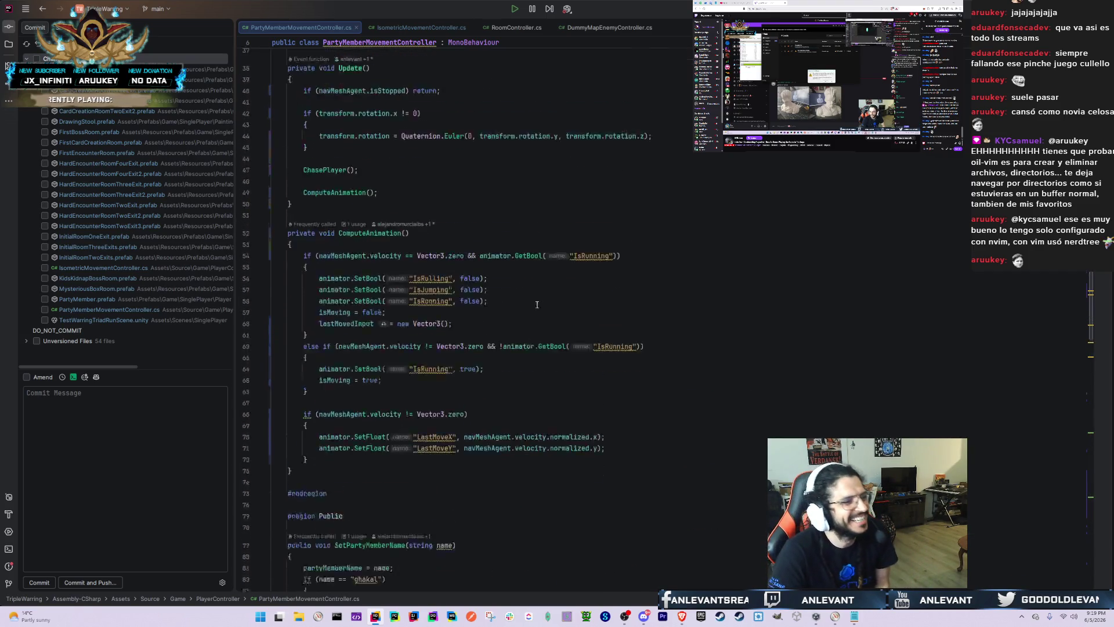
scroll(573, 293, "up", 3)
scroll(452, 56, "down", 2)
left_click(611, 149)
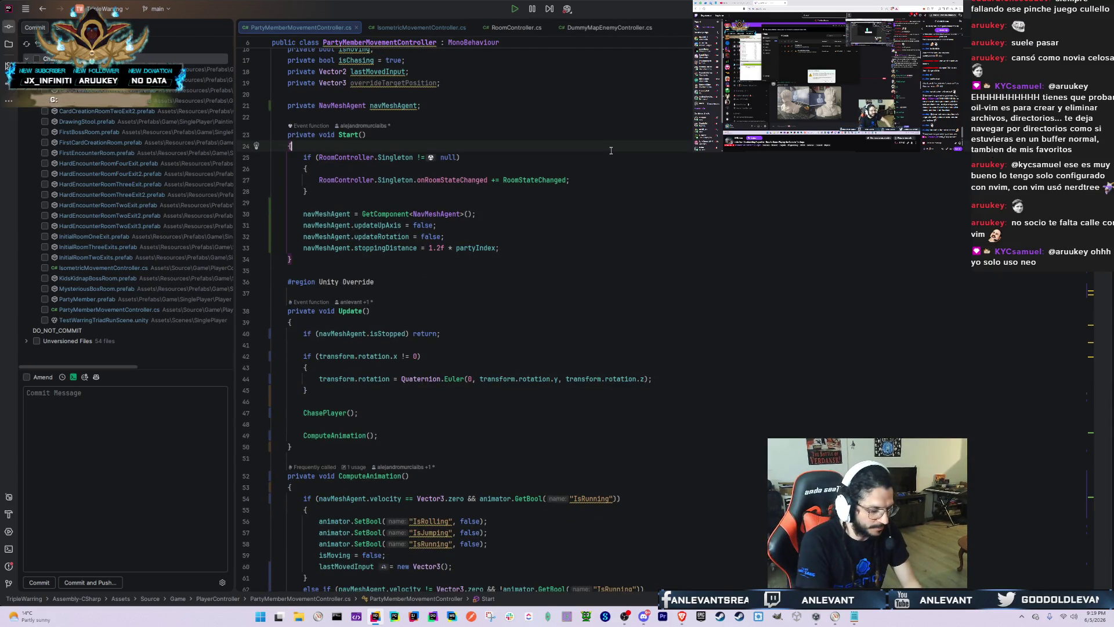
Step: Open SaveSystemController.cs from the project search and reveal it in the project tree
key("ctrl+t")
type("Sa")
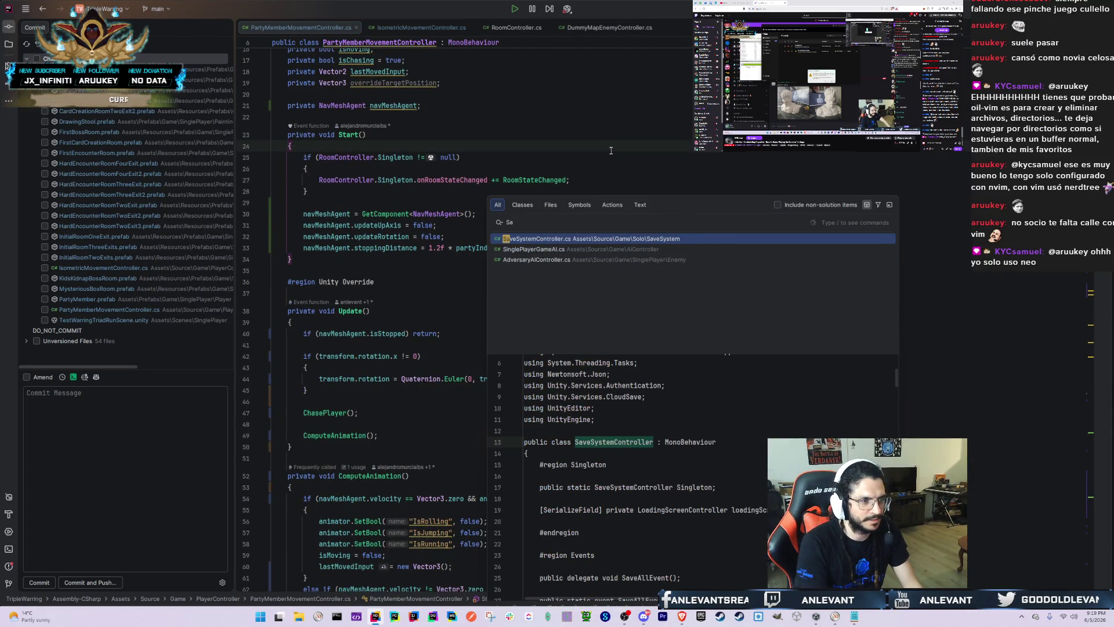
key("Return")
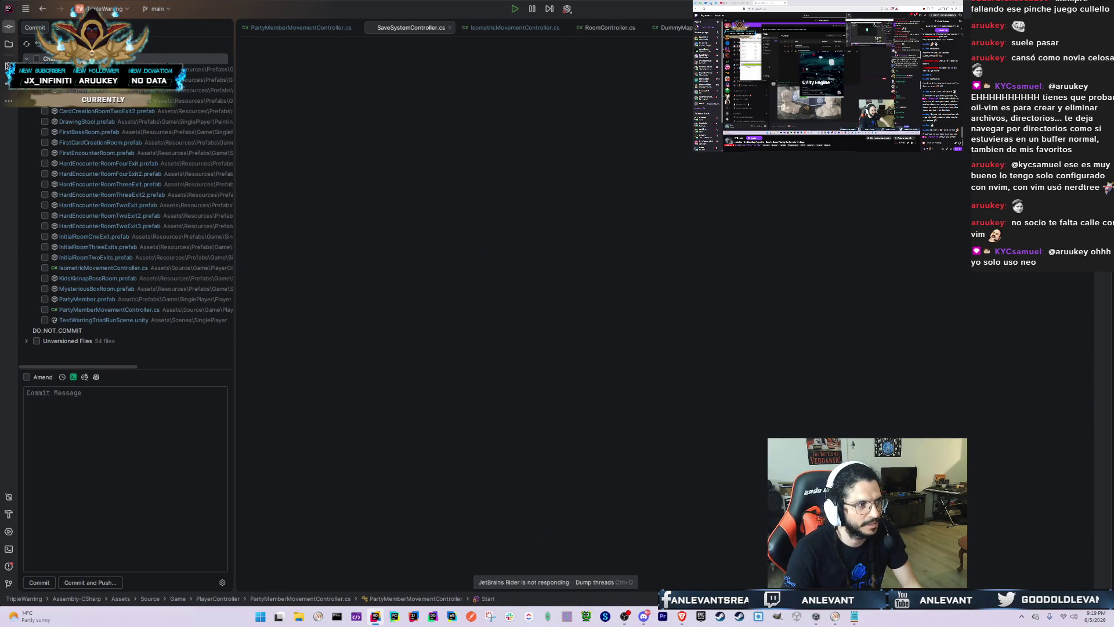
left_click(9, 43)
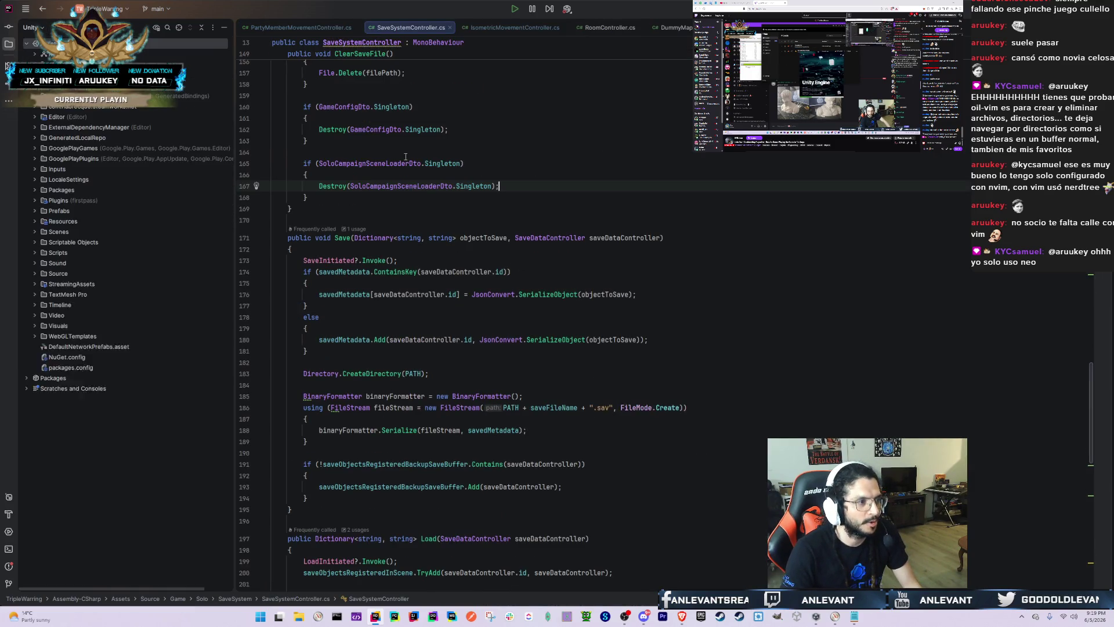
left_click(179, 28)
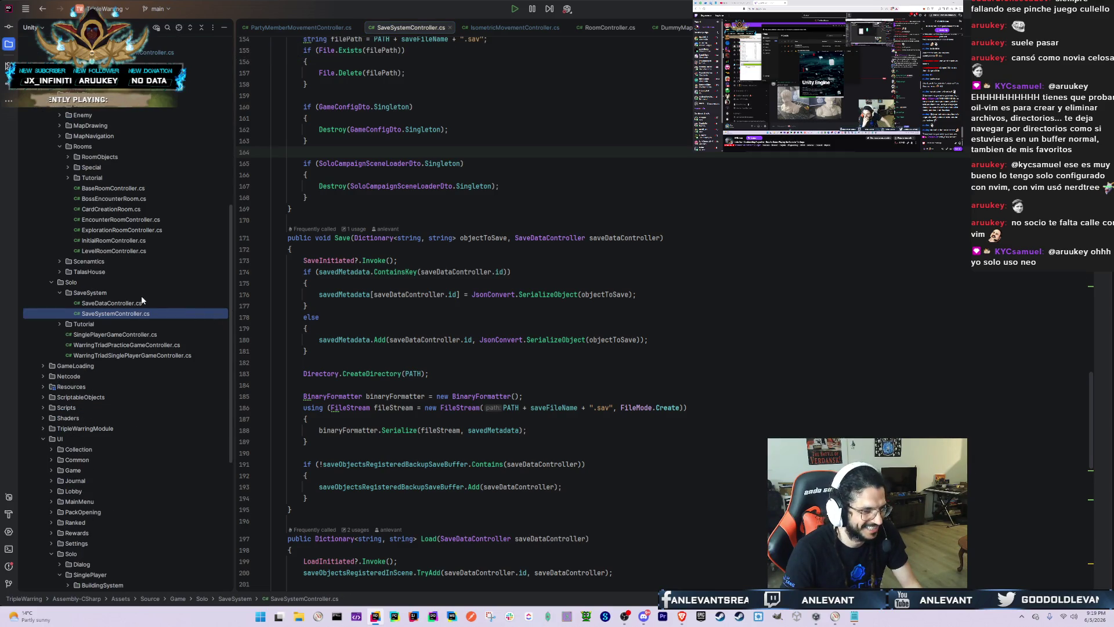
Step: Open File Explorer with Win+E
key("alt+Tab")
key("Escape")
key("super+e")
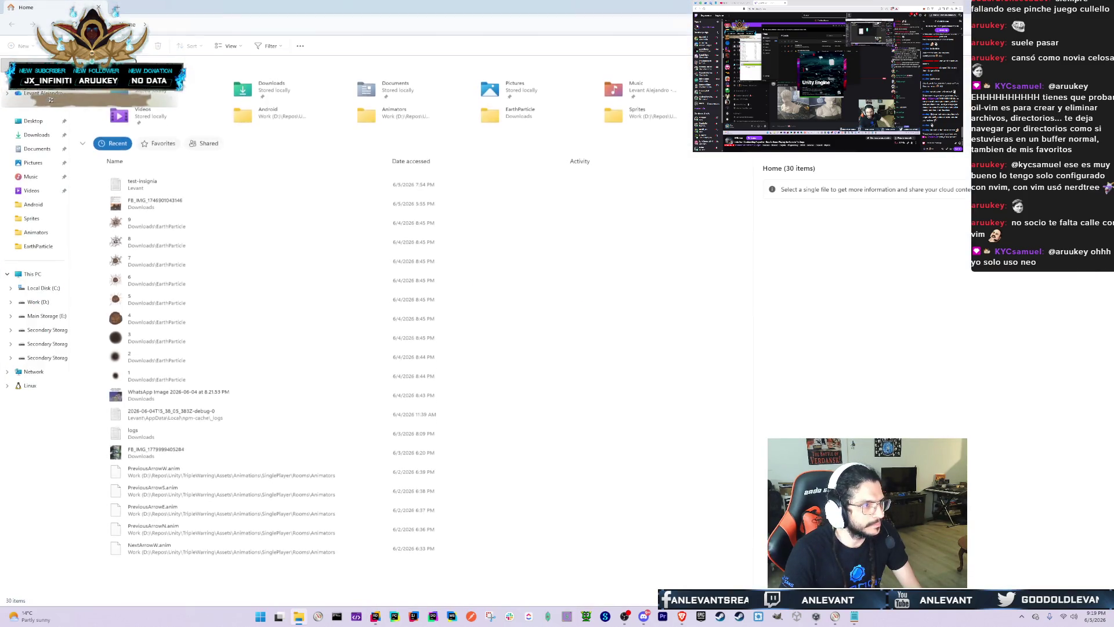
Step: Cancel path editing and get File Explorer back in front
left_click(256, 22)
key("Escape")
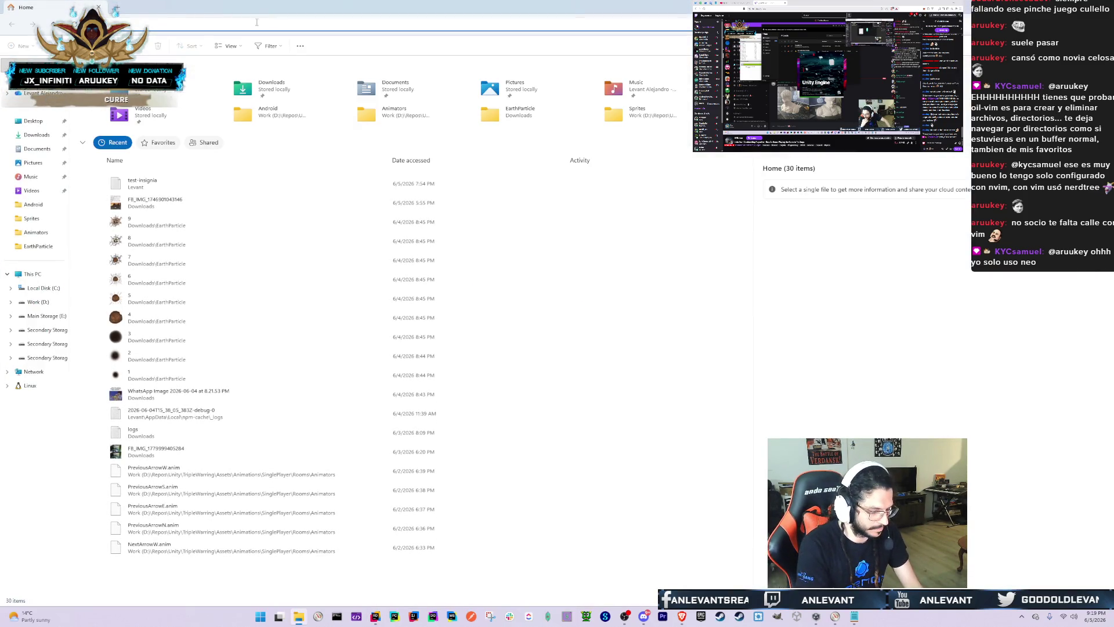
key("alt+F4")
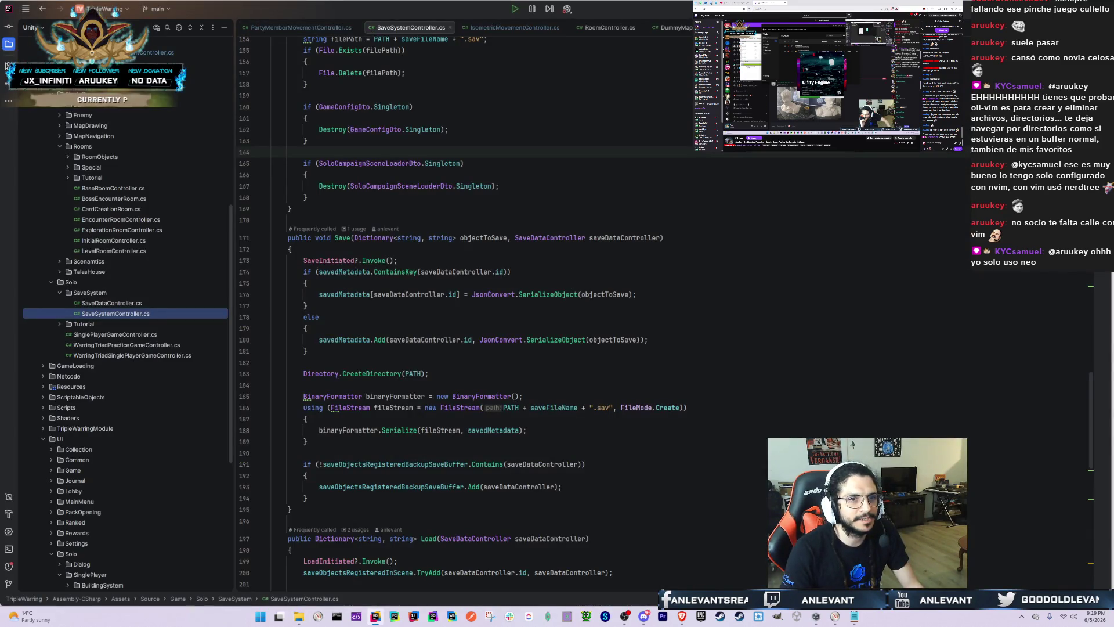
key("alt+Tab")
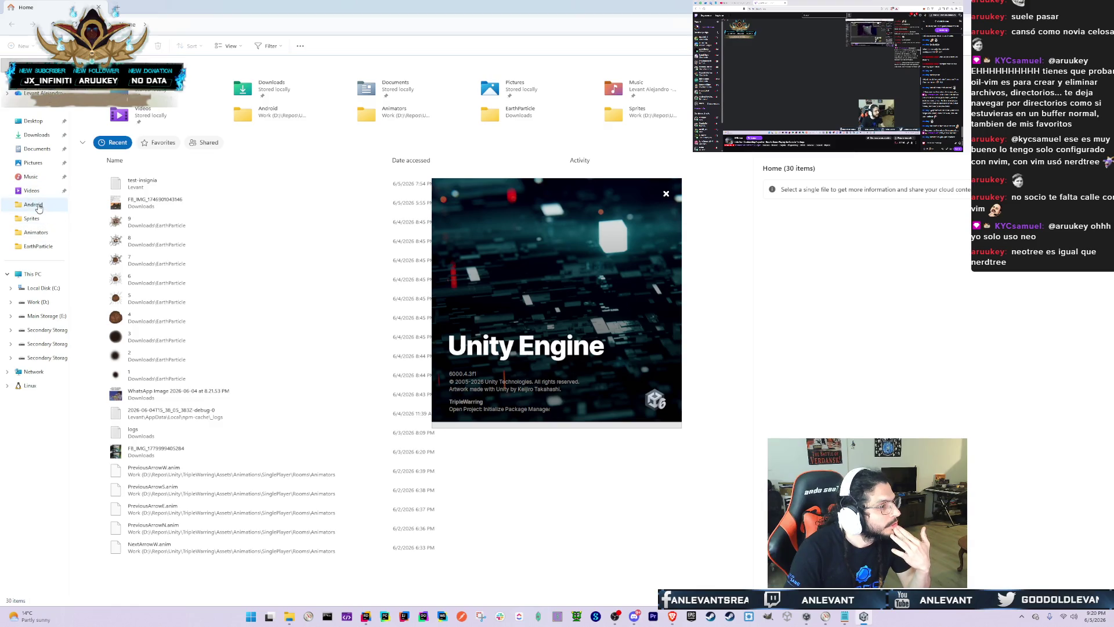
Step: Go from the Android build folder up to Build and look through outputs, WebGL and WindowsServer
left_click(33, 204)
left_click(327, 25)
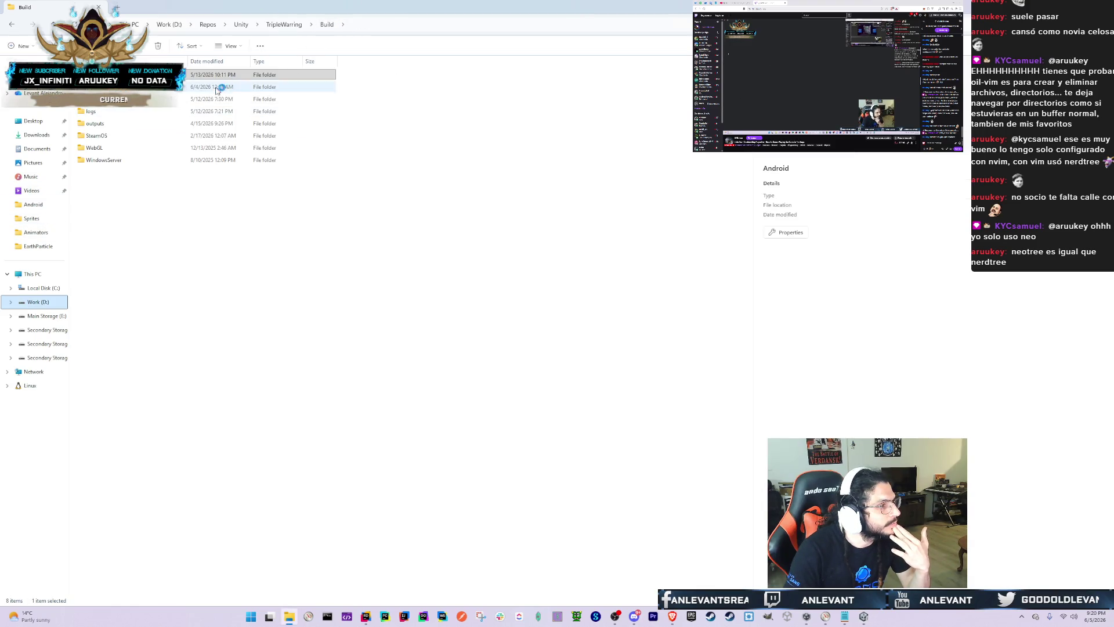
key("Down")
key("Down")
key("Down")
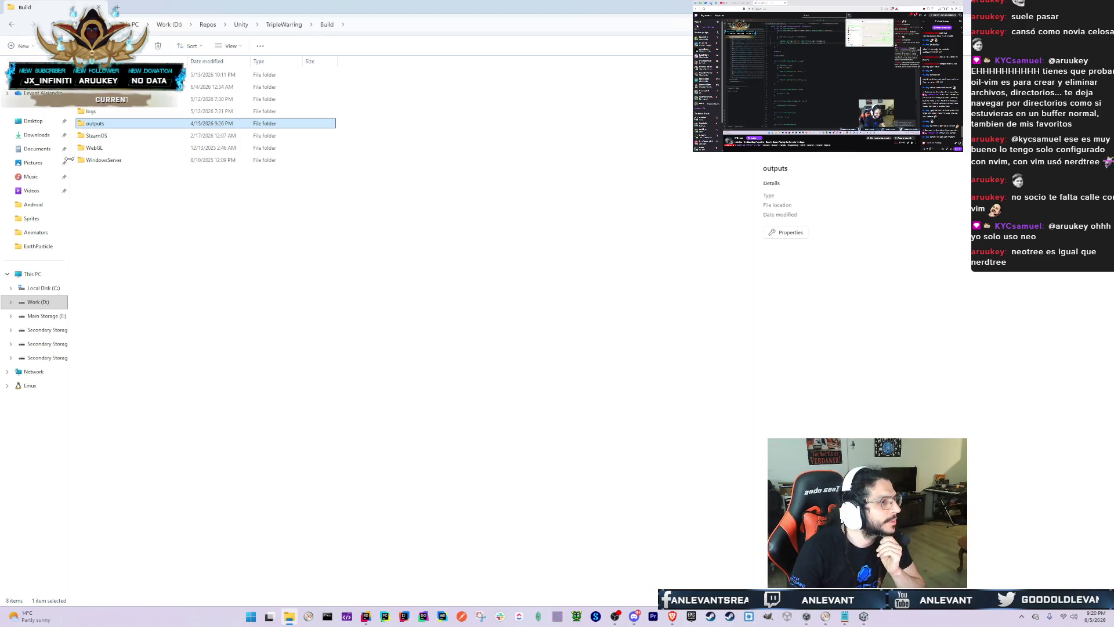
left_click(95, 148)
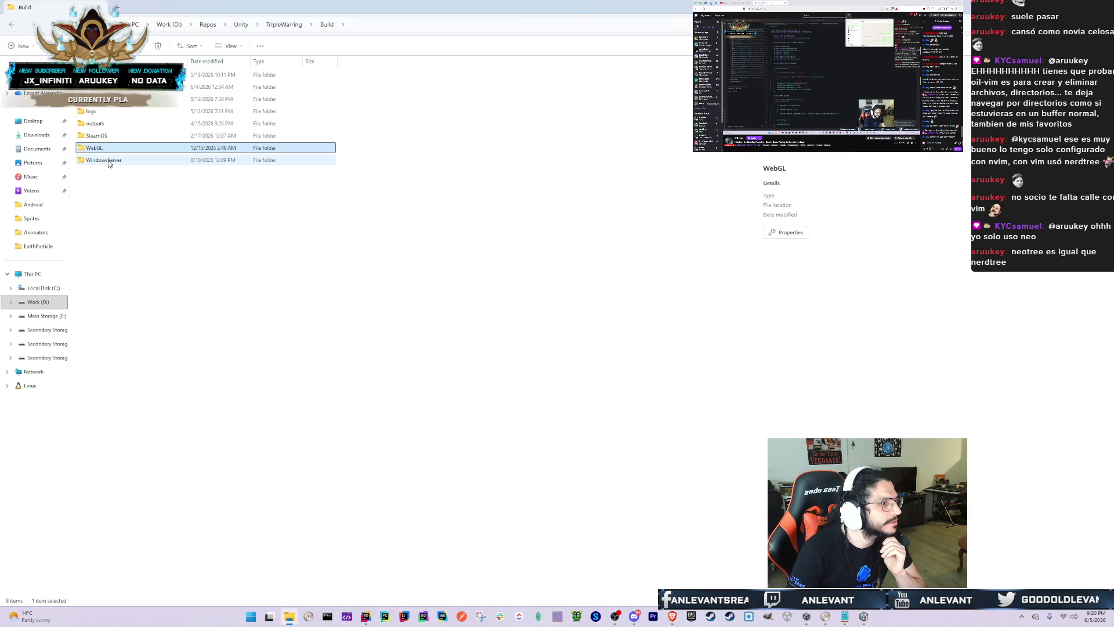
left_click(121, 165)
key("Up")
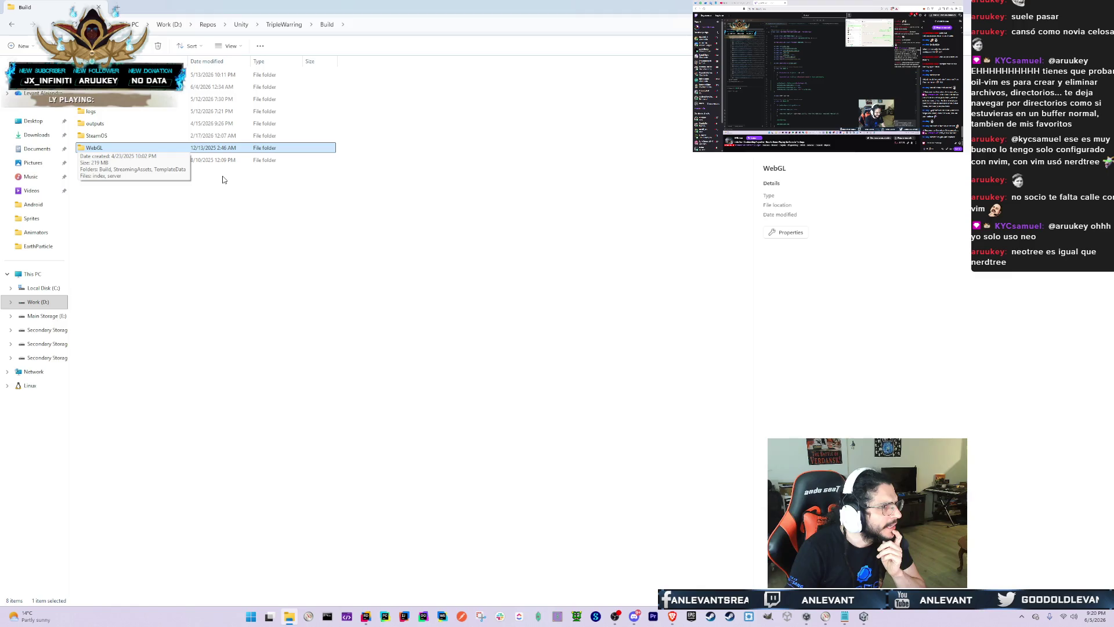
left_click(94, 181)
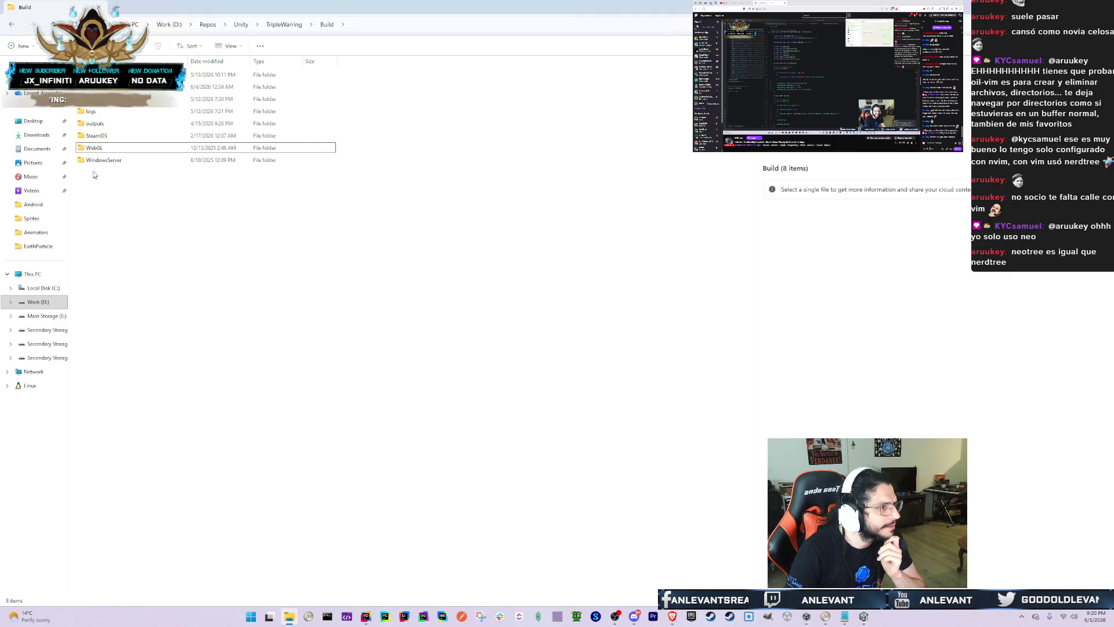
left_click(426, 22)
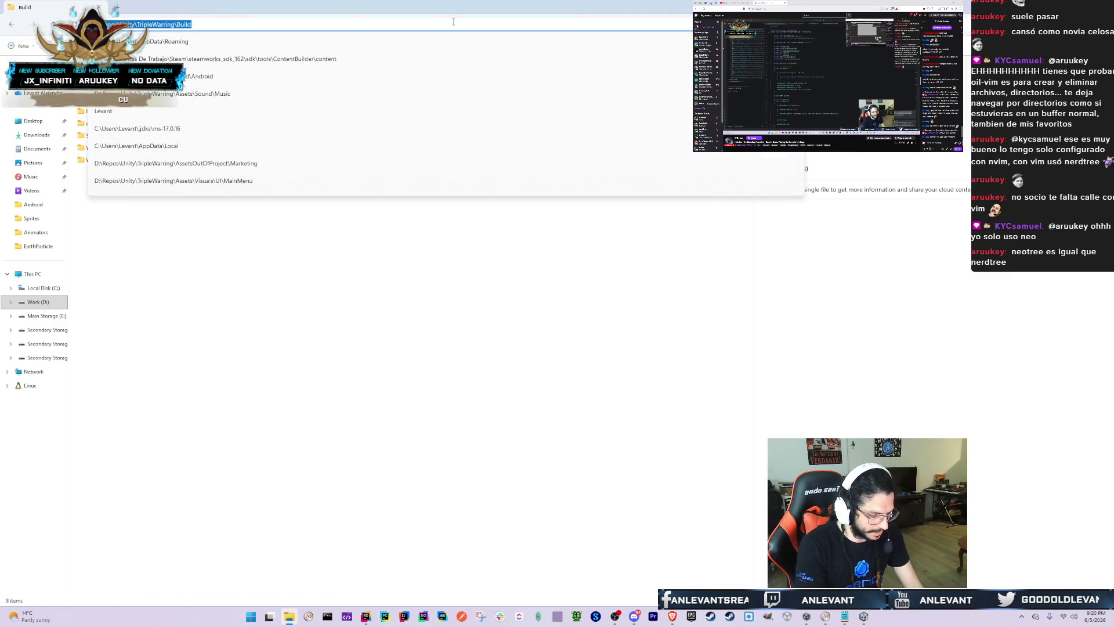
Step: Open AppData\LocalLow\FractalForge\TripleWarring\saves, confirm it is empty, and return to Unity
key("BackSpace")
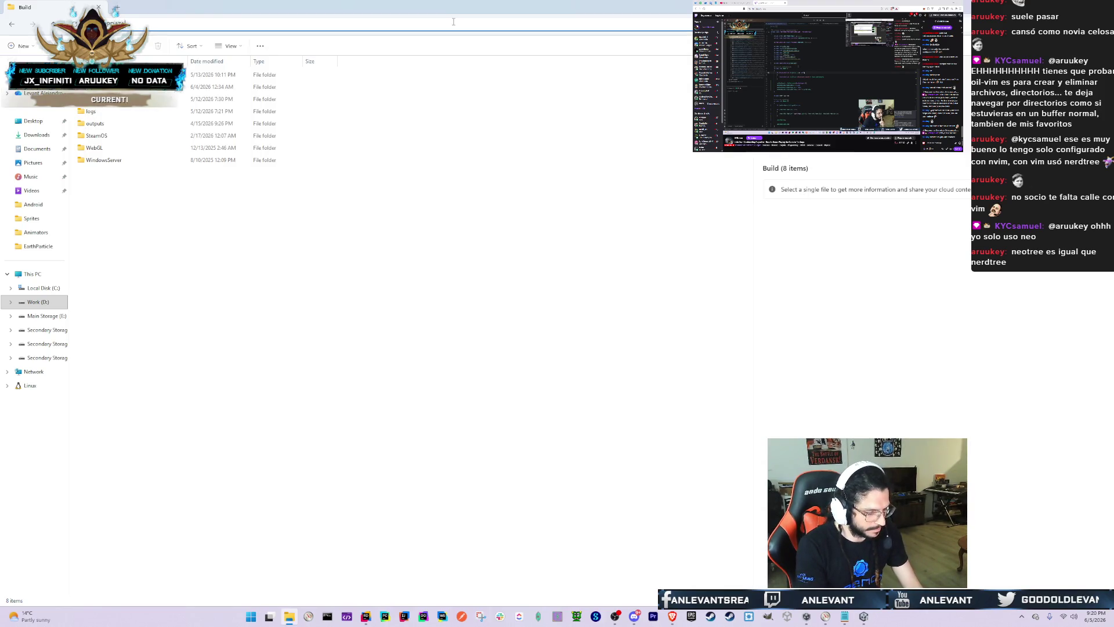
key("Escape")
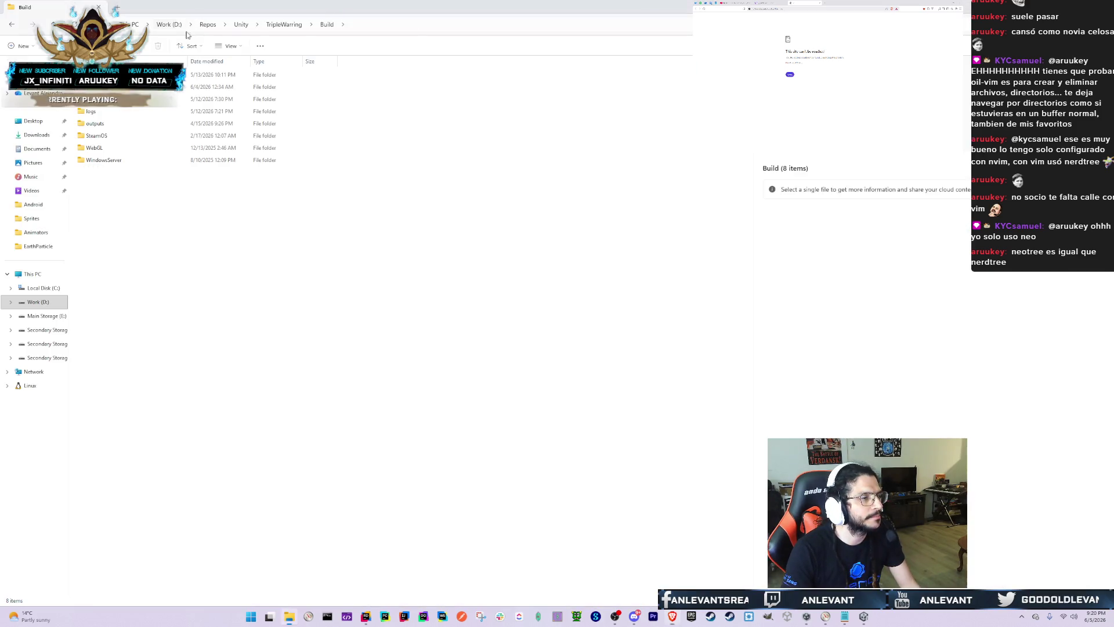
left_click(525, 23)
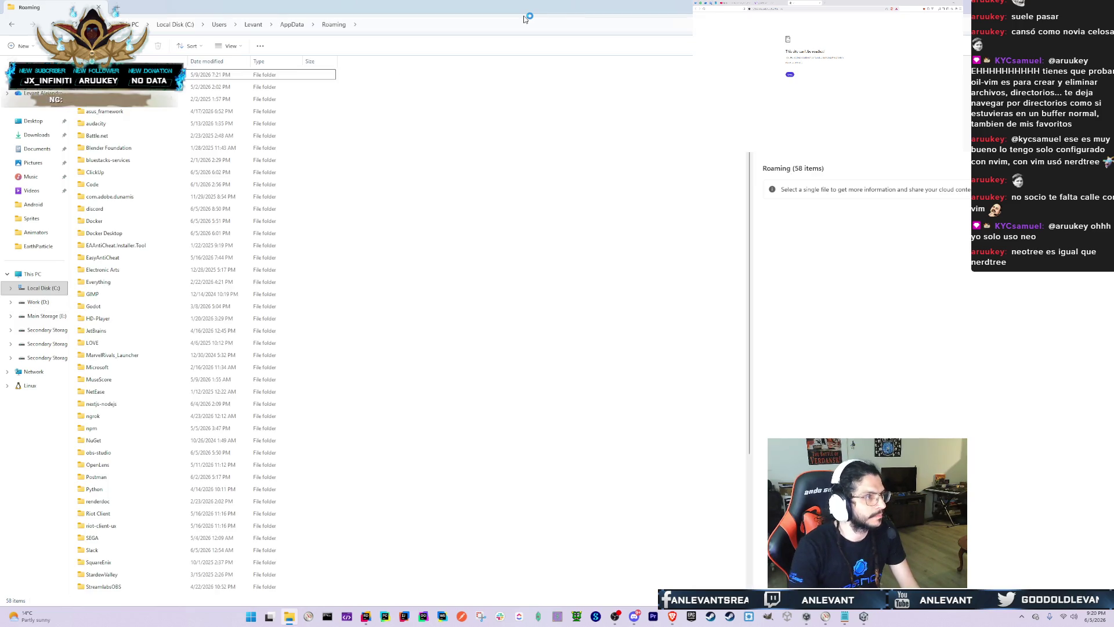
left_click(292, 25)
double_click(102, 86)
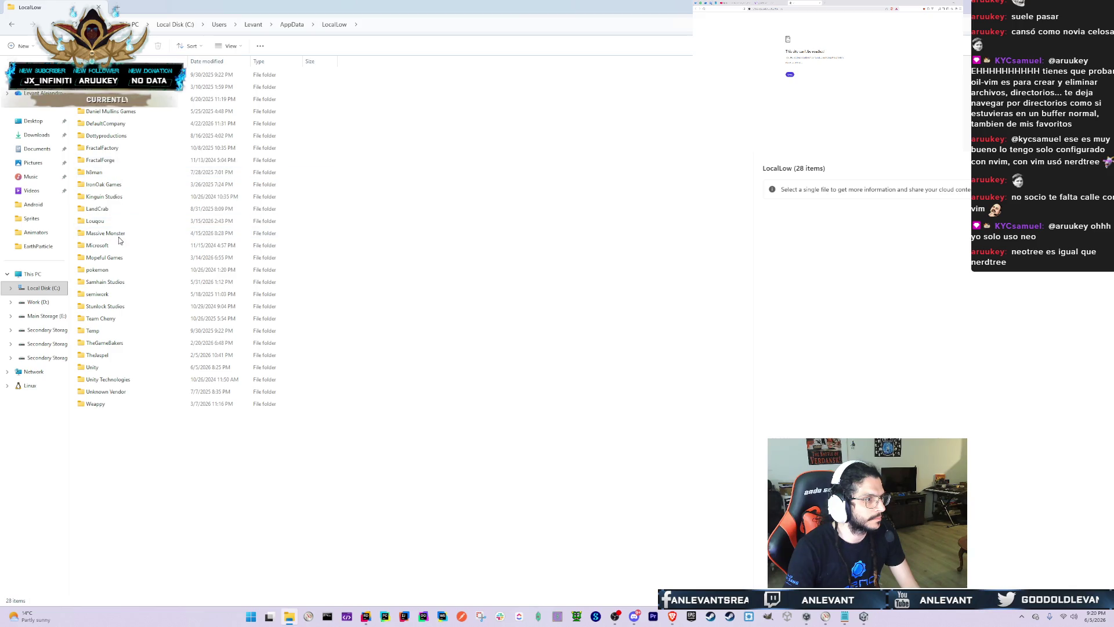
double_click(101, 160)
double_click(104, 74)
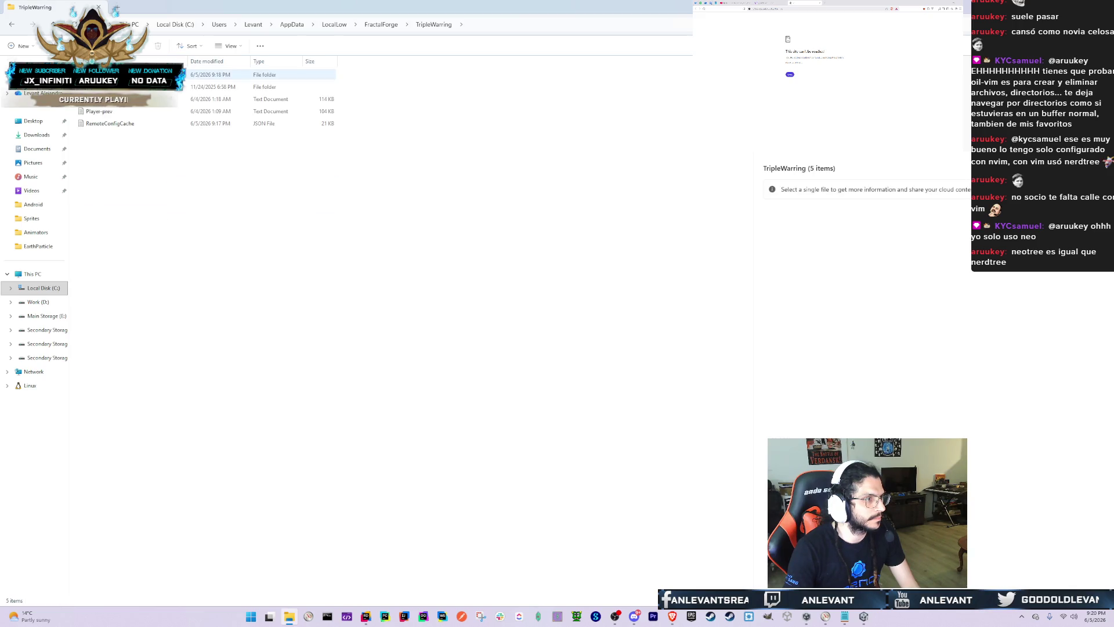
key("Down")
key("Return")
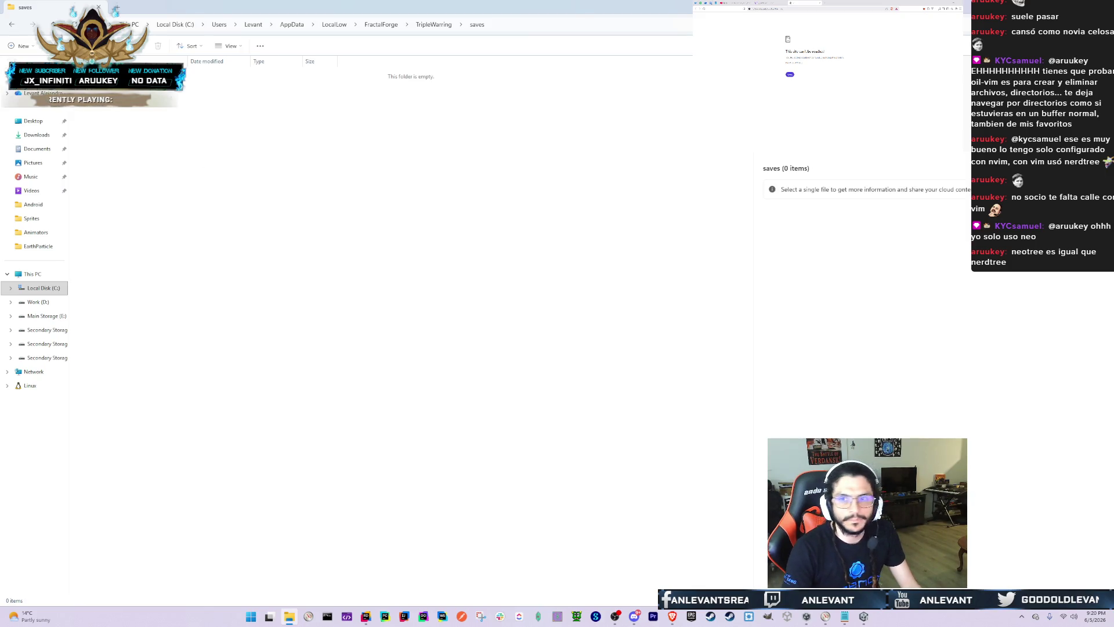
key("alt+Tab")
left_click(780, 355)
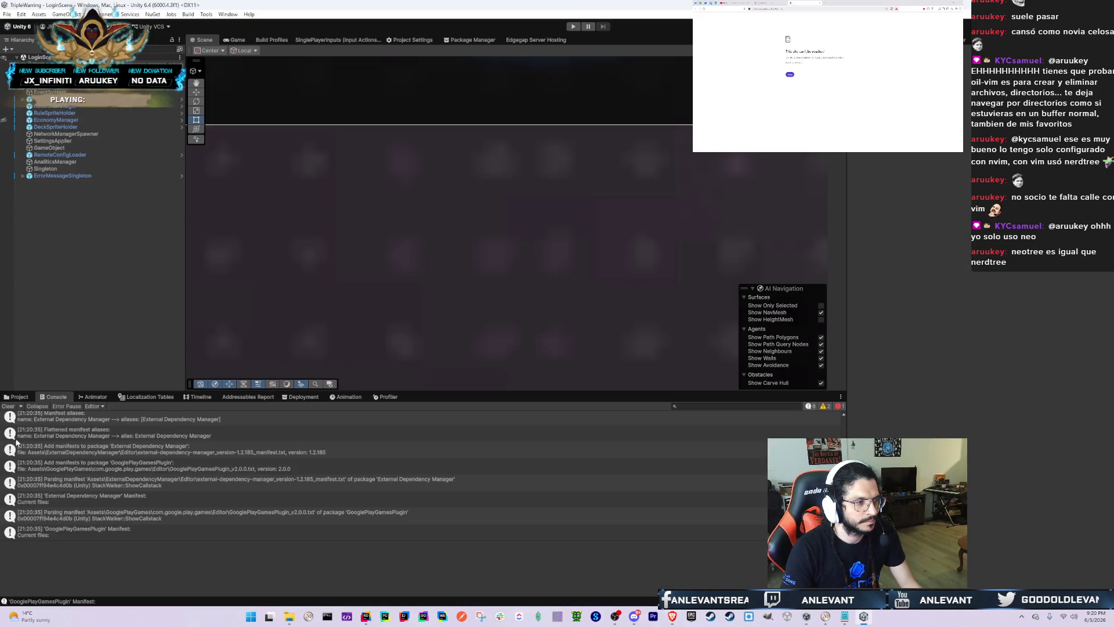
Step: Glance at the save system code in Rider, then come back to Unity
key("alt+Tab")
left_click(739, 248)
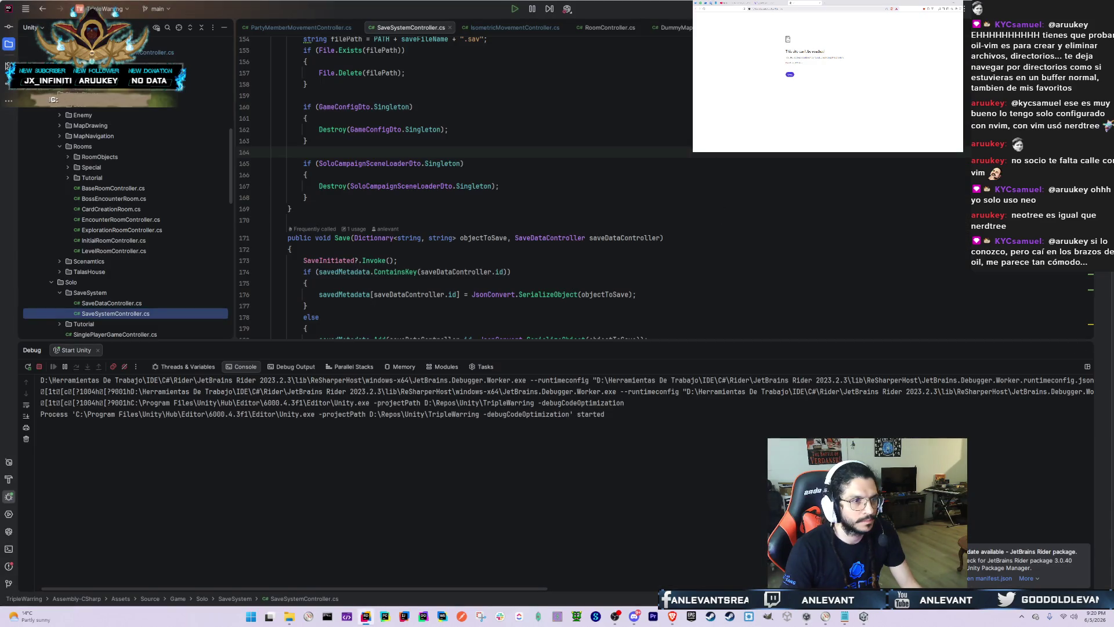
key("alt+Tab")
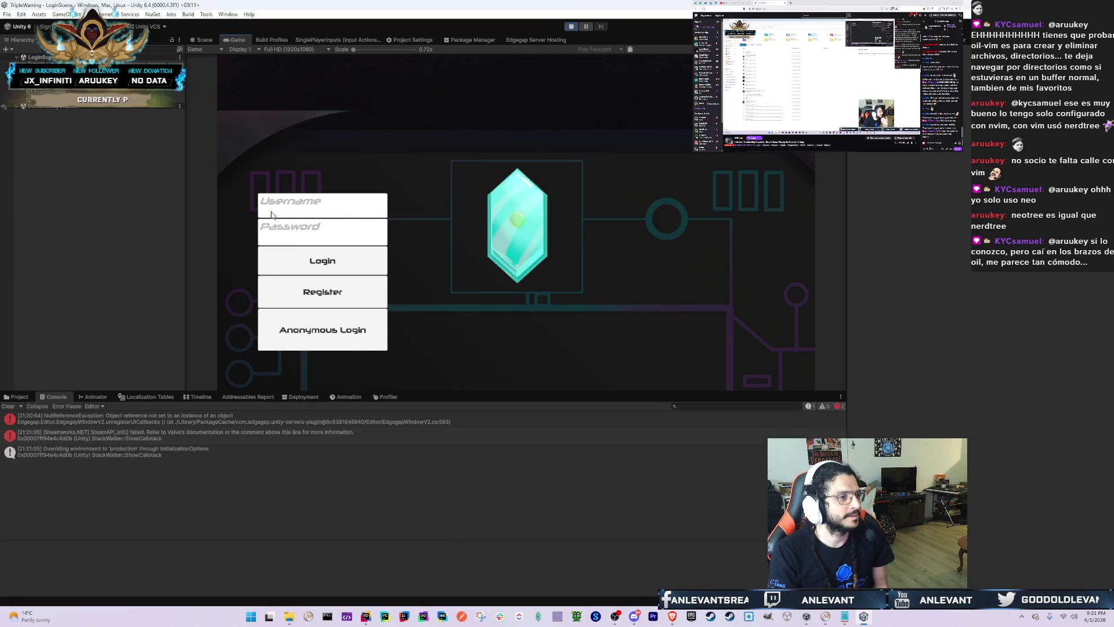
Step: Clear the Console and log in with the account's username and password in the Game view
left_click(7, 408)
left_click(356, 207)
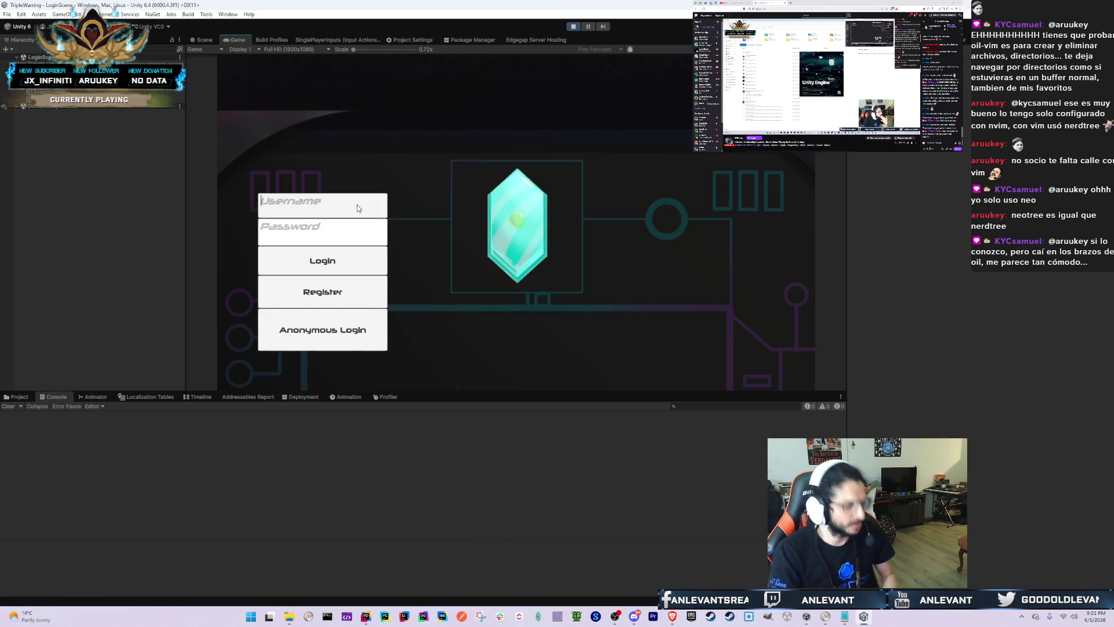
type("admin")
left_click(362, 227)
type("*******")
key("ctrl+a")
type("**")
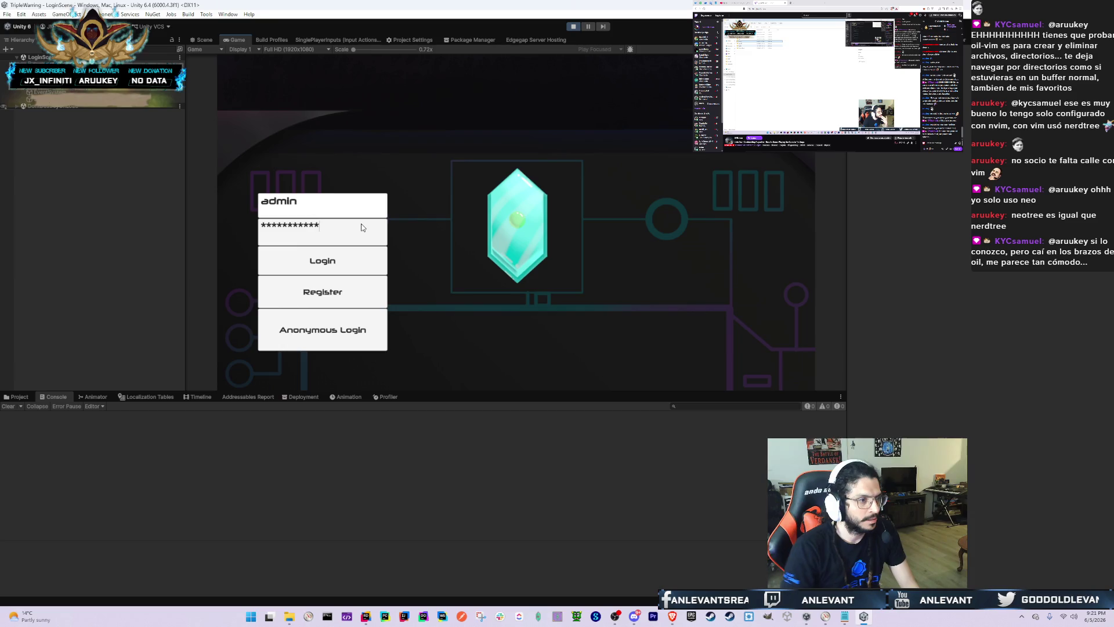
left_click(336, 261)
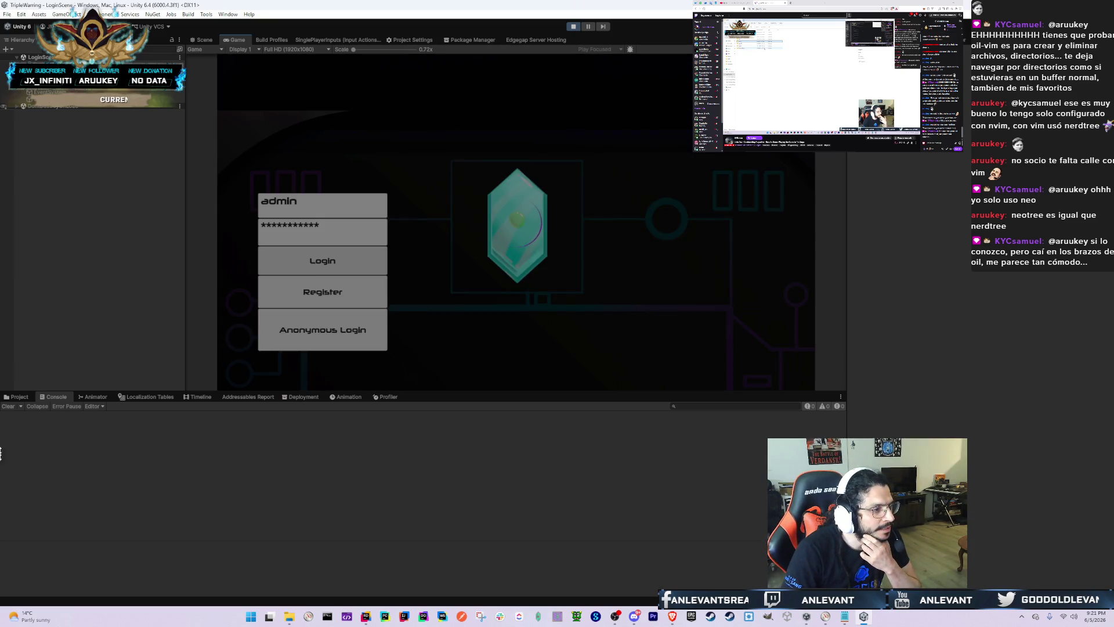
left_click(13, 407)
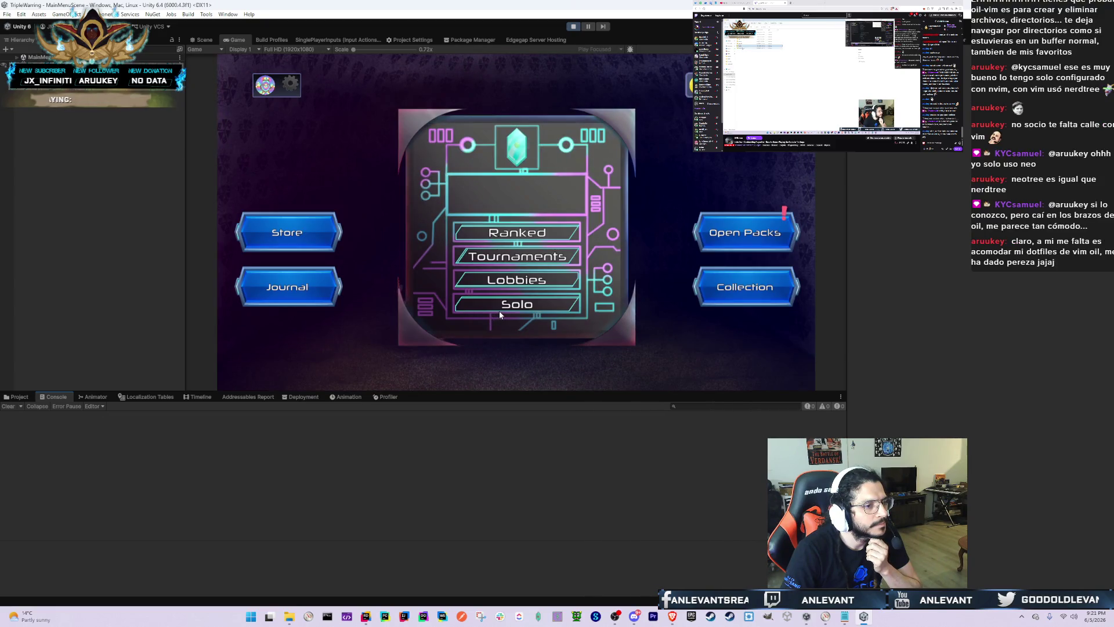
Step: Start the Solo Story campaign, checking the saves folder along the way, then switch to Rider
key("alt+Tab")
key("Tab")
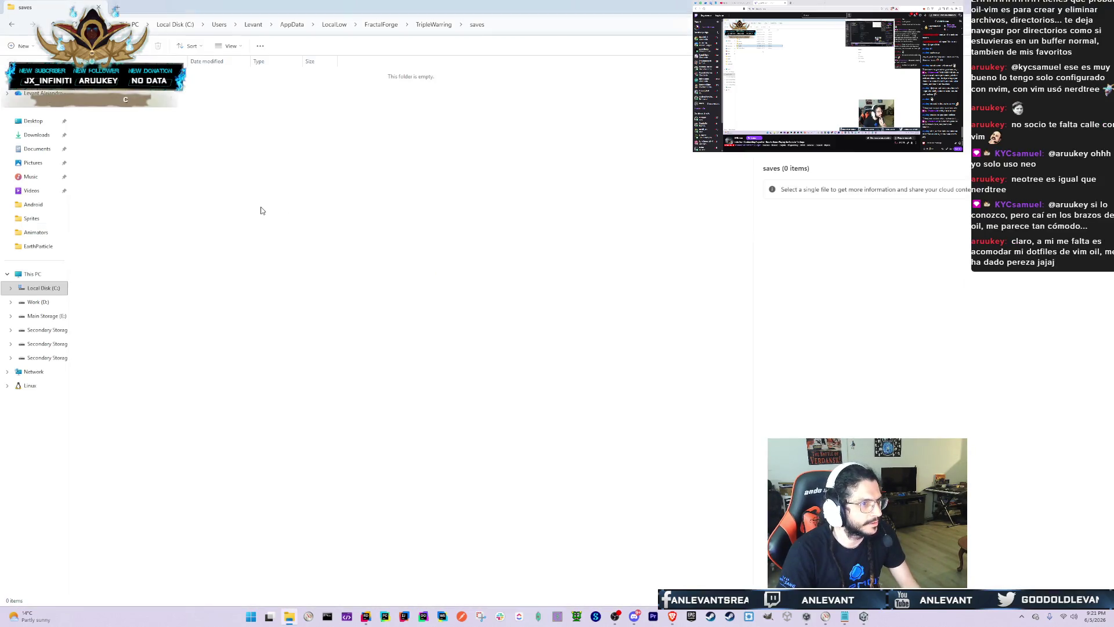
key("alt+Tab")
left_click(507, 306)
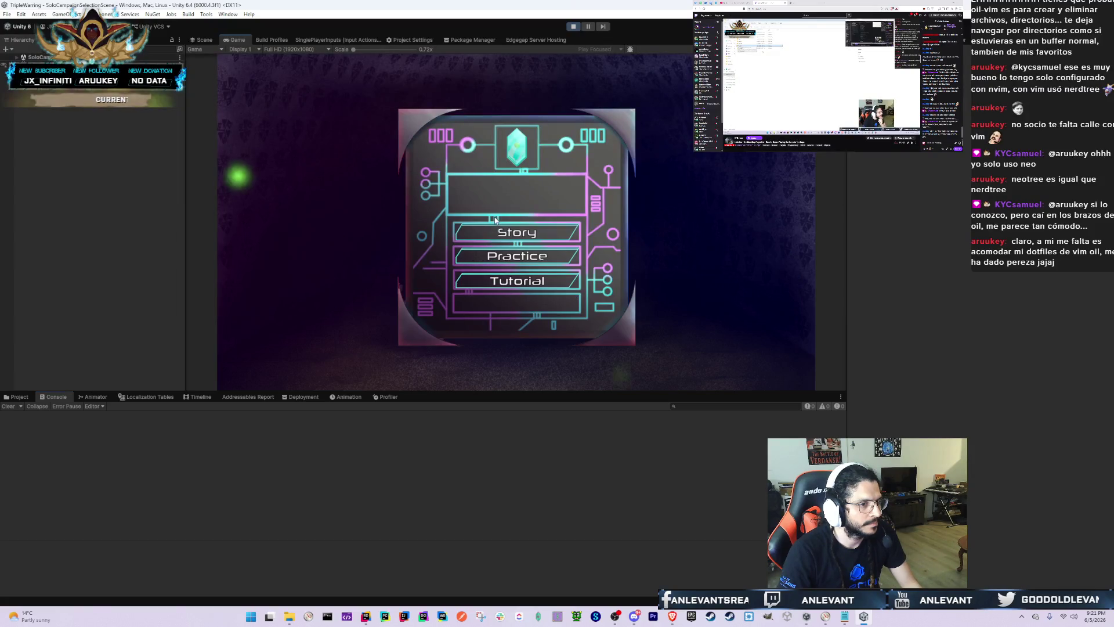
key("alt+Tab")
key("alt+Tab")
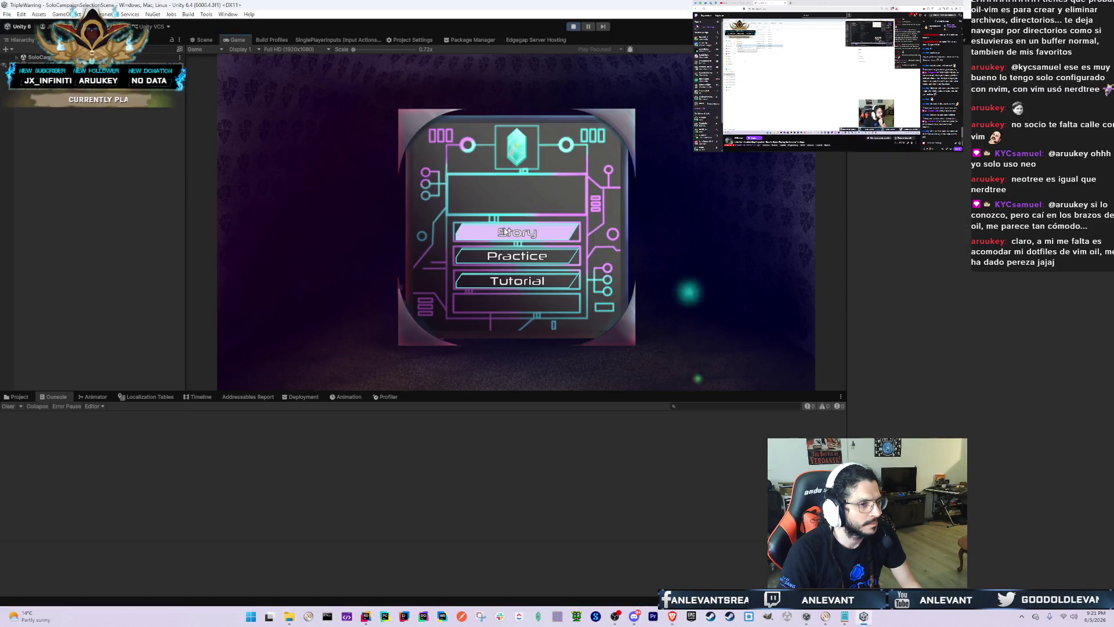
left_click(506, 231)
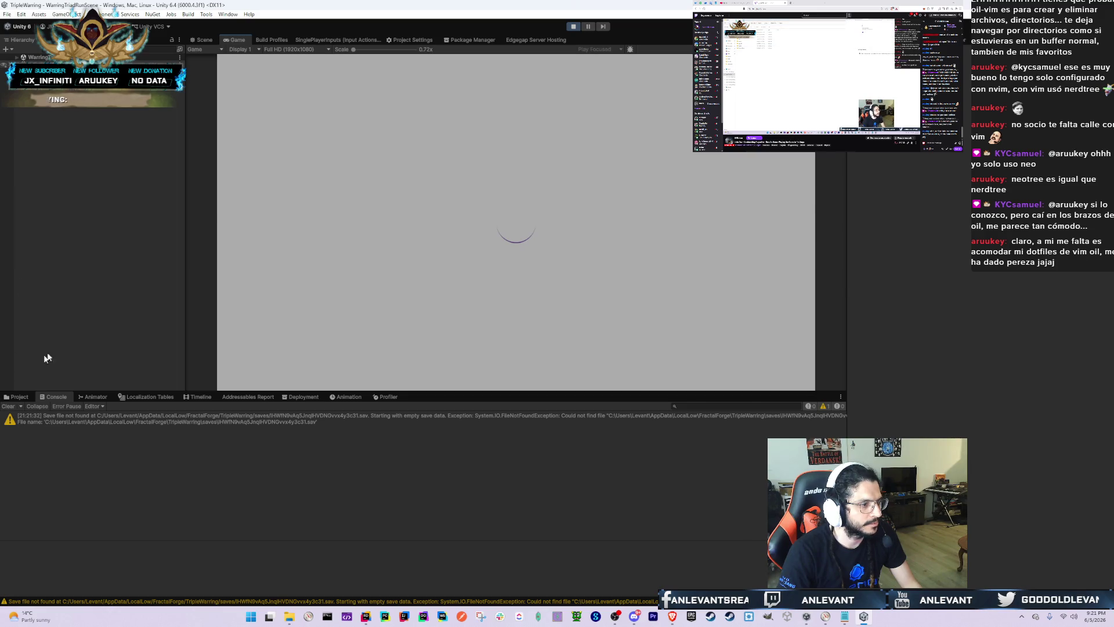
key("alt+Tab")
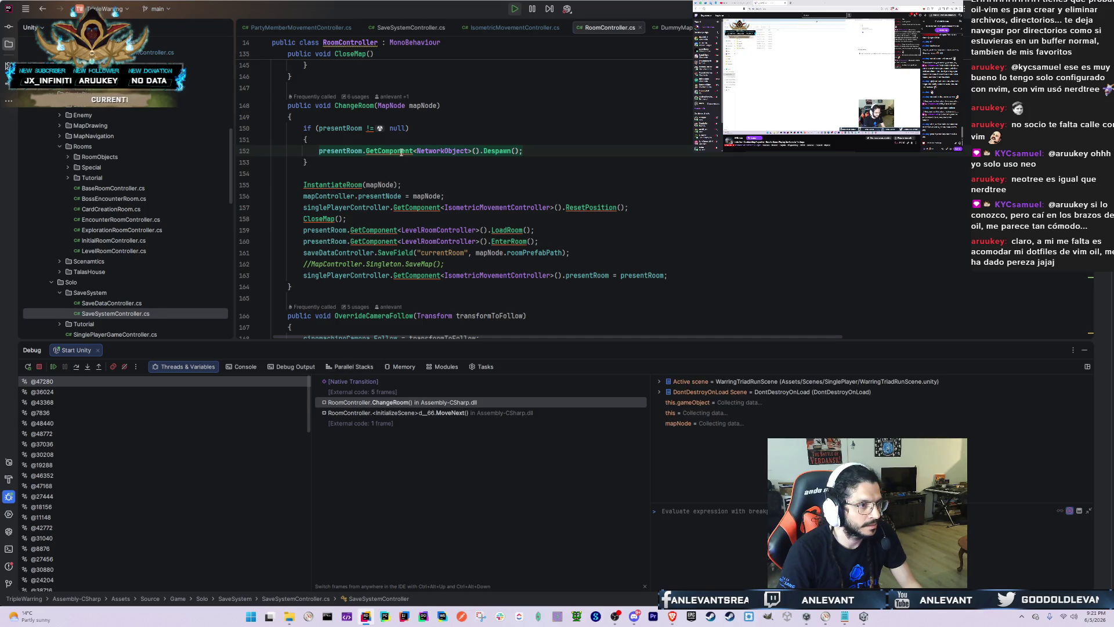
Step: Breakpoint line 155 in ChangeRoom and step into and out of the despawn call
left_click(400, 150)
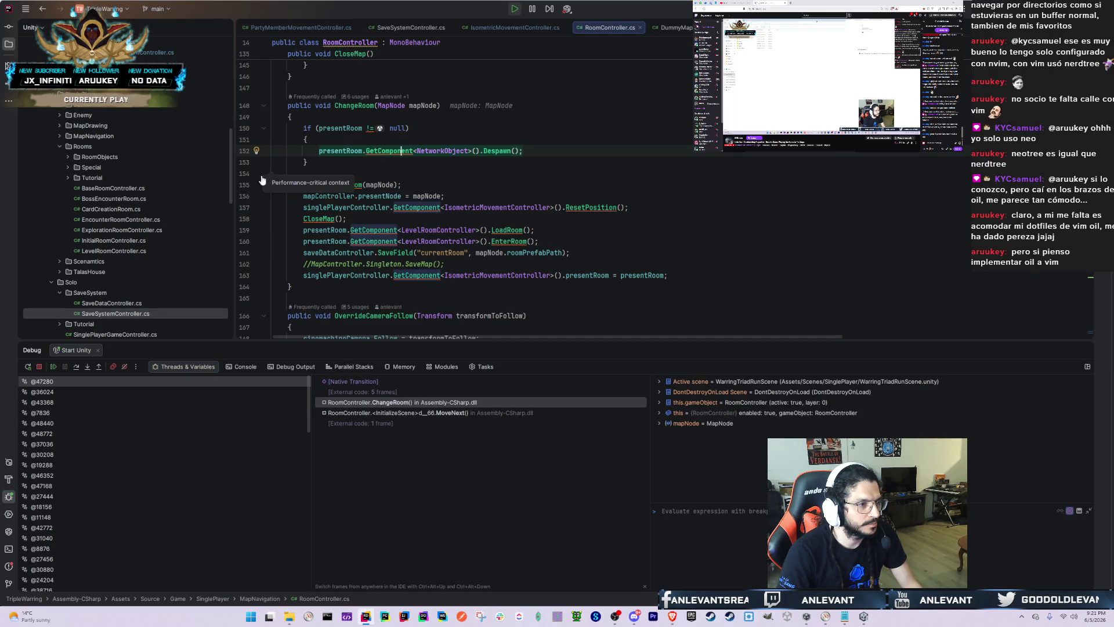
left_click(246, 185)
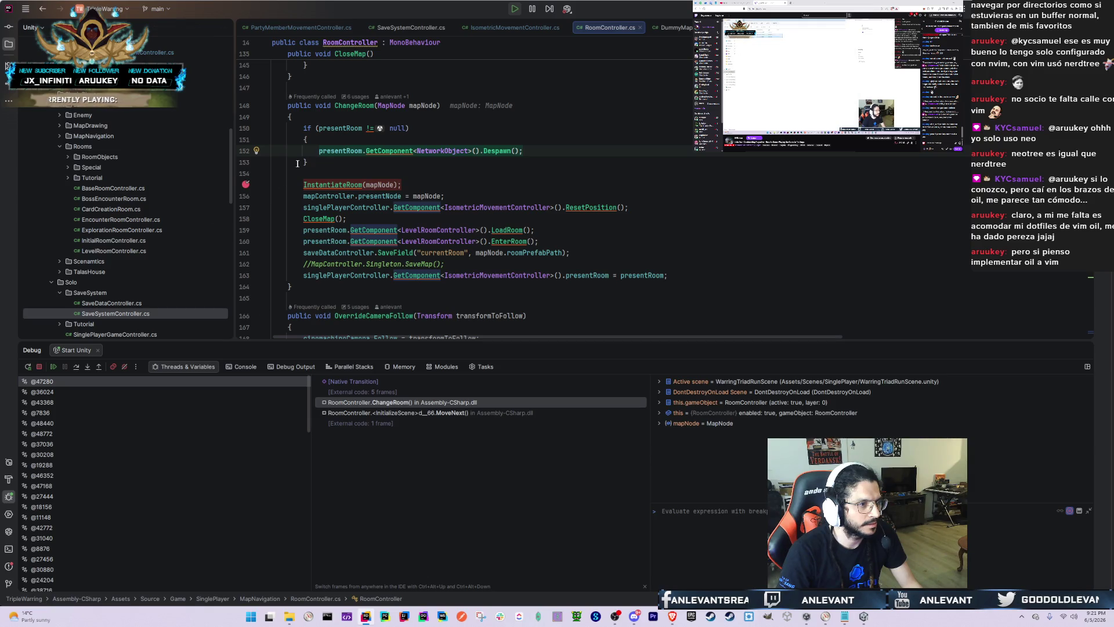
left_click(74, 369)
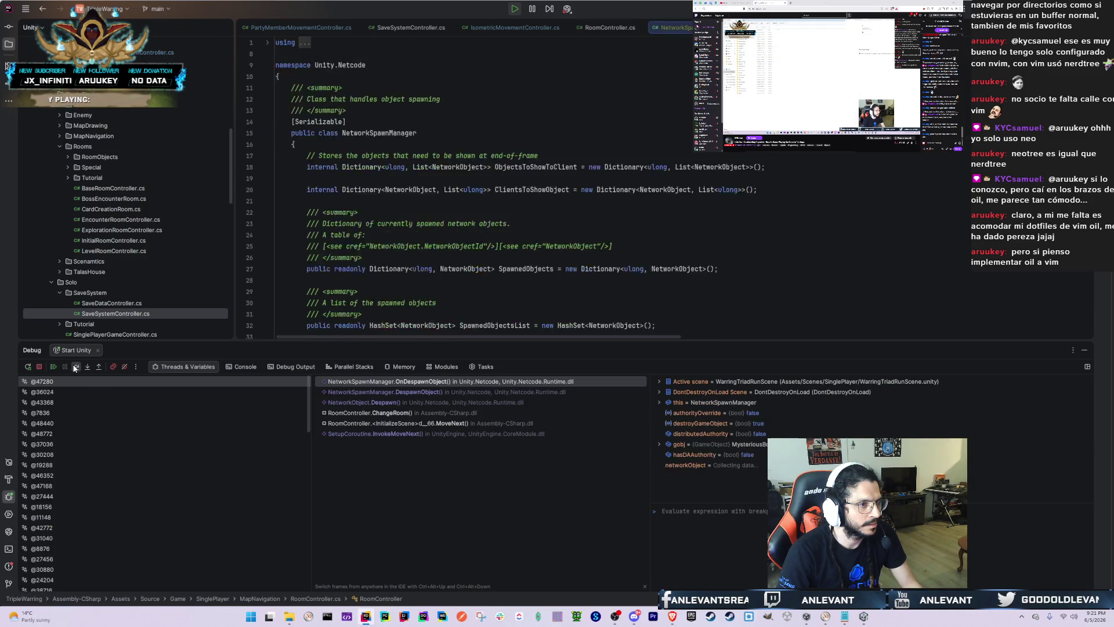
left_click(54, 367)
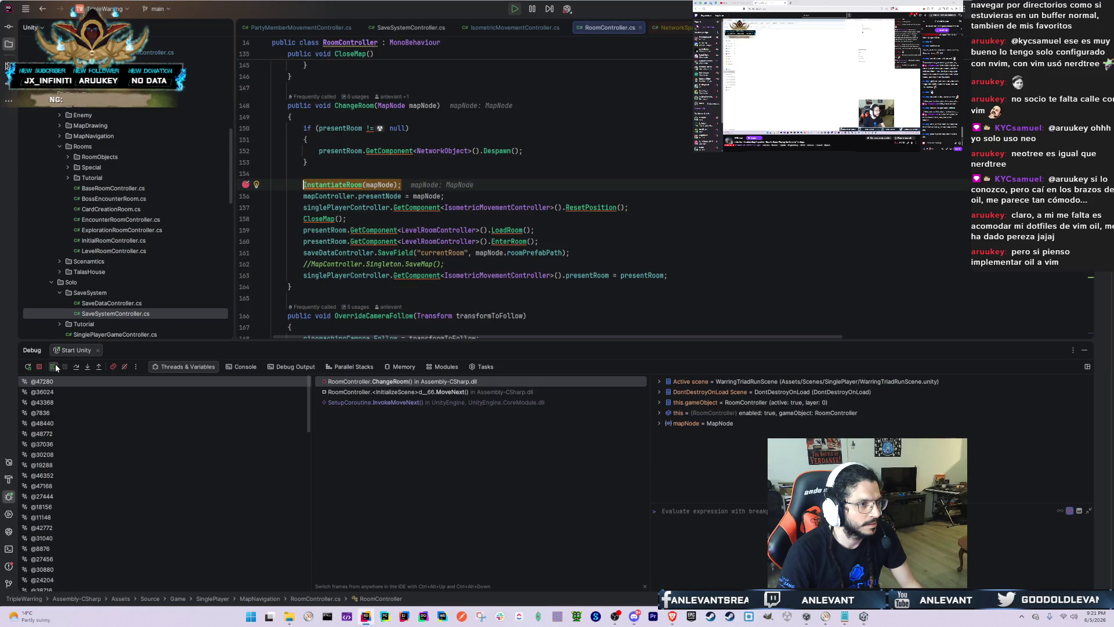
left_click(75, 367)
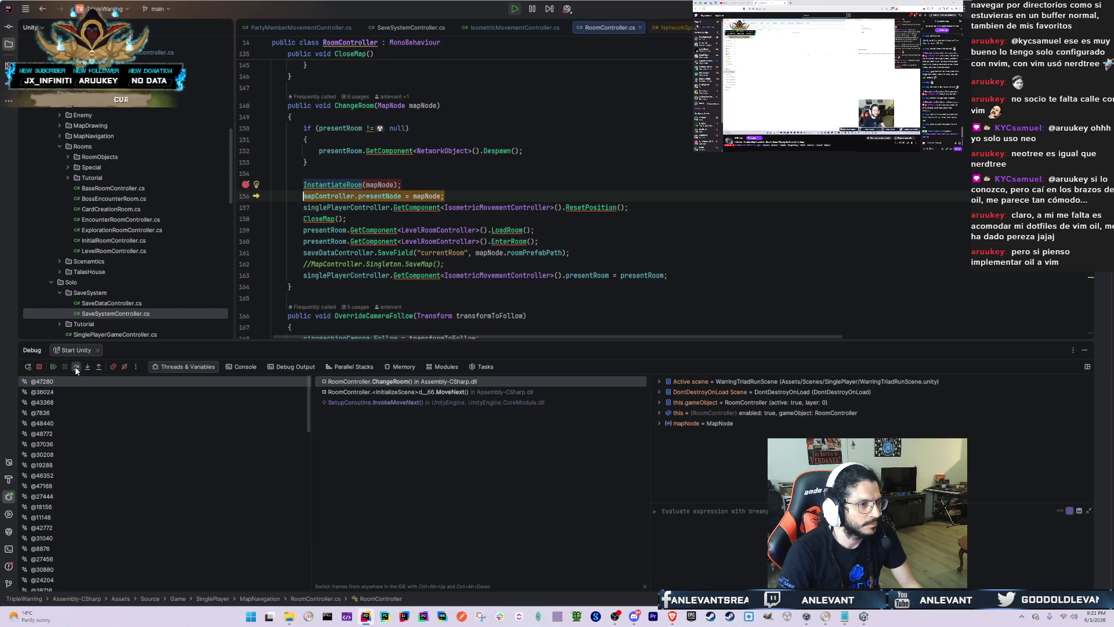
left_click(75, 367)
left_click(75, 367)
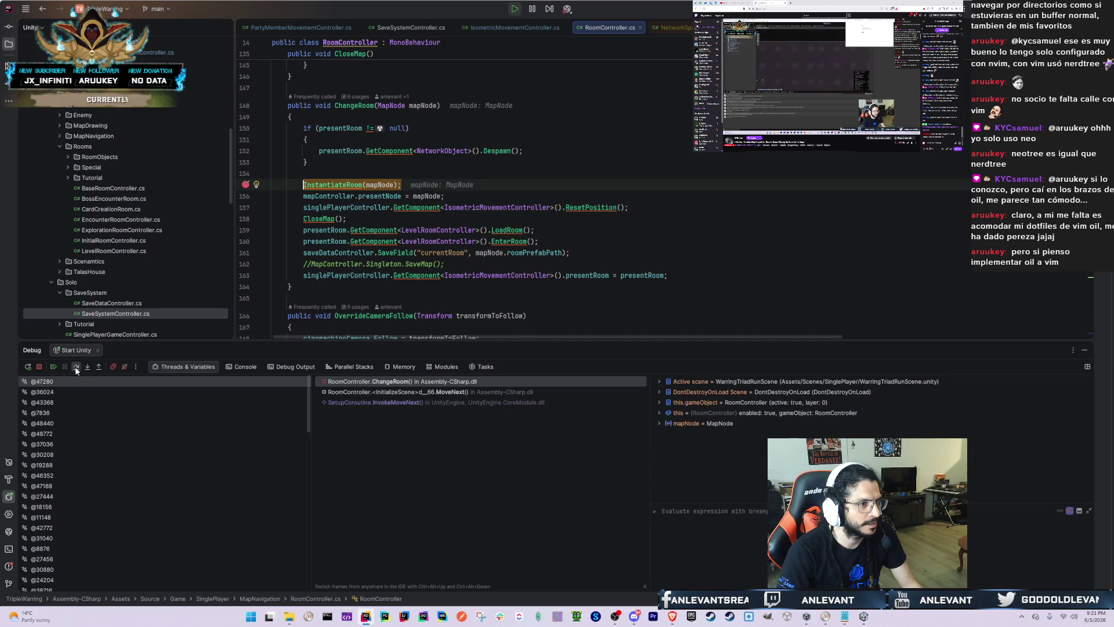
Step: Step over lines 156–157 again, add a line 157 breakpoint, and resume
left_click(74, 367)
left_click(75, 367)
left_click(75, 367)
left_click(75, 367)
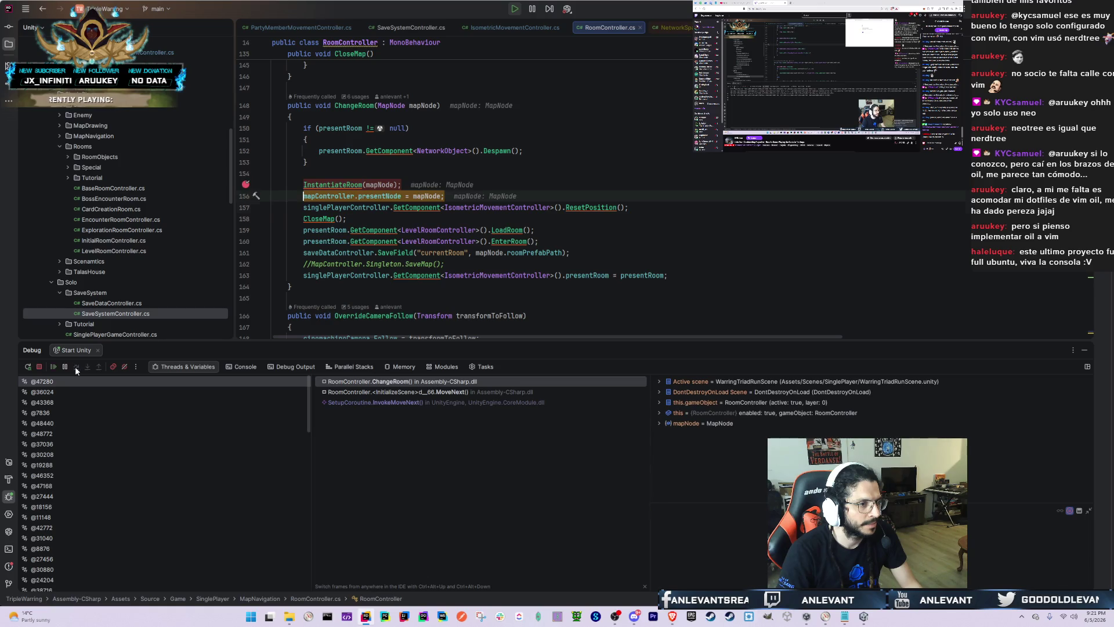
left_click(75, 367)
left_click(244, 207)
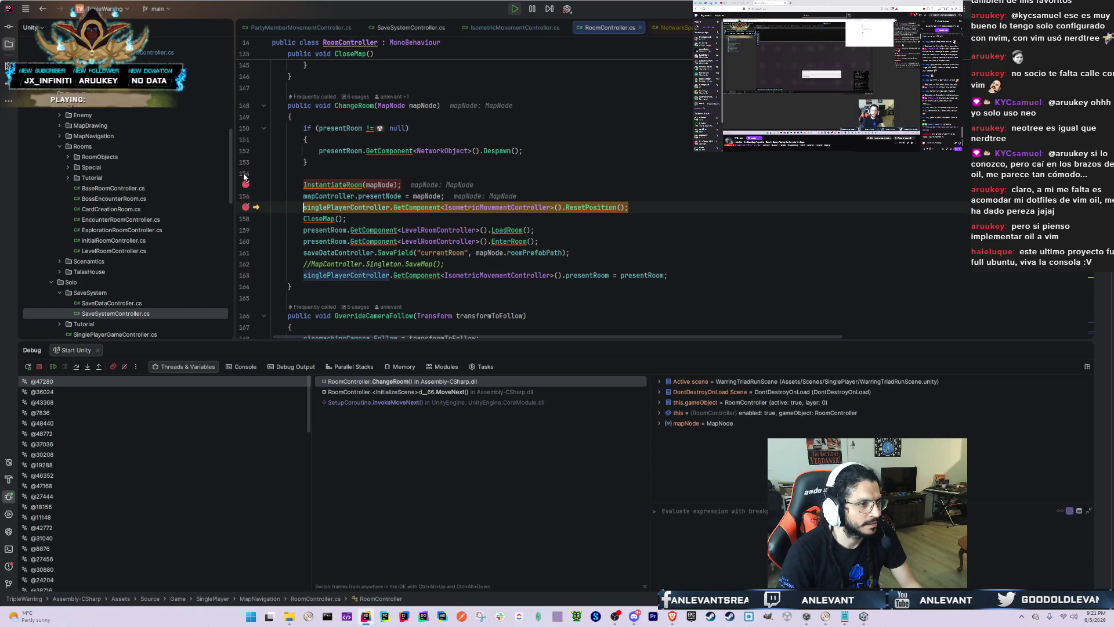
left_click(53, 366)
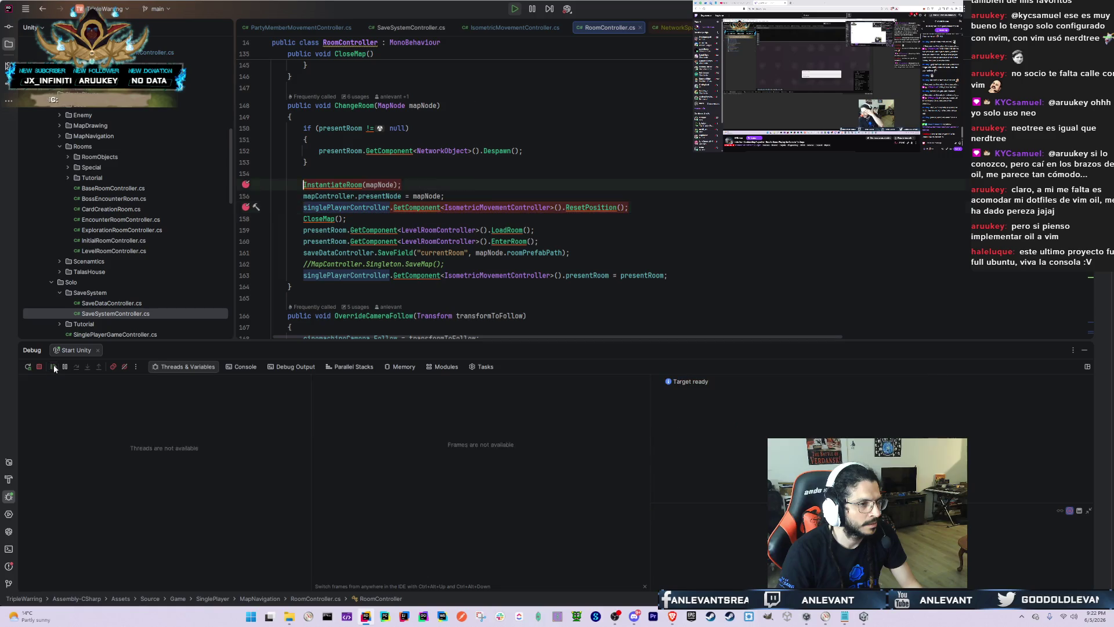
Step: Follow ResetPosition, breakpoint line 279, and run on to the navMeshAgent.Warp line
left_click(580, 208, "ctrl")
left_click(314, 248)
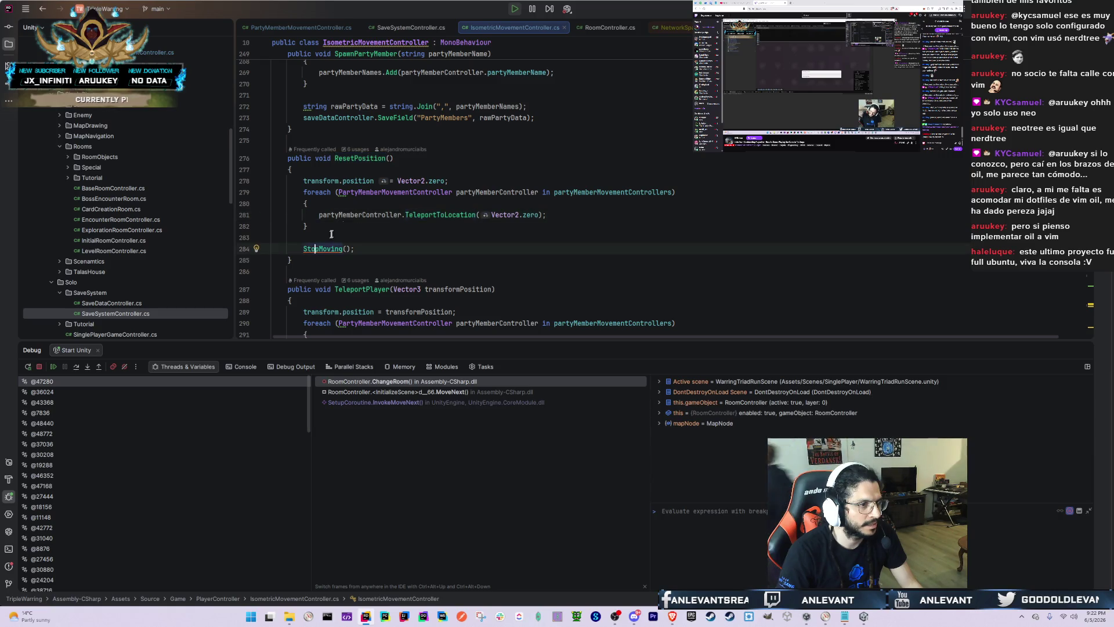
left_click(245, 192)
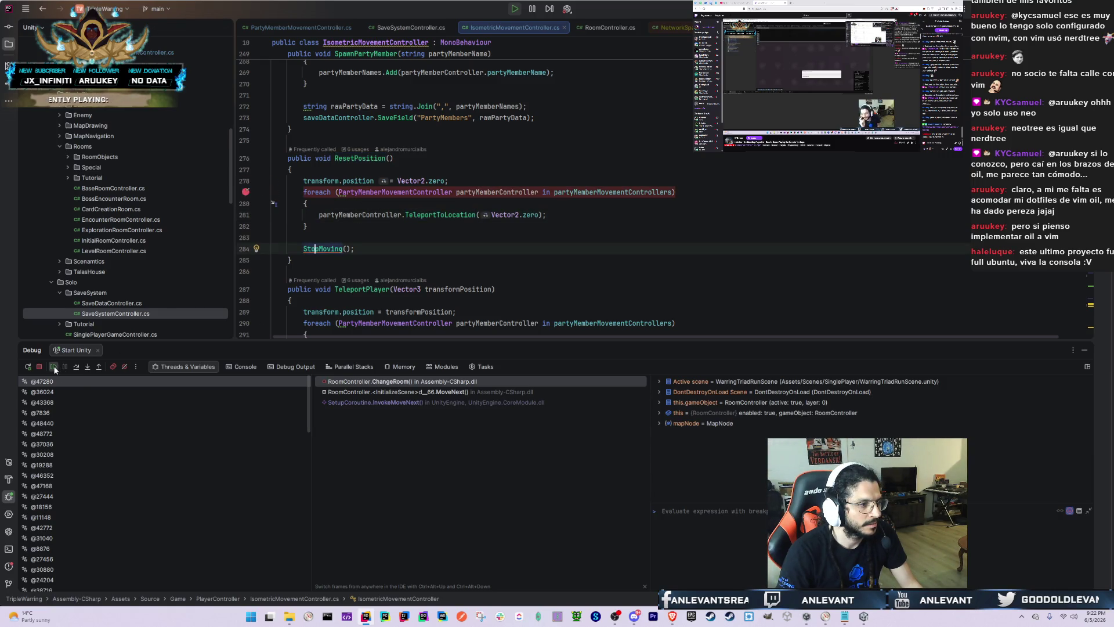
left_click(53, 367)
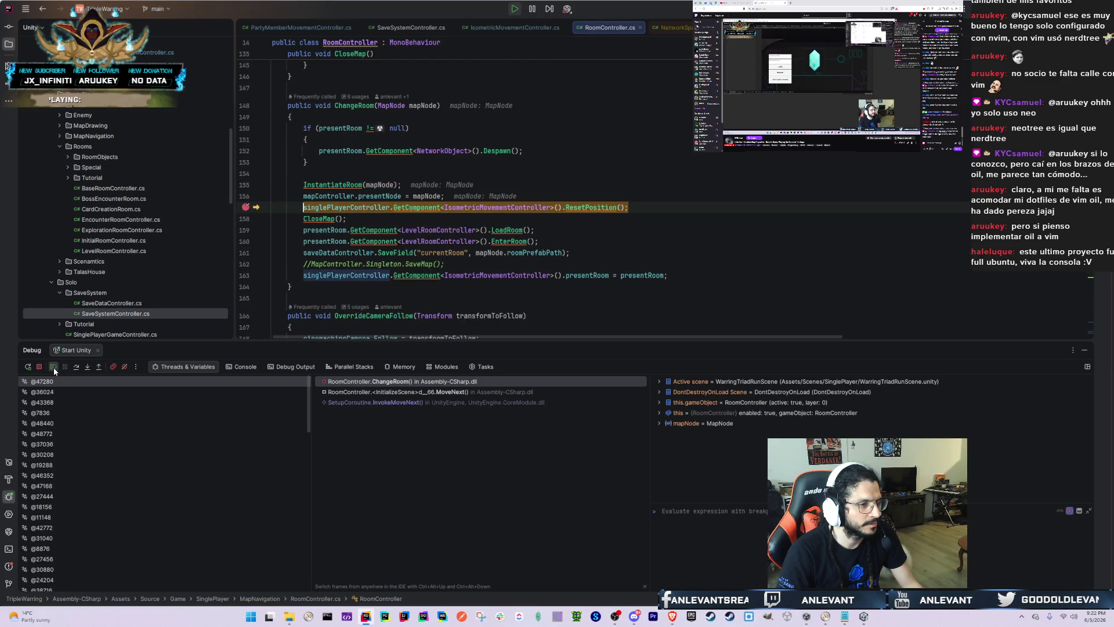
left_click(53, 368)
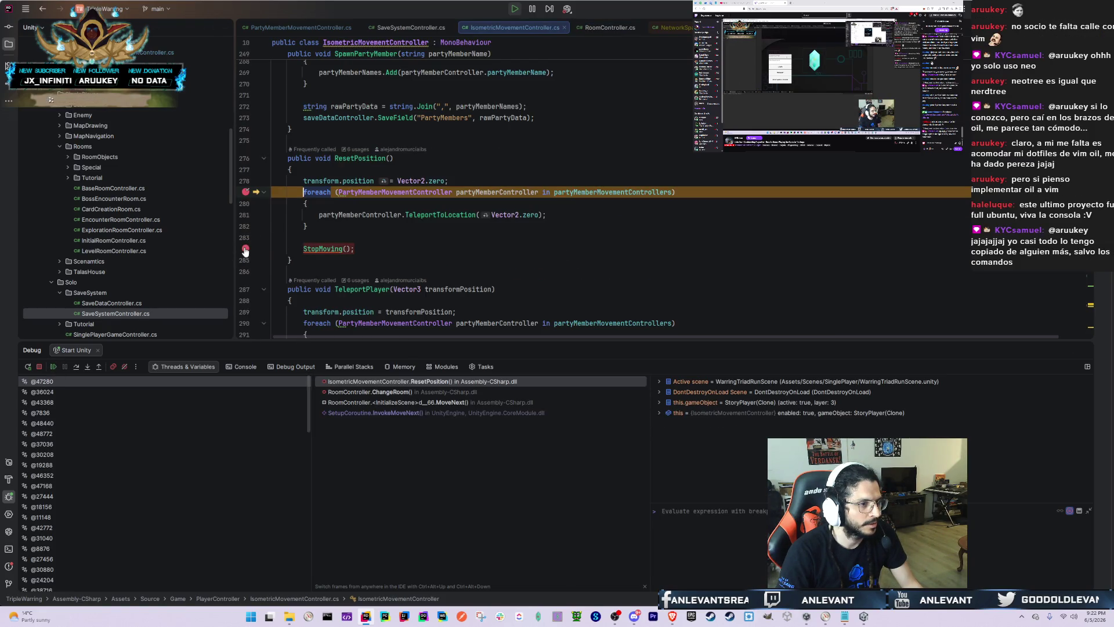
left_click(99, 366)
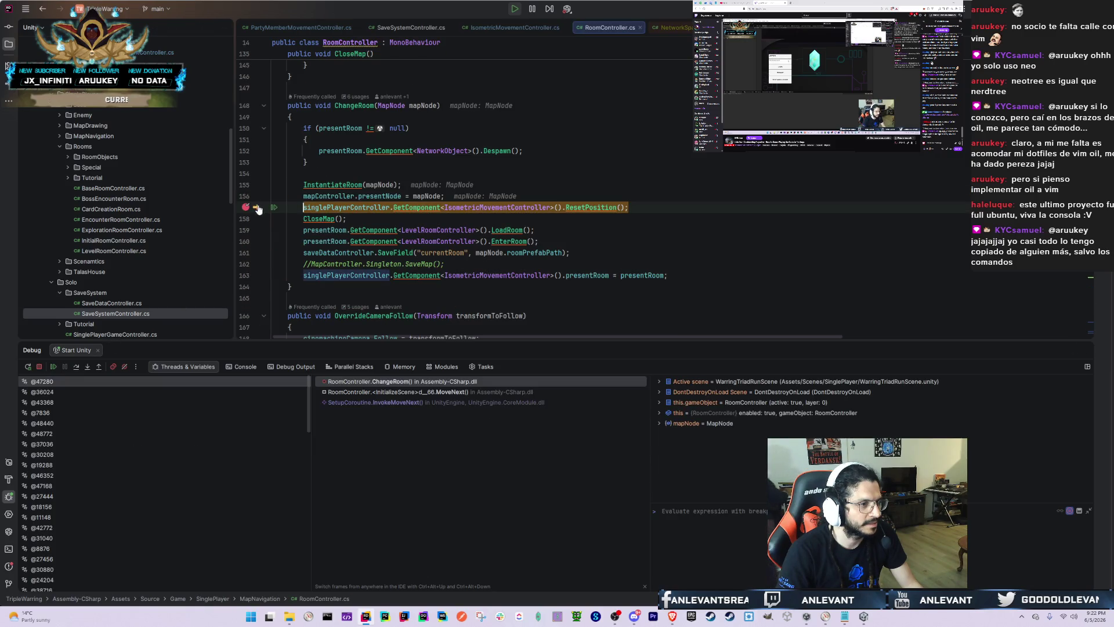
left_click(57, 367)
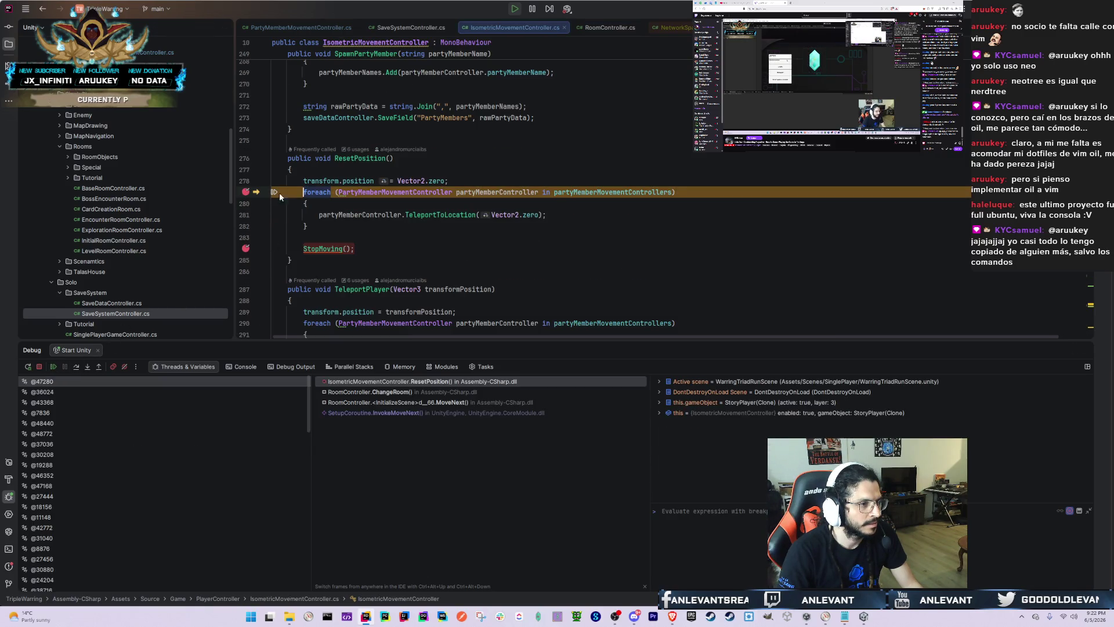
left_click(52, 366)
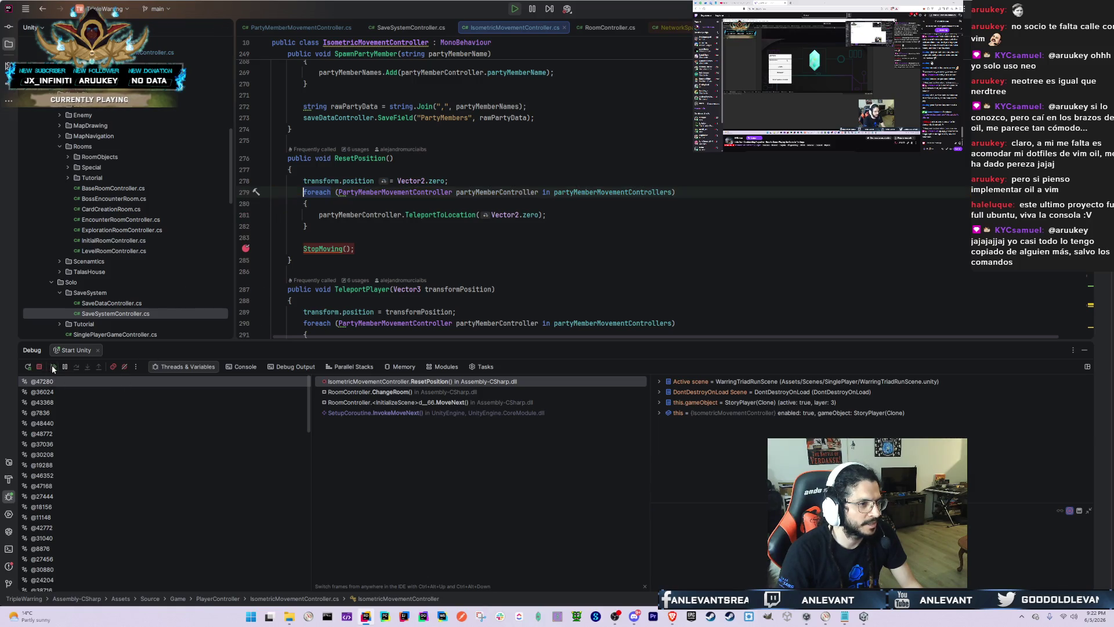
left_click(247, 173)
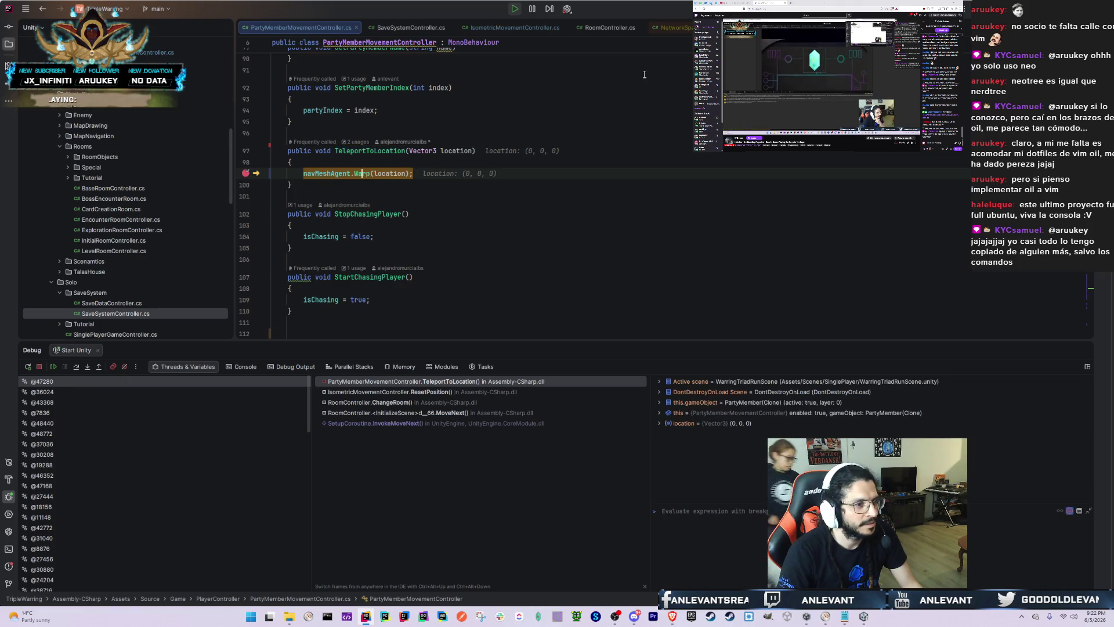
Step: Add navMeshAgent.Warp(location) as a watch, revealing a NullReferenceException
left_click(361, 173)
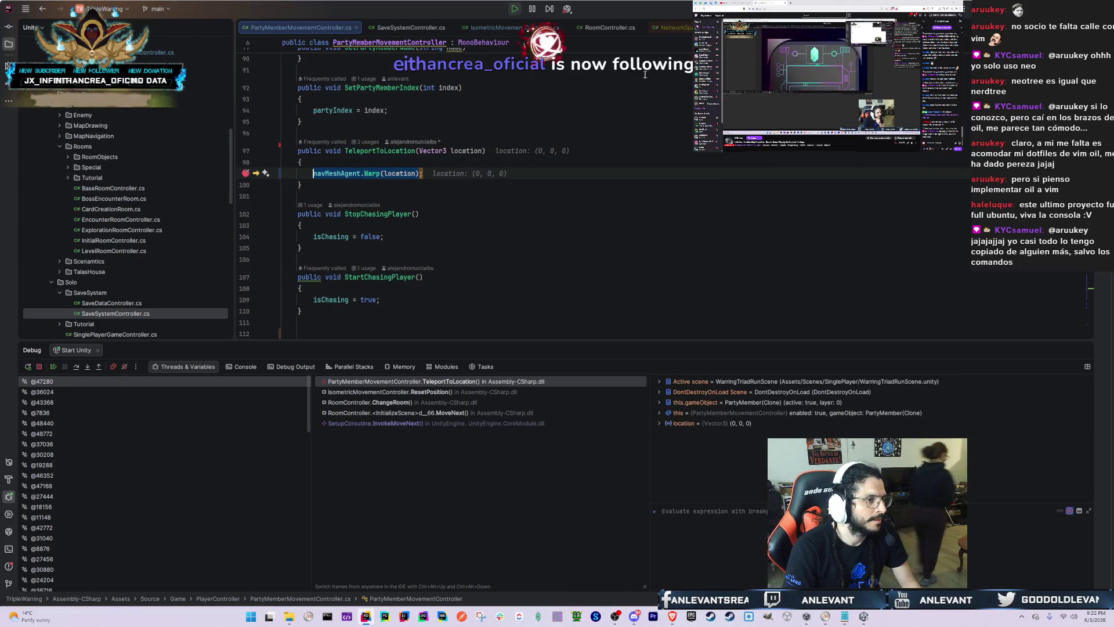
key("End")
left_click_drag(706, 385, 722, 377)
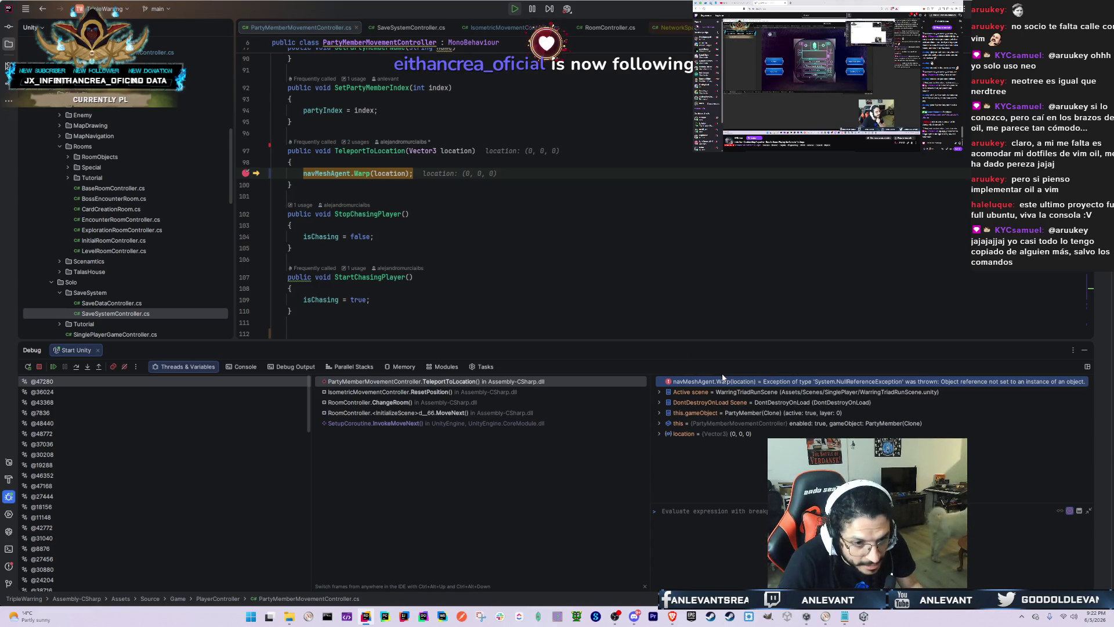
left_click(464, 225)
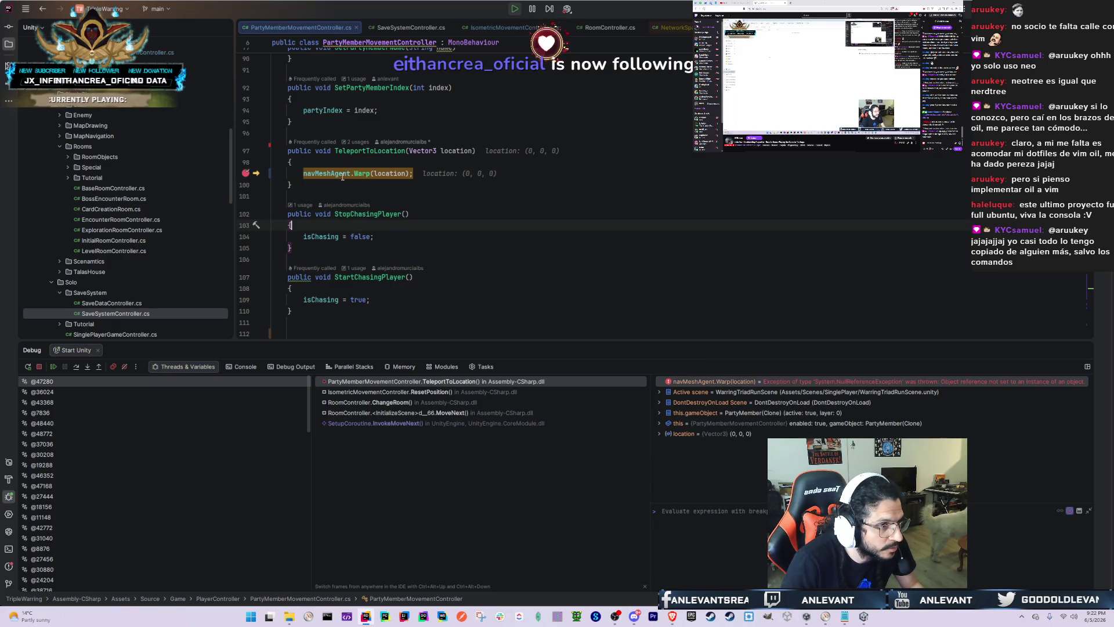
Step: Bring OBS forward, shrink its window, and return to the debugger
key("alt+Tab")
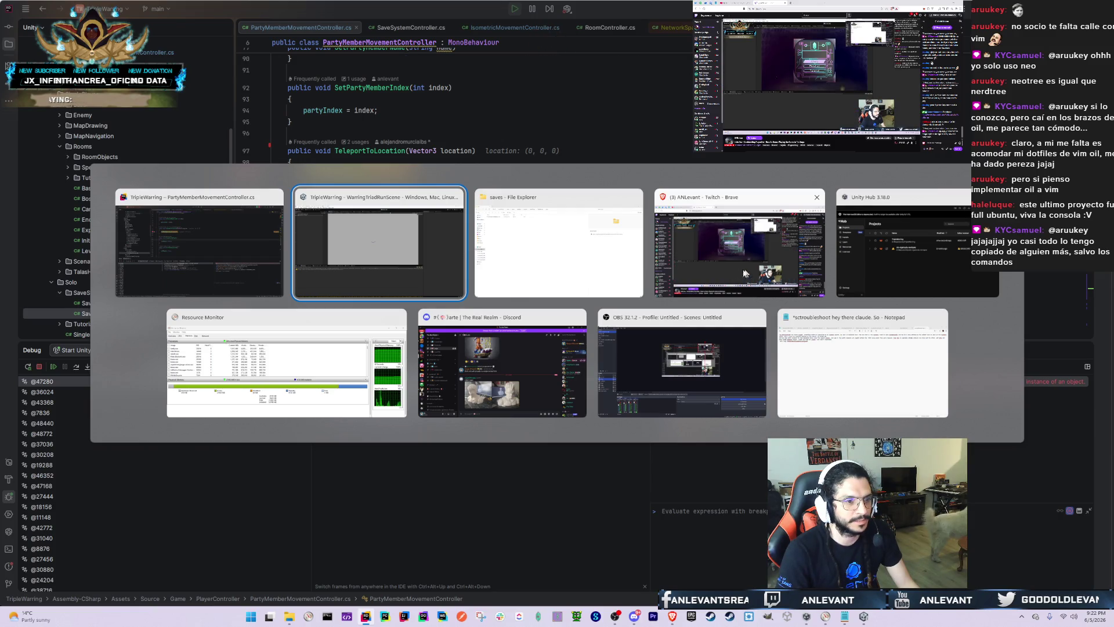
left_click(682, 363)
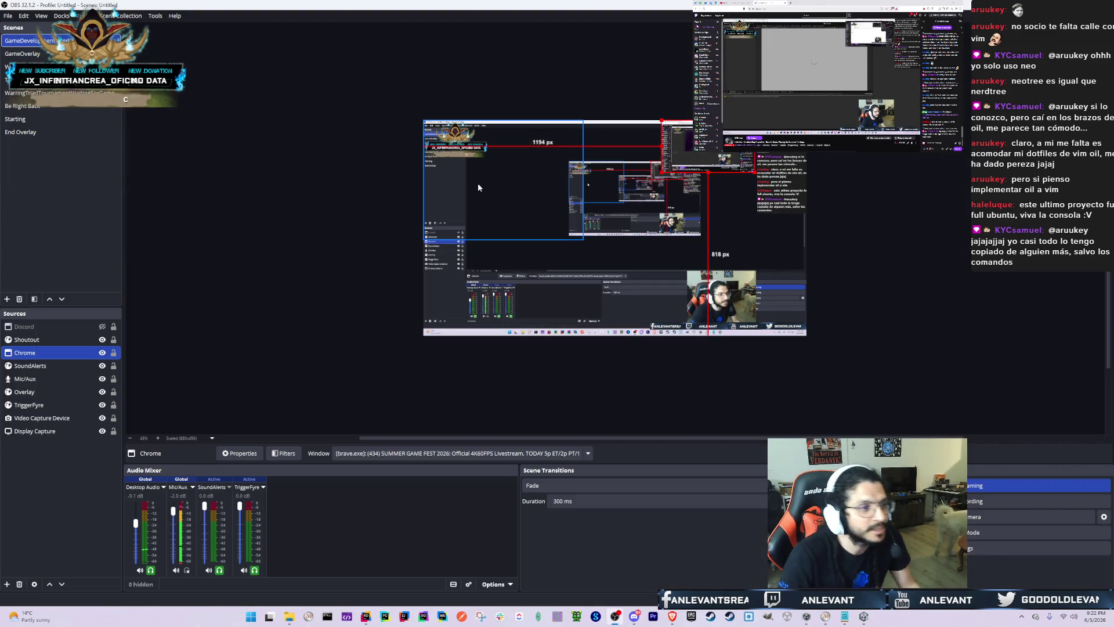
double_click(497, 6)
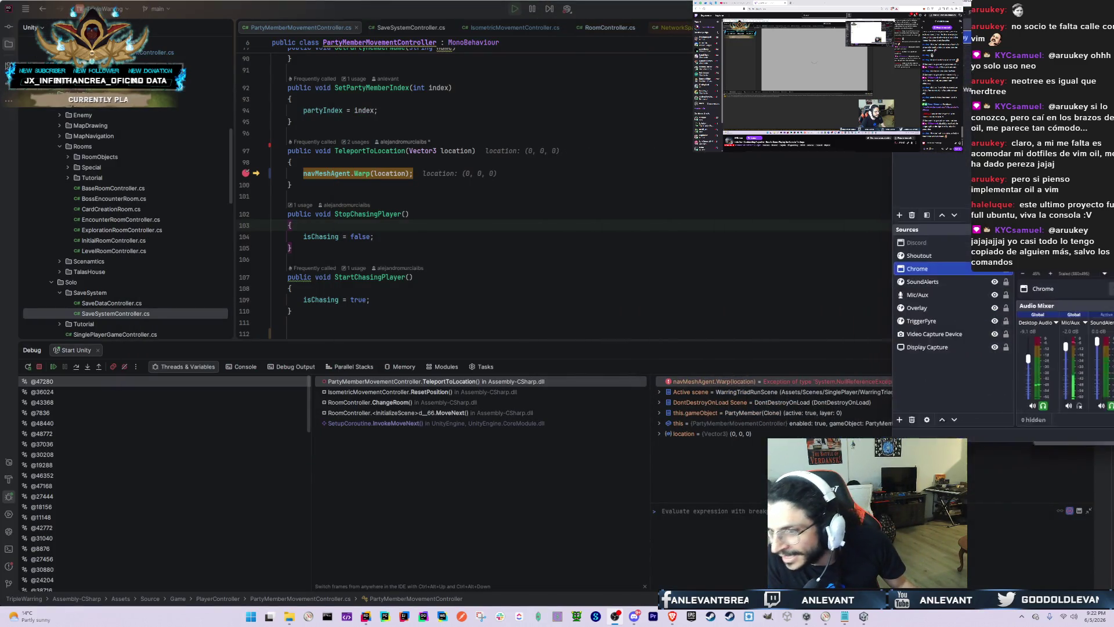
key("alt+Tab")
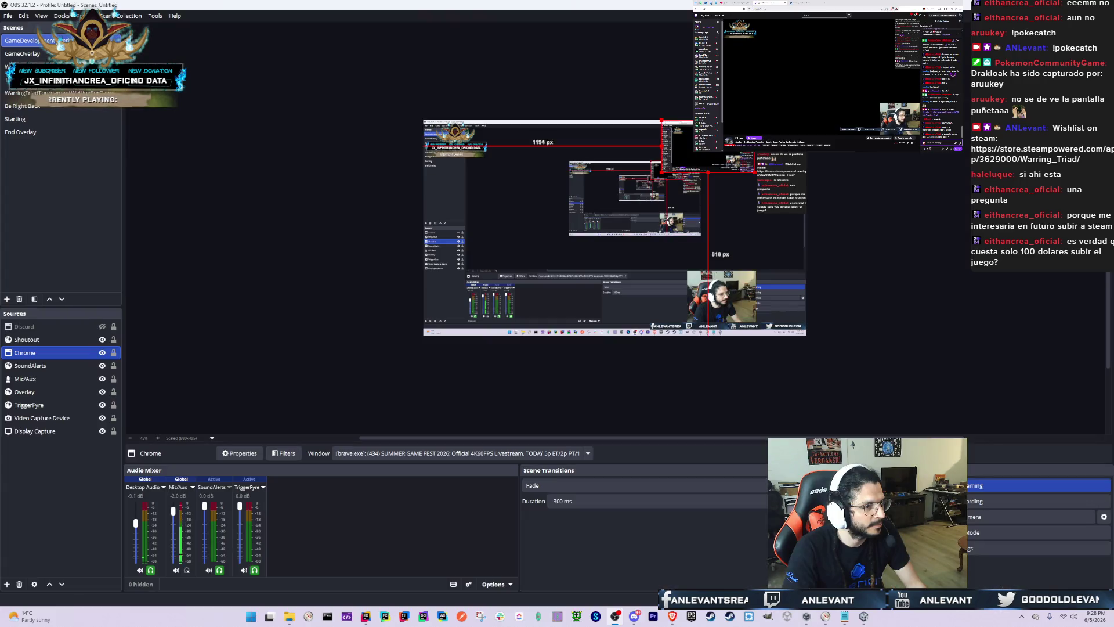
Step: Cycle the window switcher from OBS to the TripleWarring Unity editor
key("alt+Tab")
key("Tab")
key("alt+Tab")
key("Tab")
key("alt+Tab")
key("Tab")
key("alt+Tab")
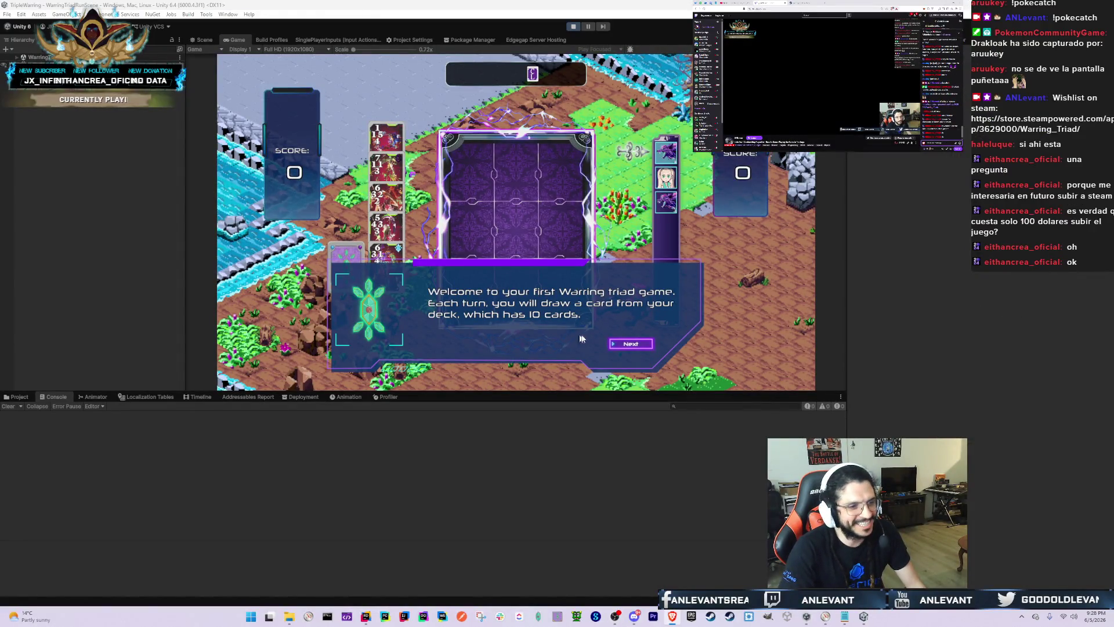
Step: Advance through the three tutorial pages to start the Warring Triad match
left_click(631, 344)
left_click(631, 343)
left_click(631, 344)
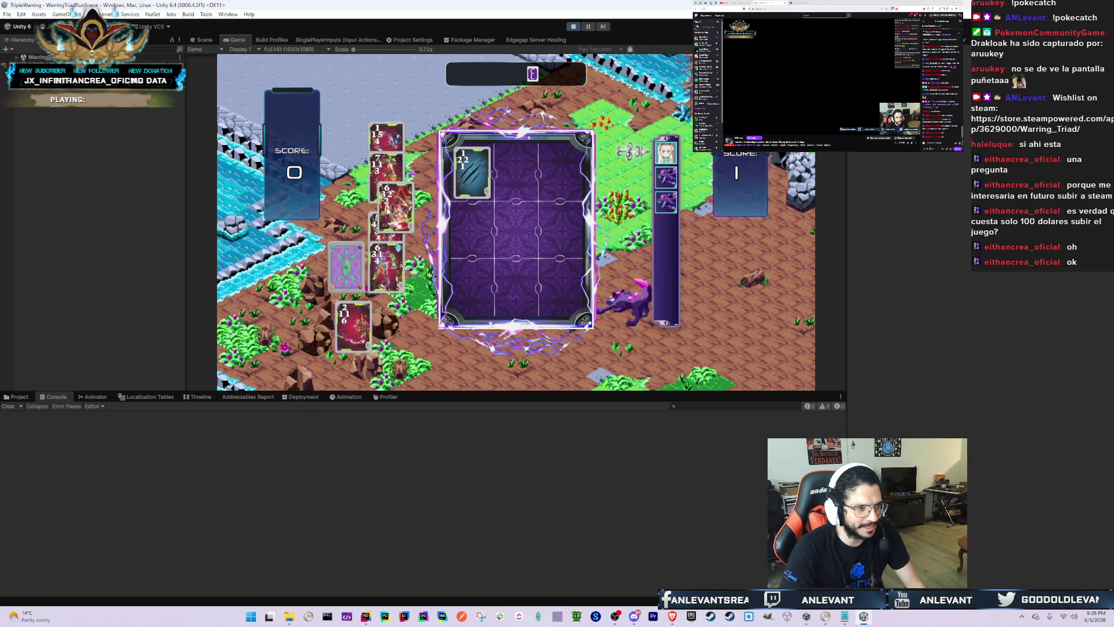
Step: Play hand cards into the top-centre, top-right and bottom-right cells to win the match
mouse_move(386, 226)
left_mouse_down()
mouse_move(494, 217)
mouse_move(475, 225)
left_mouse_up()
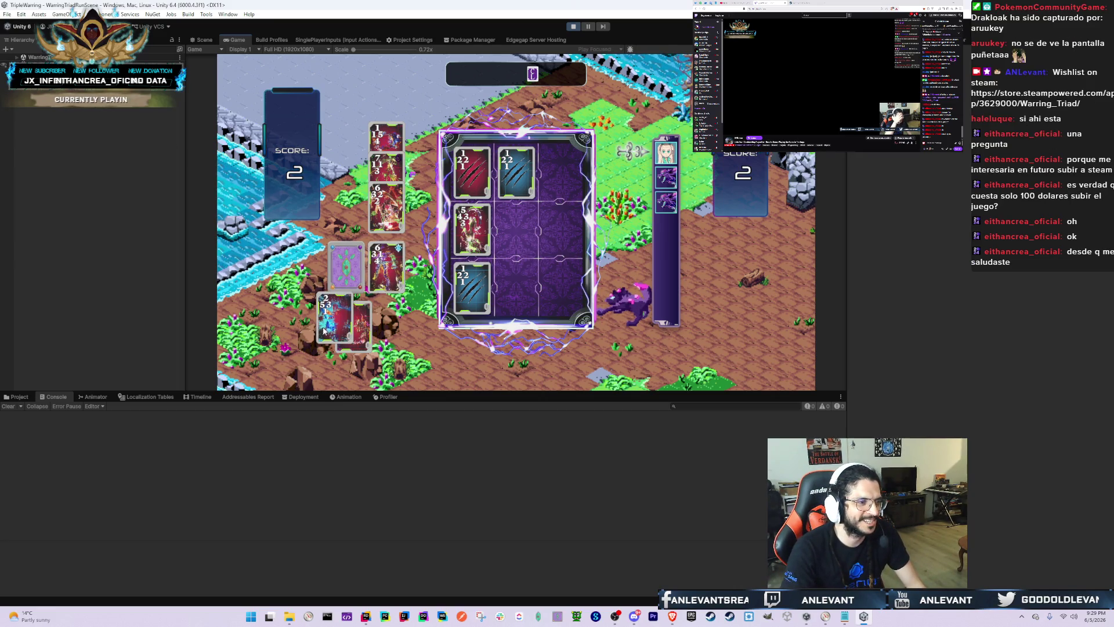
left_click_drag(386, 139, 481, 208)
left_click_drag(386, 267, 580, 173)
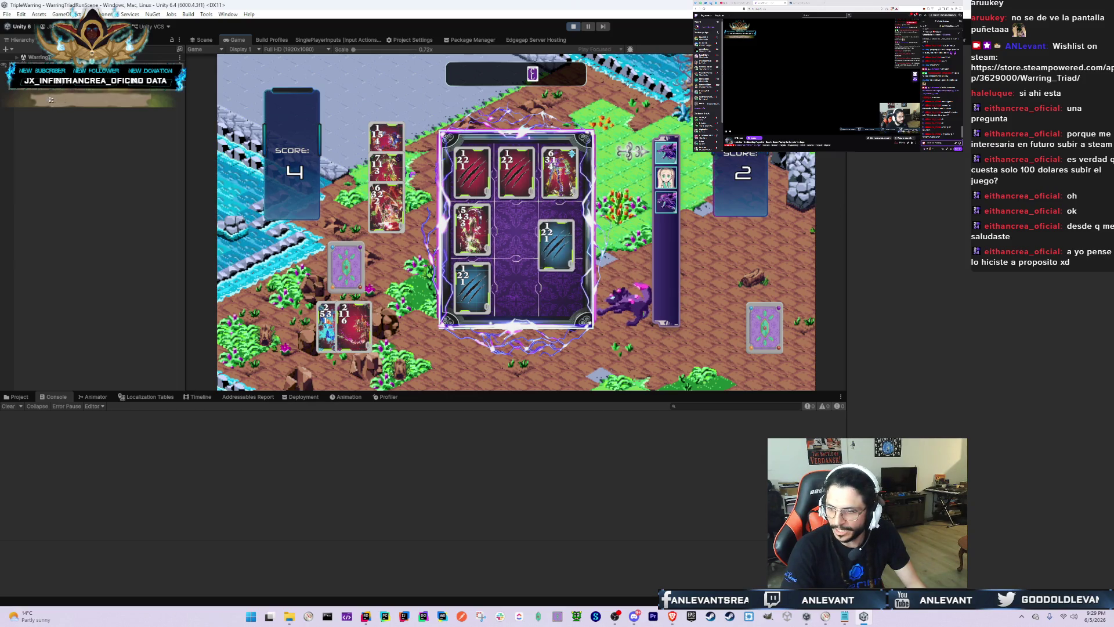
left_click_drag(382, 181, 391, 191)
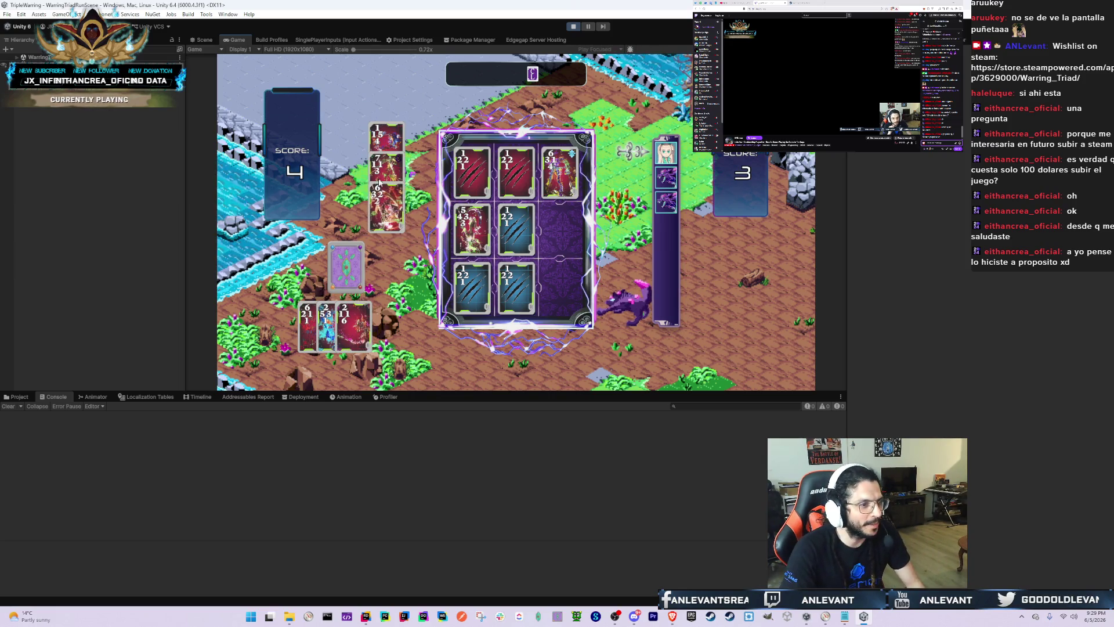
left_click_drag(383, 212, 560, 287)
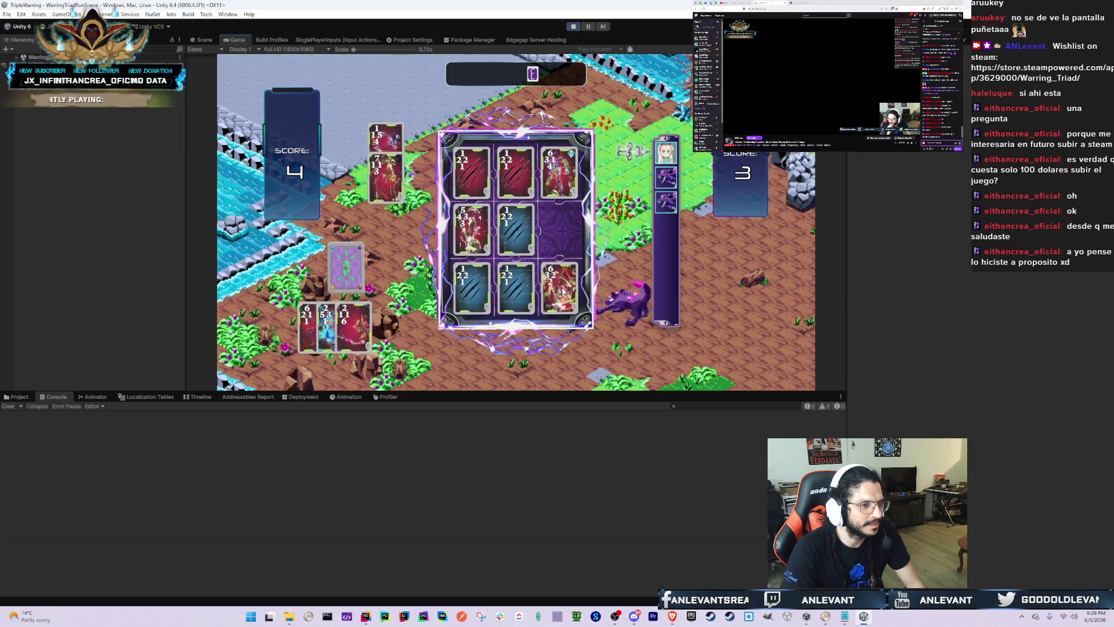